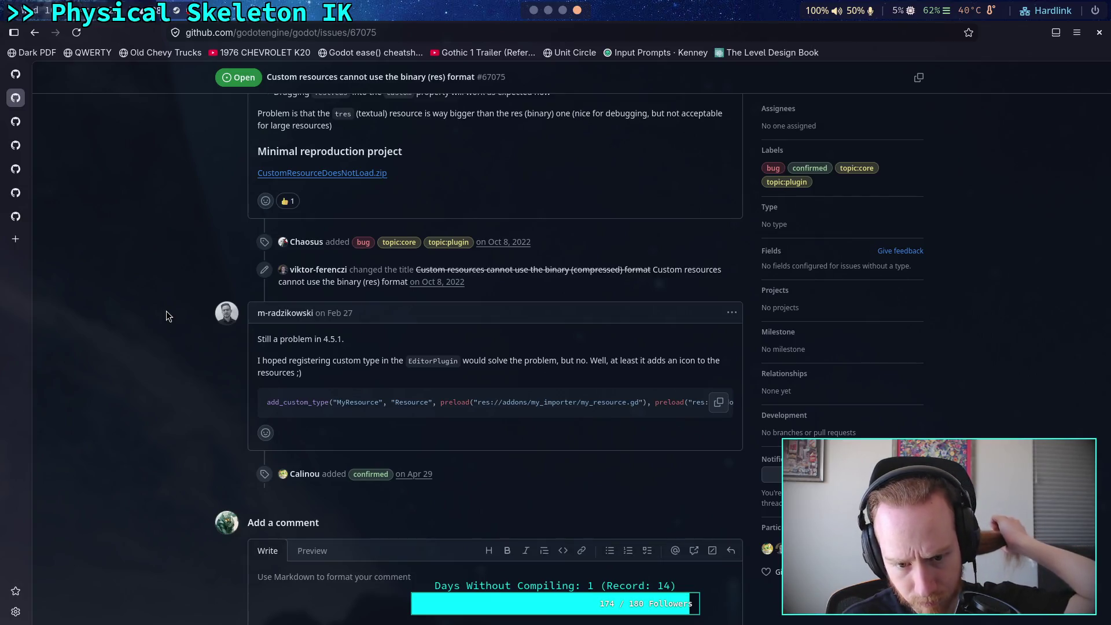
# Step: Go back from issue #67075 to the 'custom resource property change' issue search results
pyautogui.hotkey('alt', 'Left')
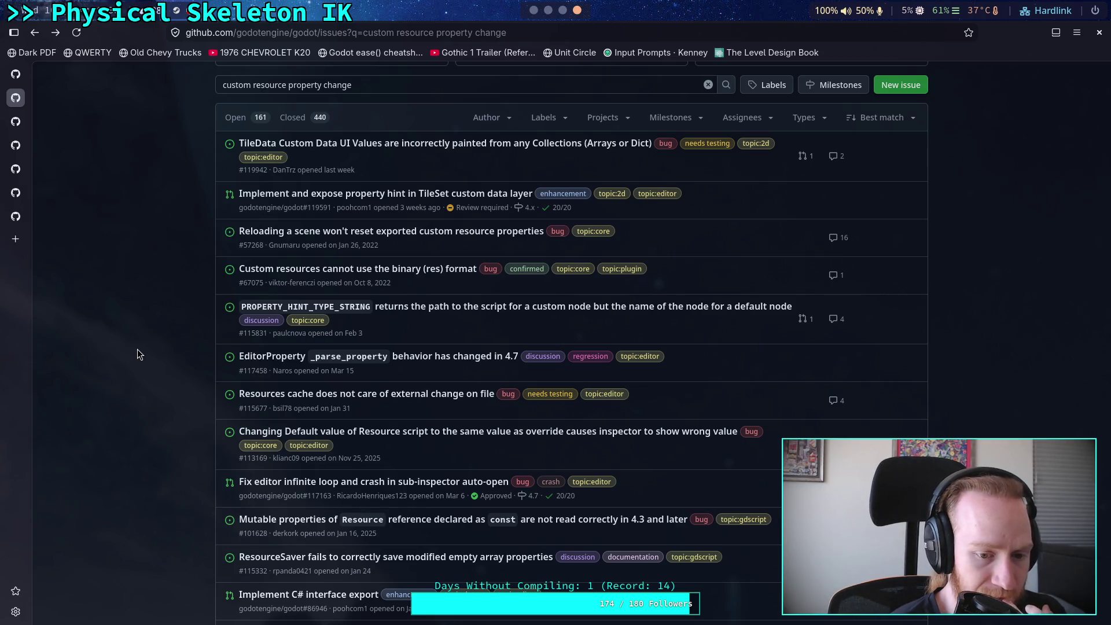
pyautogui.scroll(-3, 138, 350)
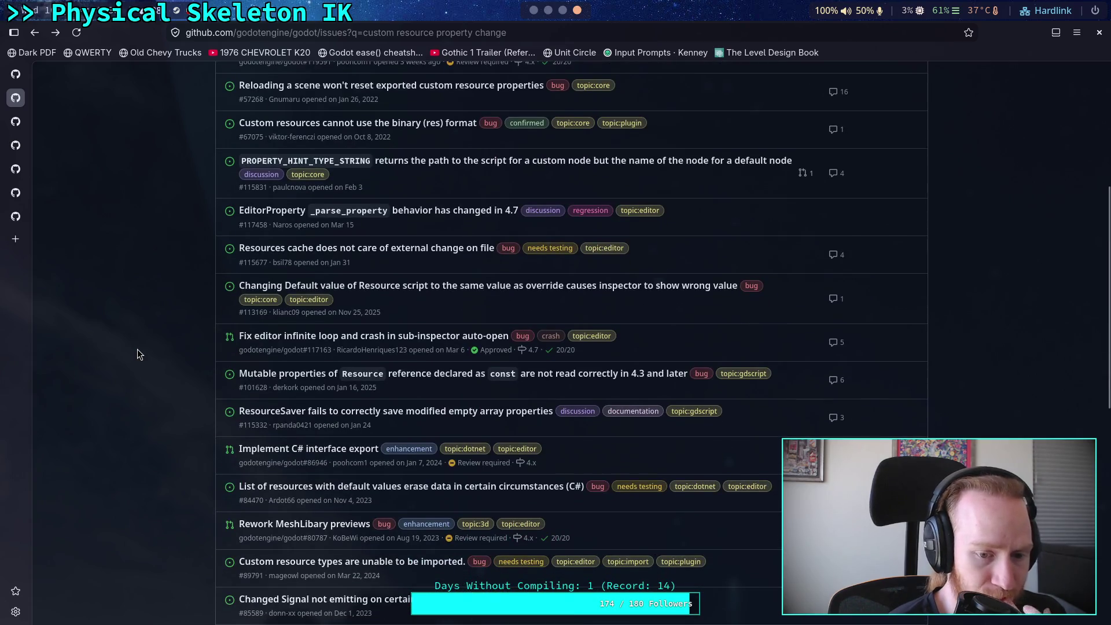
pyautogui.scroll(6, 137, 349)
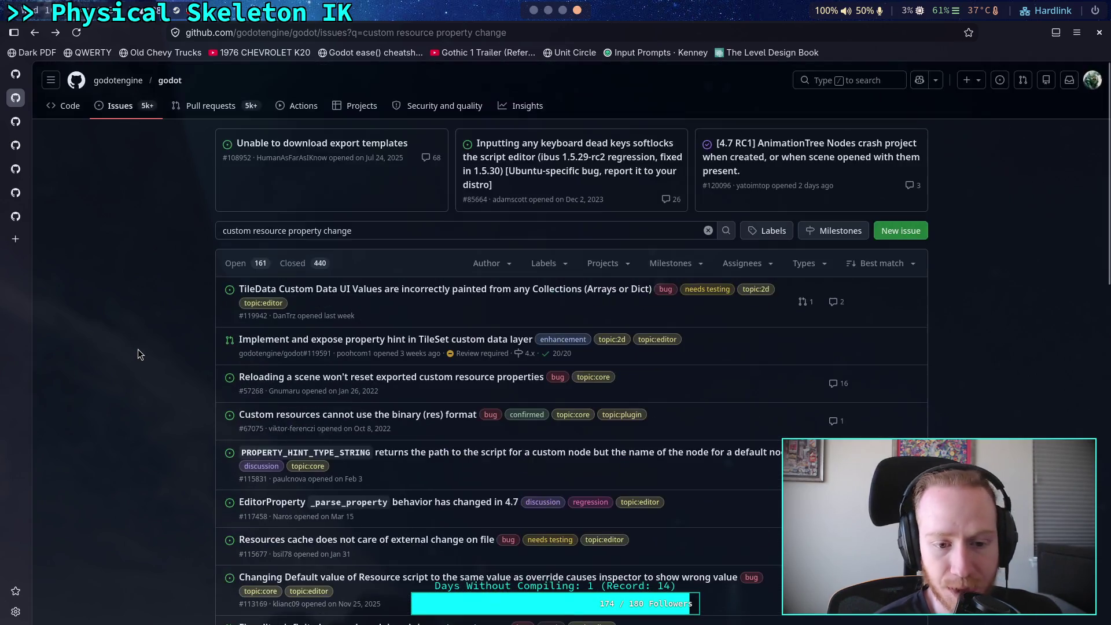
# Step: Open the godot-proposals repository via the godotengine organization and glance at its Issues
pyautogui.click(115, 82)
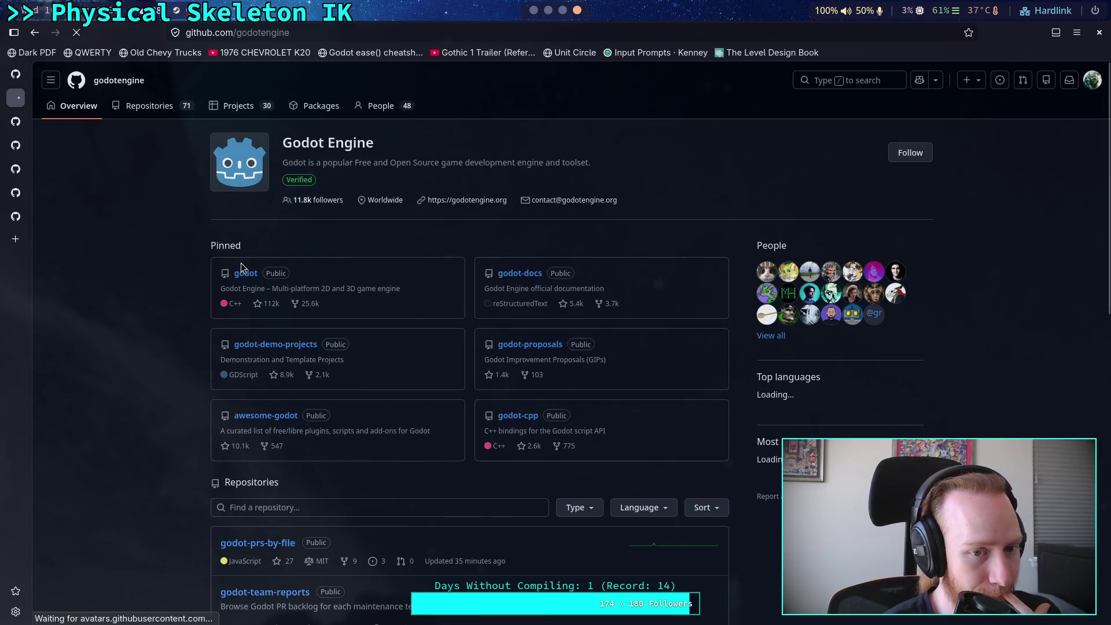
pyautogui.click(528, 344)
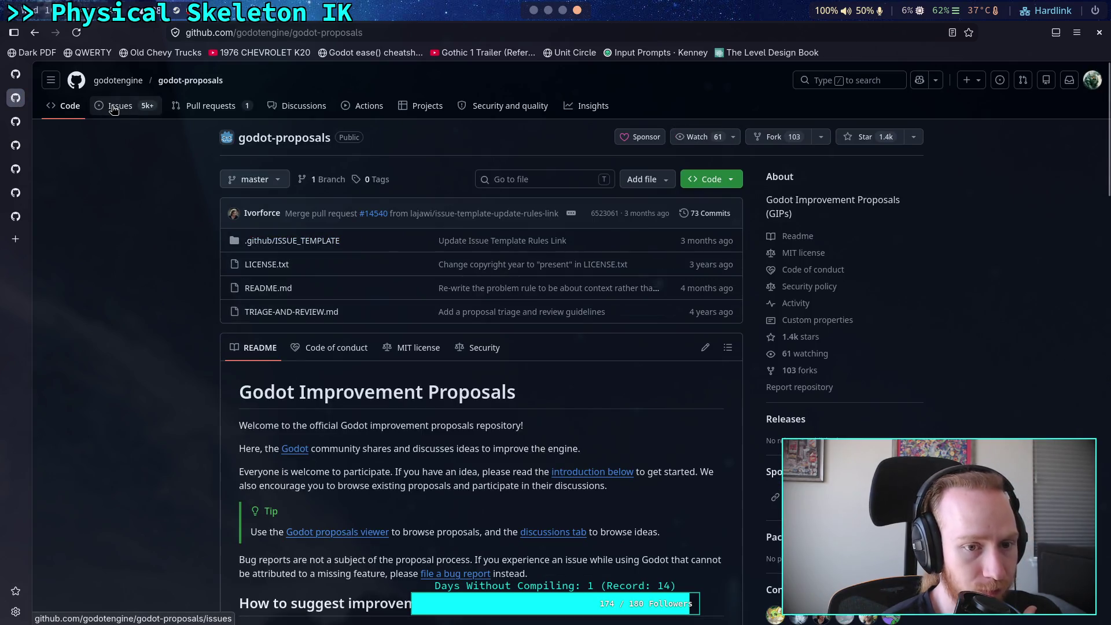
pyautogui.click(115, 108)
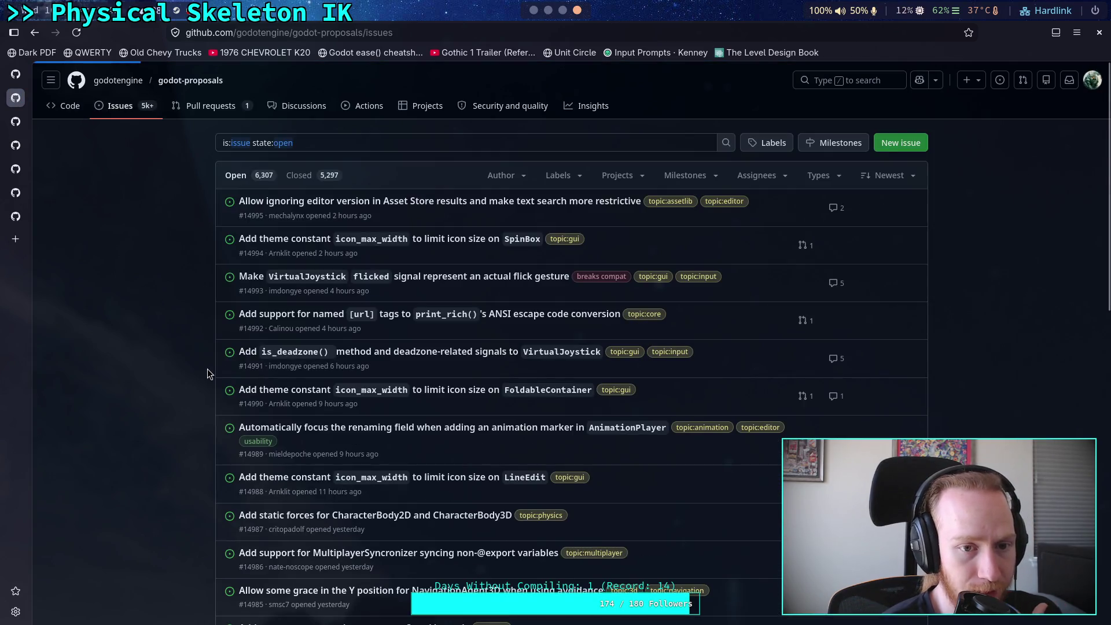
pyautogui.hotkey('alt', 'Left')
pyautogui.scroll(-5, 174, 346)
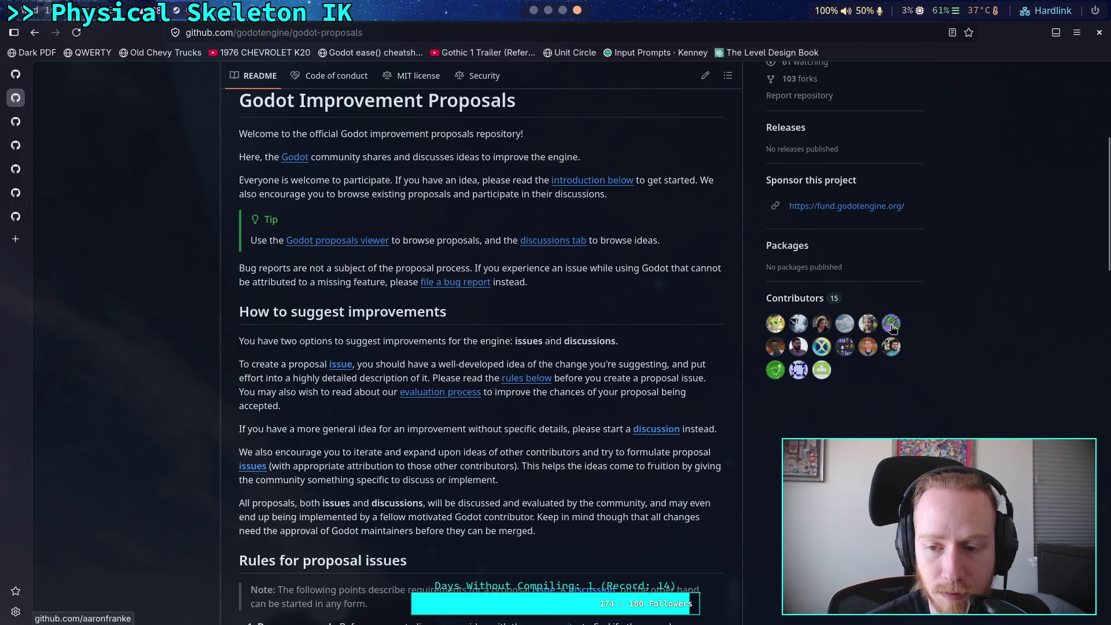
# Step: Open a godot-proposals contributor's profile in a new tab and switch to it
pyautogui.moveTo(892, 326)
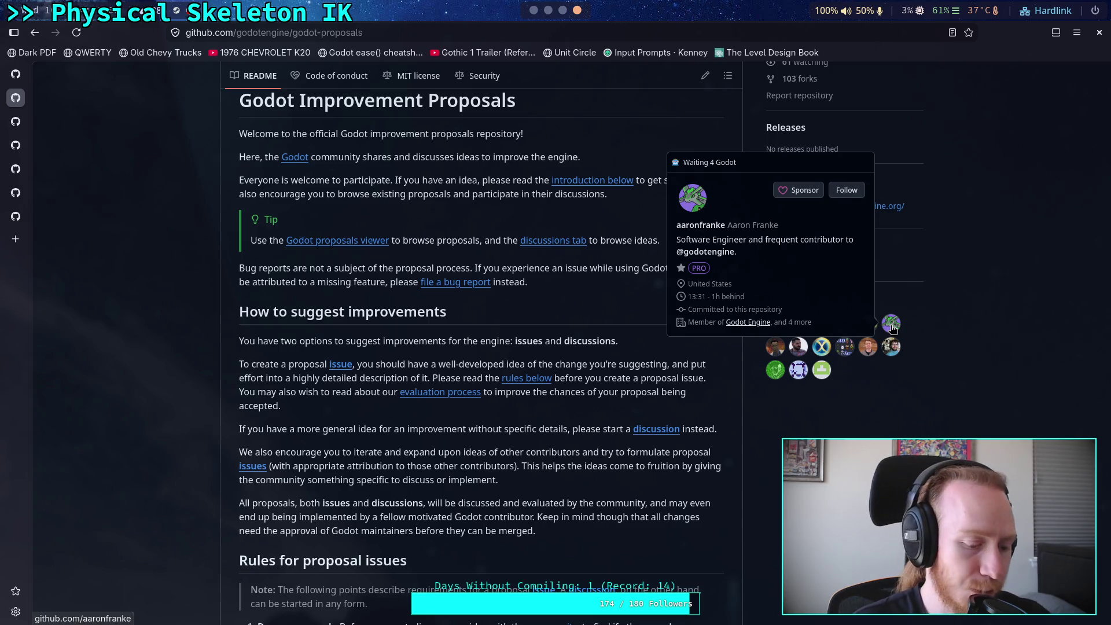
pyautogui.rightClick(892, 328)
pyautogui.click(911, 335)
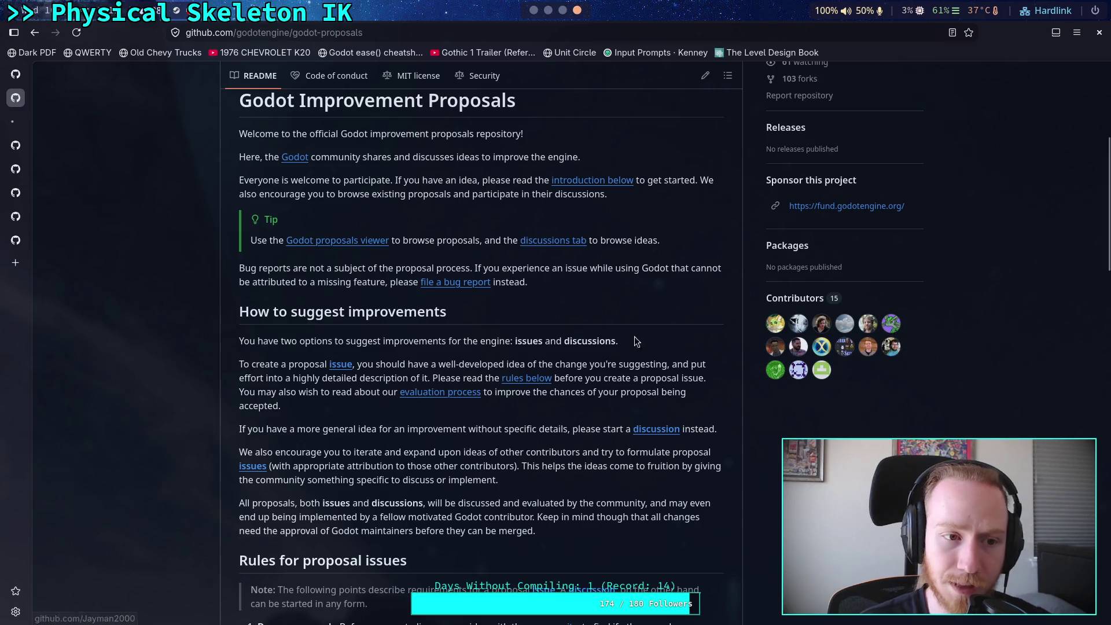
pyautogui.click(16, 123)
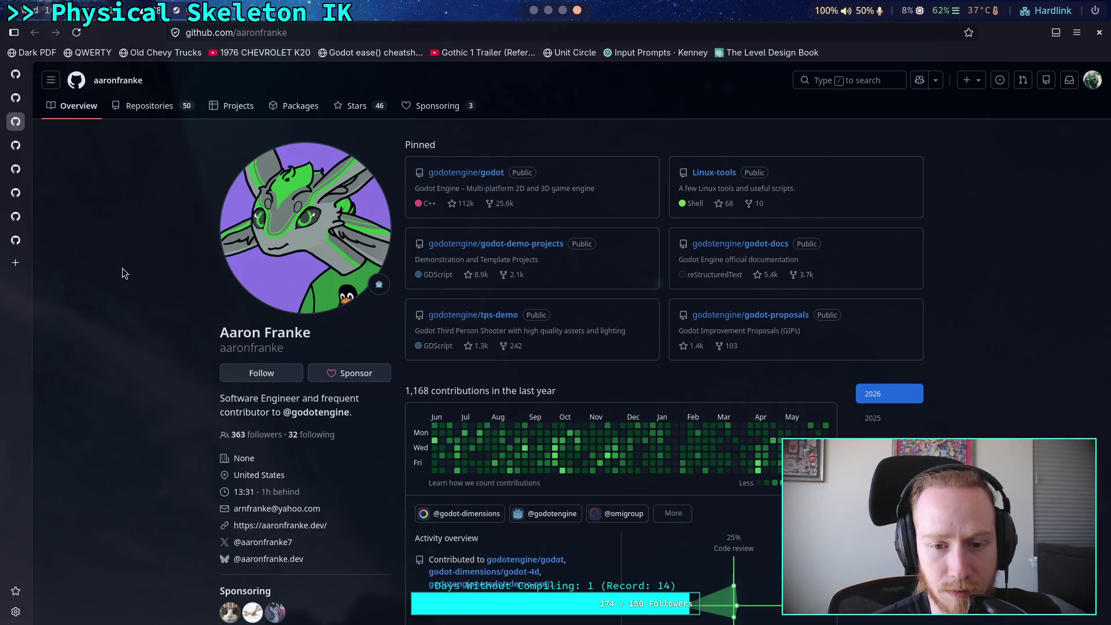
pyautogui.scroll(-5, 123, 269)
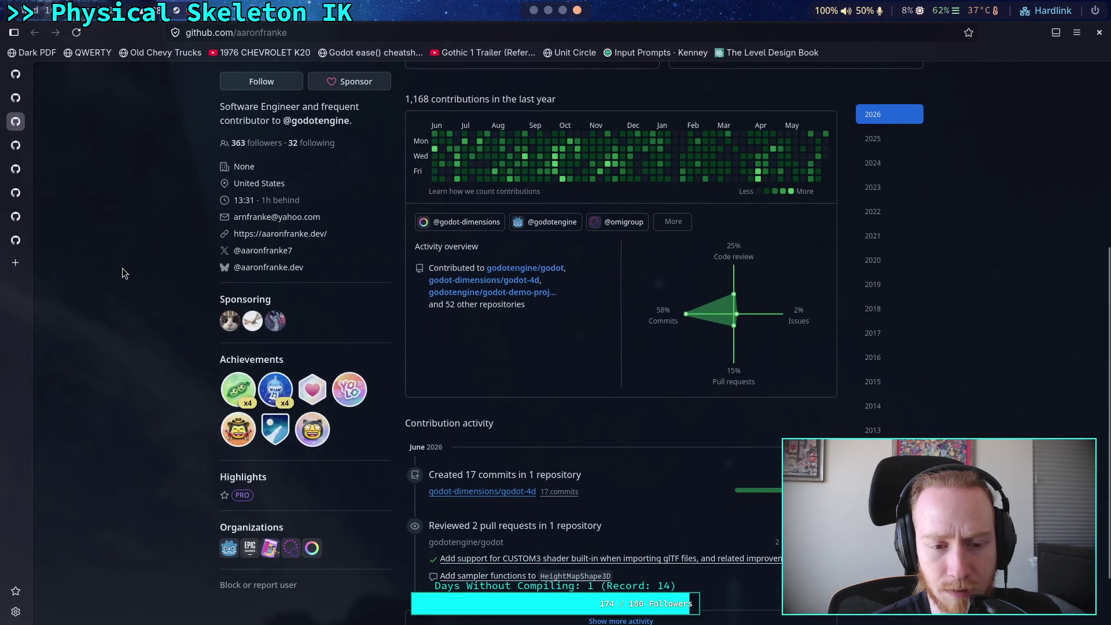
pyautogui.scroll(-2, 123, 269)
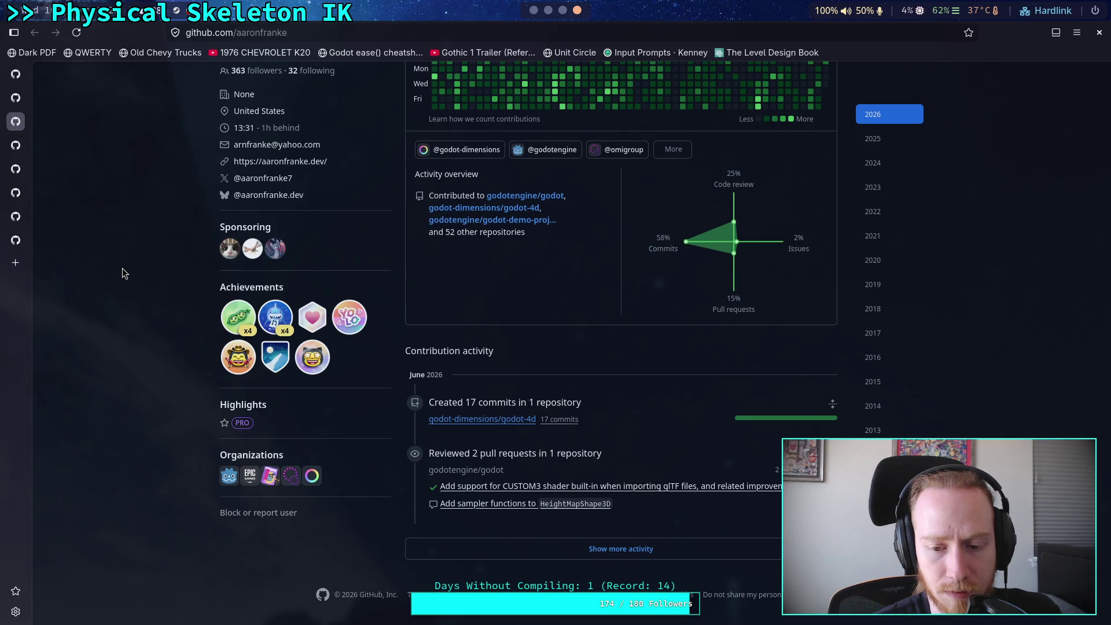
pyautogui.scroll(3, 123, 268)
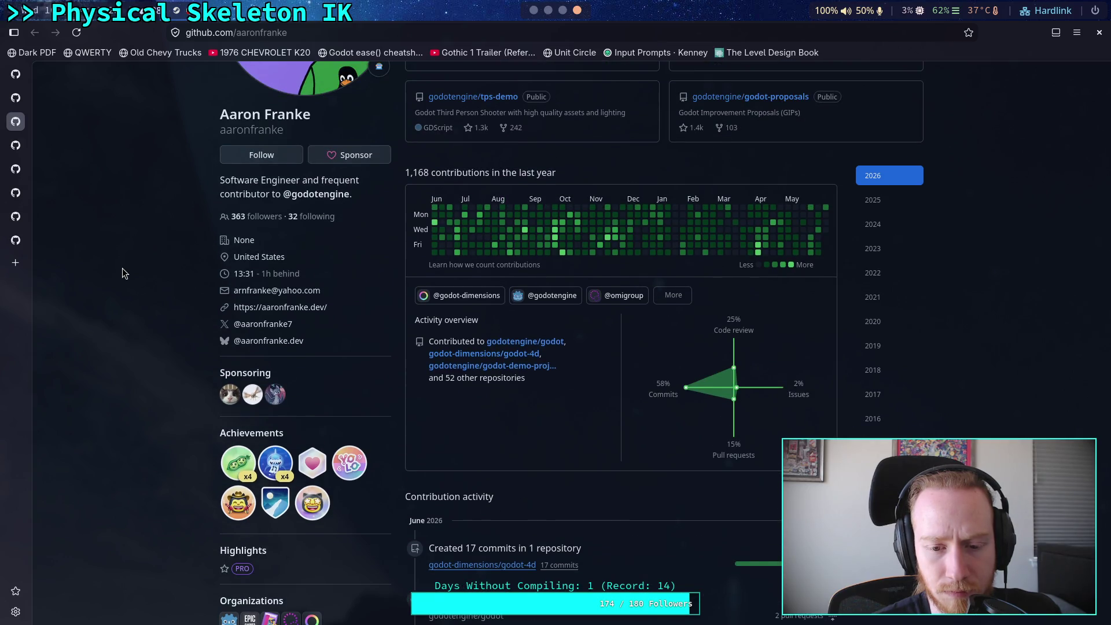
pyautogui.scroll(3, 122, 269)
pyautogui.scroll(-2, 122, 268)
pyautogui.scroll(-1, 123, 269)
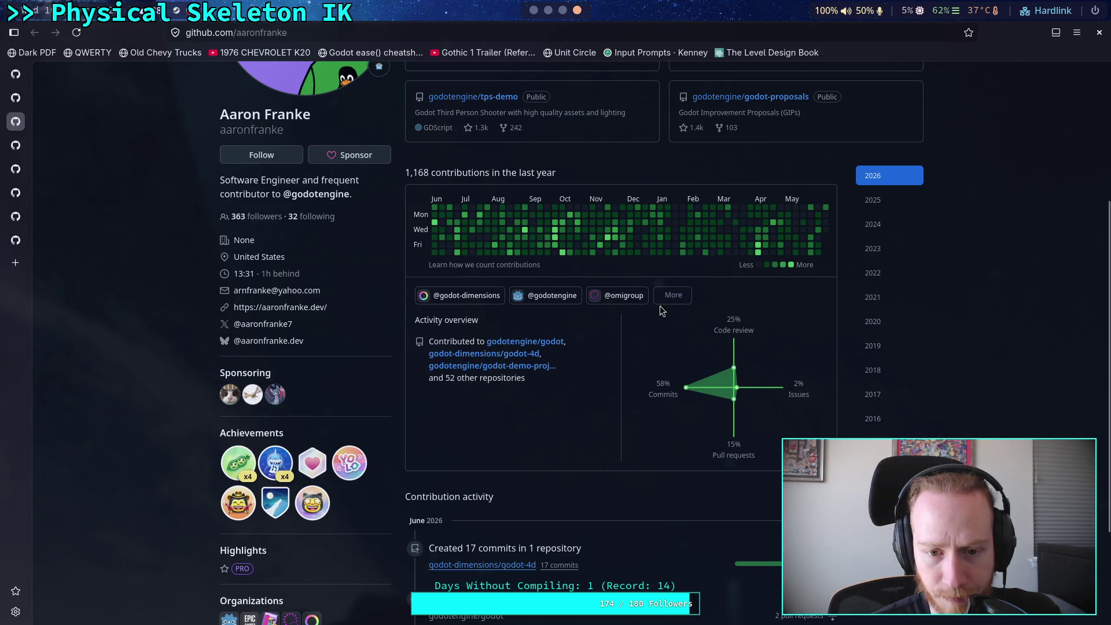
pyautogui.click(675, 298)
pyautogui.scroll(-4, 639, 346)
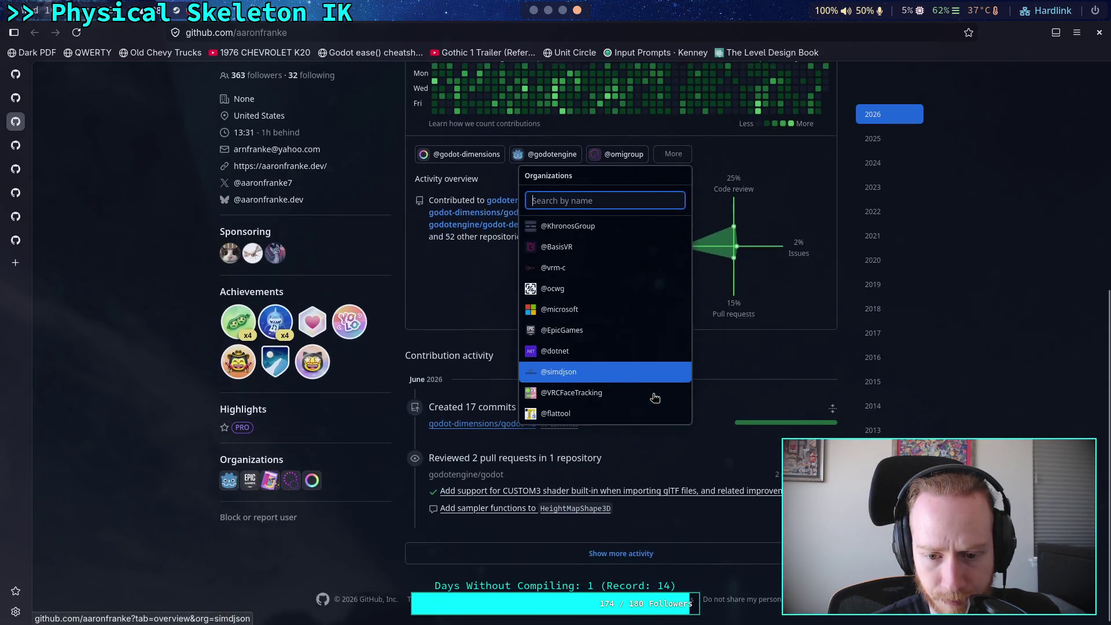
pyautogui.scroll(2, 620, 390)
pyautogui.write('test')
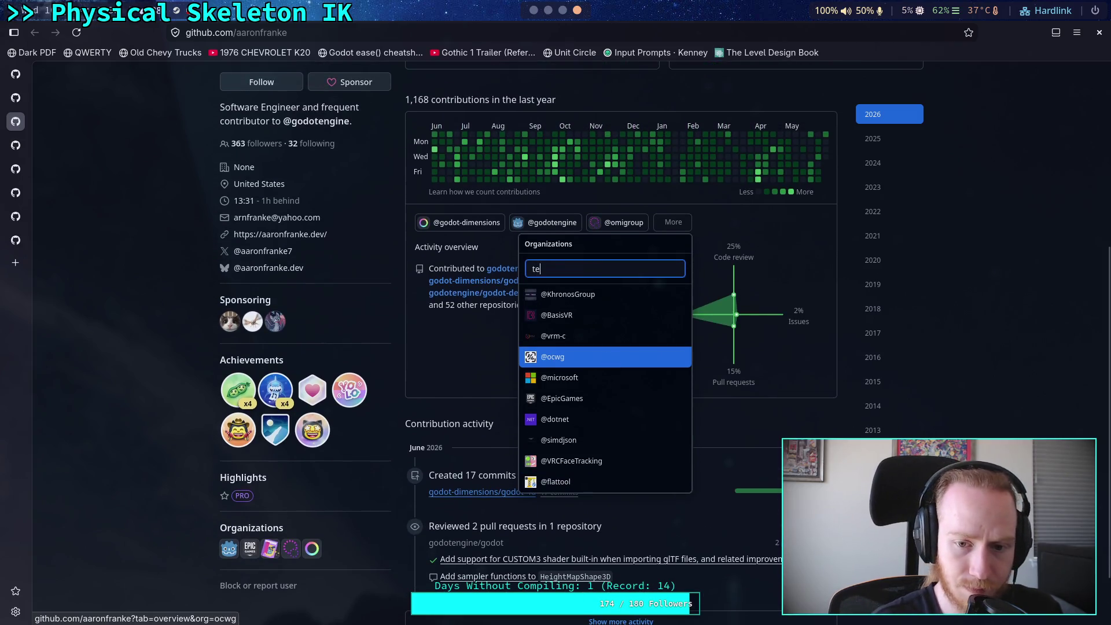
pyautogui.click(495, 379)
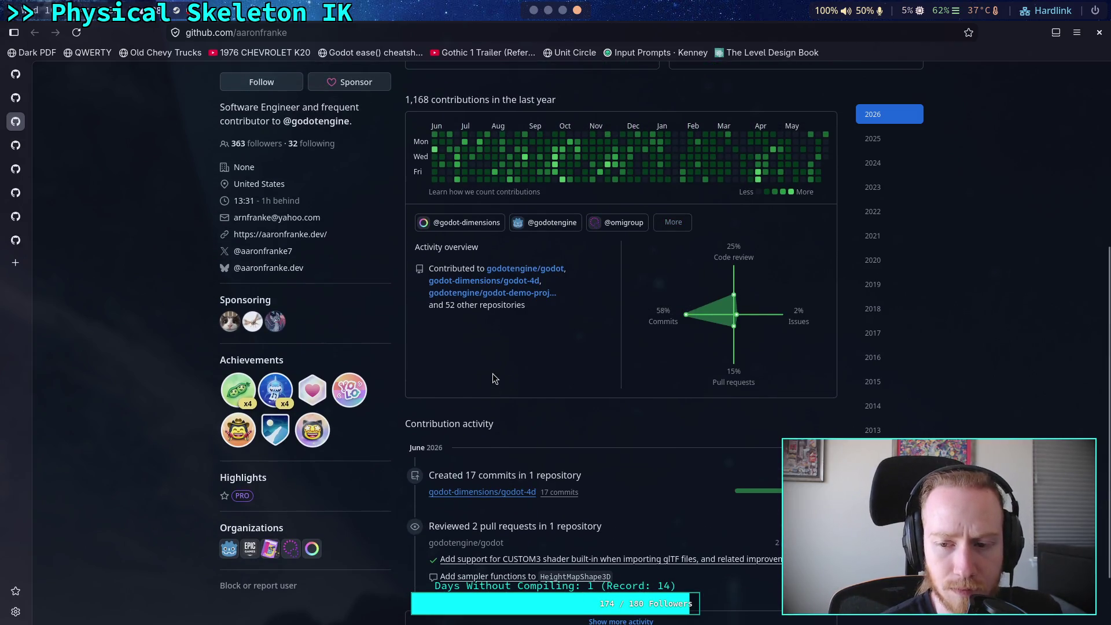
pyautogui.scroll(5, 495, 379)
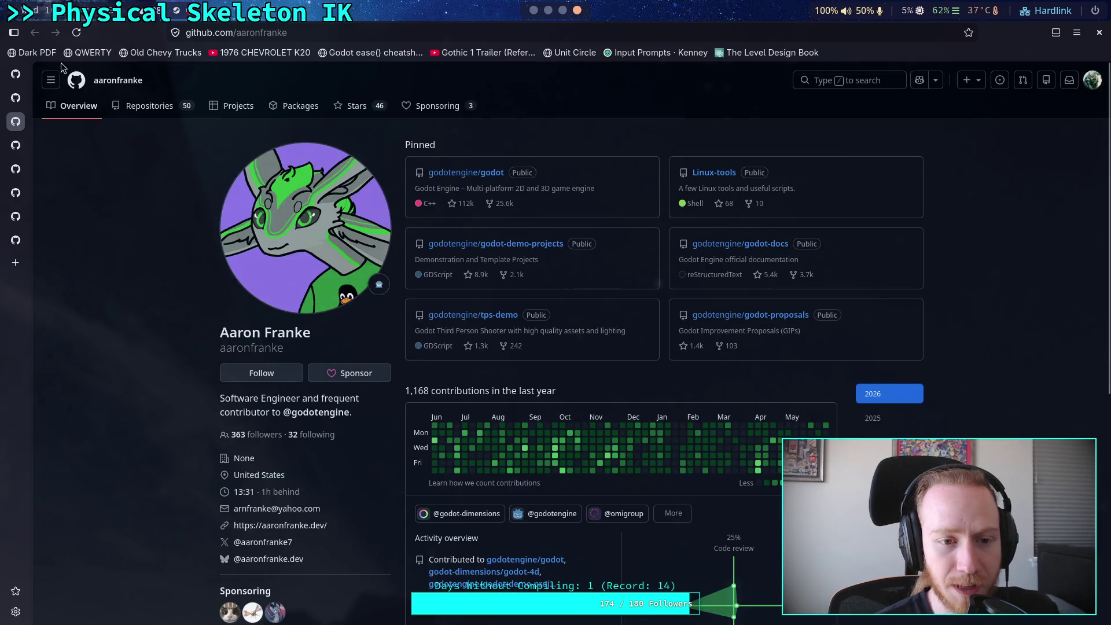
pyautogui.click(6, 114)
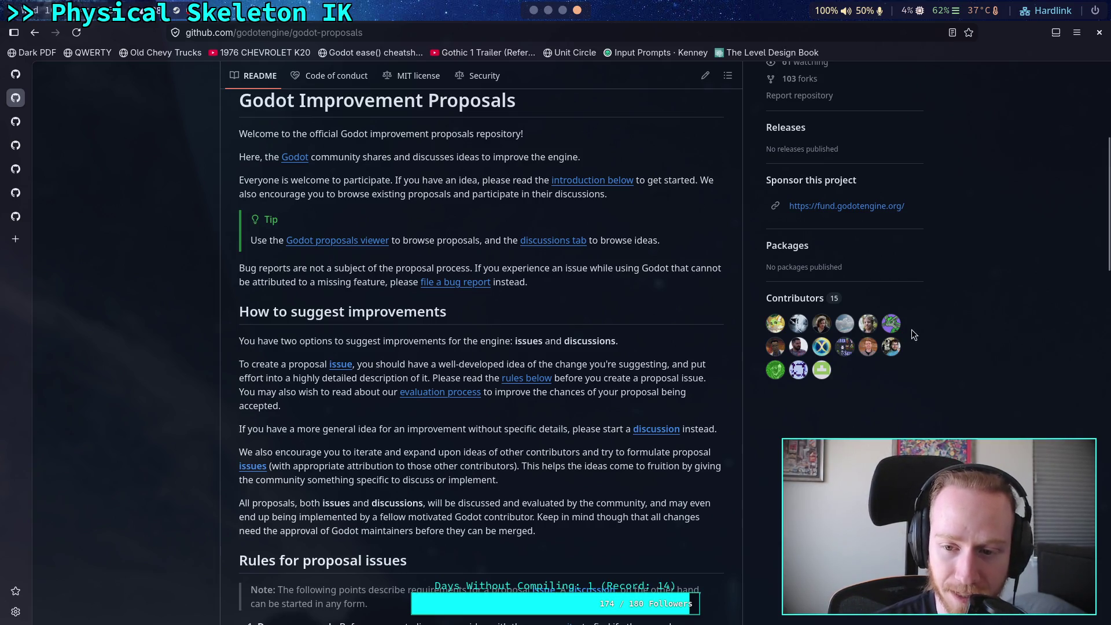
# Step: Close the contributor profile tab and scroll down the godot-proposals README
pyautogui.moveTo(897, 327)
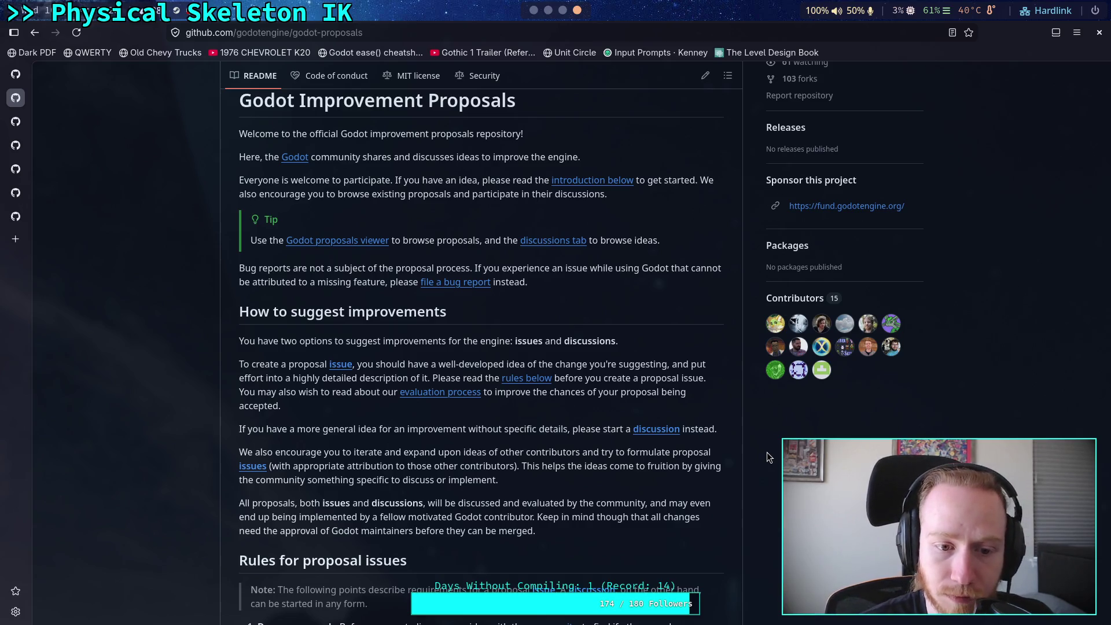
pyautogui.scroll(-3, 769, 458)
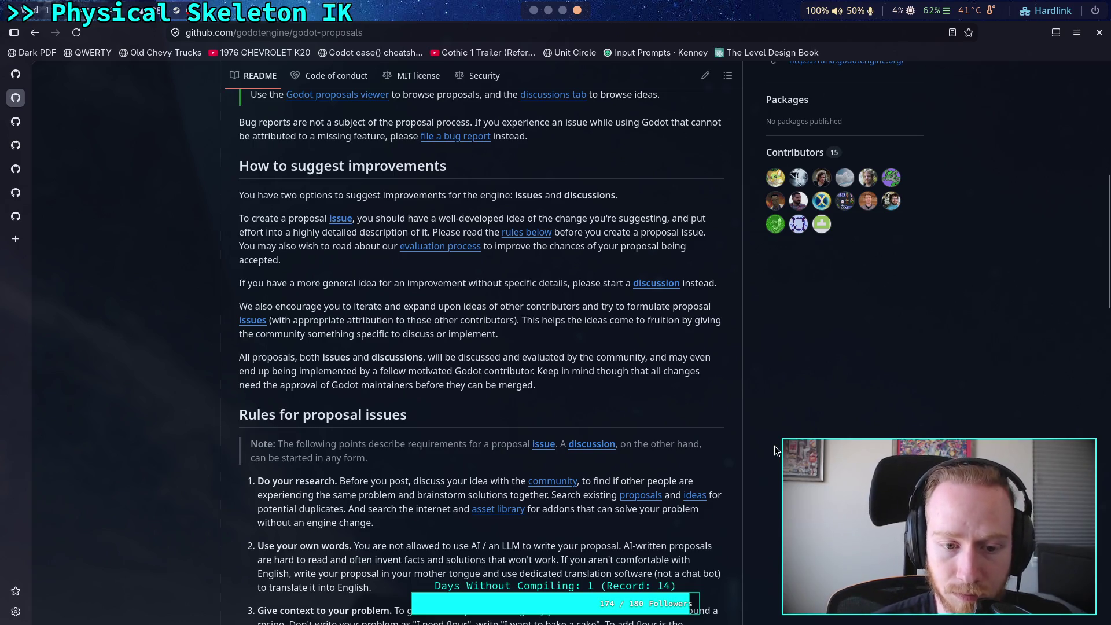
pyautogui.scroll(-2, 777, 439)
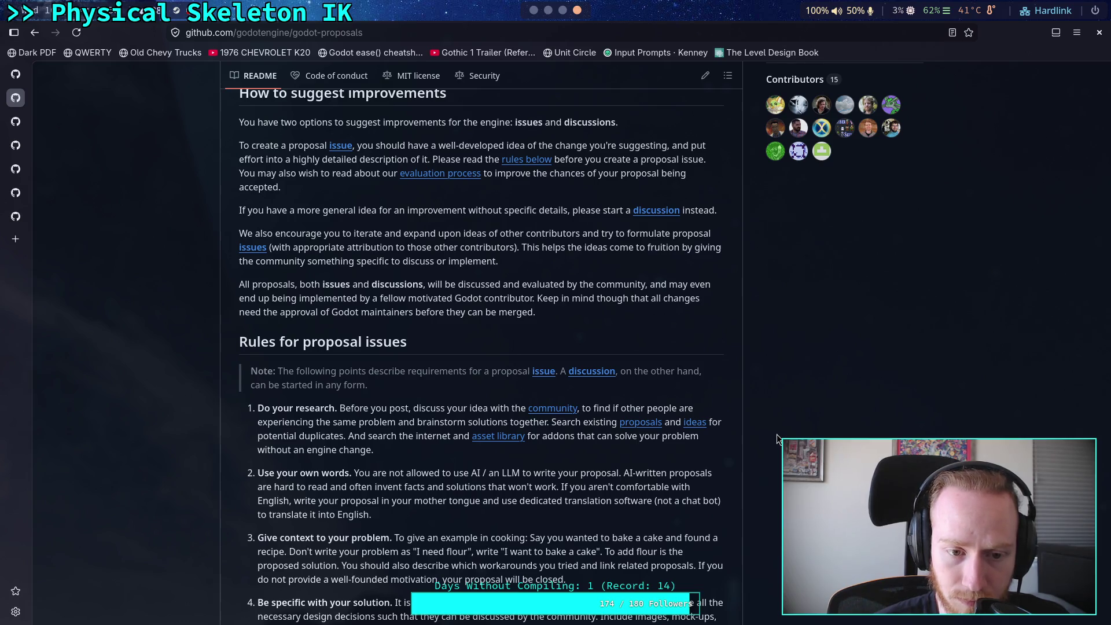
pyautogui.scroll(-4, 777, 439)
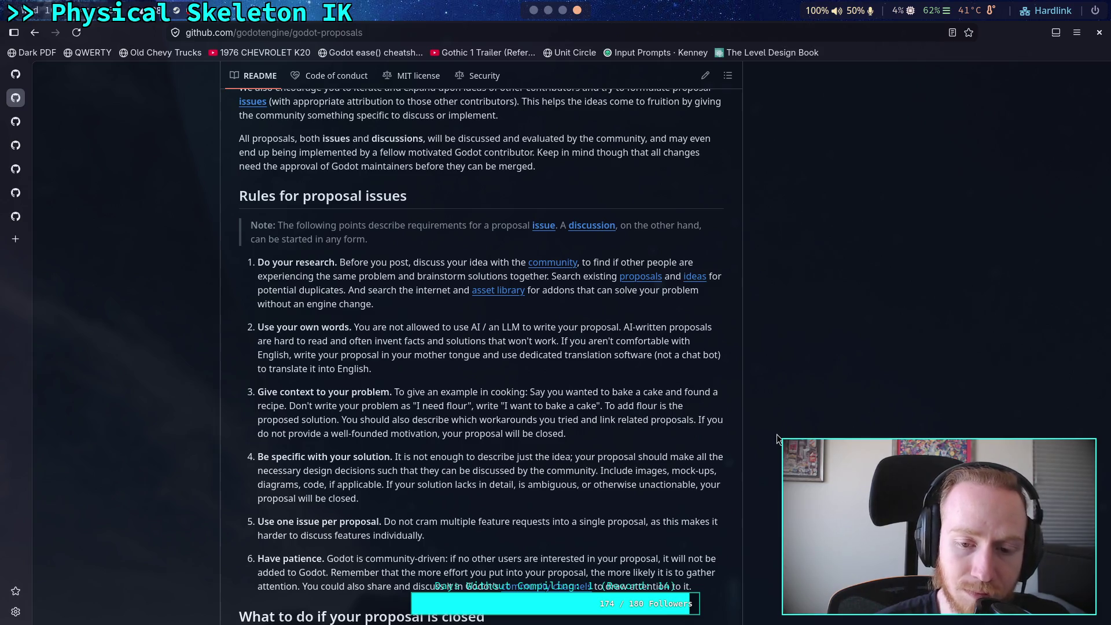
pyautogui.scroll(-2, 777, 438)
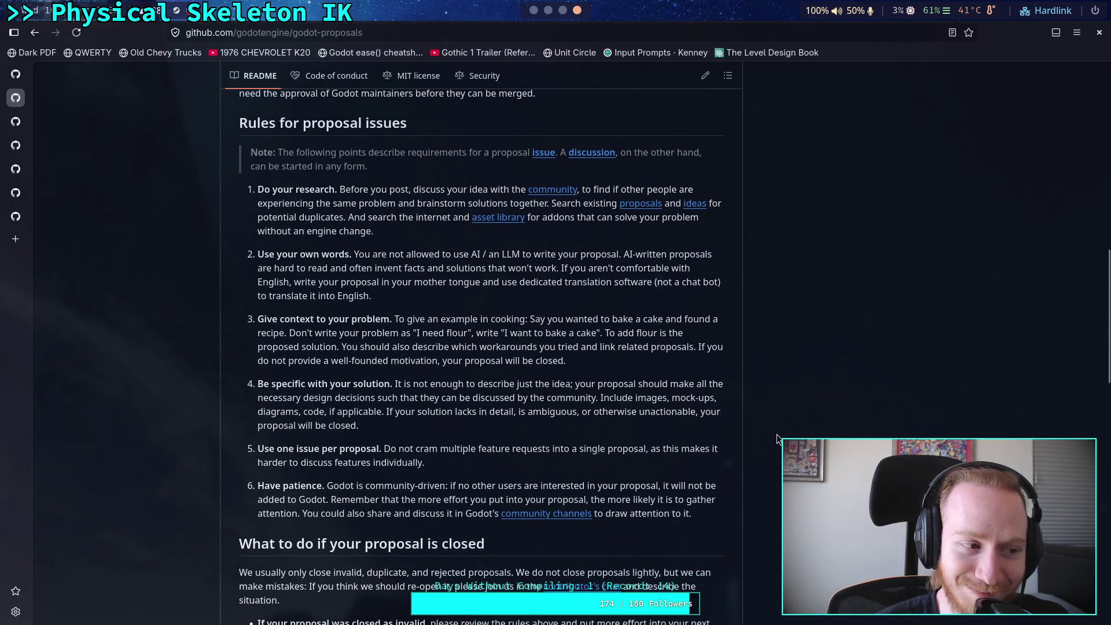
pyautogui.moveTo(269, 254); pyautogui.dragTo(424, 283)
pyautogui.click(551, 287)
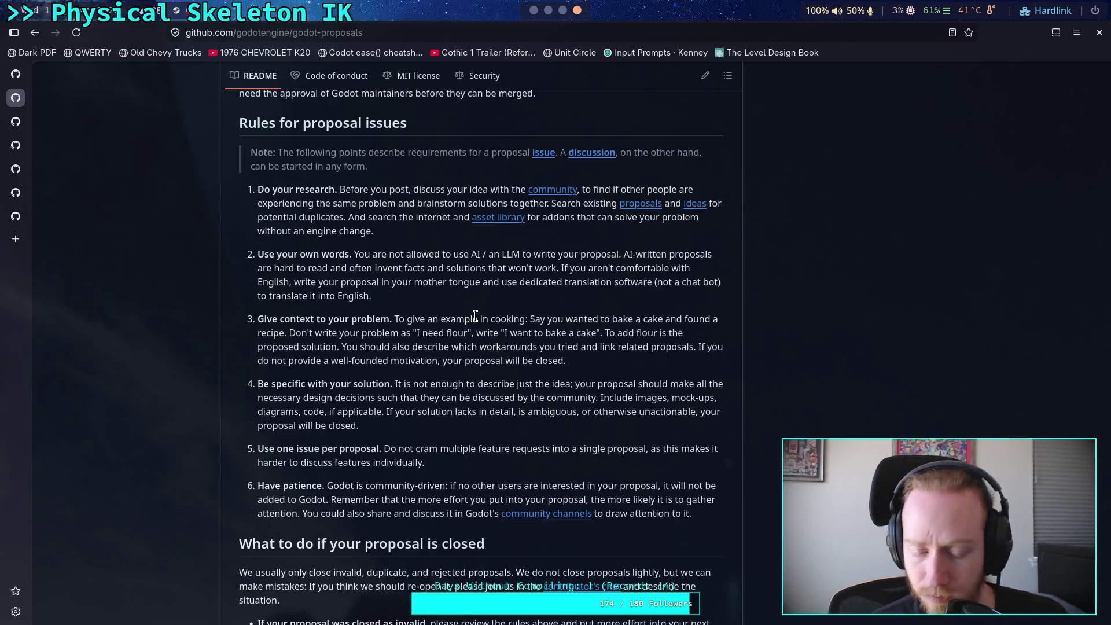
pyautogui.scroll(-3, 482, 313)
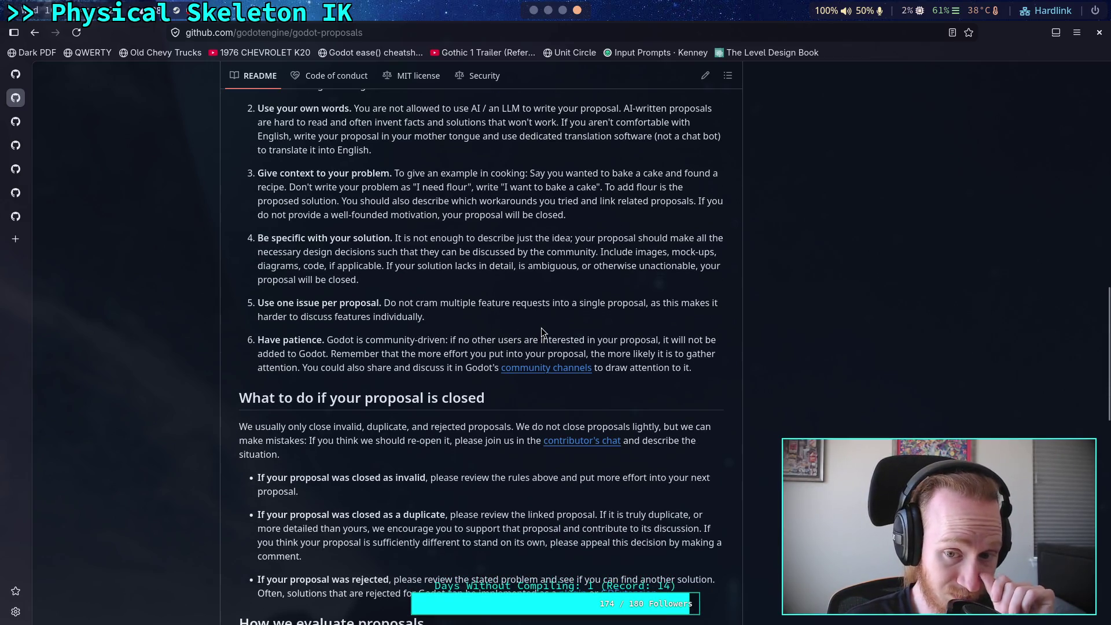
pyautogui.scroll(-3, 537, 336)
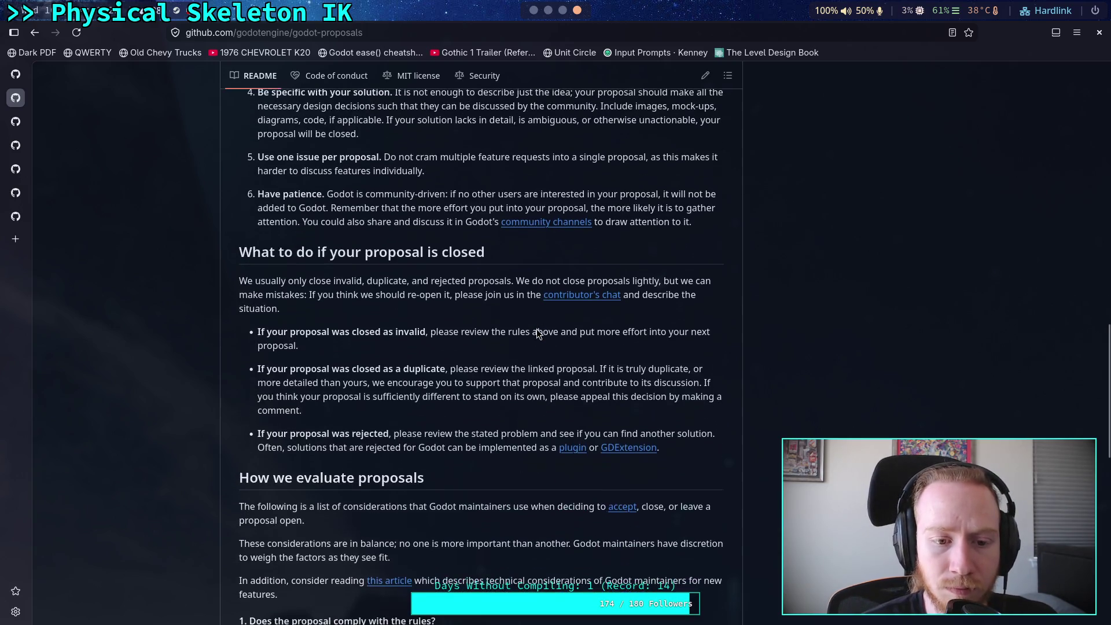
pyautogui.scroll(-2, 550, 355)
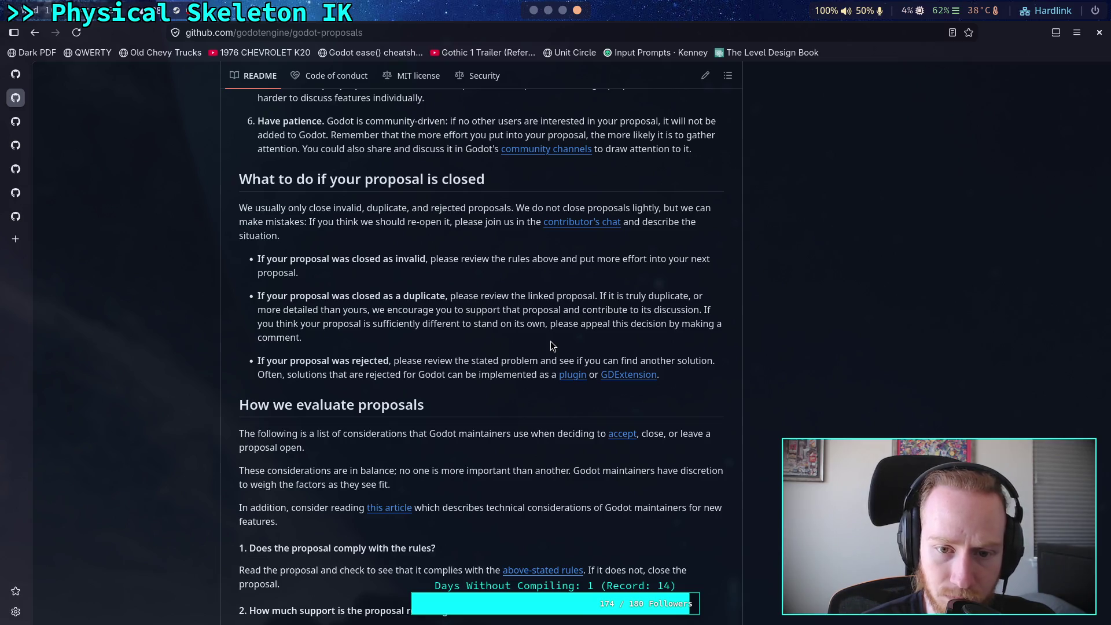
pyautogui.scroll(-5, 550, 345)
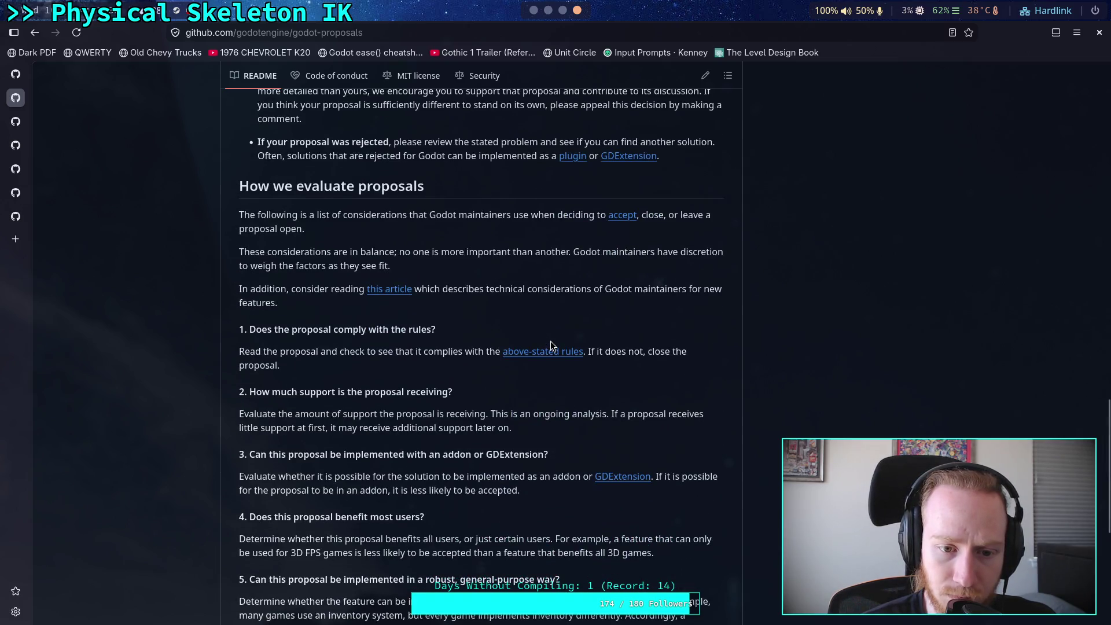
pyautogui.scroll(-2, 551, 345)
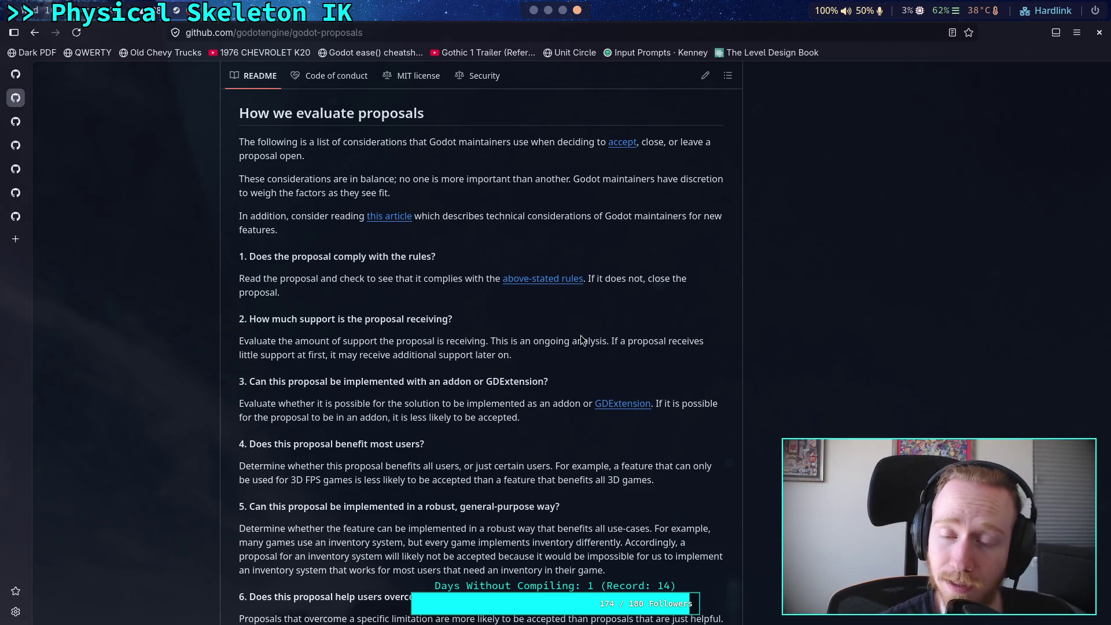
pyautogui.scroll(5, 581, 338)
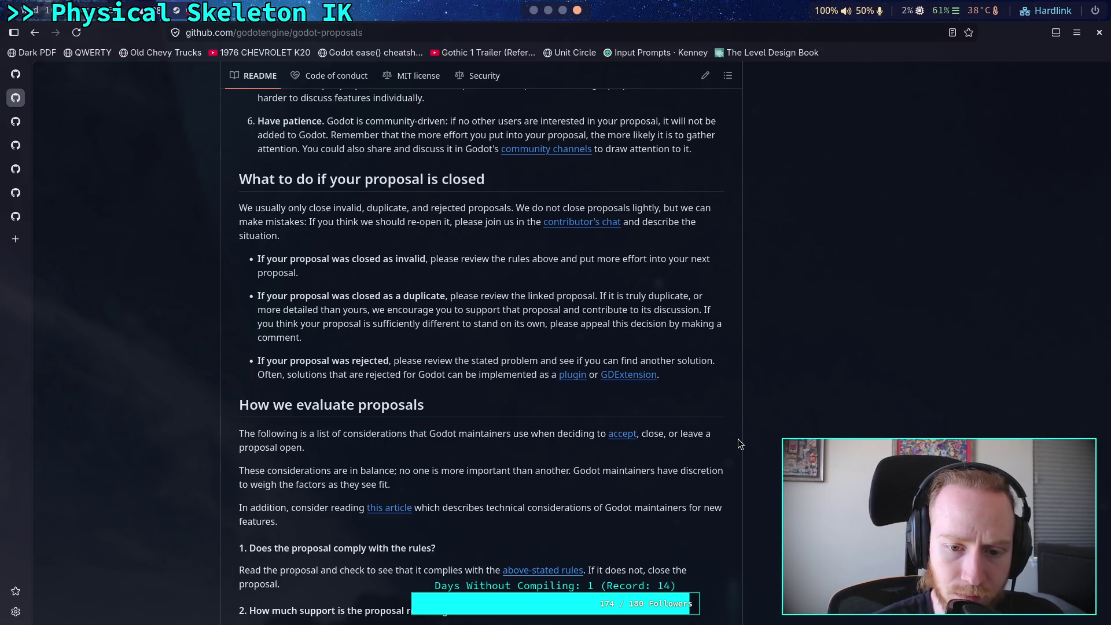
pyautogui.scroll(-5, 738, 439)
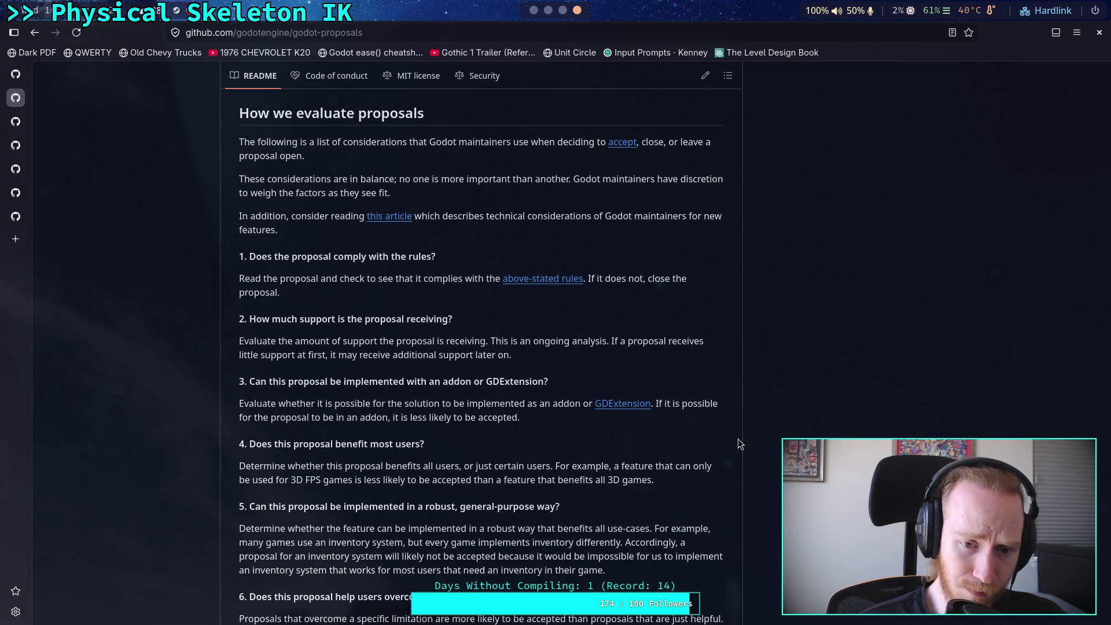
pyautogui.scroll(-2, 739, 404)
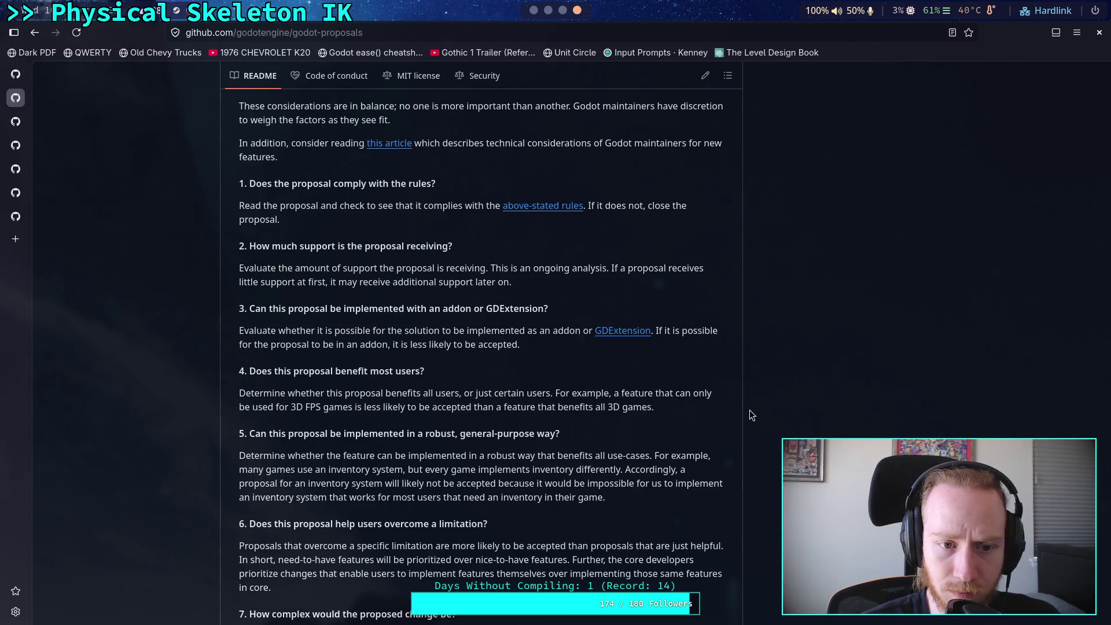
pyautogui.scroll(3, 750, 410)
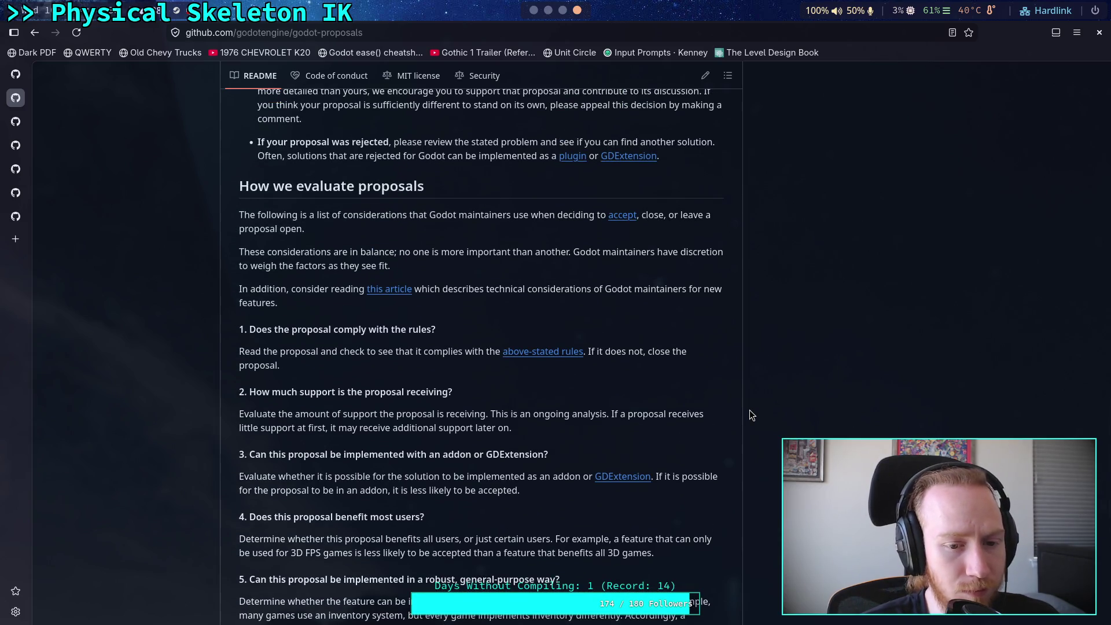
pyautogui.scroll(-4, 750, 411)
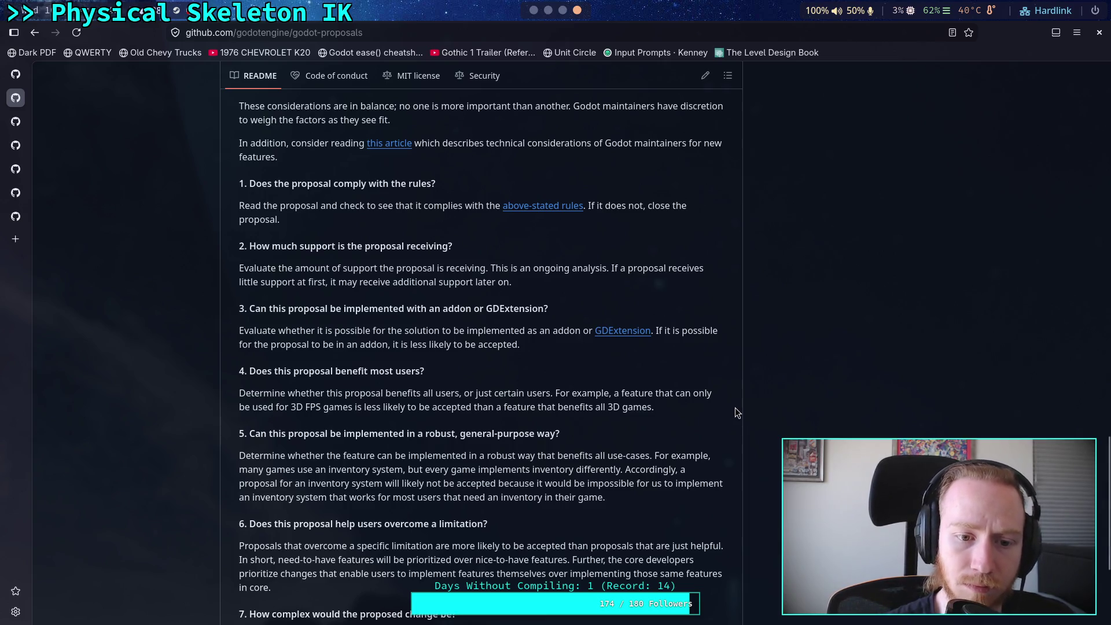
pyautogui.scroll(-2, 738, 395)
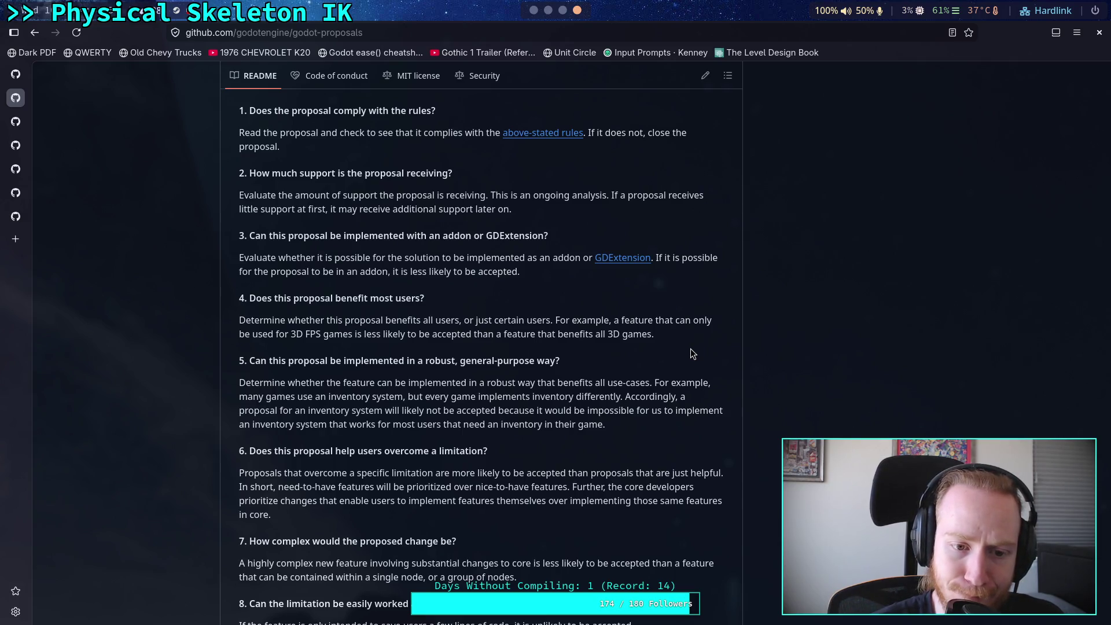
pyautogui.scroll(-3, 693, 354)
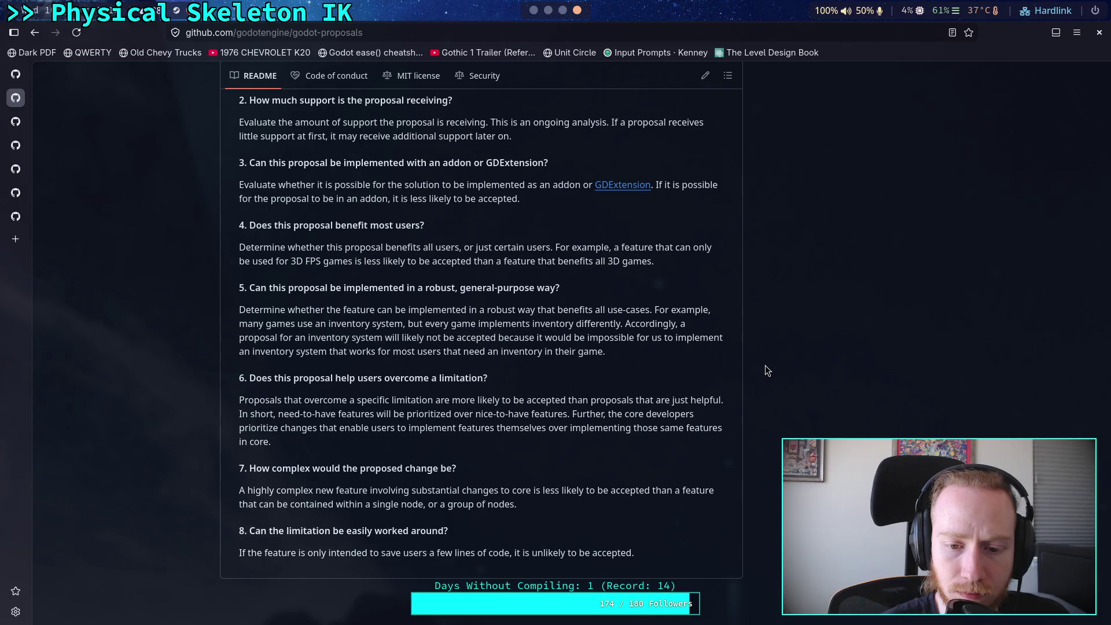
pyautogui.scroll(-3, 766, 366)
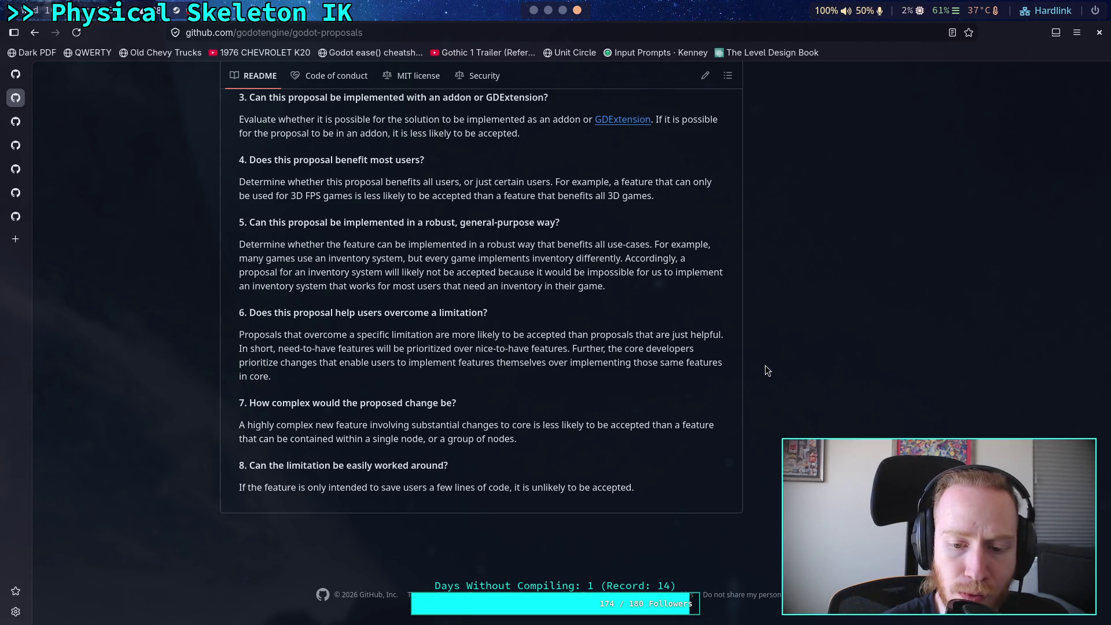
pyautogui.moveTo(670, 499); pyautogui.dragTo(260, 465)
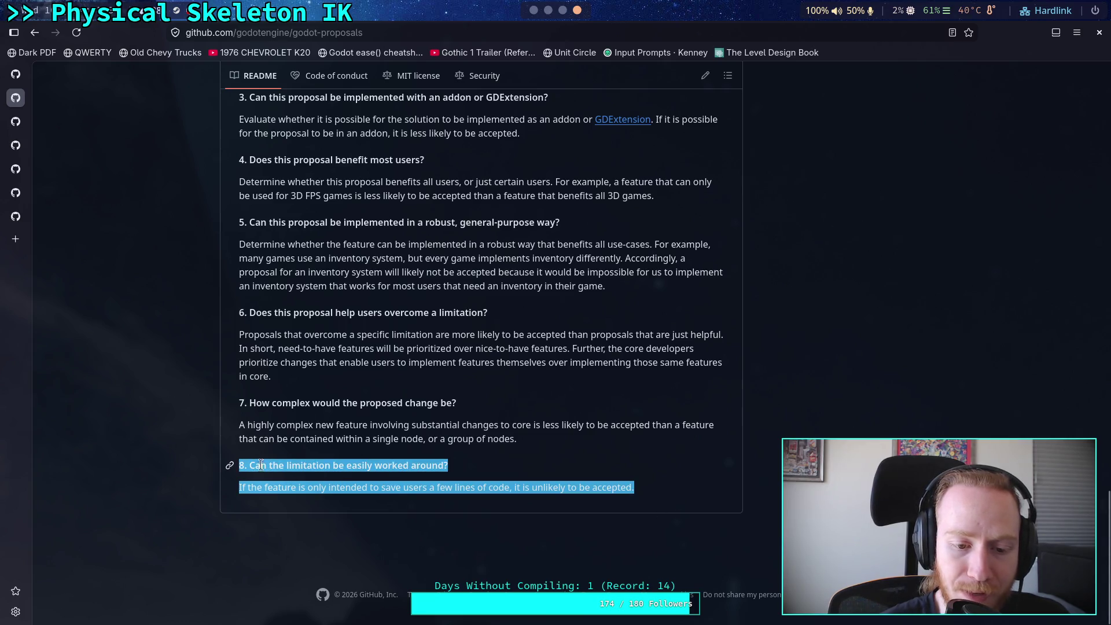
pyautogui.click(502, 466)
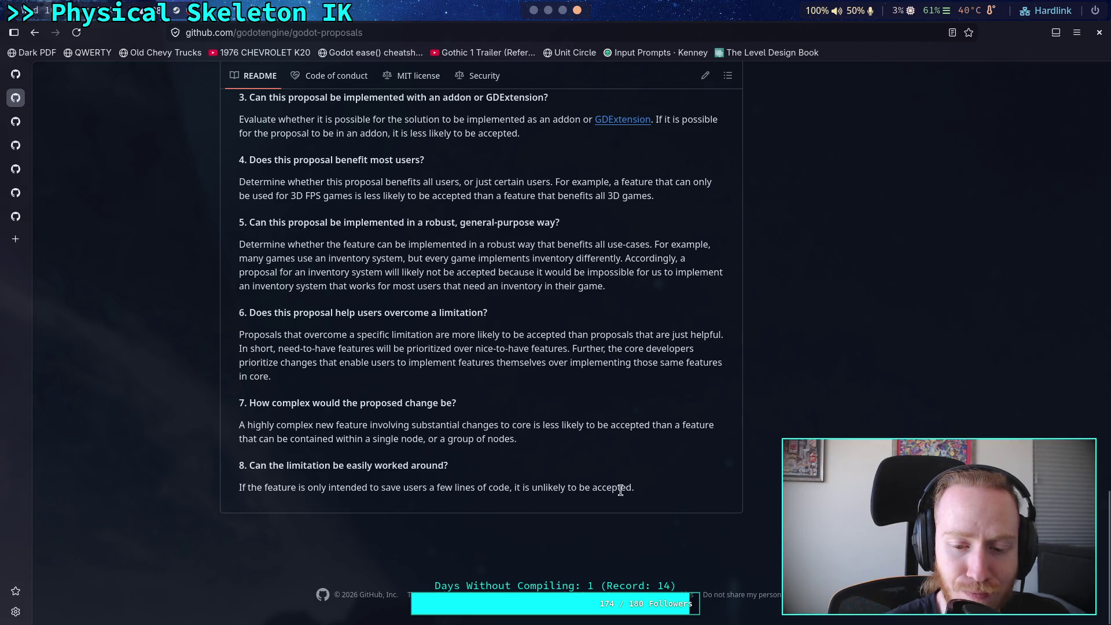
pyautogui.moveTo(635, 490); pyautogui.dragTo(226, 497)
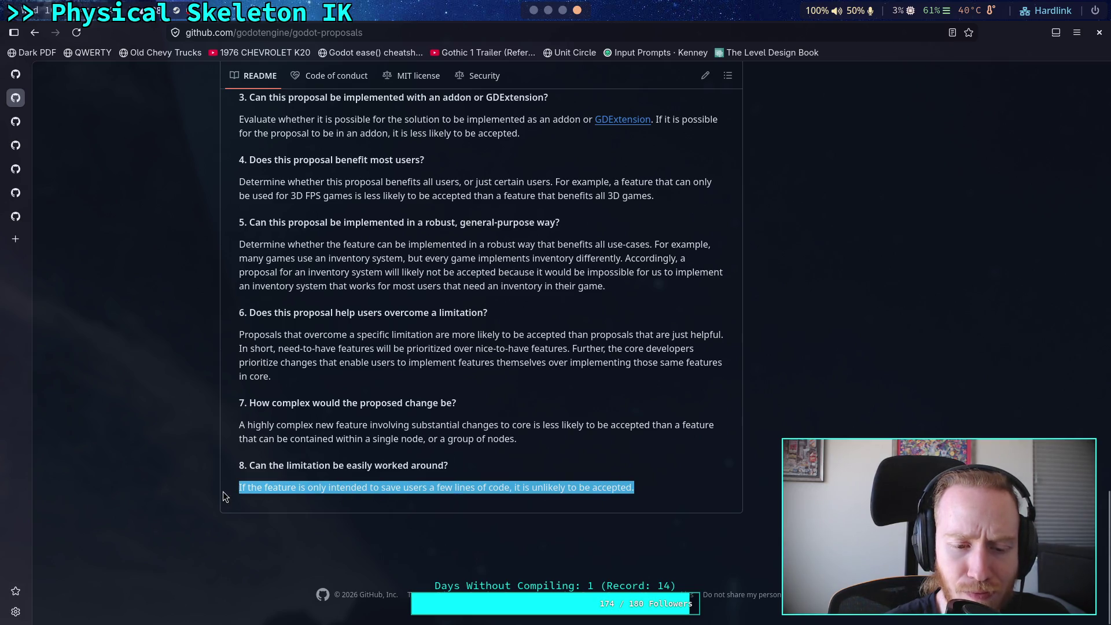
pyautogui.click(386, 490)
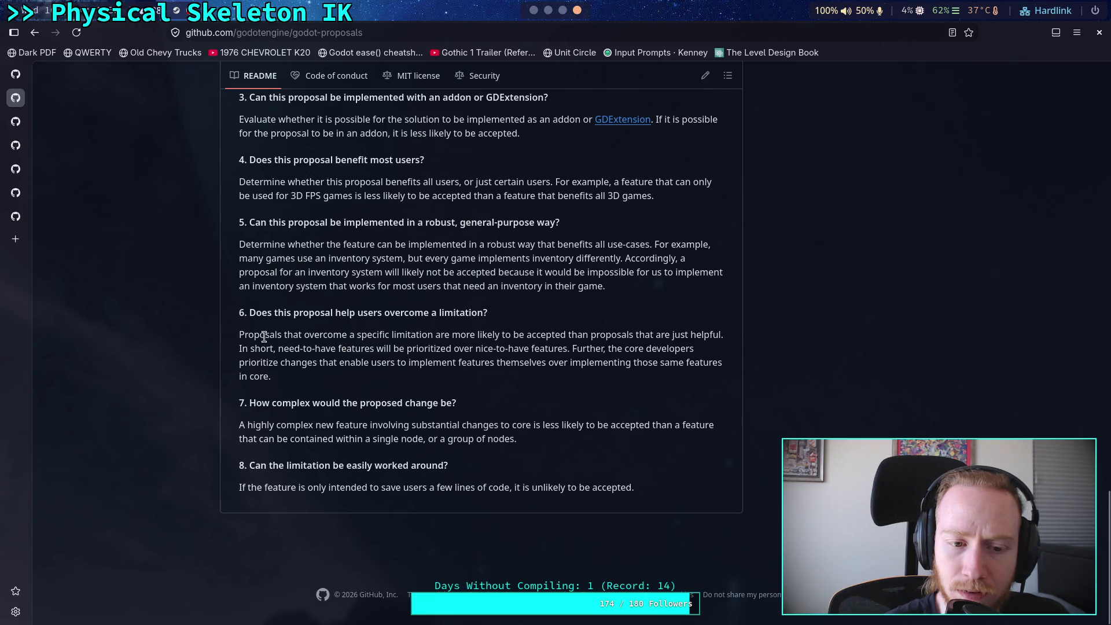
pyautogui.moveTo(249, 334); pyautogui.dragTo(479, 333)
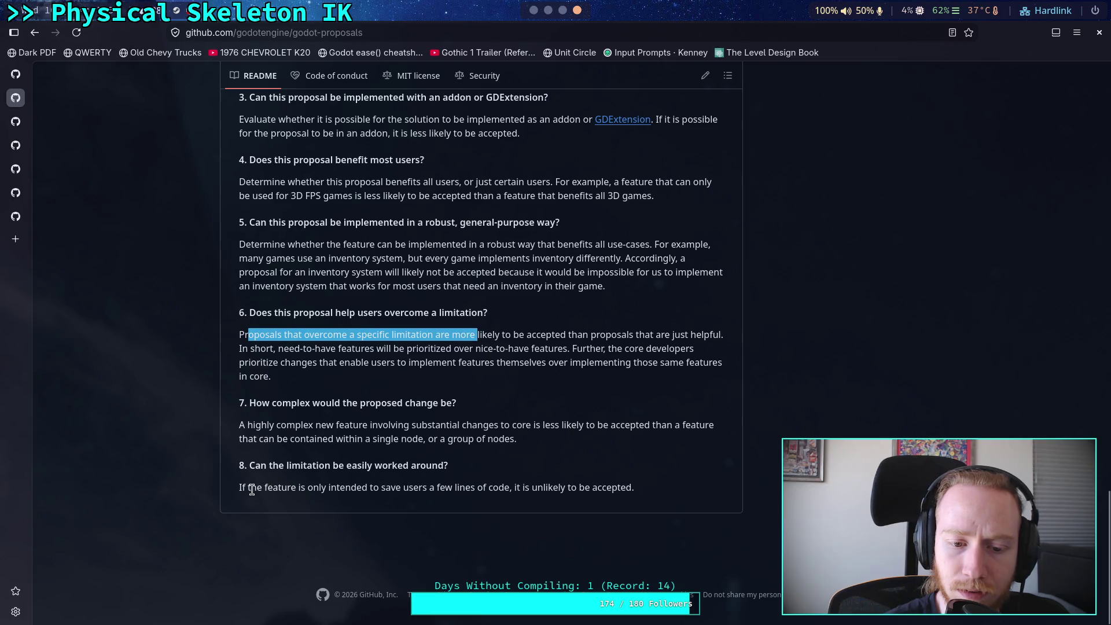
pyautogui.moveTo(246, 488)
pyautogui.mouseDown()
pyautogui.moveTo(490, 488)
pyautogui.moveTo(368, 465)
pyautogui.mouseUp()
pyautogui.click(370, 465)
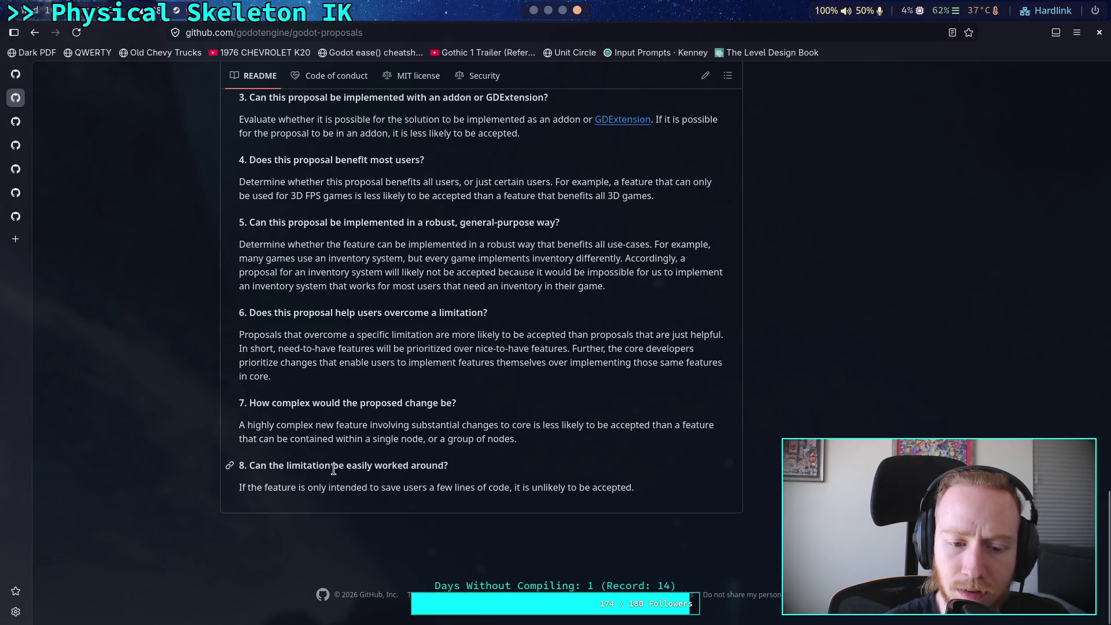
pyautogui.moveTo(249, 465); pyautogui.dragTo(514, 488)
pyautogui.moveTo(246, 312); pyautogui.dragTo(488, 313)
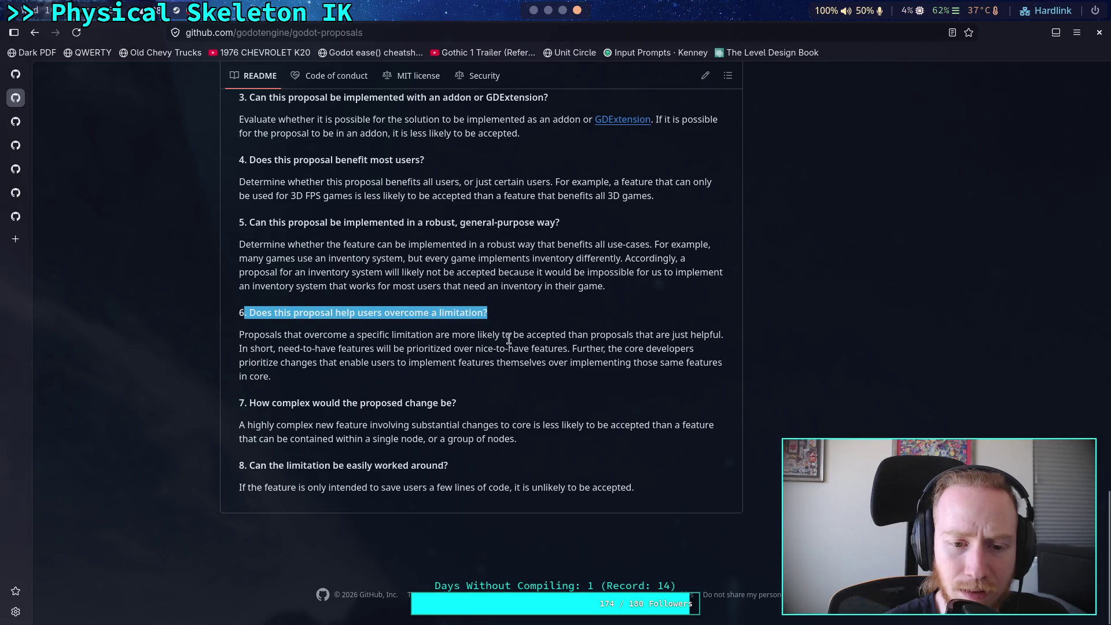
pyautogui.click(262, 478)
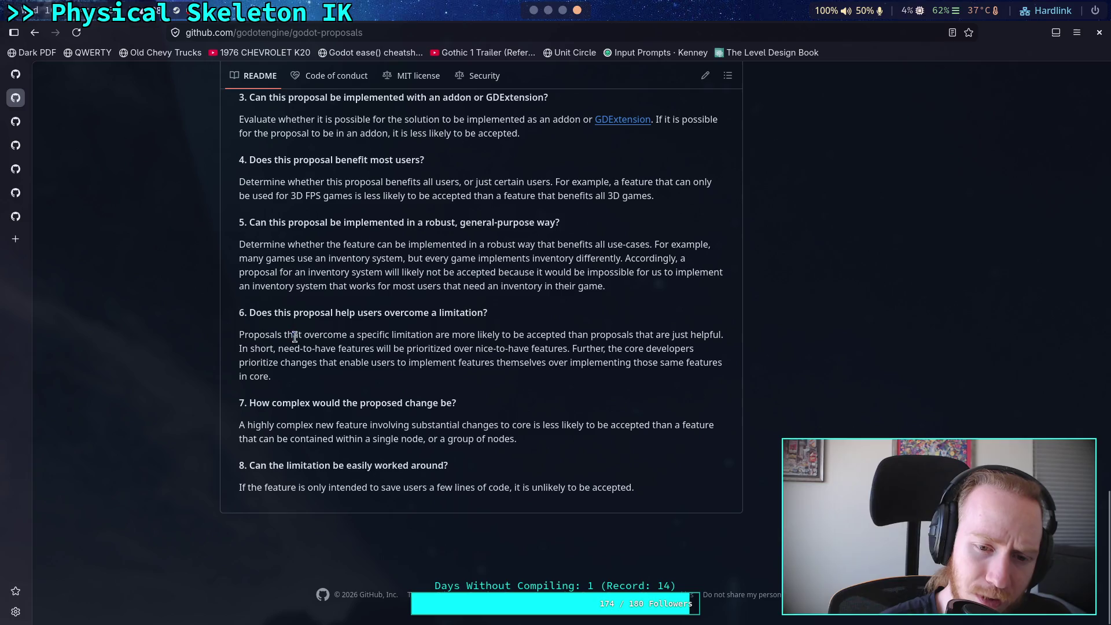
pyautogui.moveTo(293, 334); pyautogui.dragTo(566, 335)
pyautogui.moveTo(249, 466); pyautogui.dragTo(451, 472)
pyautogui.moveTo(239, 491); pyautogui.dragTo(354, 489)
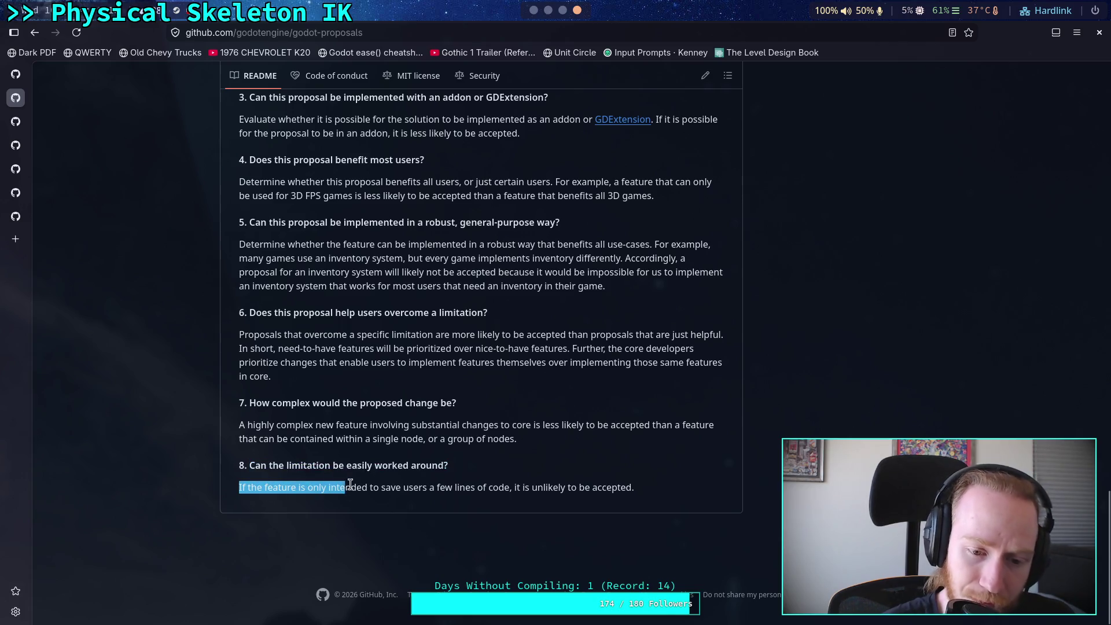
pyautogui.click(422, 485)
pyautogui.moveTo(239, 490); pyautogui.dragTo(635, 489)
pyautogui.click(538, 491)
pyautogui.click(636, 490)
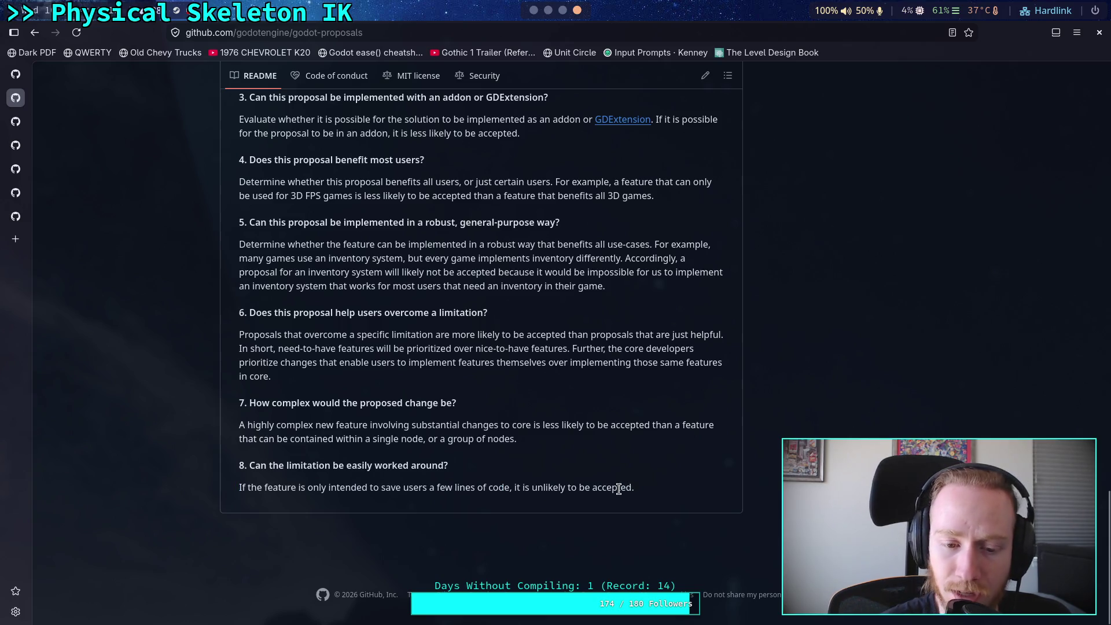
pyautogui.moveTo(262, 465); pyautogui.dragTo(408, 474)
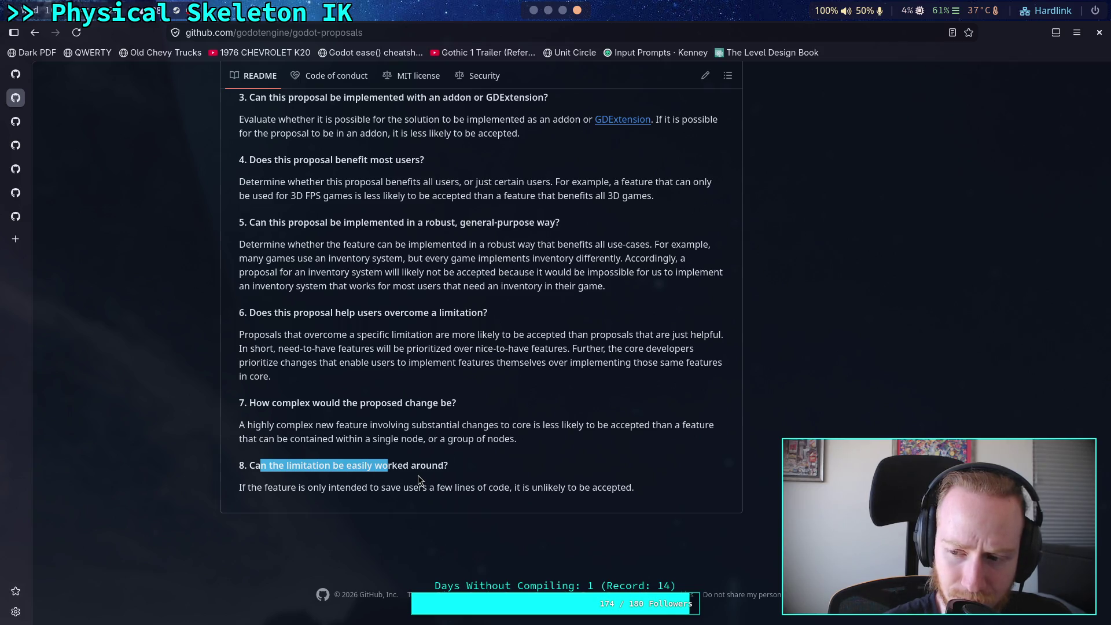
pyautogui.click(418, 475)
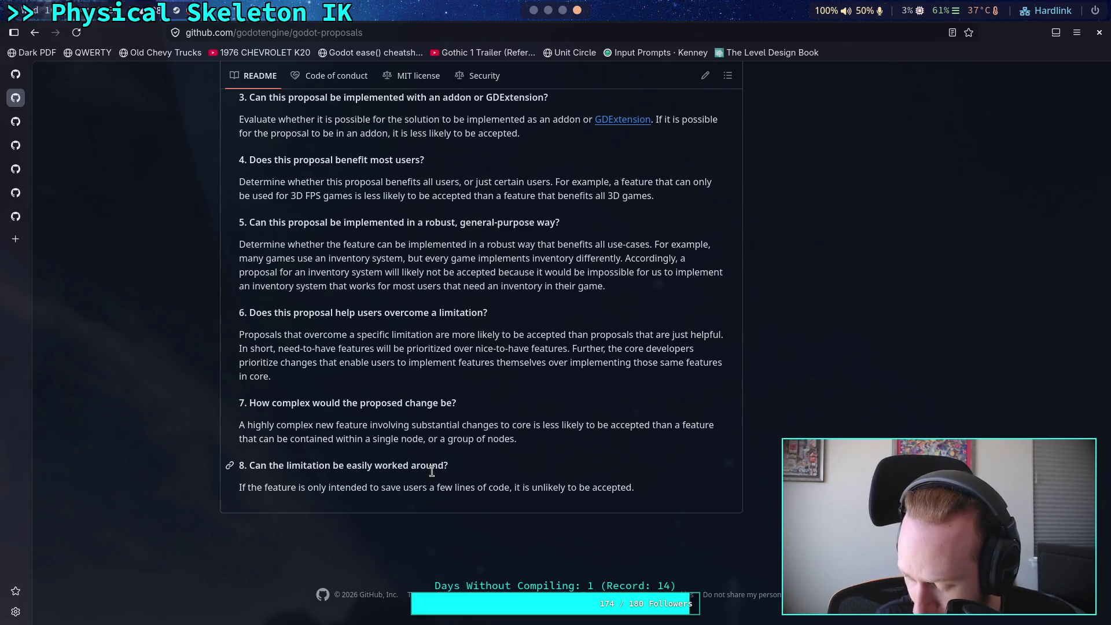
# Step: Return to the Godot script editor and look through physical_bone_chain_part.gd
pyautogui.press('super+1')
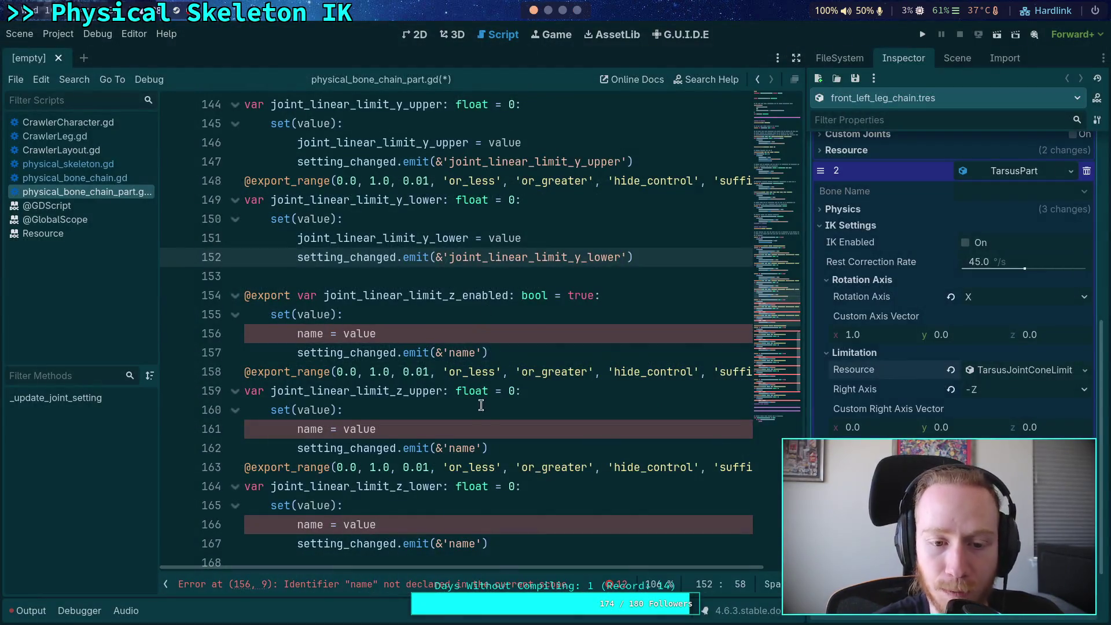
pyautogui.moveTo(509, 354); pyautogui.dragTo(298, 335)
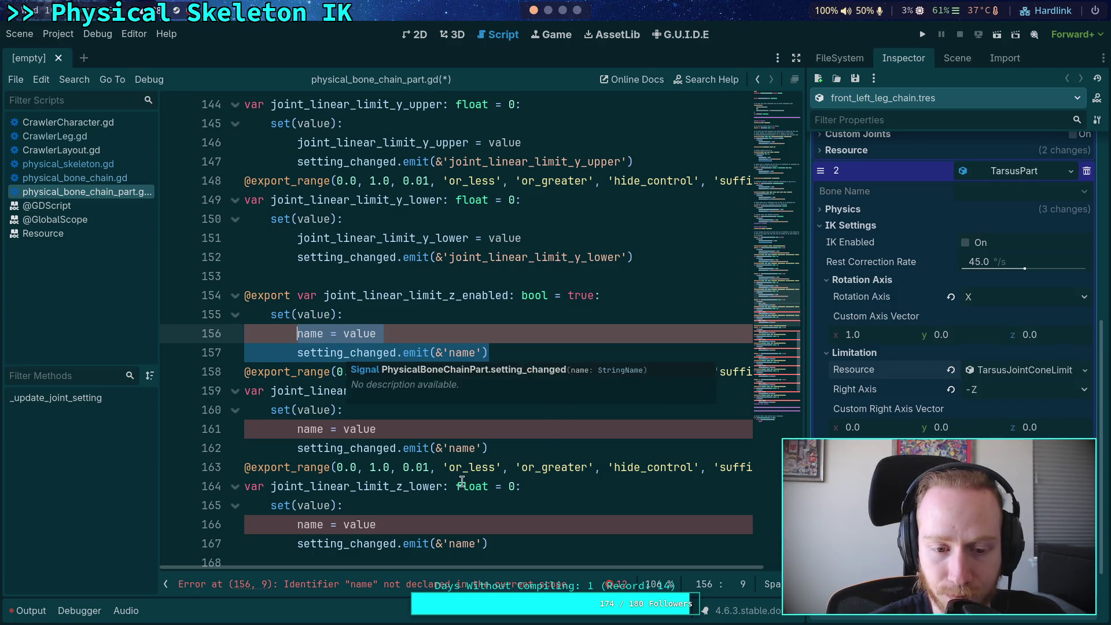
pyautogui.moveTo(462, 482)
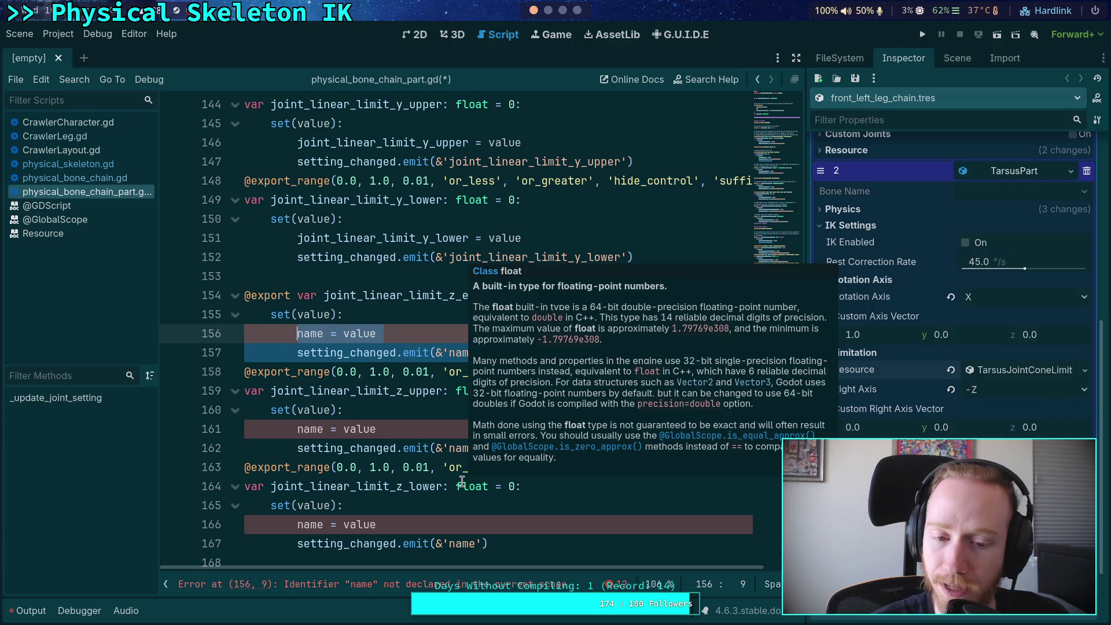
pyautogui.scroll(-7, 531, 470)
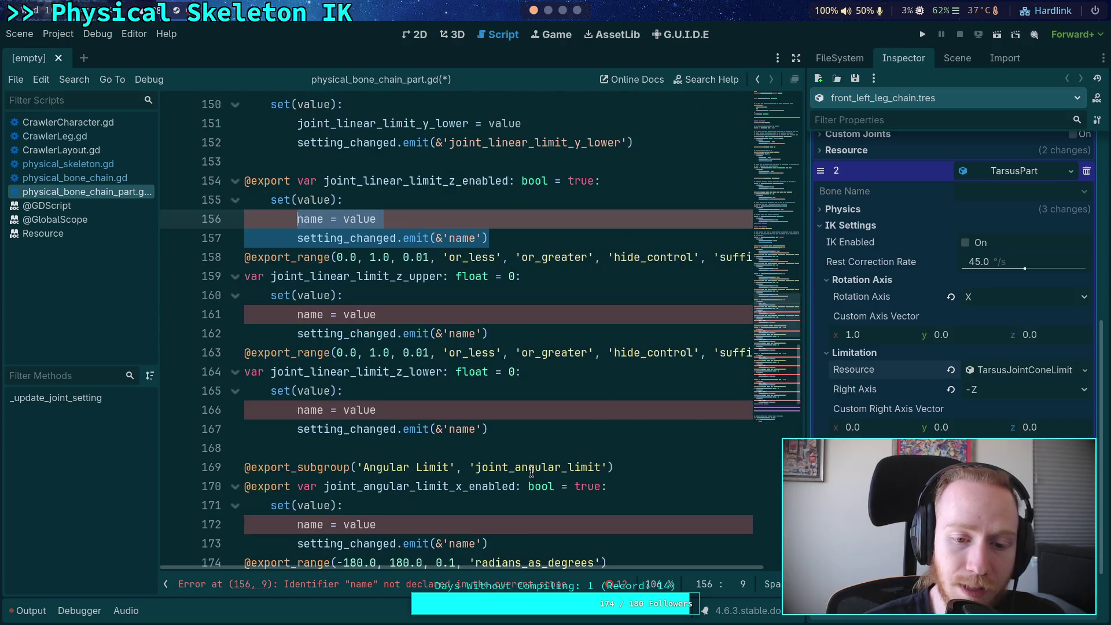
pyautogui.scroll(-15, 531, 470)
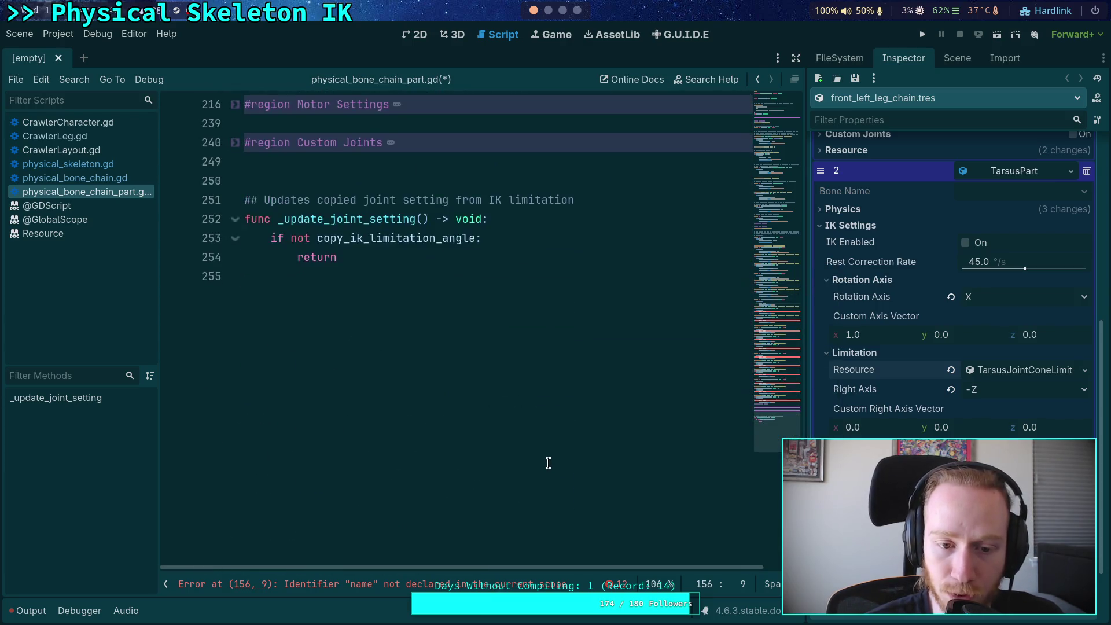
pyautogui.hotkey('ctrl', 'a')
pyautogui.click(549, 462)
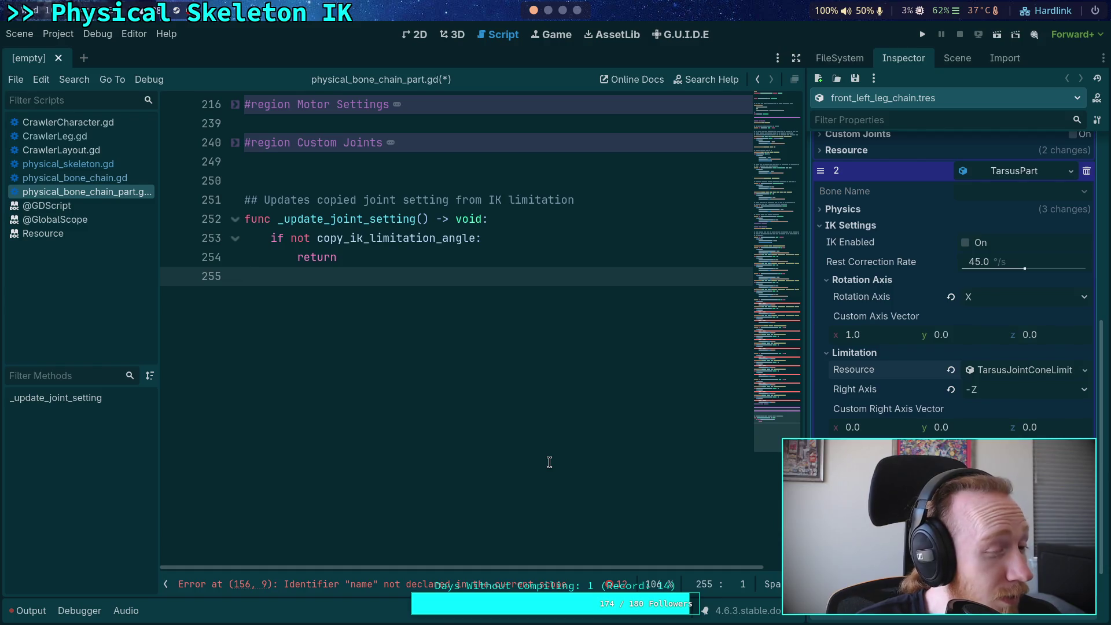
pyautogui.scroll(7, 549, 462)
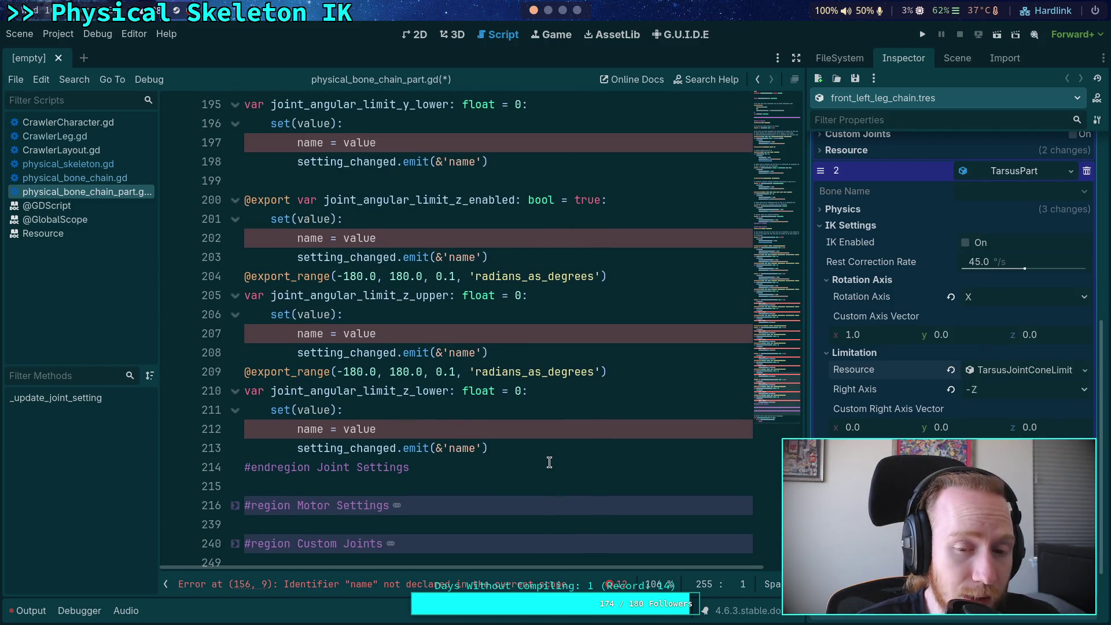
pyautogui.scroll(2, 549, 462)
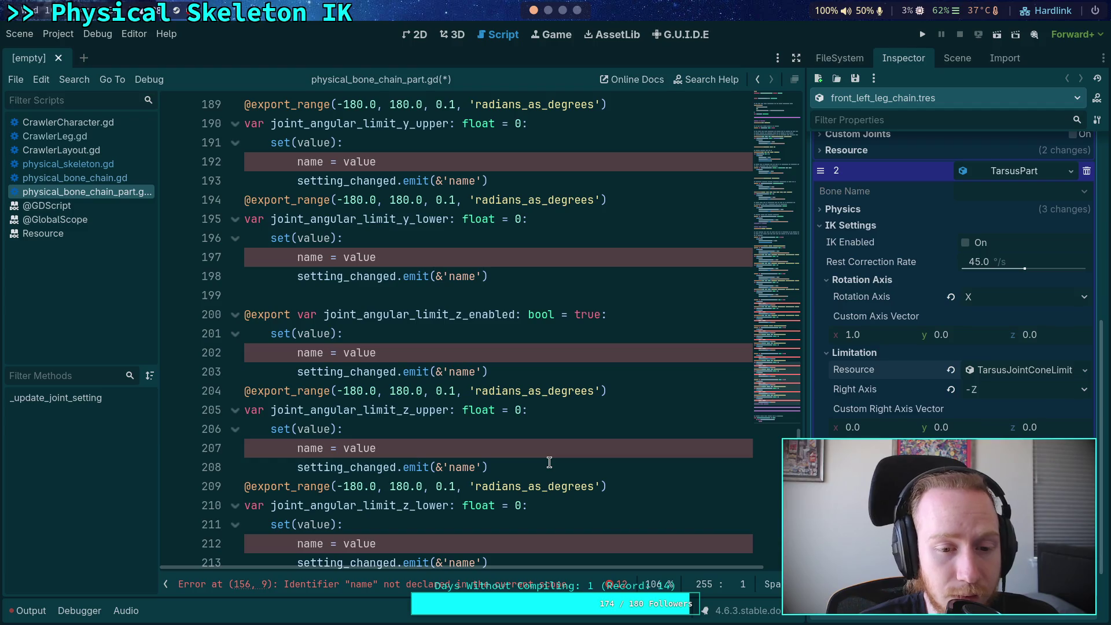
pyautogui.scroll(14, 549, 462)
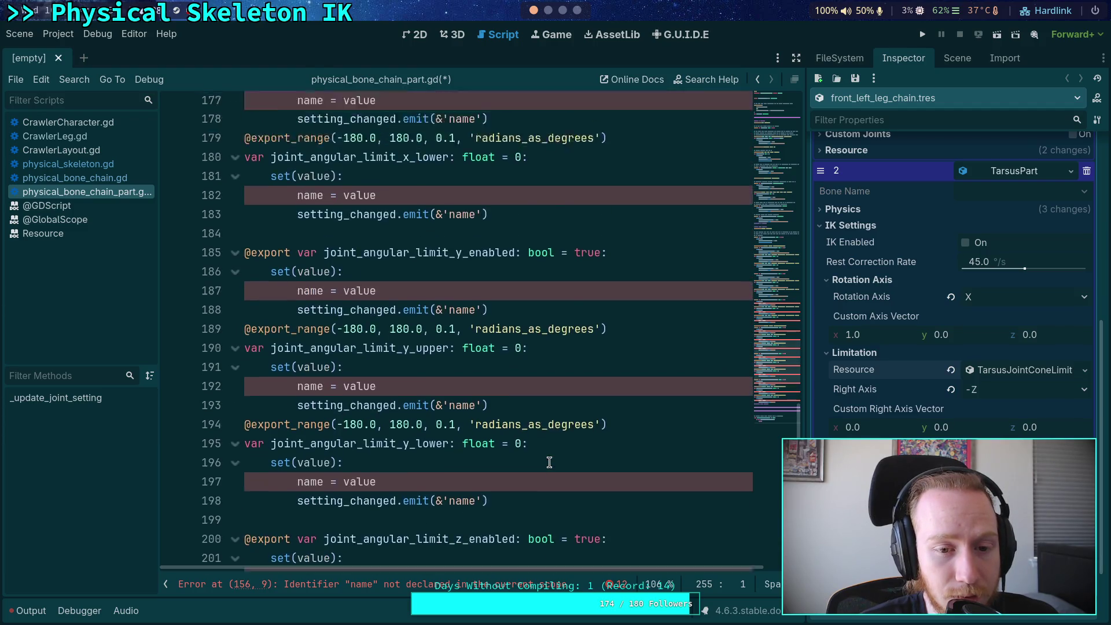
pyautogui.scroll(7, 549, 462)
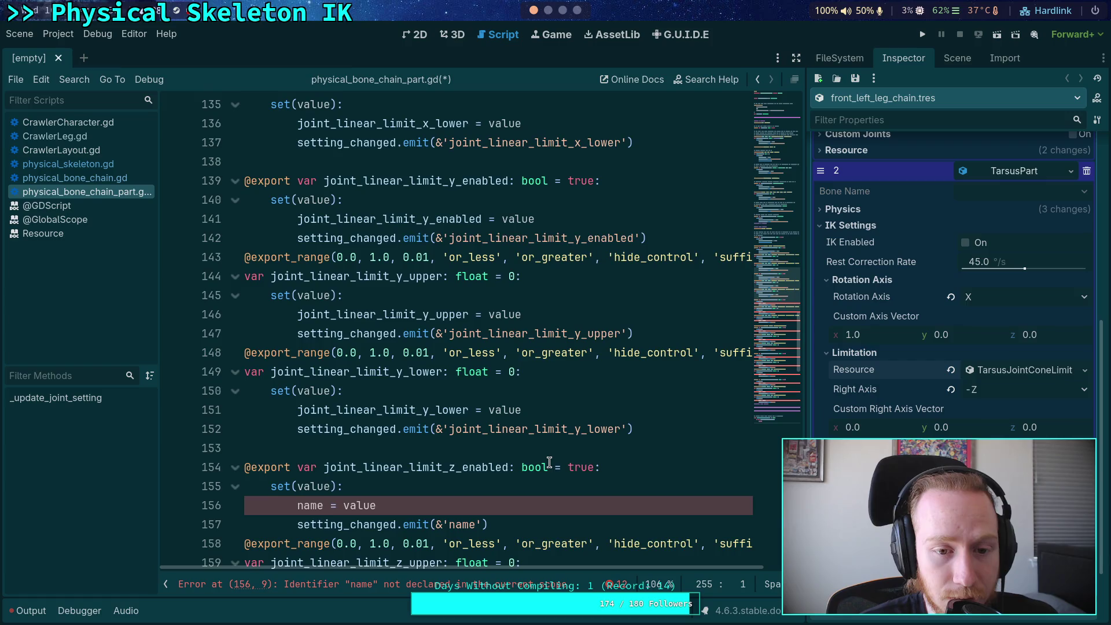
pyautogui.scroll(14, 550, 462)
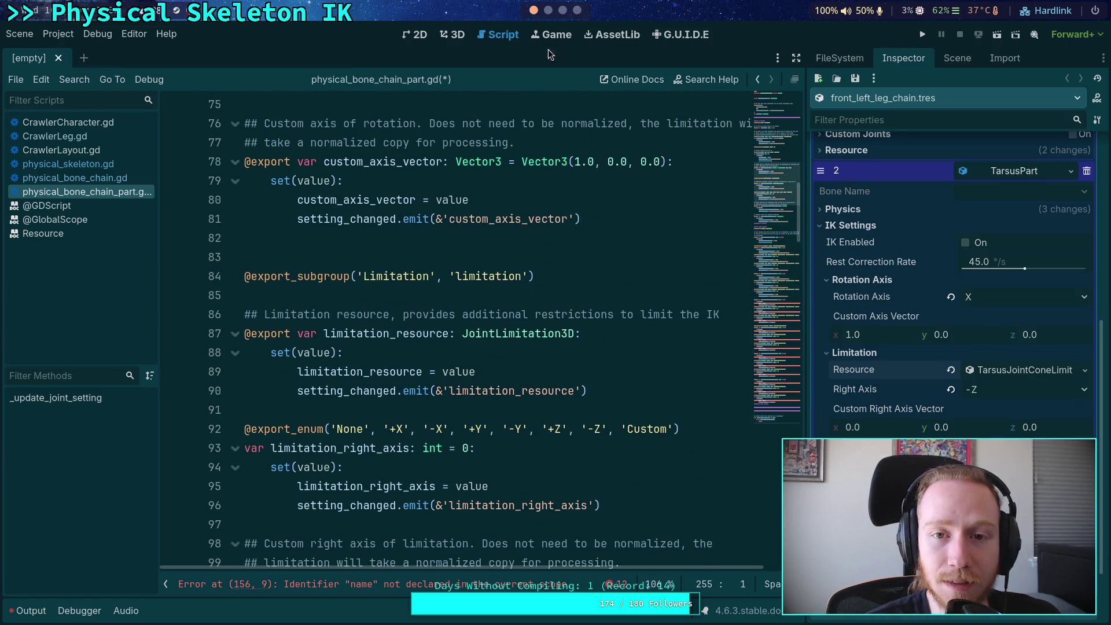
# Step: Jump to the end of the script below _update_joint_setting and add an empty line
pyautogui.click(774, 345)
pyautogui.moveTo(774, 345)
pyautogui.mouseDown()
pyautogui.moveTo(774, 359)
pyautogui.moveTo(776, 98)
pyautogui.mouseUp()
pyautogui.click(547, 124)
pyautogui.rightClick(545, 123)
pyautogui.click(468, 314)
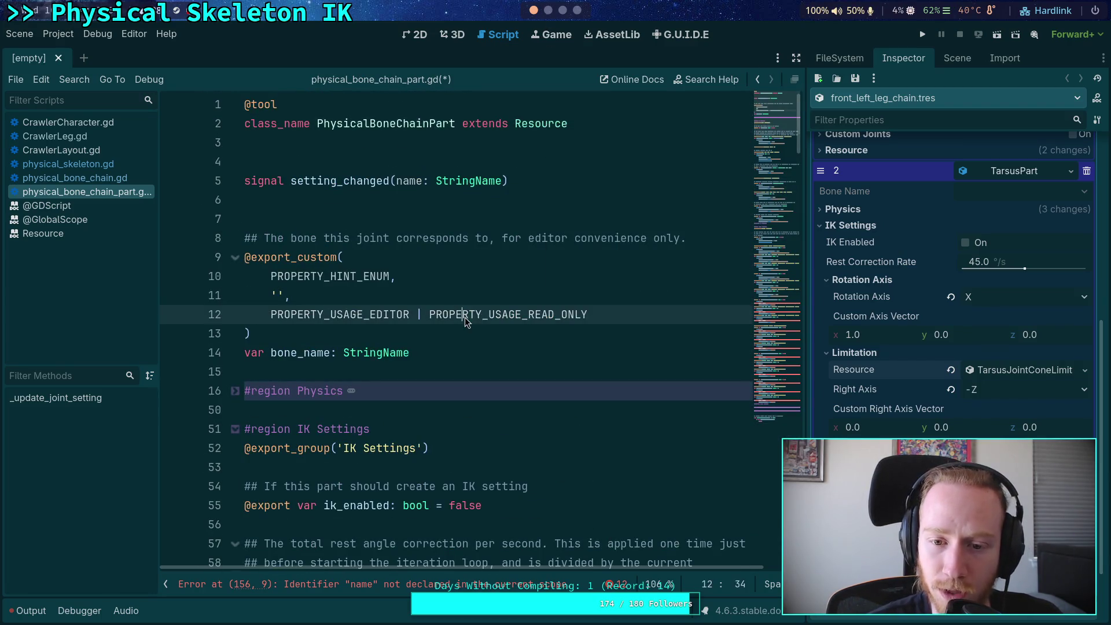
pyautogui.moveTo(766, 145); pyautogui.dragTo(755, 433)
pyautogui.click(693, 454)
pyautogui.press('Return')
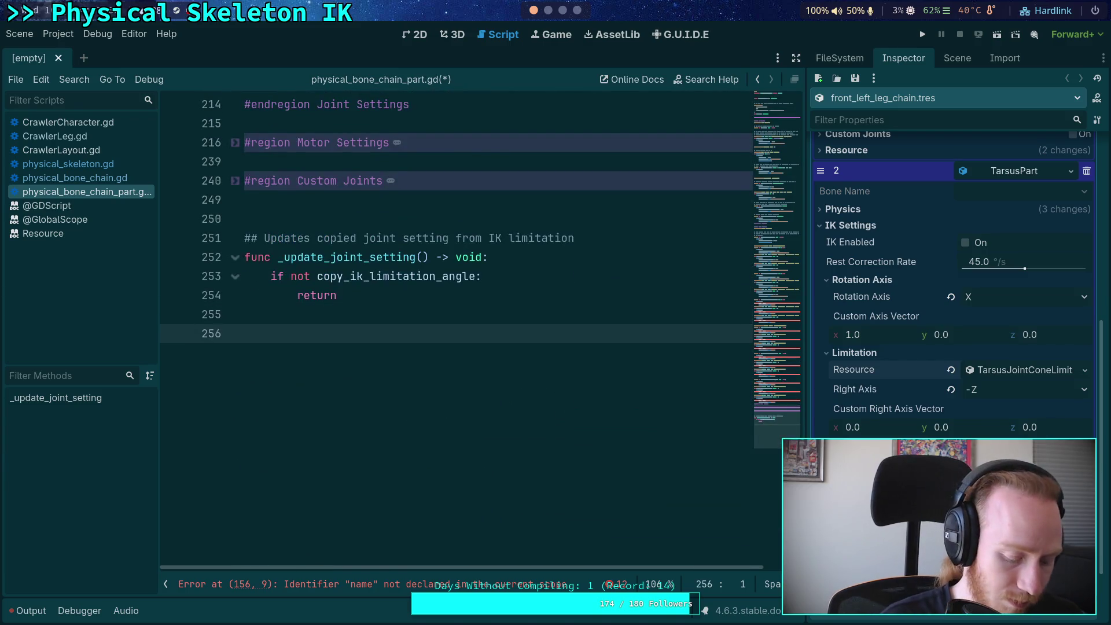
# Step: Draft a func _set override from the autocomplete signature with an indented body line
pyautogui.write('func _set')
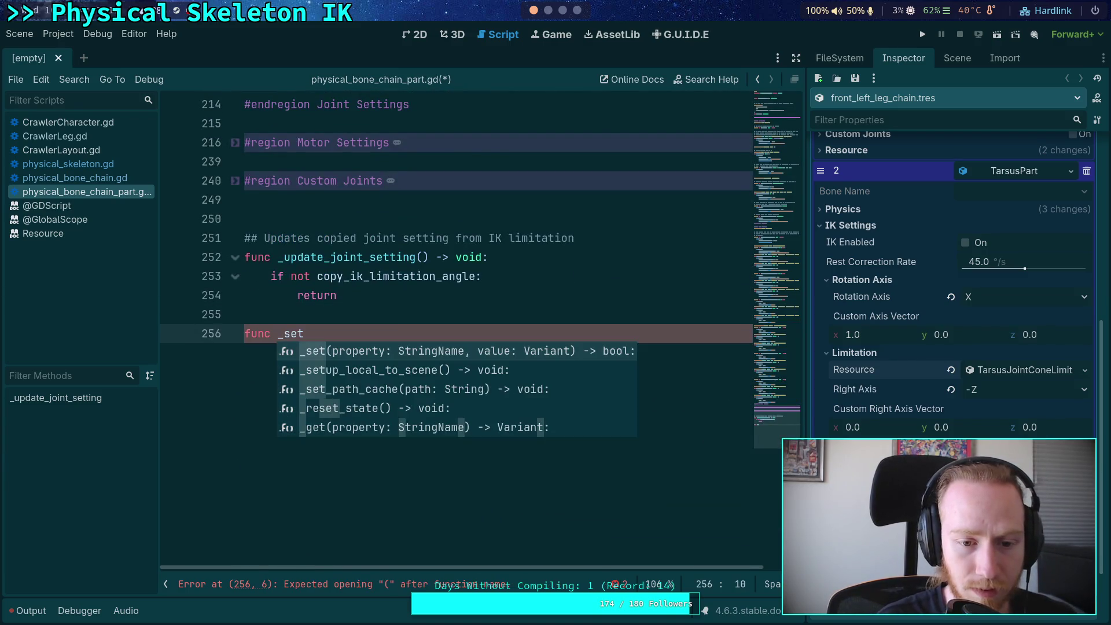
pyautogui.press('Return')
pyautogui.click(635, 320)
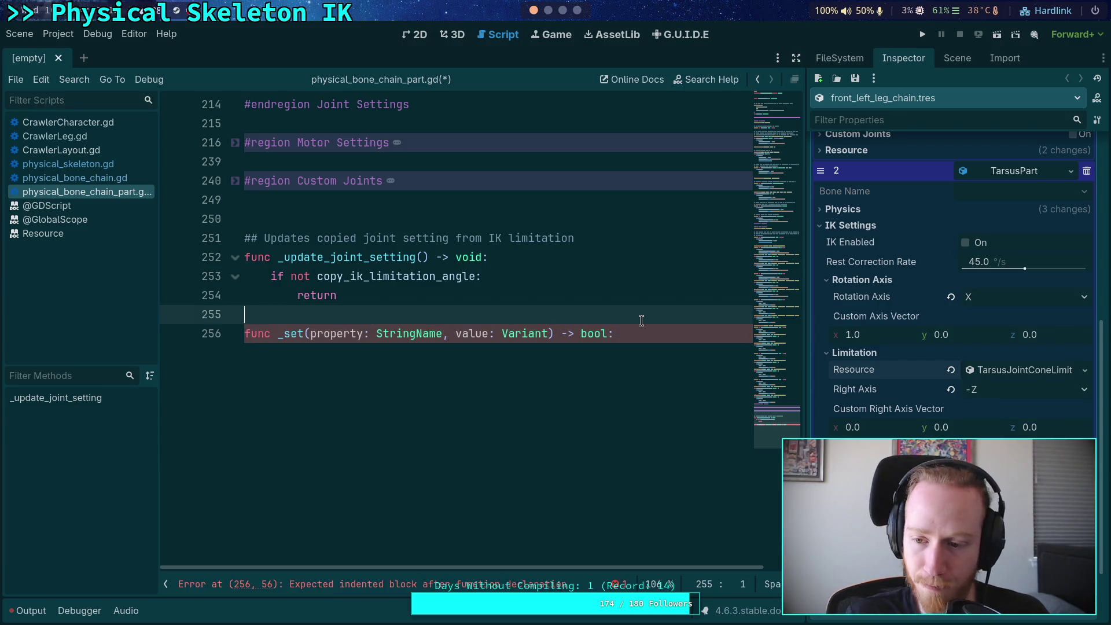
pyautogui.scroll(7, 642, 320)
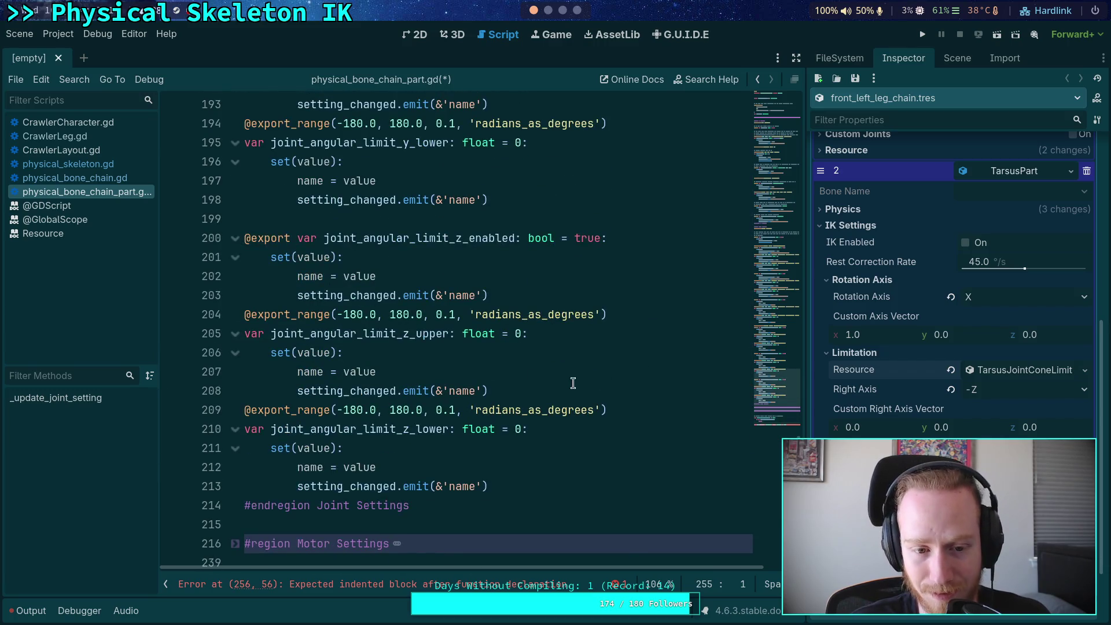
pyautogui.scroll(-7, 573, 383)
pyautogui.click(688, 343)
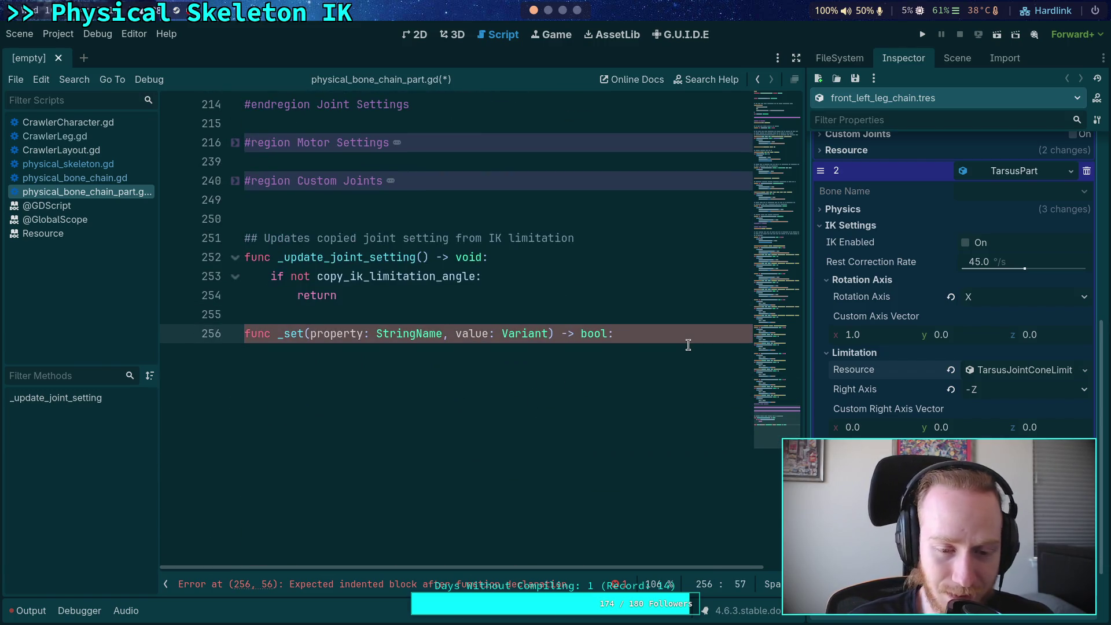
pyautogui.press('Return')
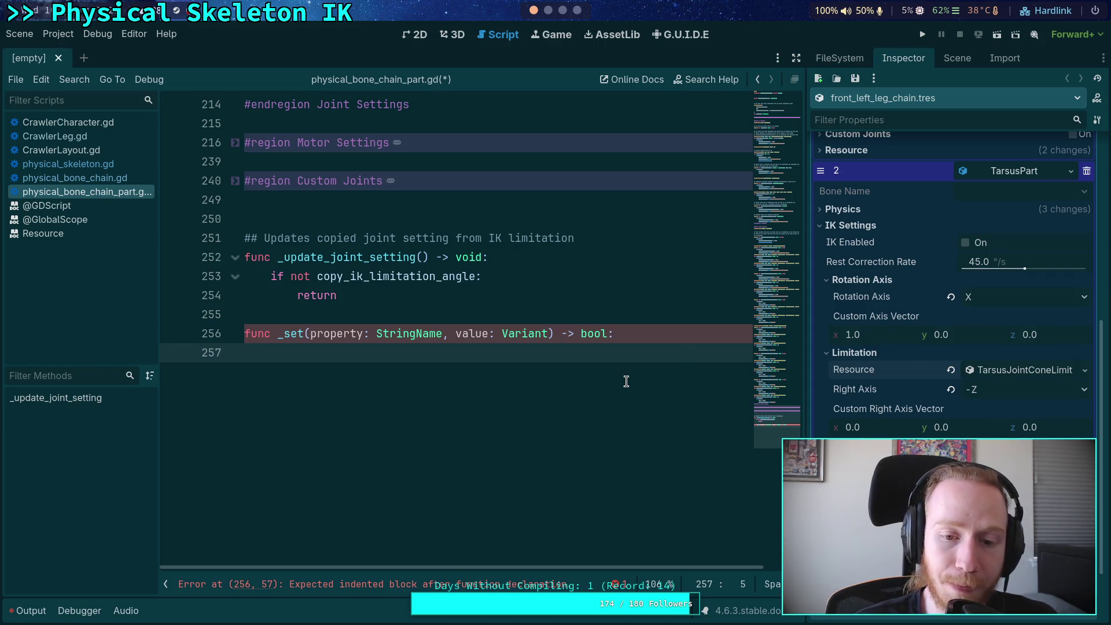
pyautogui.scroll(4, 622, 379)
pyautogui.scroll(-2, 623, 377)
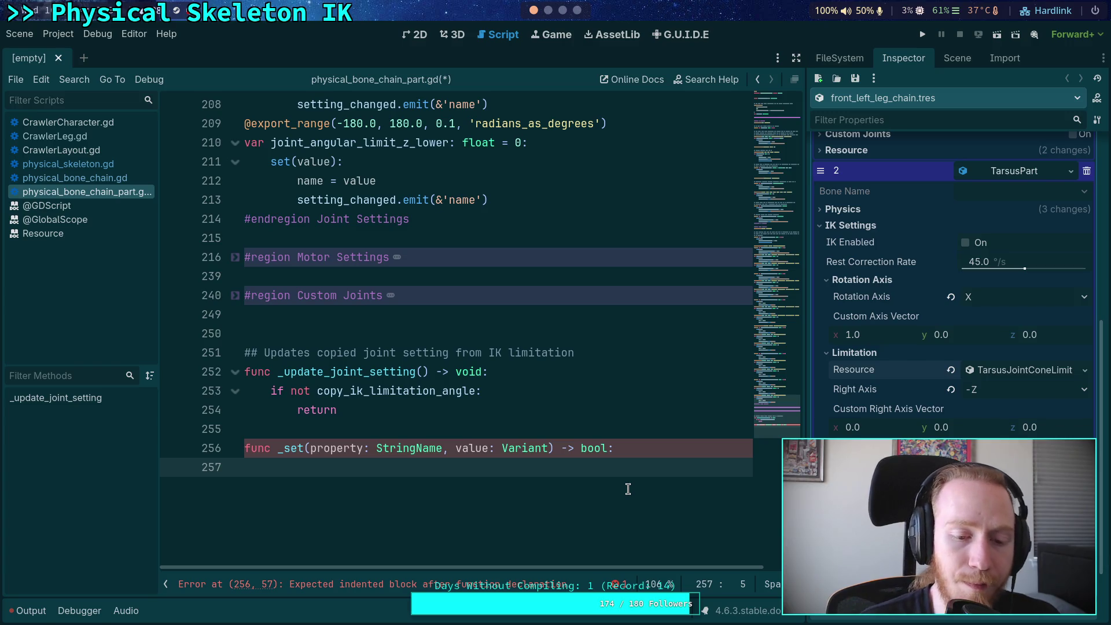
# Step: Delete the _set stub and review the joint_angular_limit_z_lower setter's emit line
pyautogui.moveTo(293, 448)
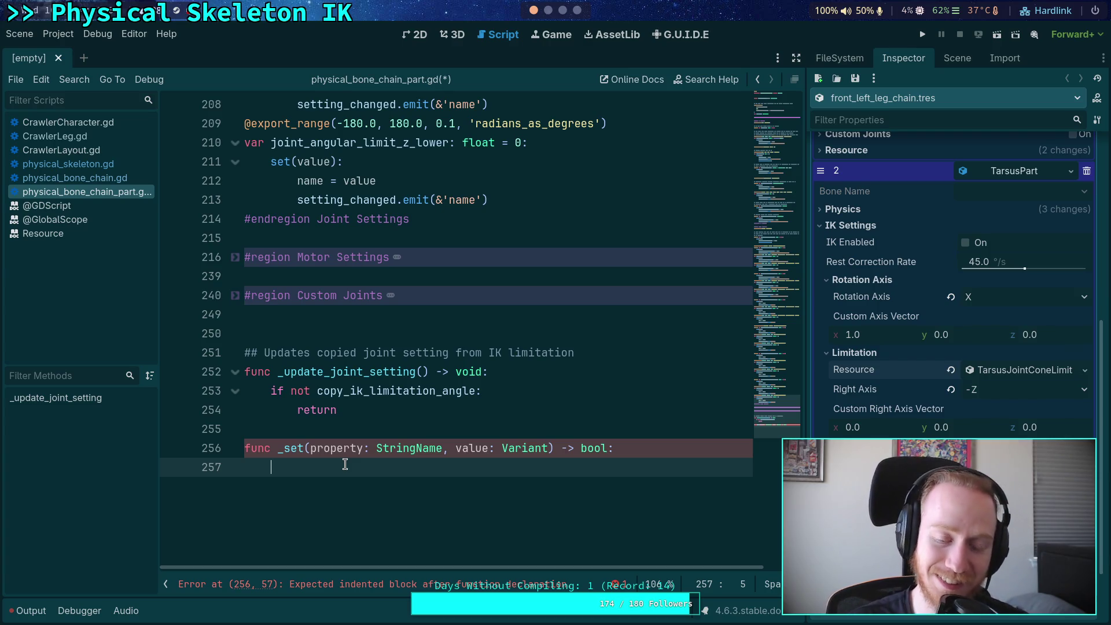
pyautogui.moveTo(345, 464); pyautogui.dragTo(255, 429)
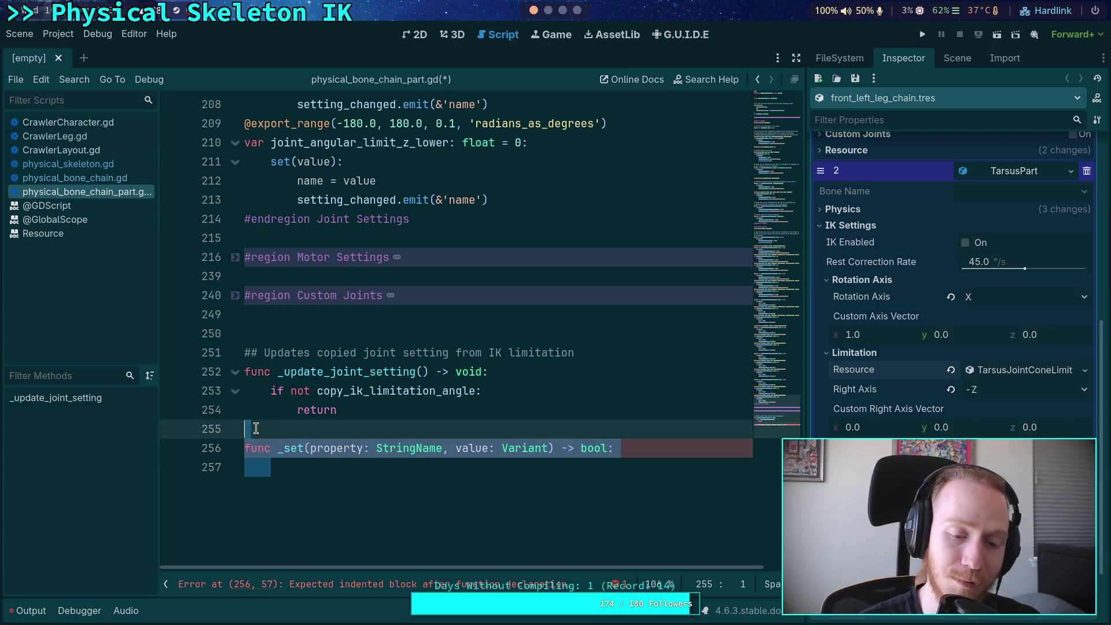
pyautogui.press('Delete')
pyautogui.click(556, 162)
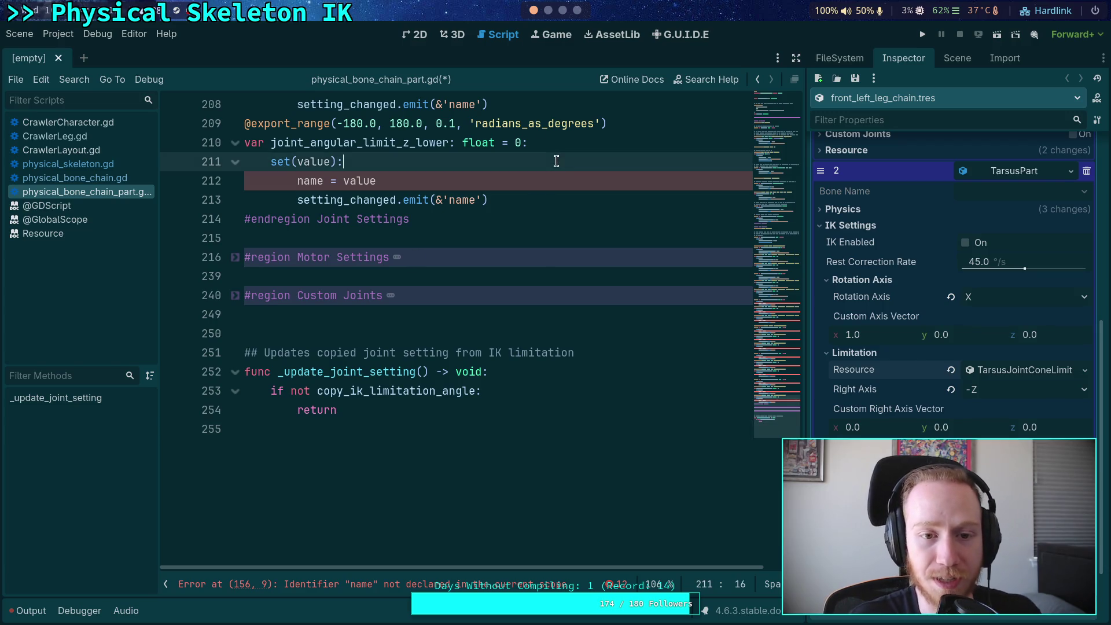
pyautogui.click(566, 182)
pyautogui.click(546, 200)
pyautogui.click(510, 181)
pyautogui.click(408, 162)
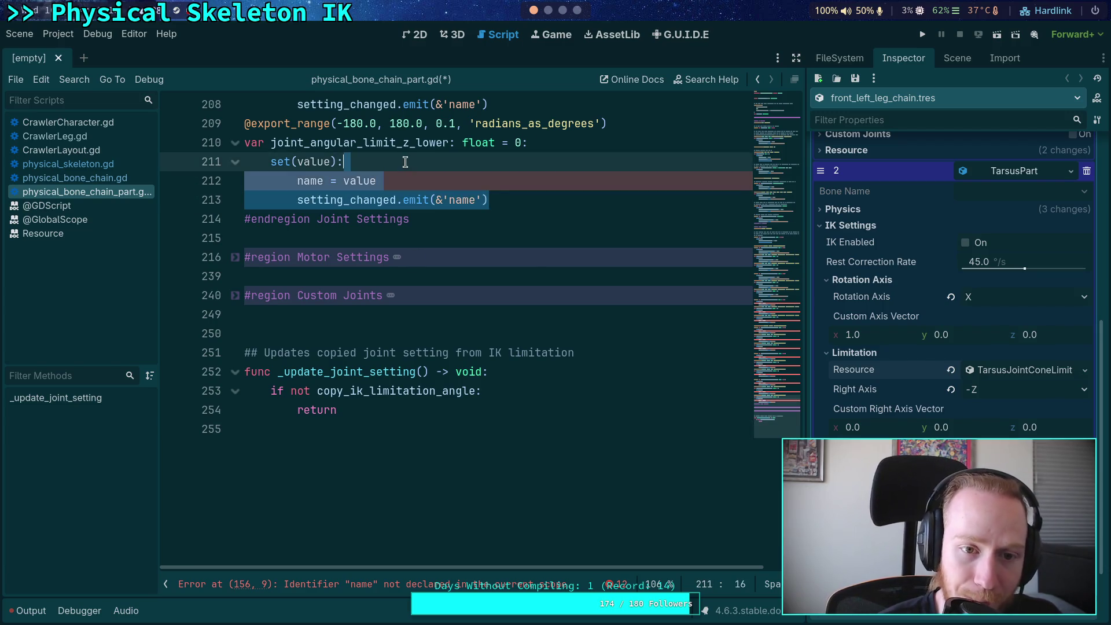
pyautogui.click(516, 203)
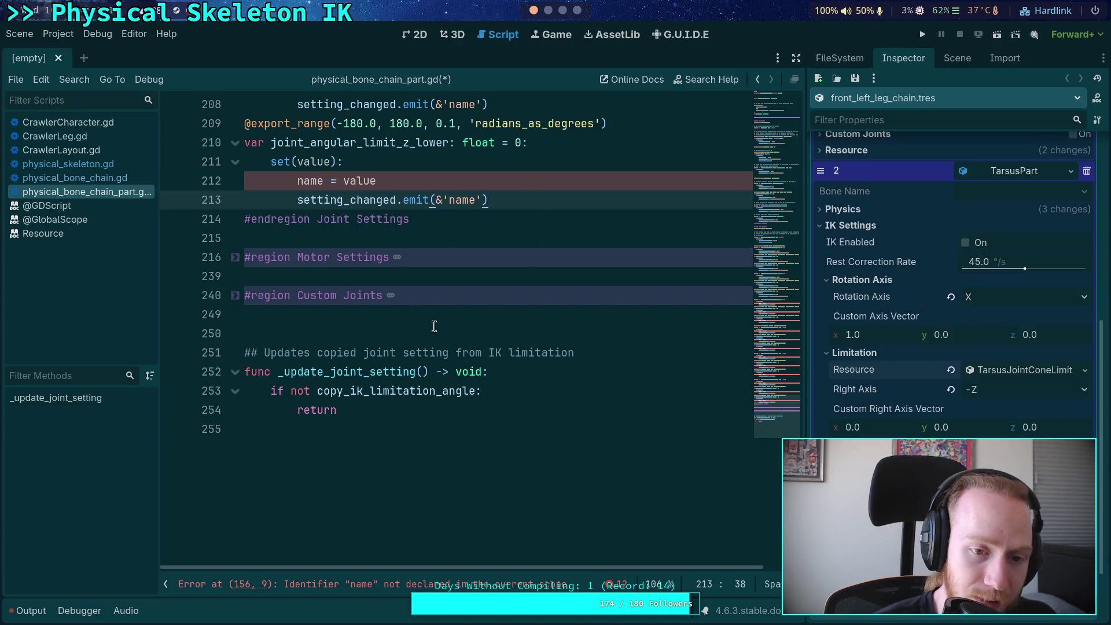
pyautogui.click(548, 10)
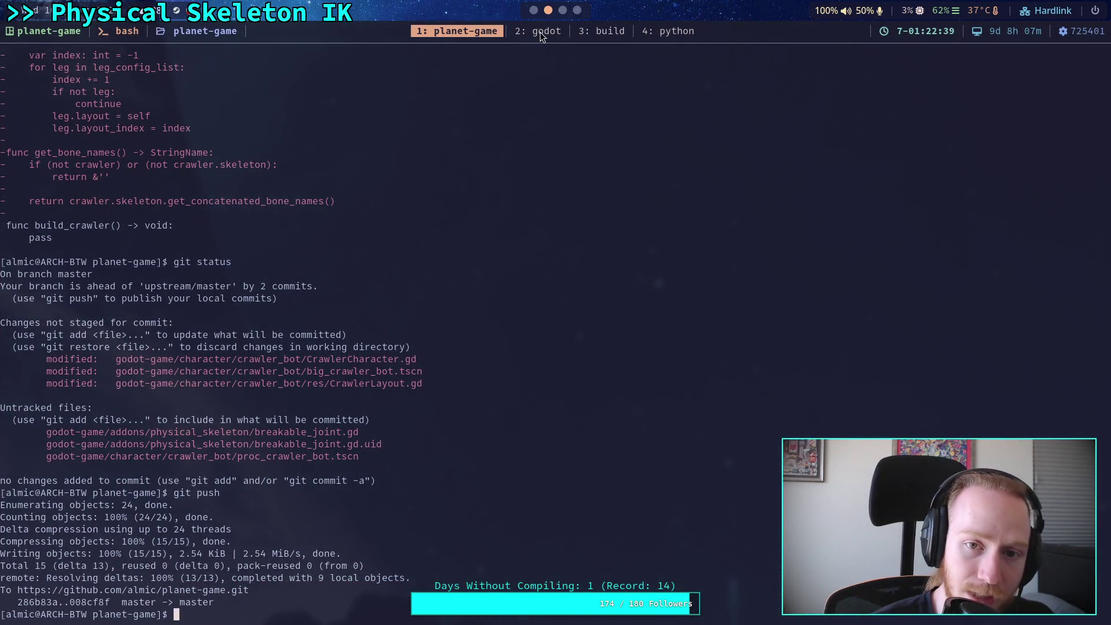
pyautogui.click(540, 33)
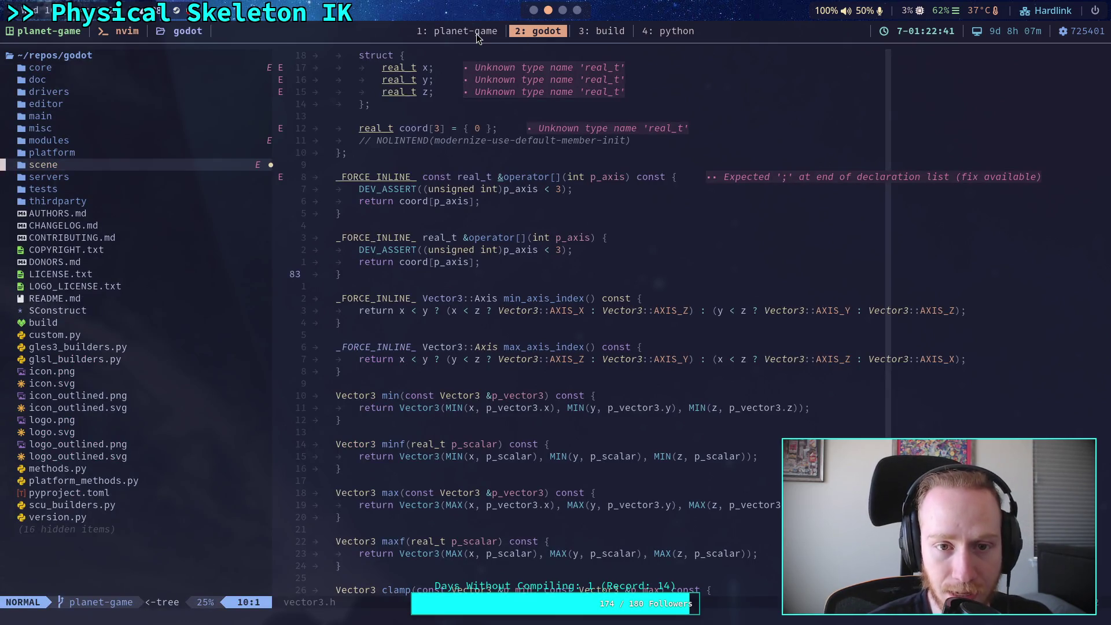
pyautogui.click(534, 10)
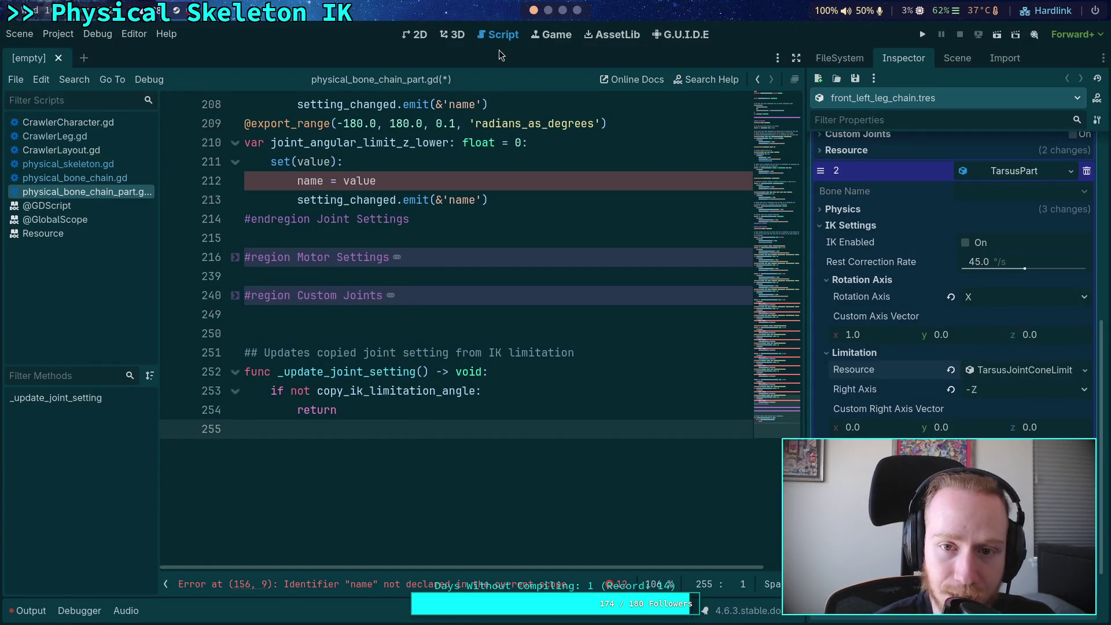
pyautogui.click(549, 10)
pyautogui.click(562, 9)
# Step: Search the godot-proposals Discussions for 'custom resource property'
pyautogui.click(577, 10)
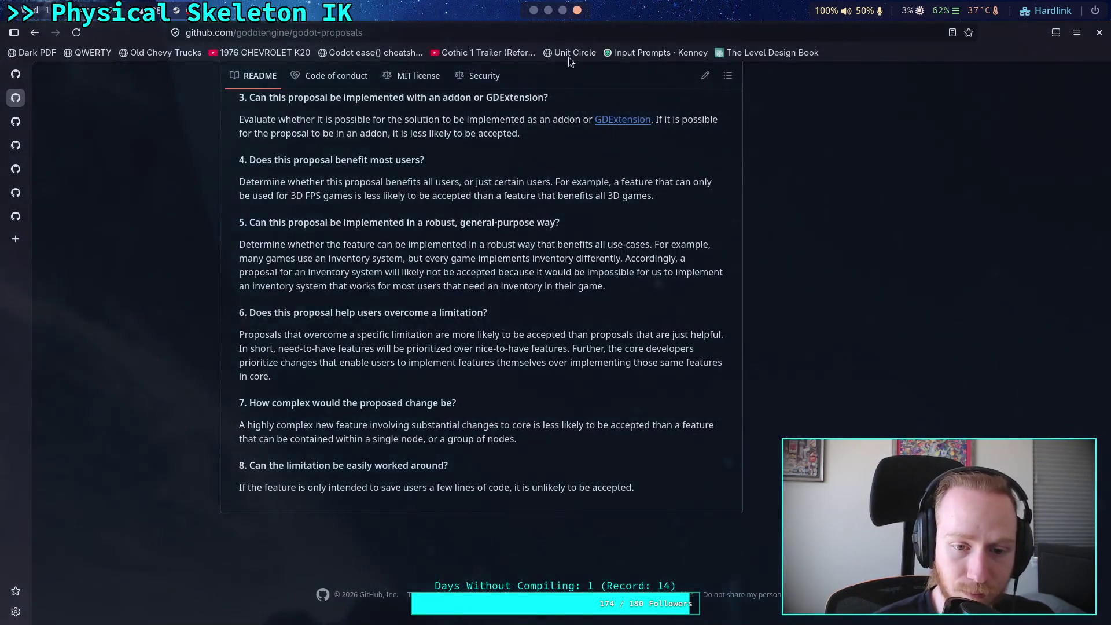
pyautogui.scroll(15, 513, 377)
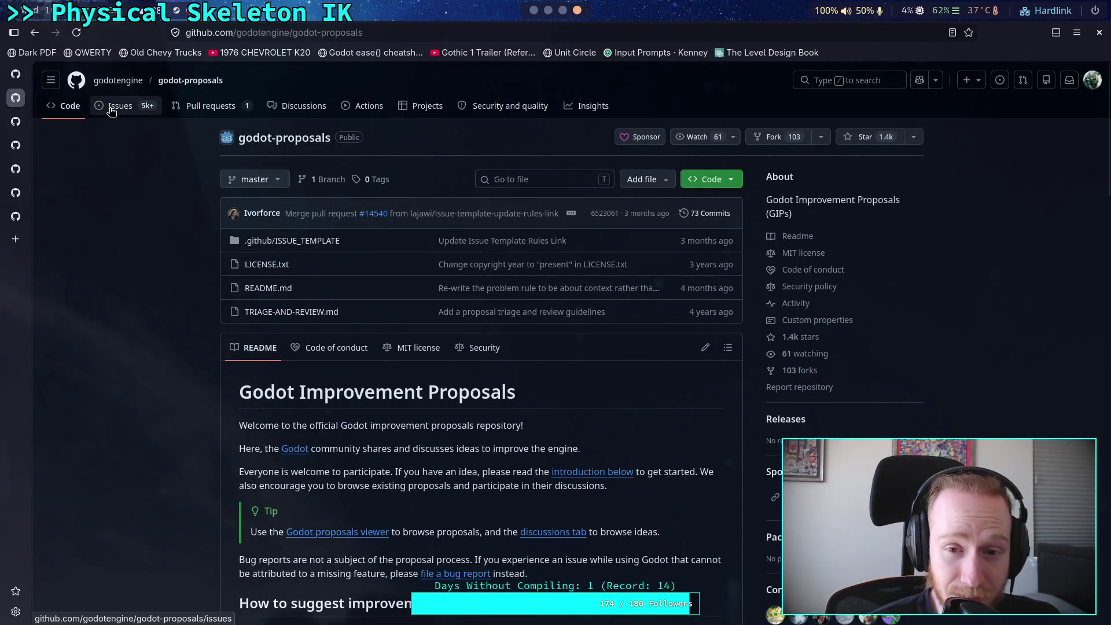
pyautogui.click(308, 107)
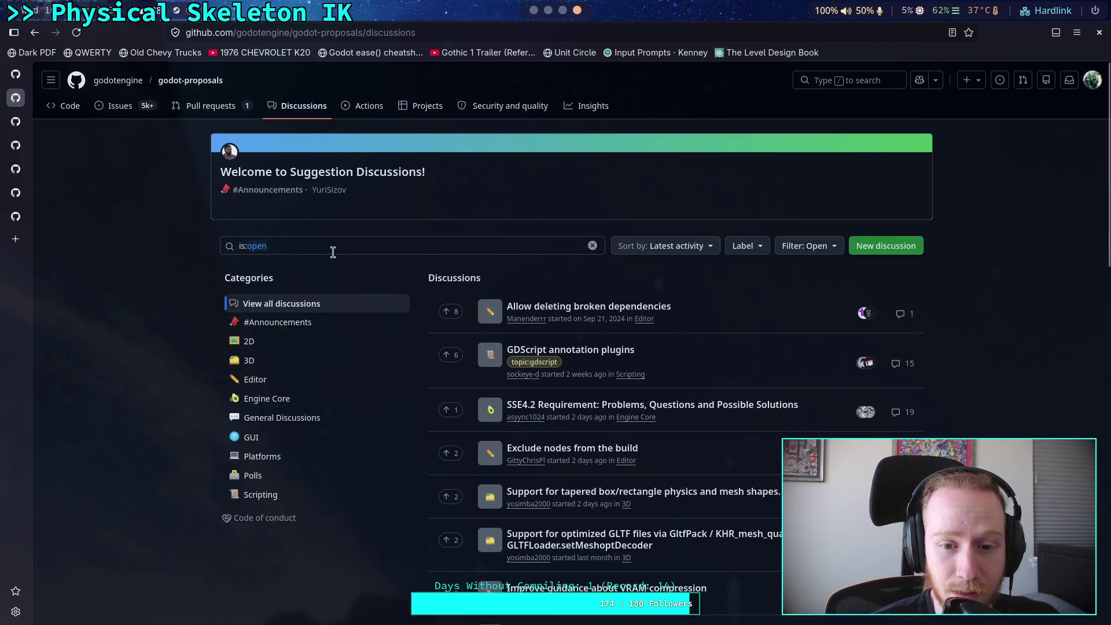
pyautogui.click(340, 247)
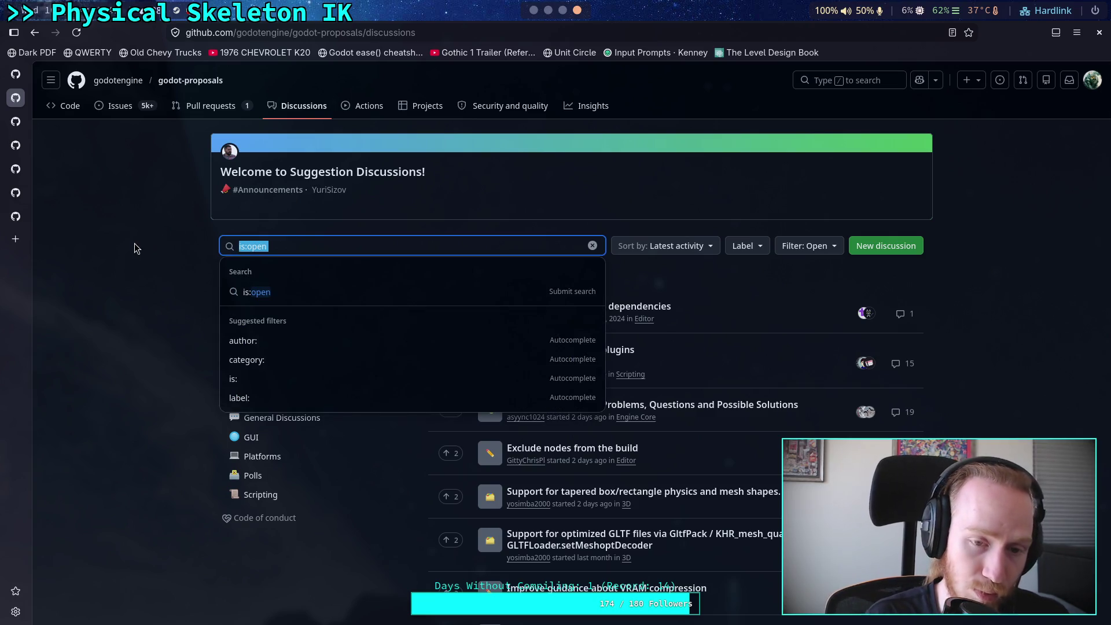
pyautogui.write('custom resor')
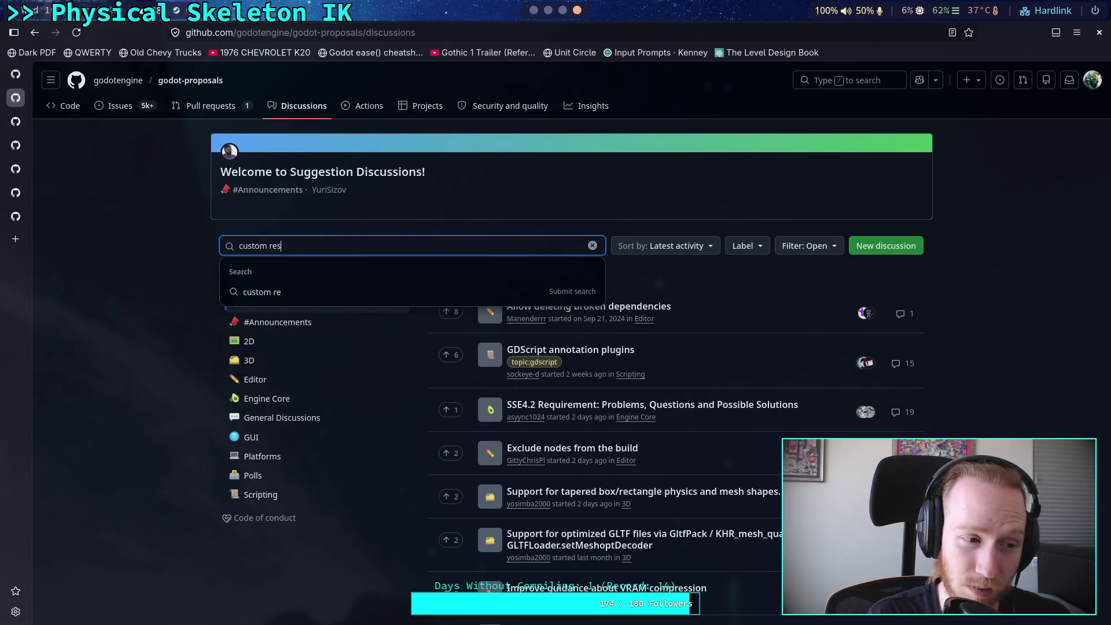
pyautogui.press('BackSpace')
pyautogui.write('urce propr')
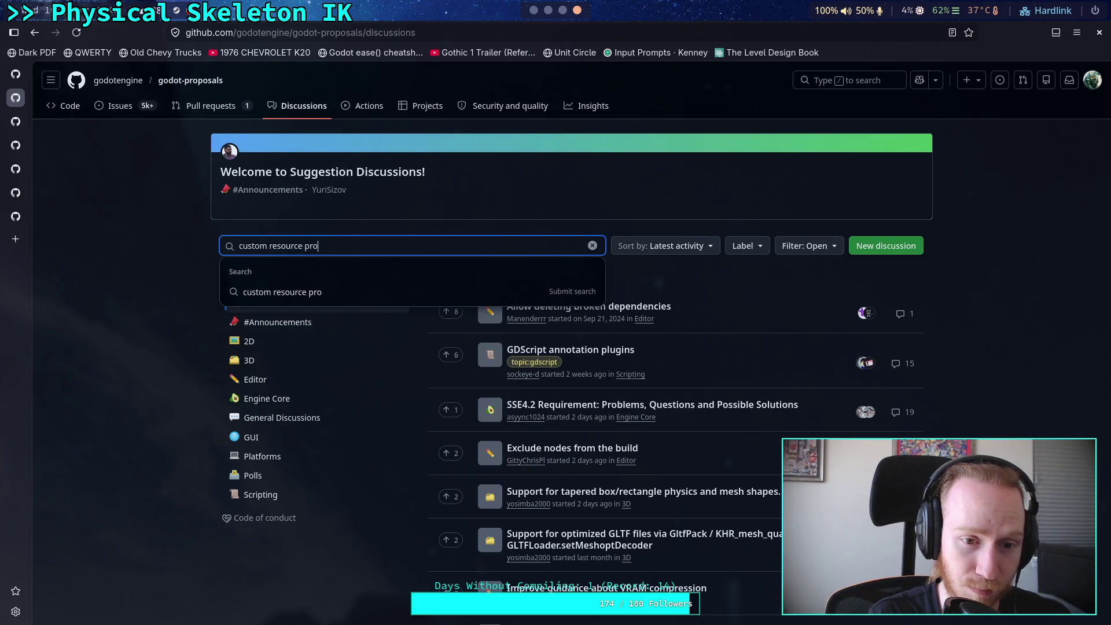
pyautogui.press('BackSpace')
pyautogui.write('erty')
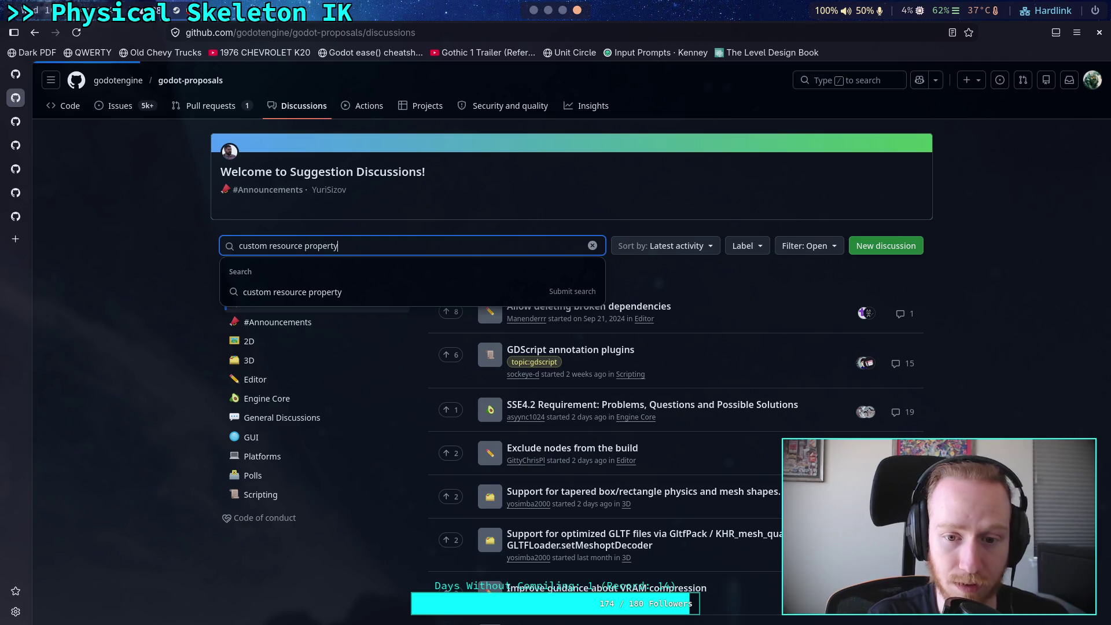
pyautogui.press('Return')
pyautogui.scroll(-3, 152, 286)
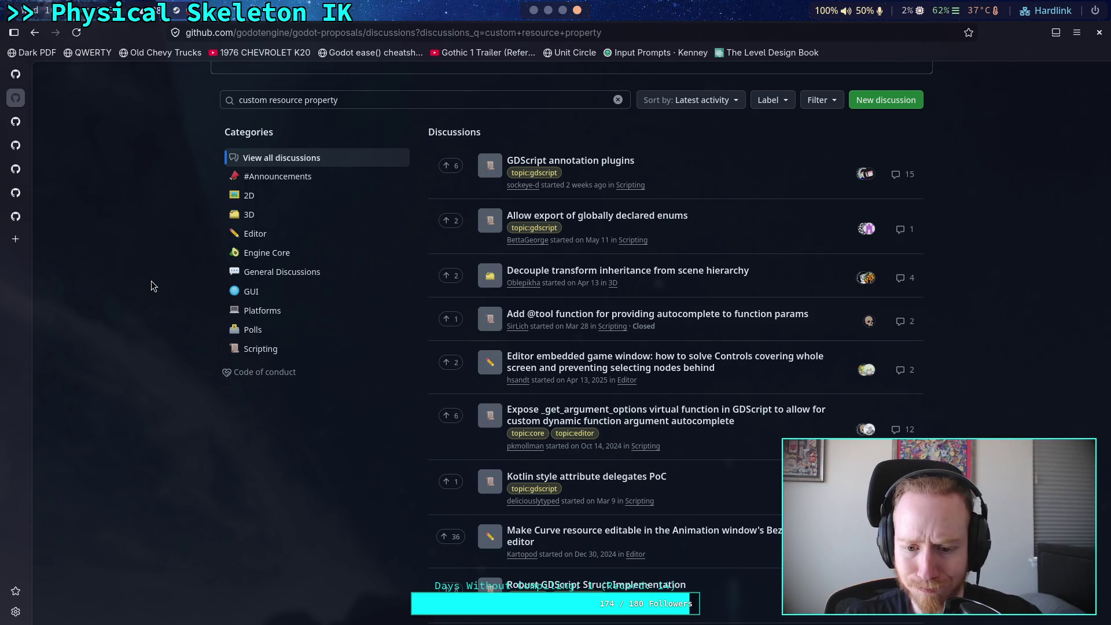
pyautogui.scroll(-4, 695, 405)
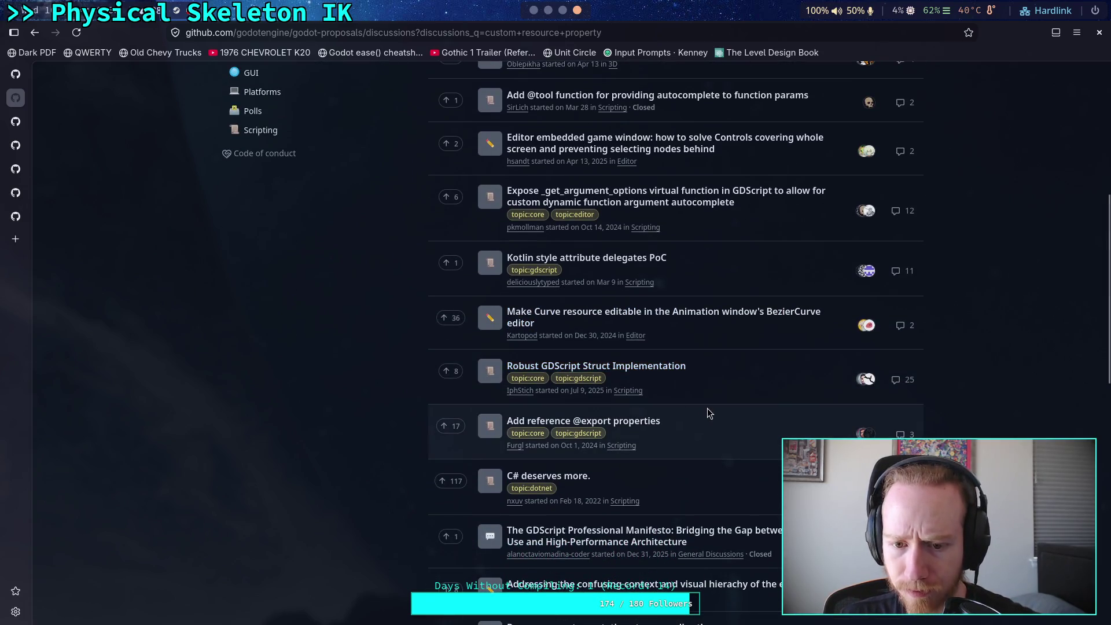
pyautogui.scroll(-1, 735, 413)
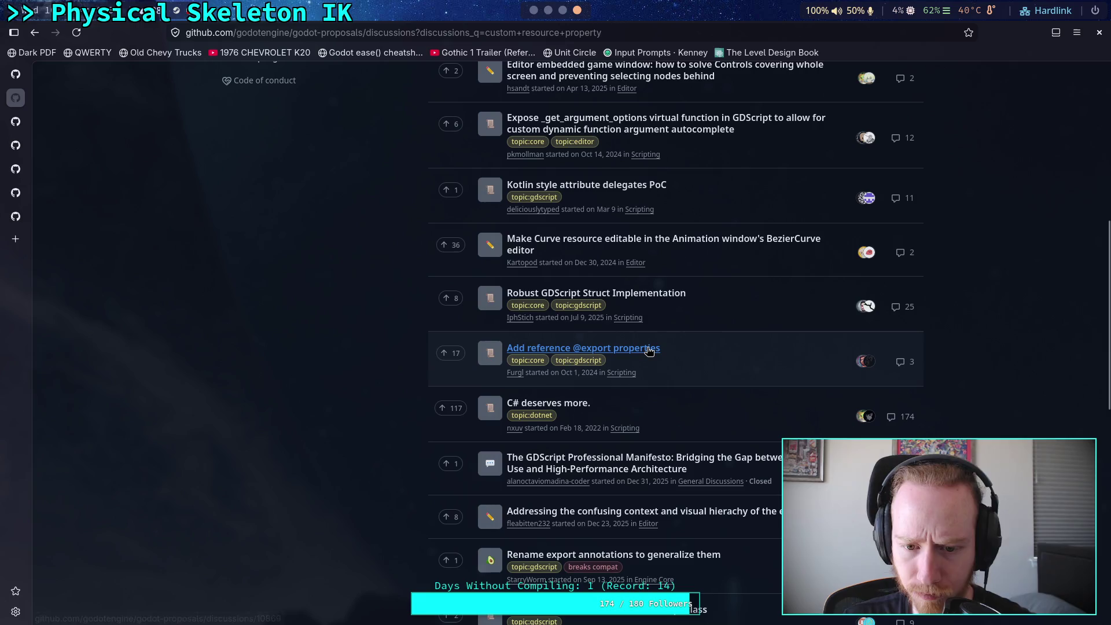
pyautogui.moveTo(649, 350)
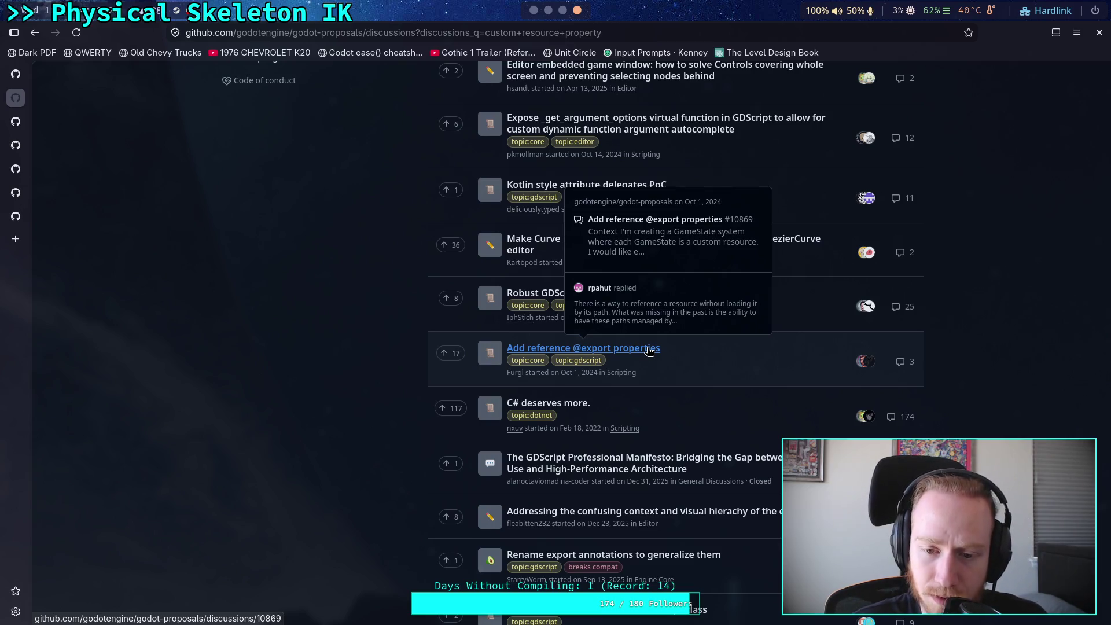
pyautogui.click(650, 349)
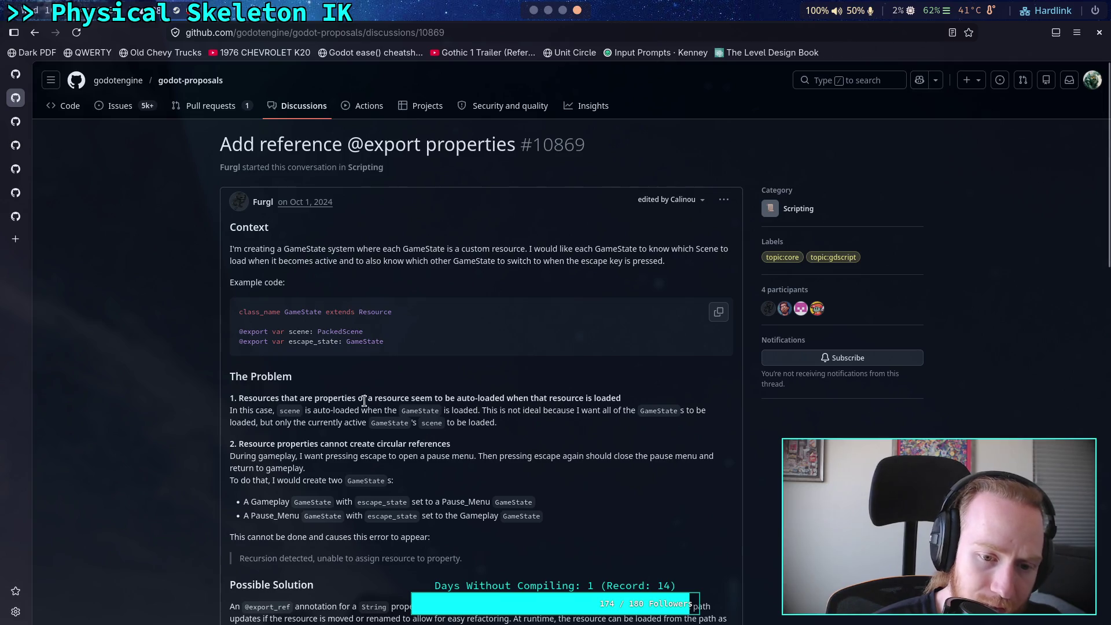
# Step: Read discussion #10869, selecting words in its GameState example, then go back to the results
pyautogui.doubleClick(298, 331)
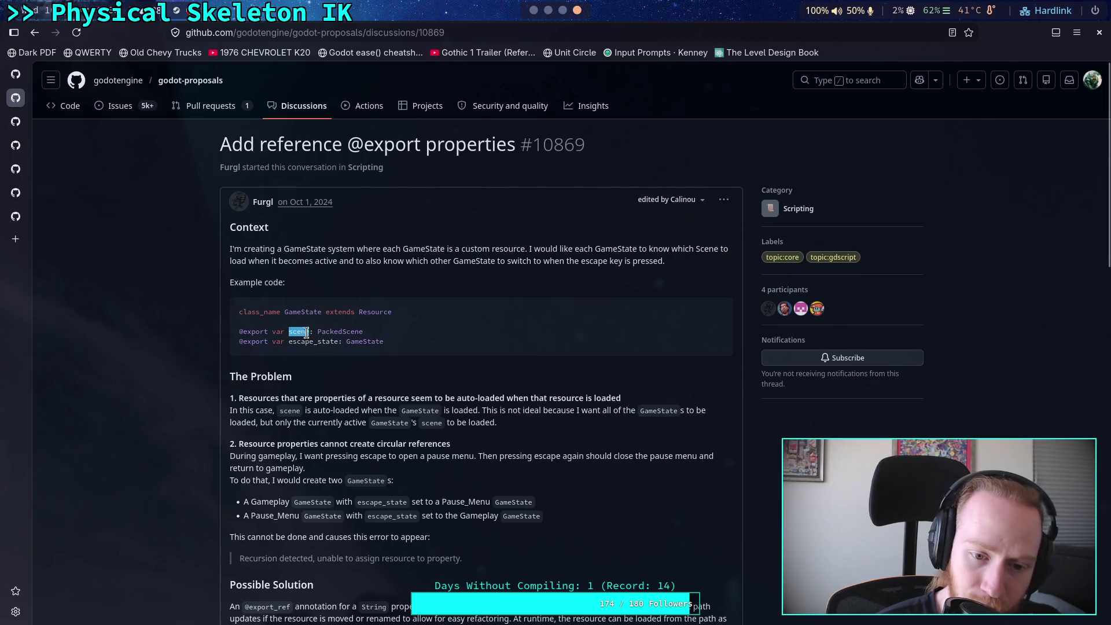
pyautogui.doubleClick(298, 313)
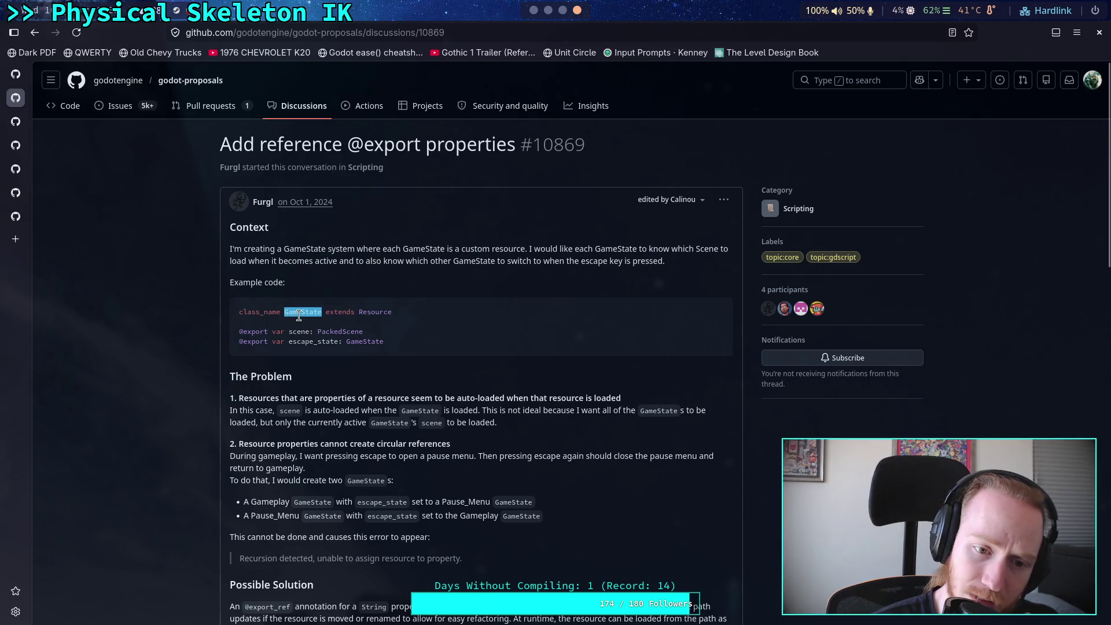
pyautogui.tripleClick(299, 314)
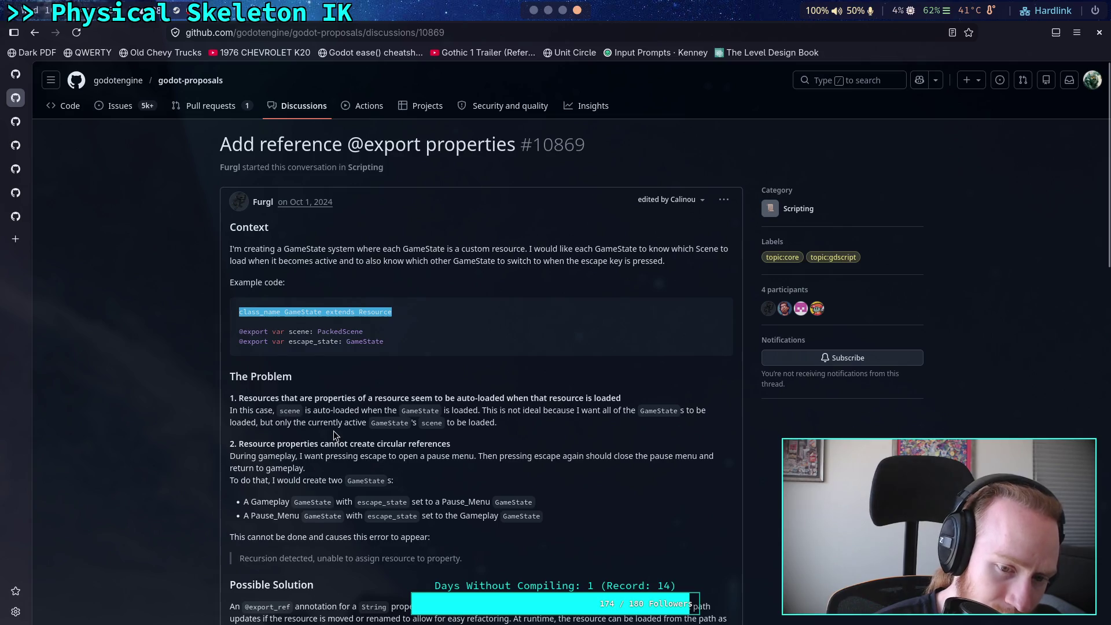
pyautogui.doubleClick(451, 422)
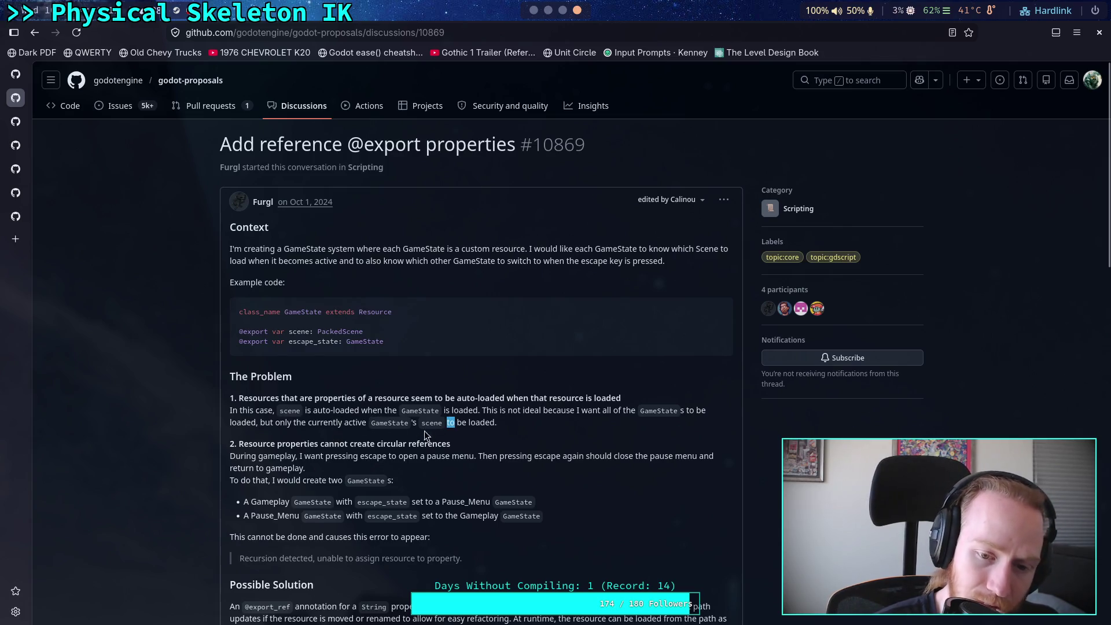
pyautogui.scroll(-8, 513, 446)
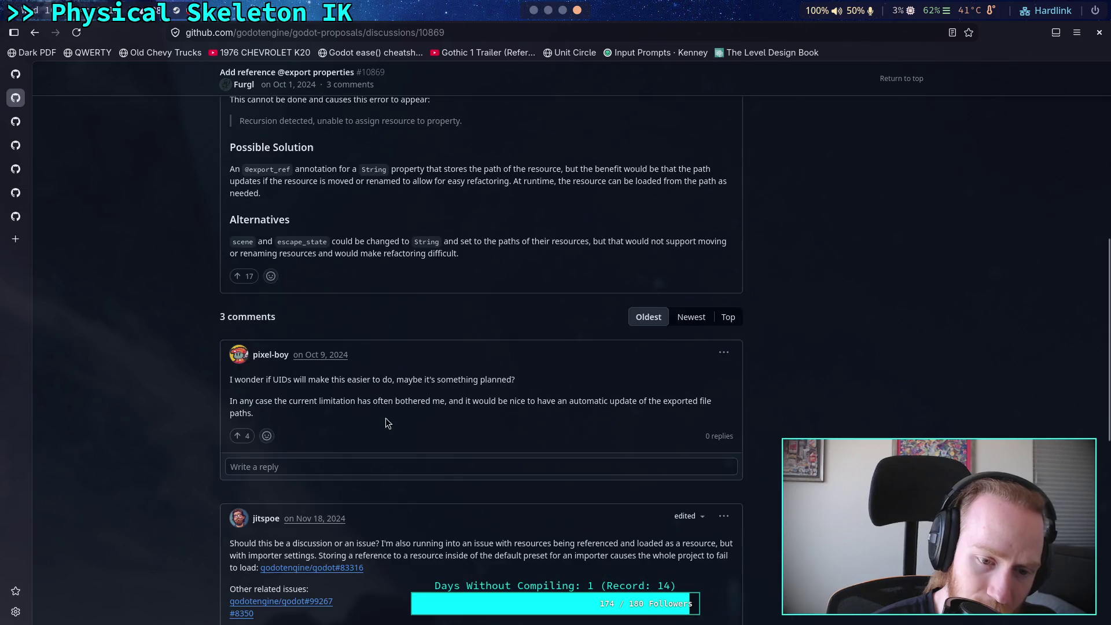
pyautogui.click(34, 37)
# Step: Browse the first page of discussion results and move to page 2
pyautogui.scroll(-4, 327, 347)
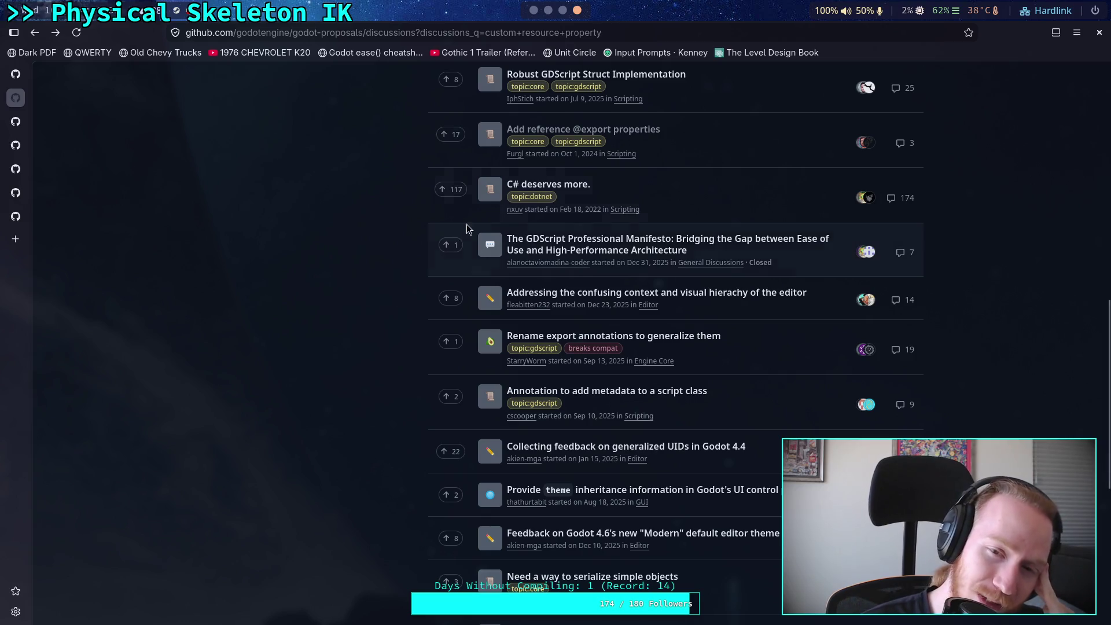
pyautogui.moveTo(587, 127)
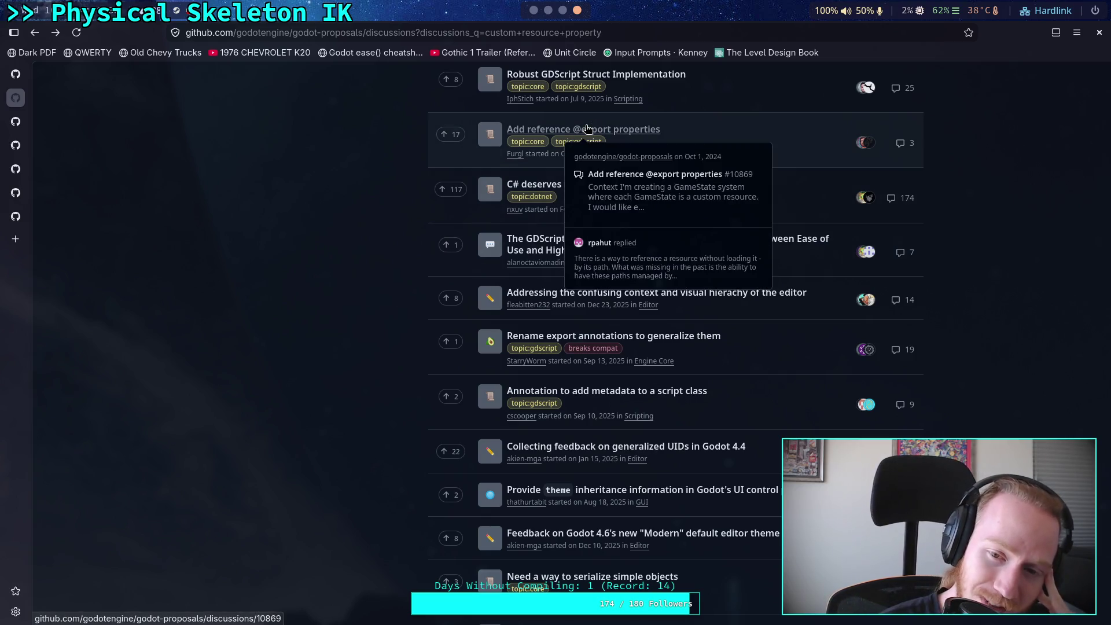
pyautogui.scroll(-4, 342, 319)
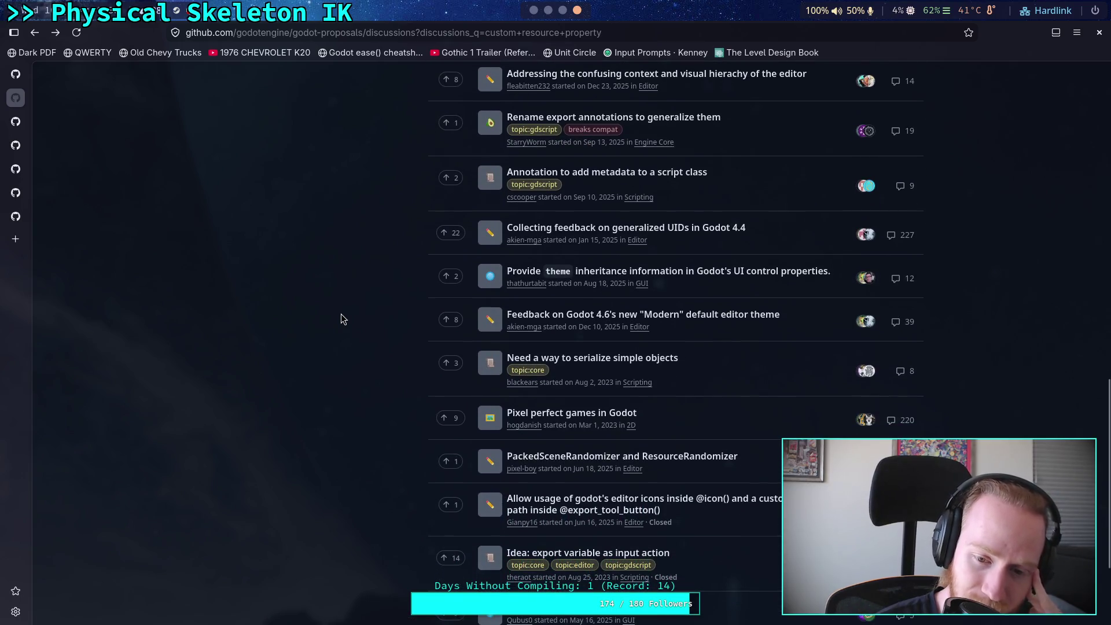
pyautogui.scroll(-2, 341, 319)
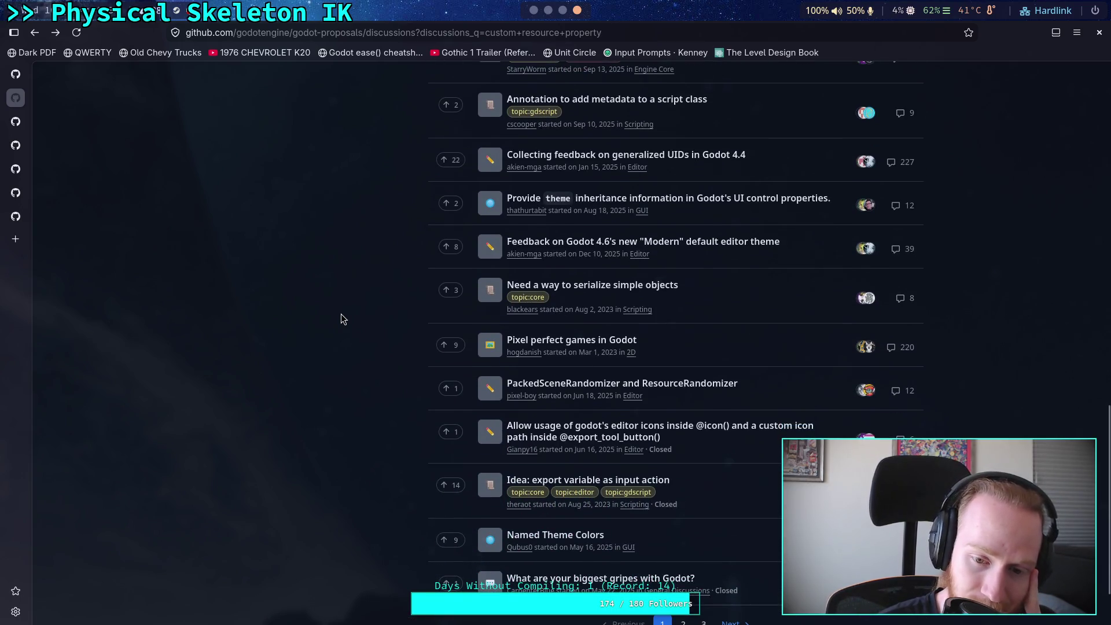
pyautogui.scroll(-1, 341, 319)
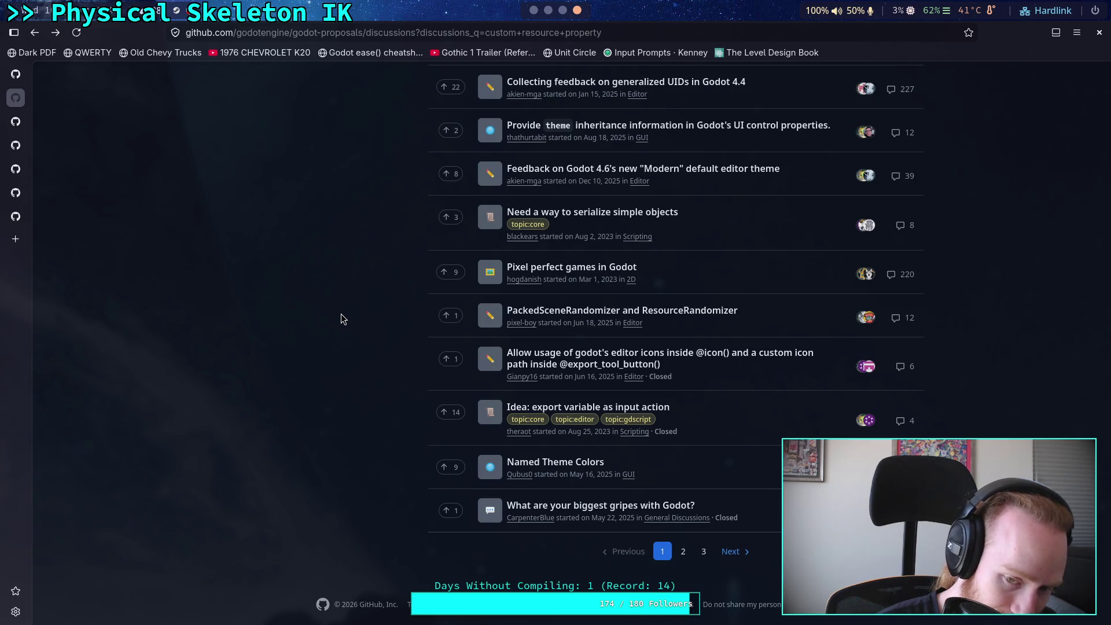
pyautogui.click(685, 553)
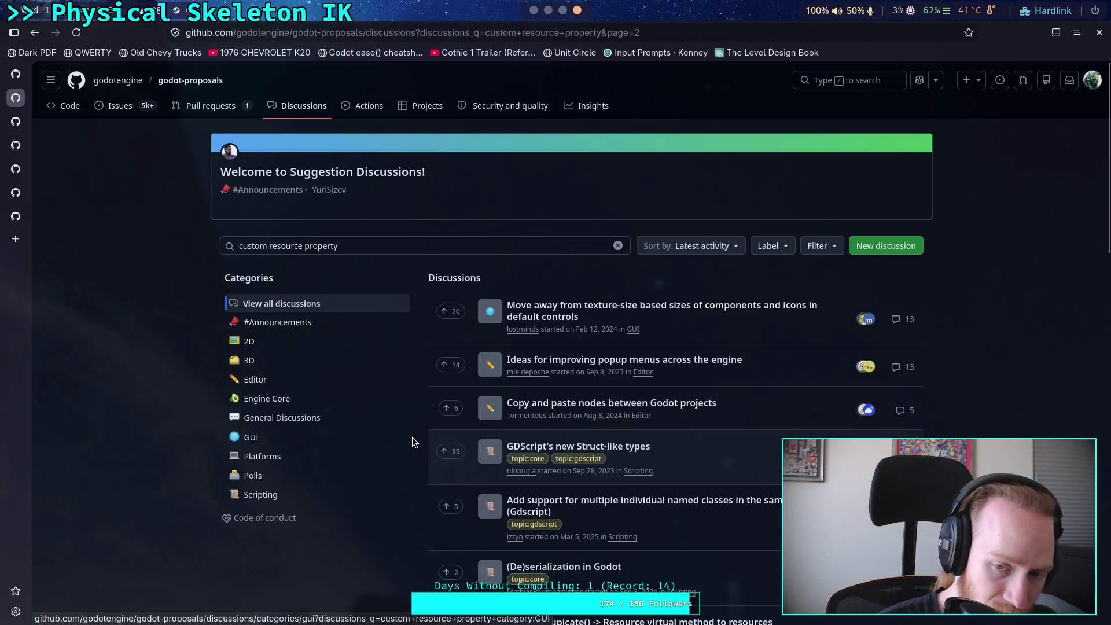
# Step: Scroll through page 2, then load and skim page 3 of the results
pyautogui.scroll(-2, 413, 446)
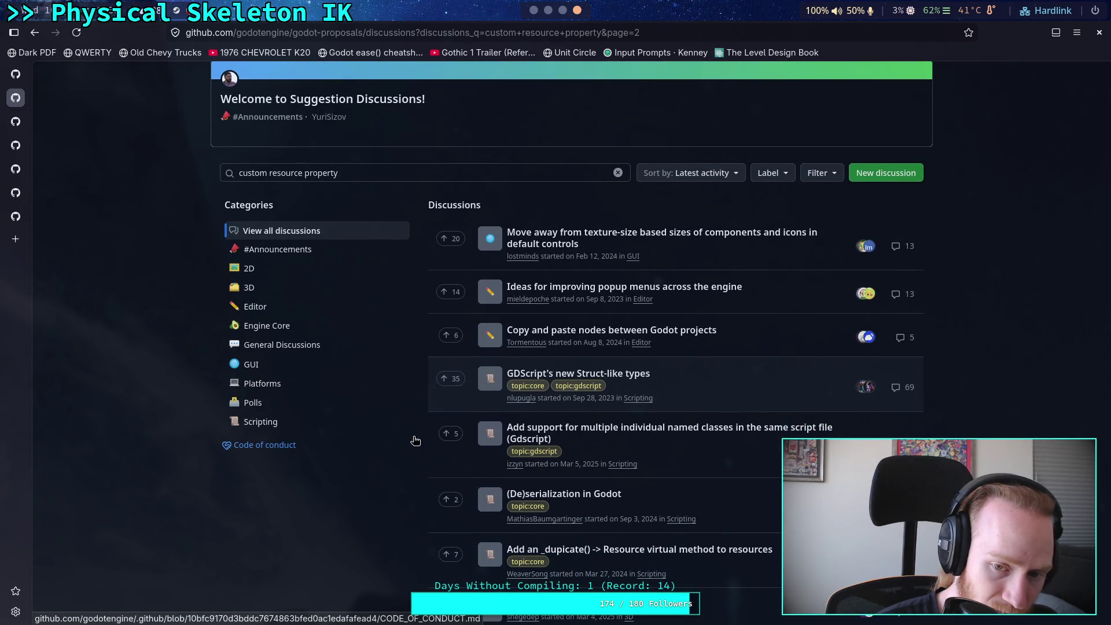
pyautogui.scroll(-2, 415, 441)
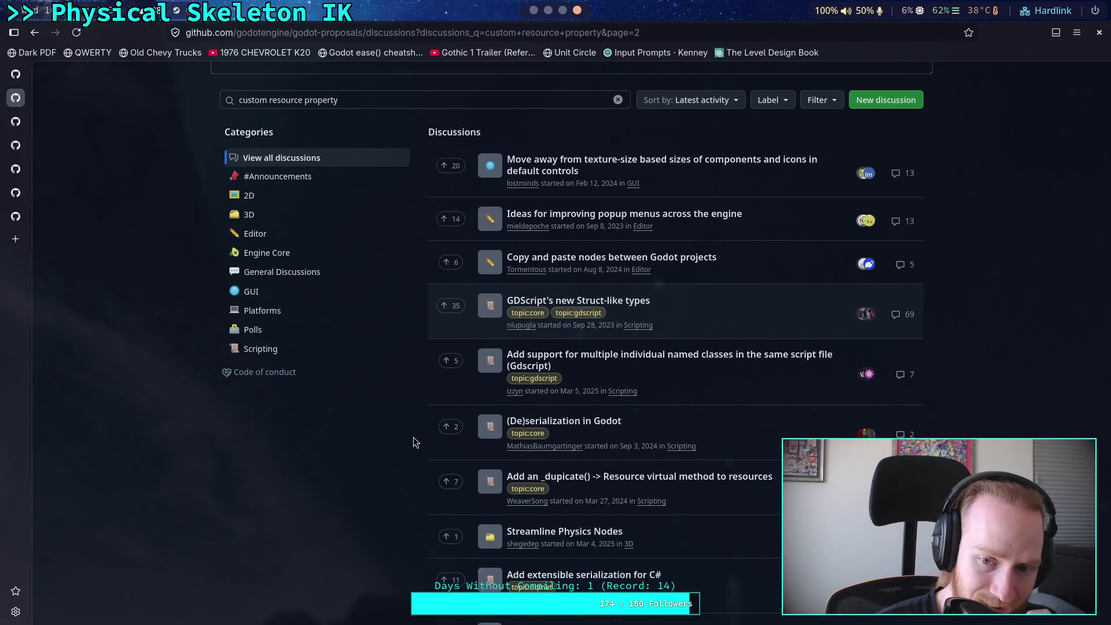
pyautogui.scroll(-2, 415, 441)
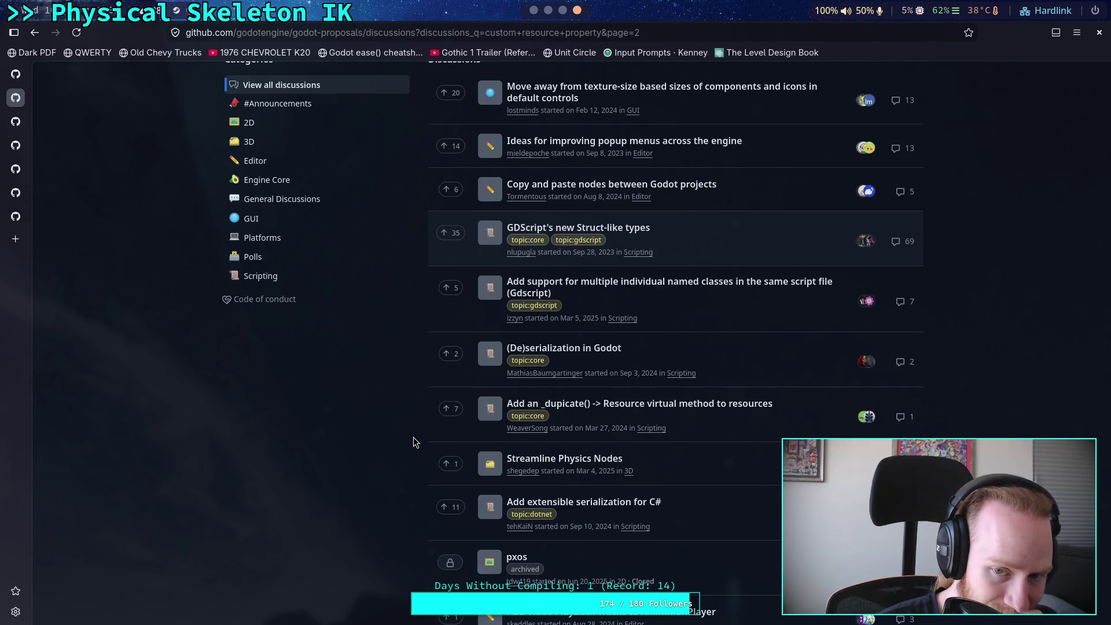
pyautogui.scroll(-5, 414, 438)
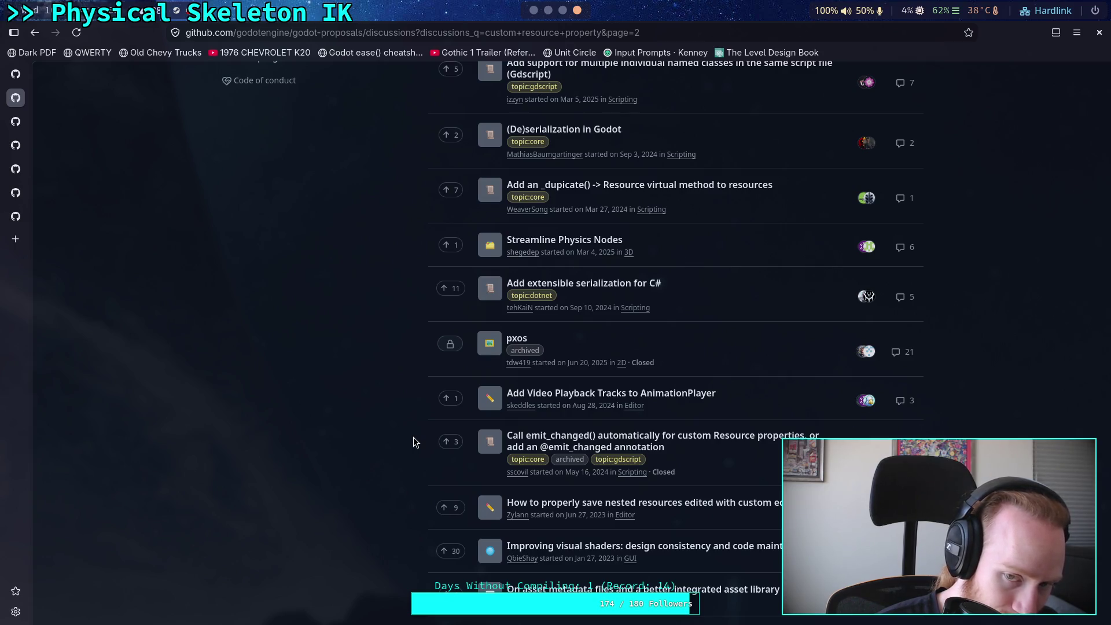
pyautogui.scroll(-5, 413, 443)
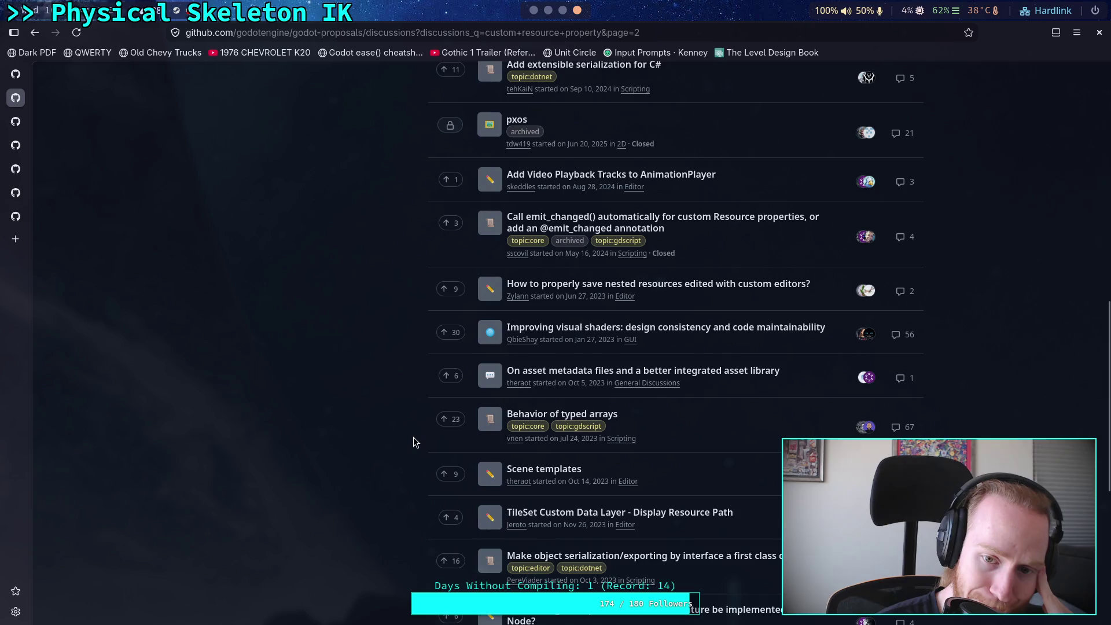
pyautogui.scroll(-8, 413, 440)
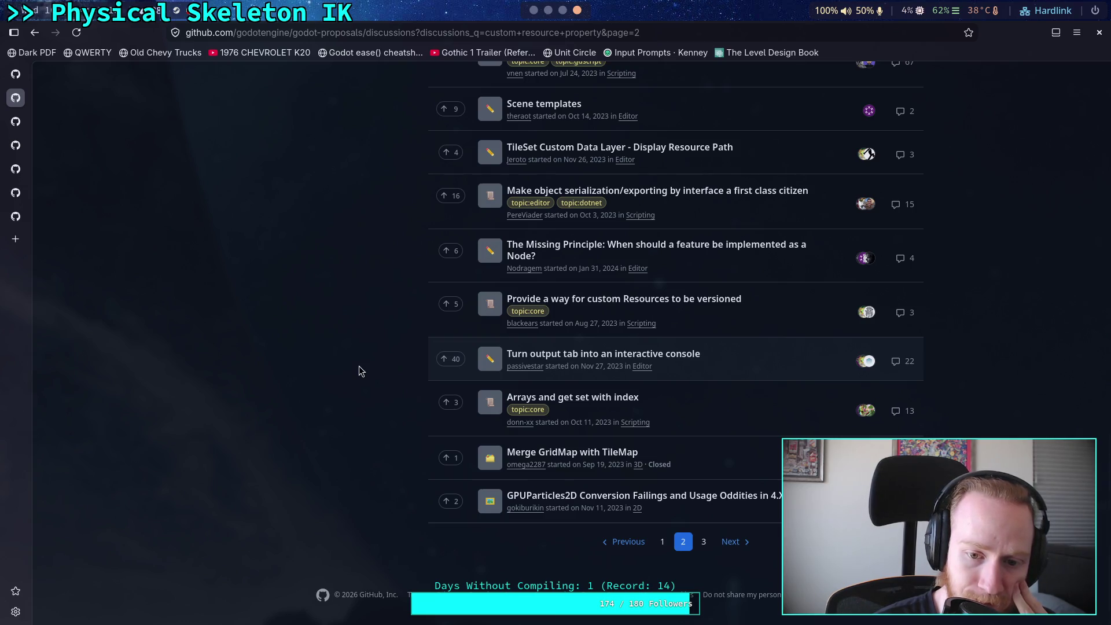
pyautogui.moveTo(609, 306)
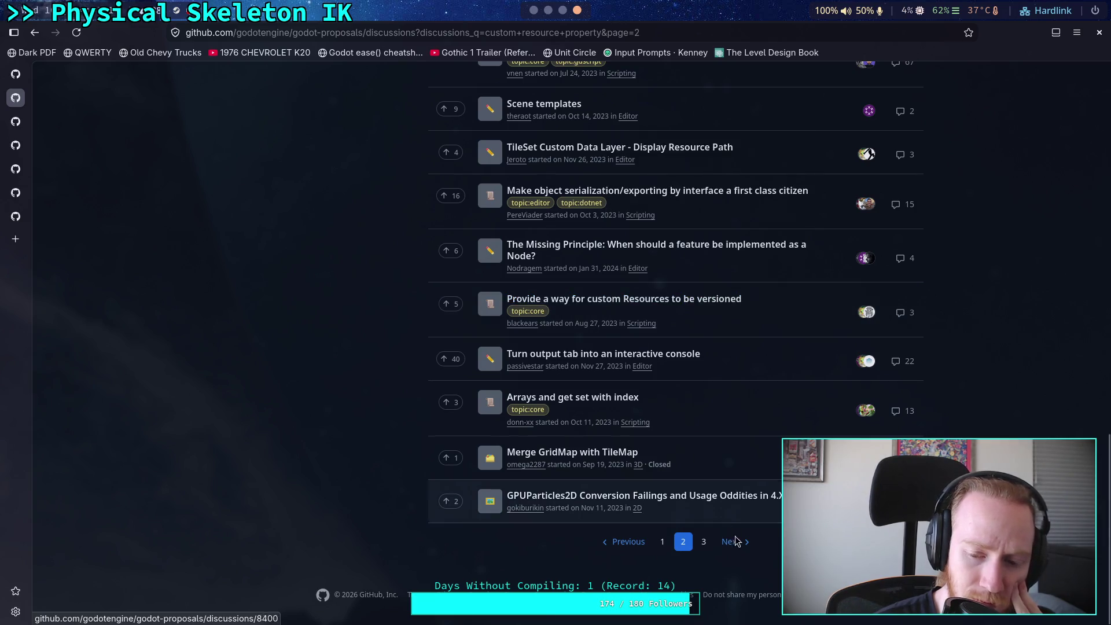
pyautogui.click(705, 541)
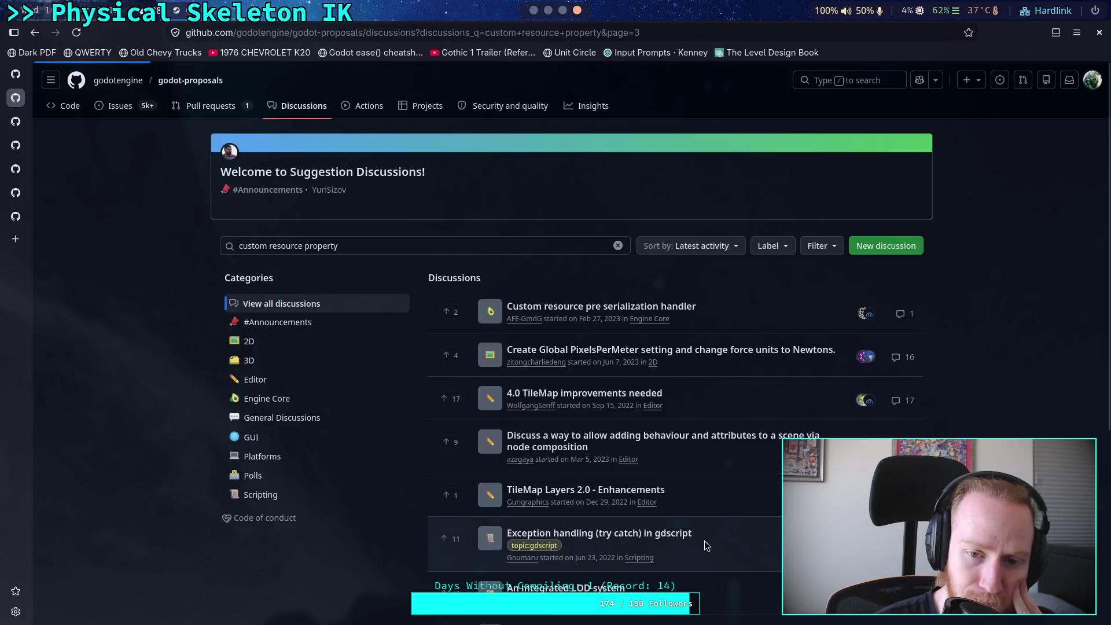
pyautogui.scroll(-2, 614, 450)
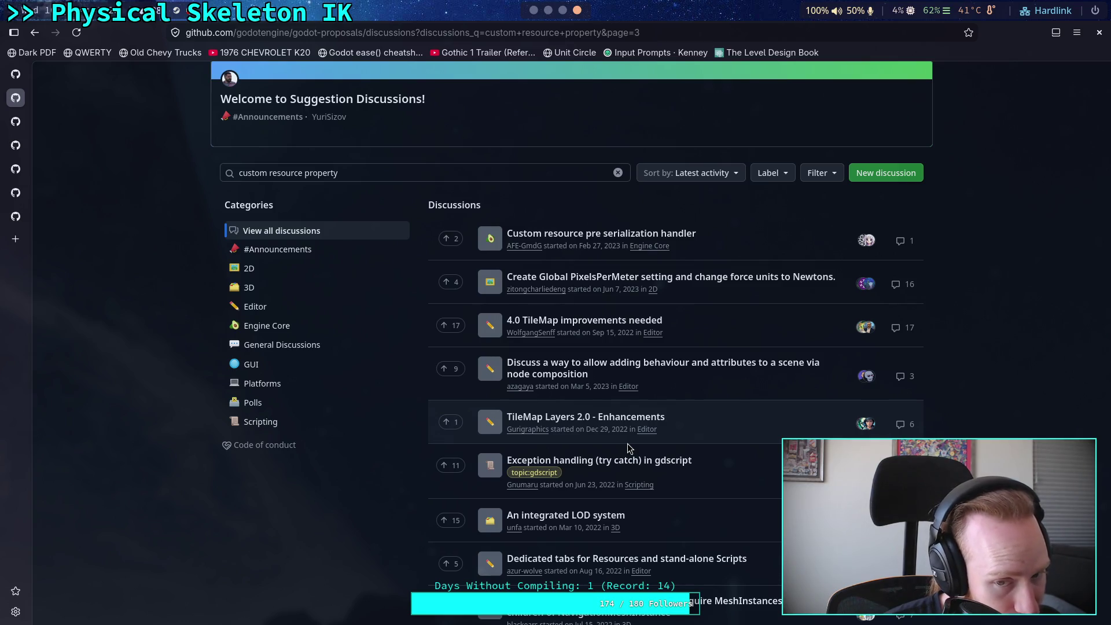
pyautogui.scroll(-4, 629, 449)
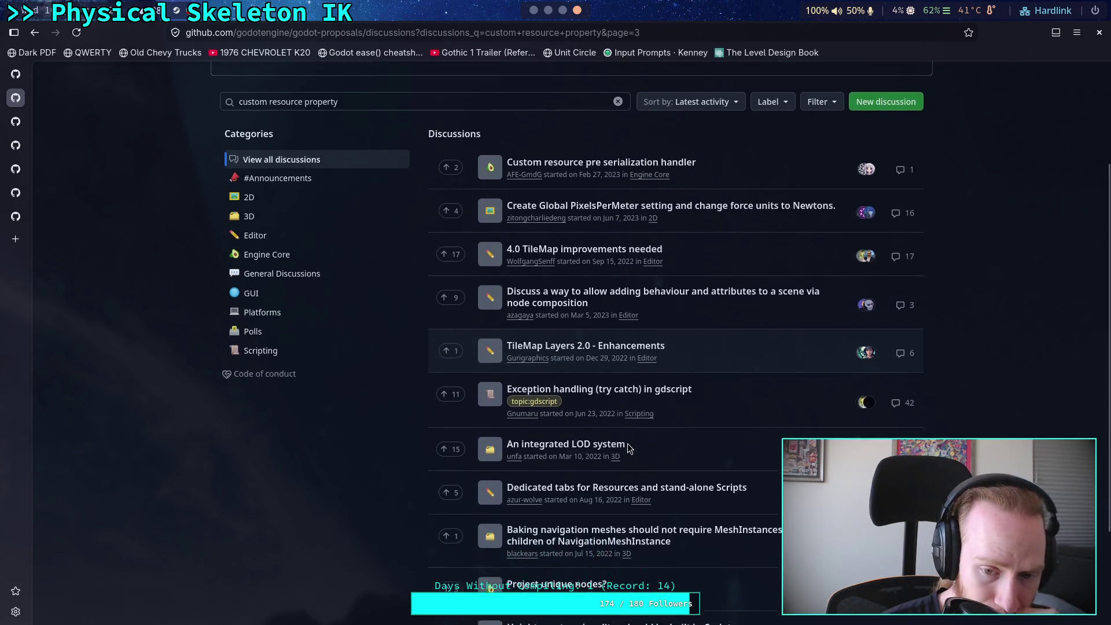
pyautogui.scroll(5, 628, 447)
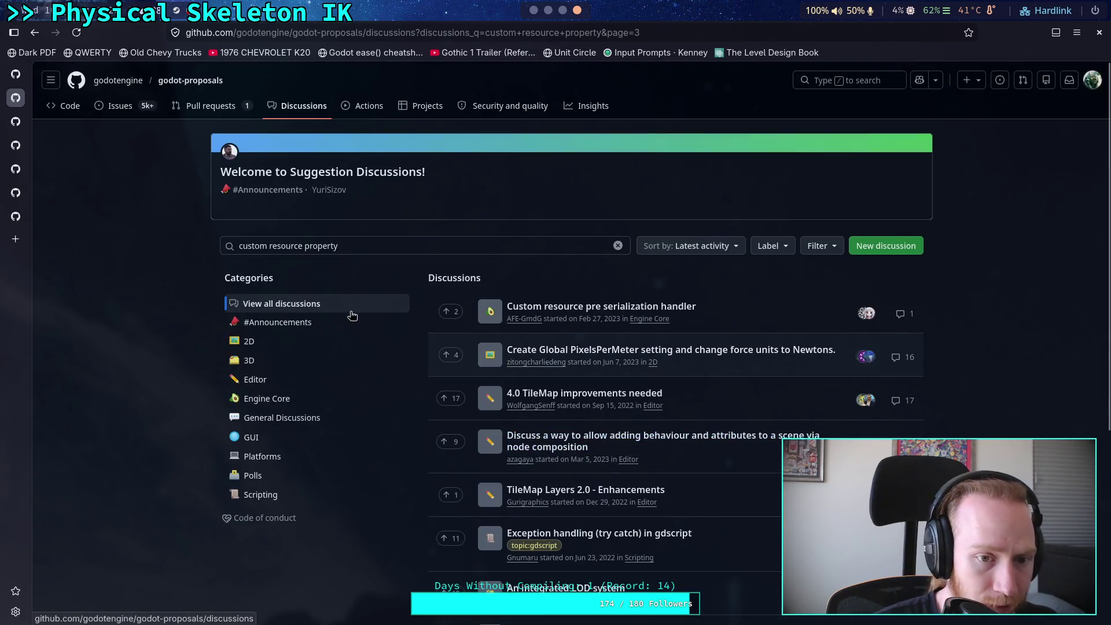
pyautogui.click(363, 245)
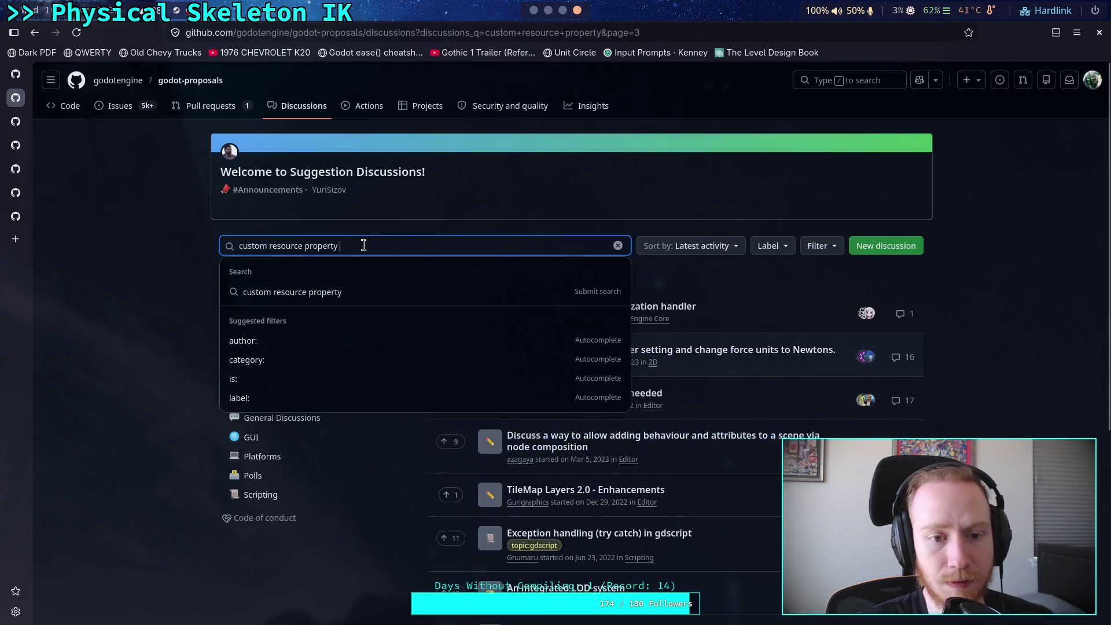
# Step: Change the discussions search query to 'resource property changed' and run it
pyautogui.doubleClick(254, 245)
pyautogui.press('BackSpace')
pyautogui.write('changed')
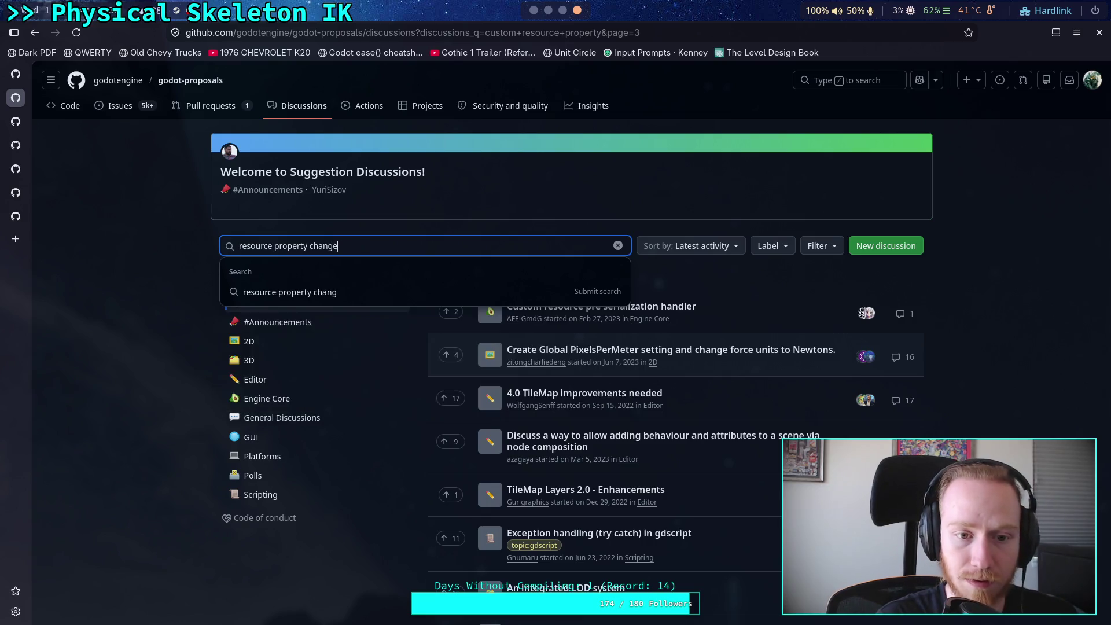
pyautogui.press('Return')
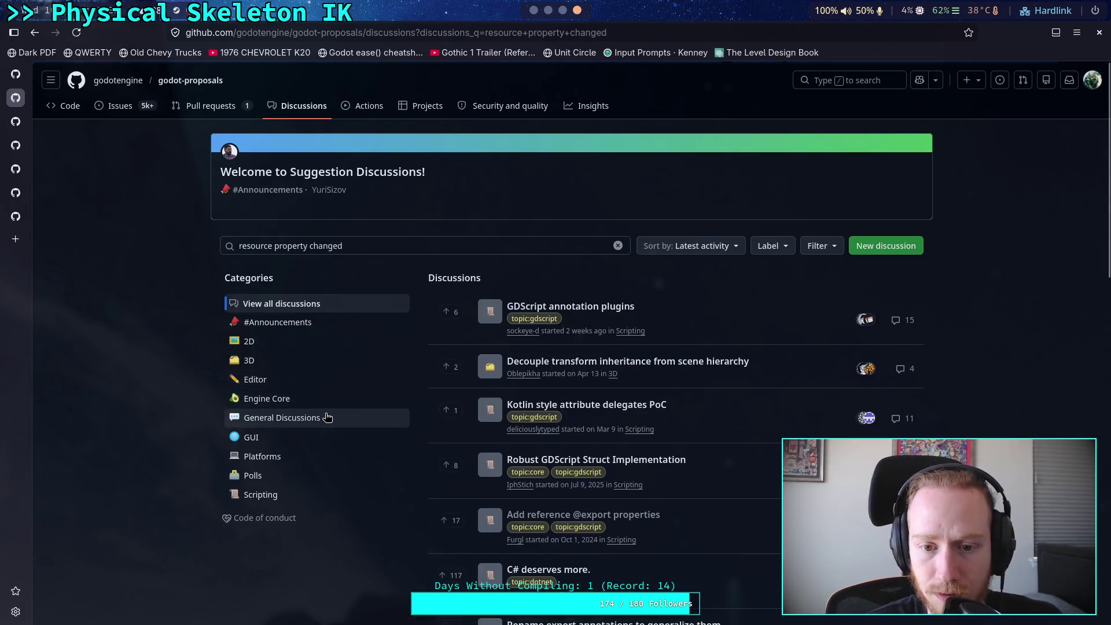
# Step: Open the 'Call emit_changed() automatically for custom Resource properties' discussion #9758
pyautogui.scroll(-3, 422, 441)
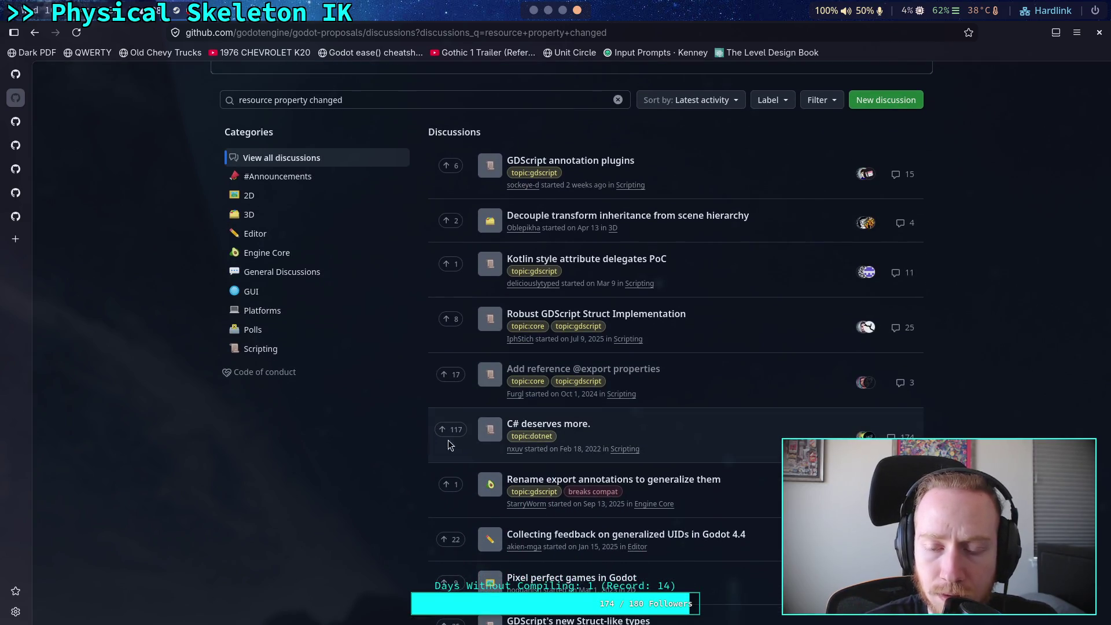
pyautogui.scroll(-12, 676, 347)
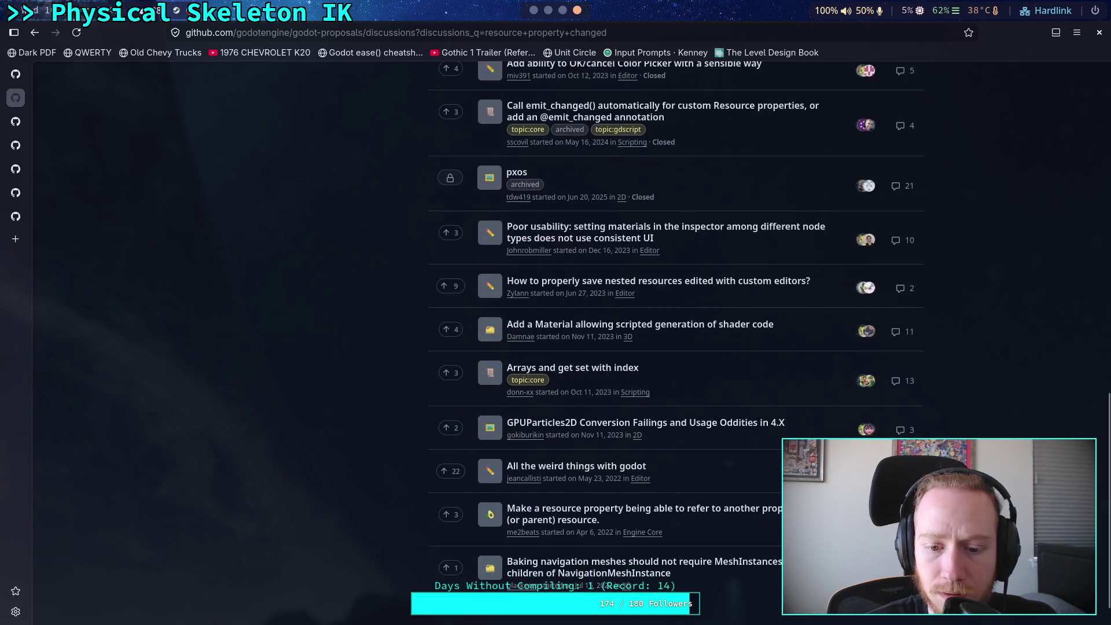
pyautogui.scroll(3, 676, 348)
pyautogui.scroll(10, 677, 347)
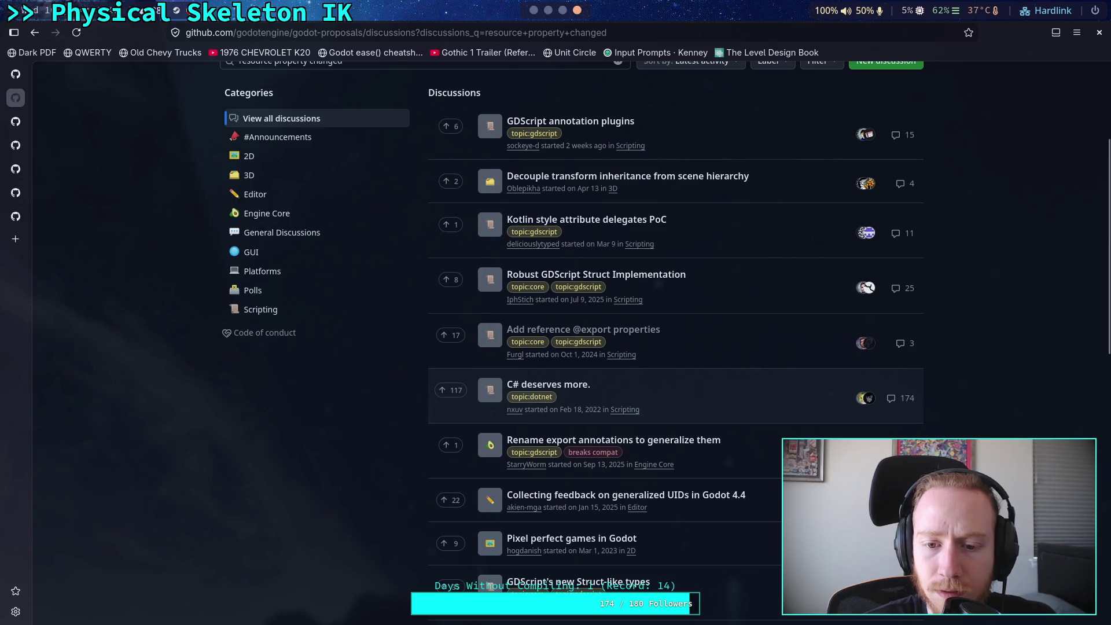
pyautogui.scroll(-4, 676, 348)
pyautogui.scroll(-1, 676, 348)
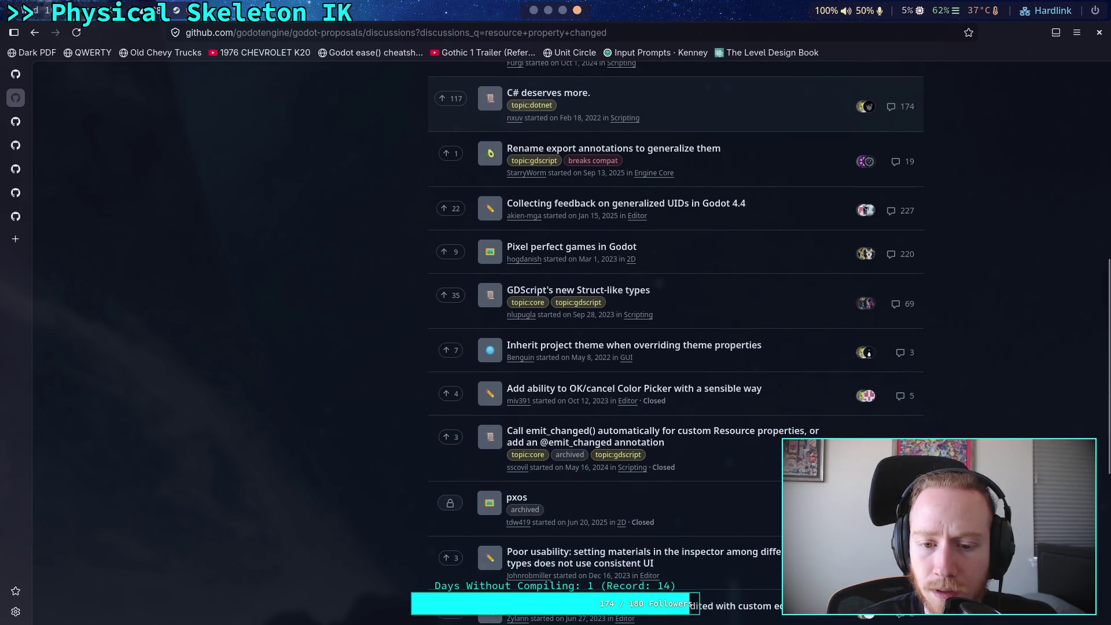
pyautogui.scroll(-2, 676, 347)
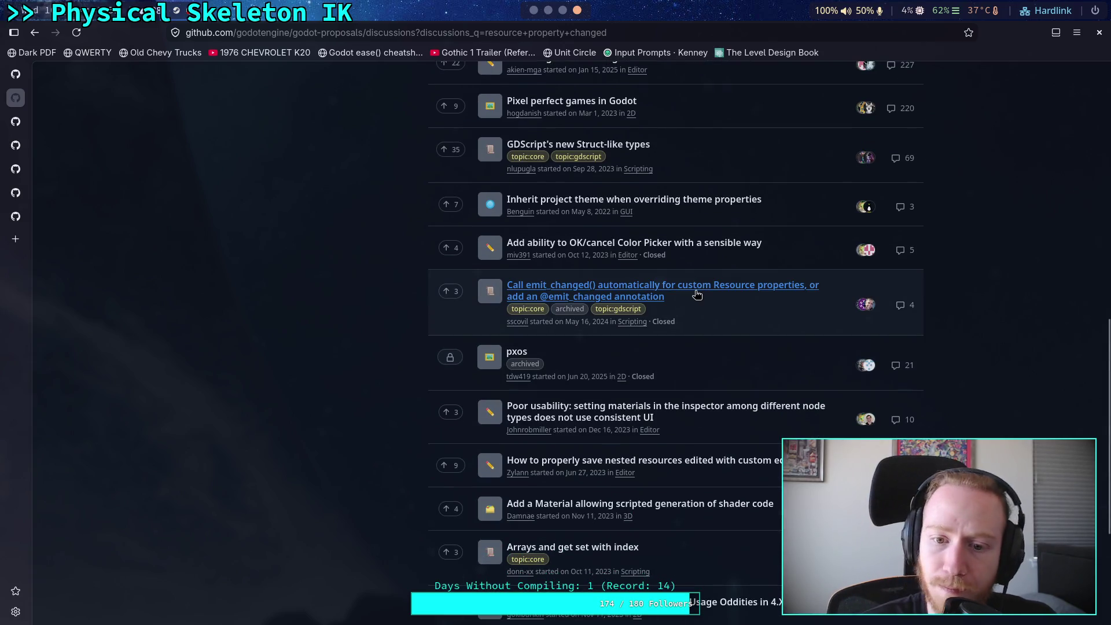
pyautogui.moveTo(714, 294)
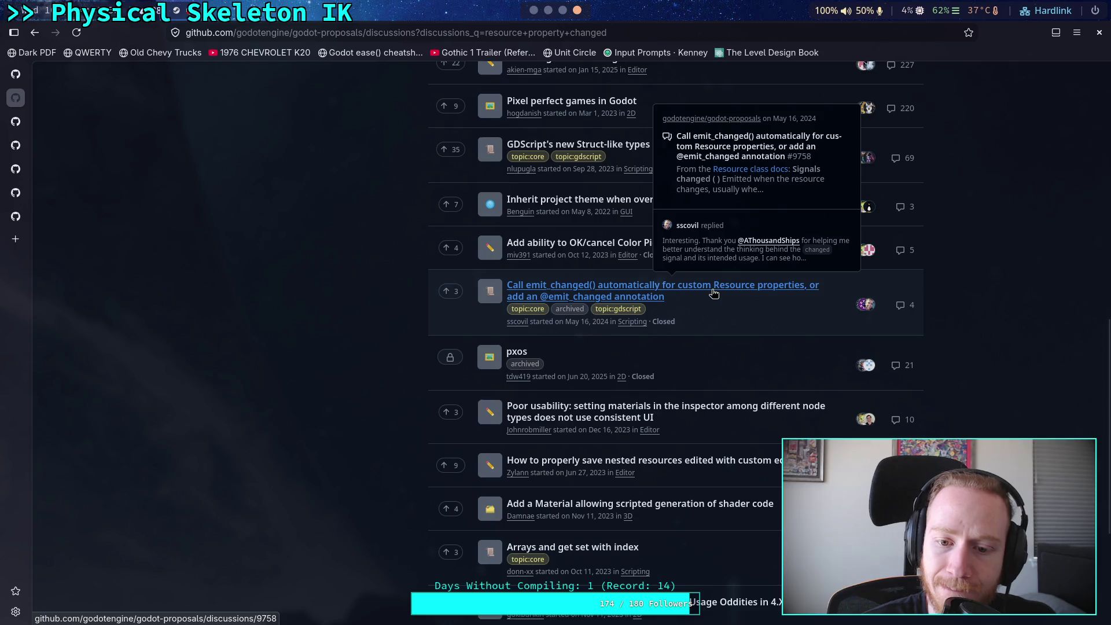
pyautogui.click(714, 294)
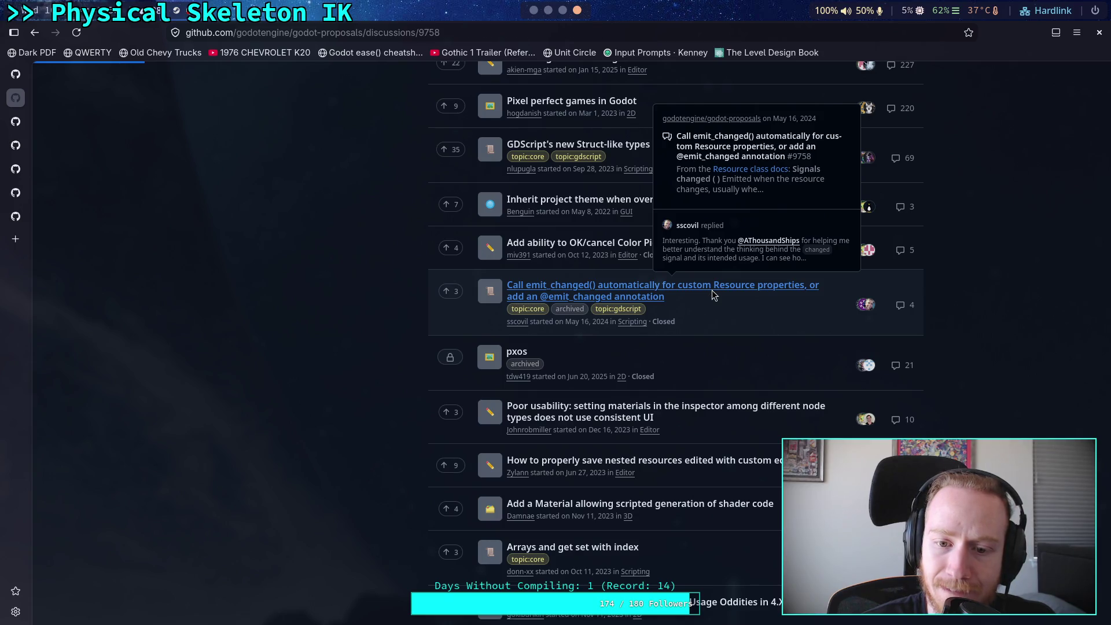
# Step: Read through the comments on discussion #9758
pyautogui.scroll(-1, 702, 339)
pyautogui.scroll(-10, 702, 339)
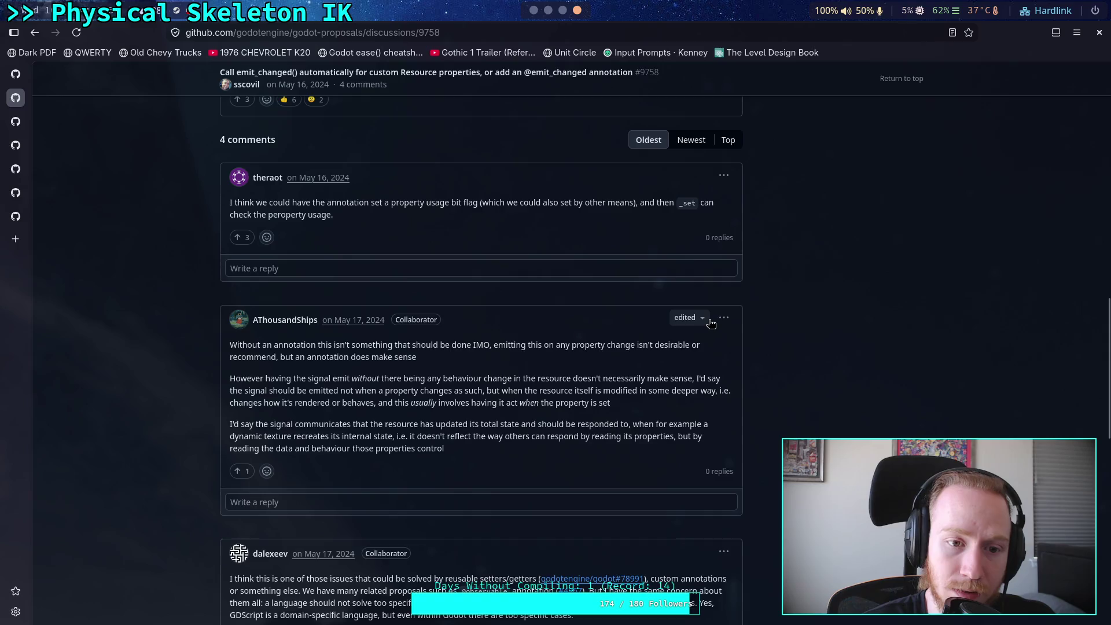
pyautogui.scroll(12, 711, 324)
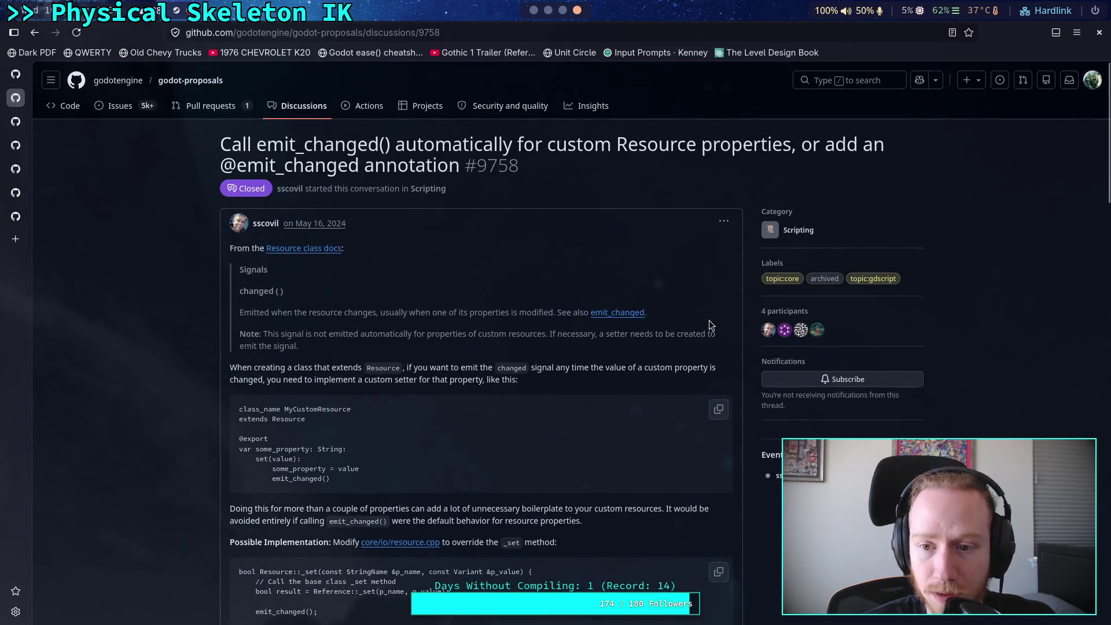
pyautogui.scroll(-10, 712, 325)
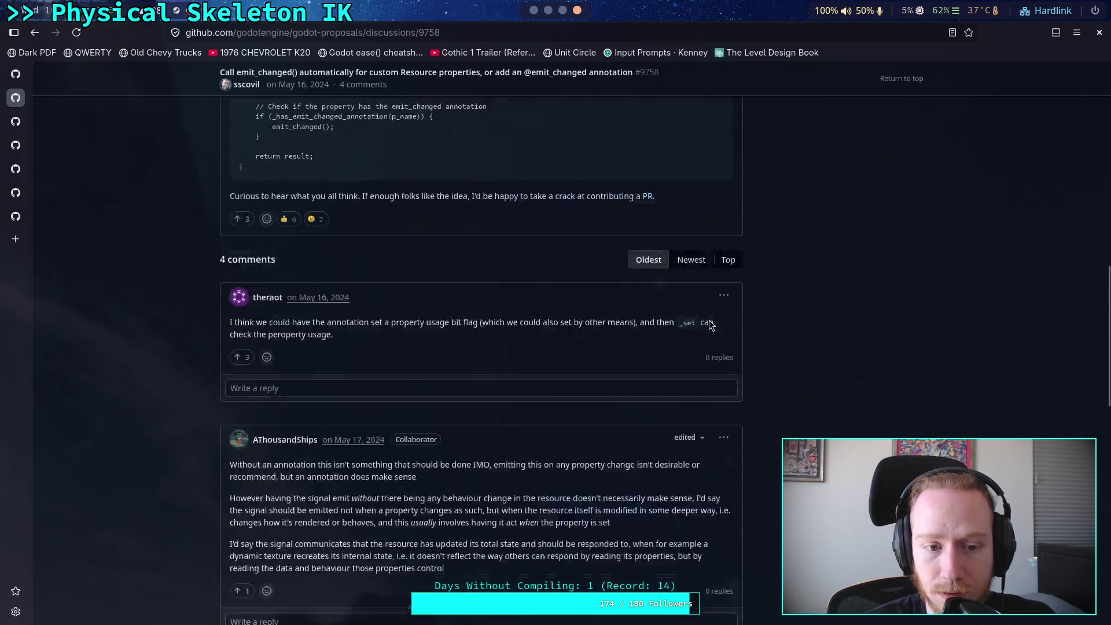
pyautogui.scroll(10, 711, 325)
pyautogui.scroll(-15, 712, 325)
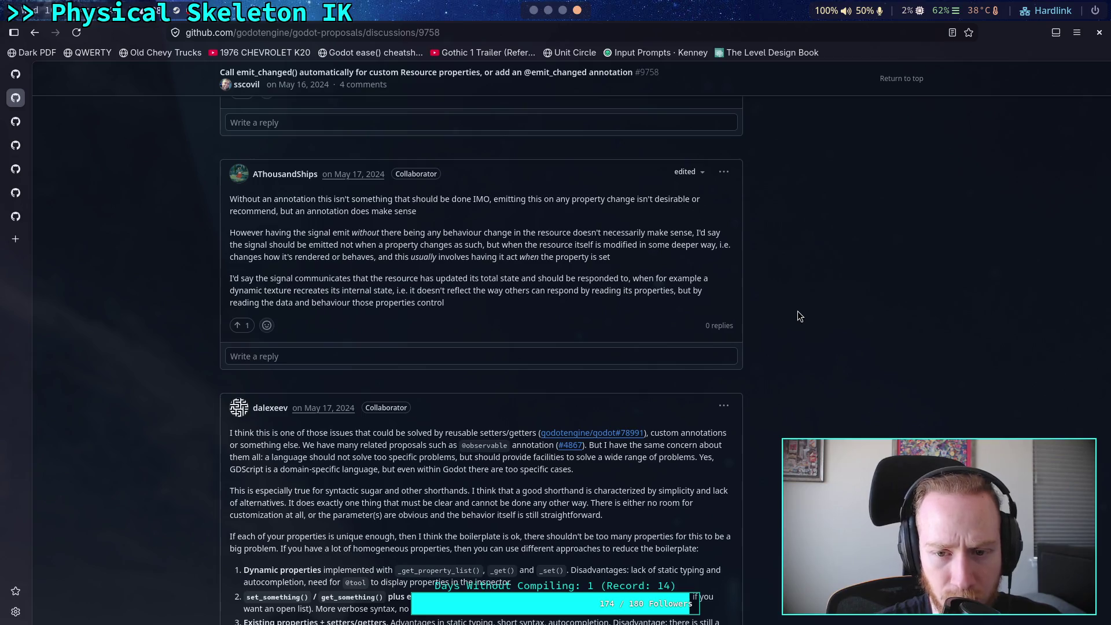
pyautogui.scroll(-3, 798, 312)
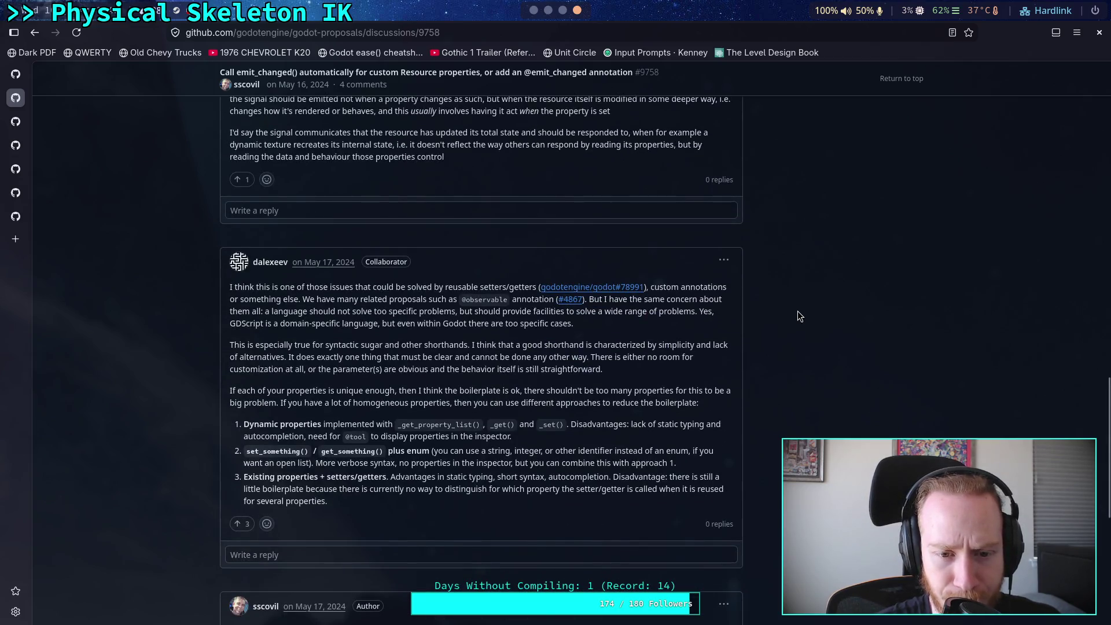
pyautogui.scroll(-1, 797, 316)
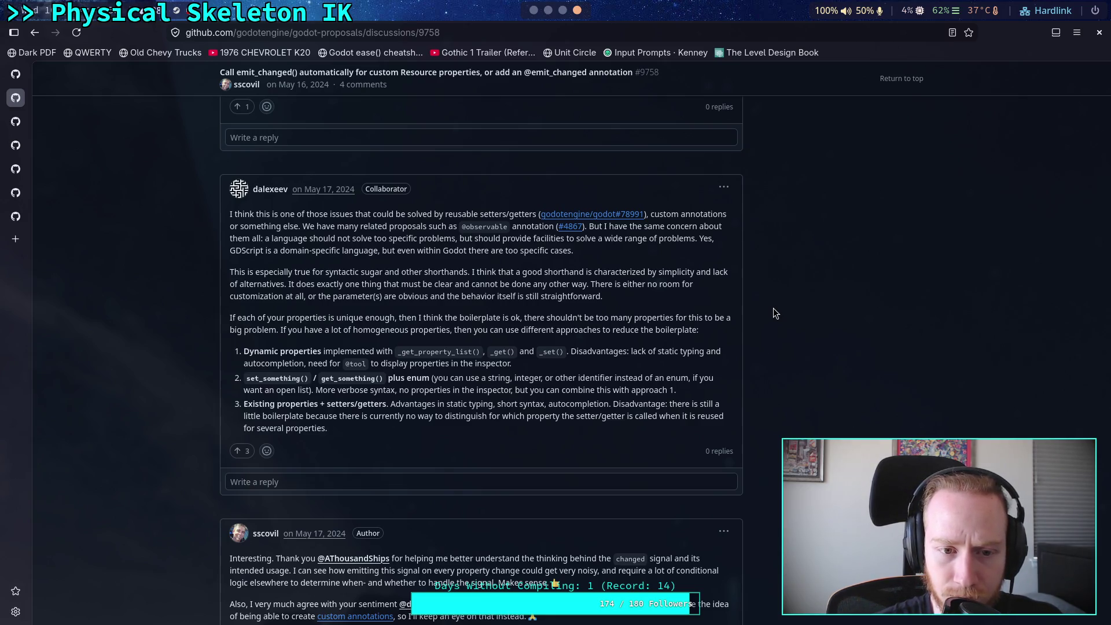
pyautogui.moveTo(569, 230)
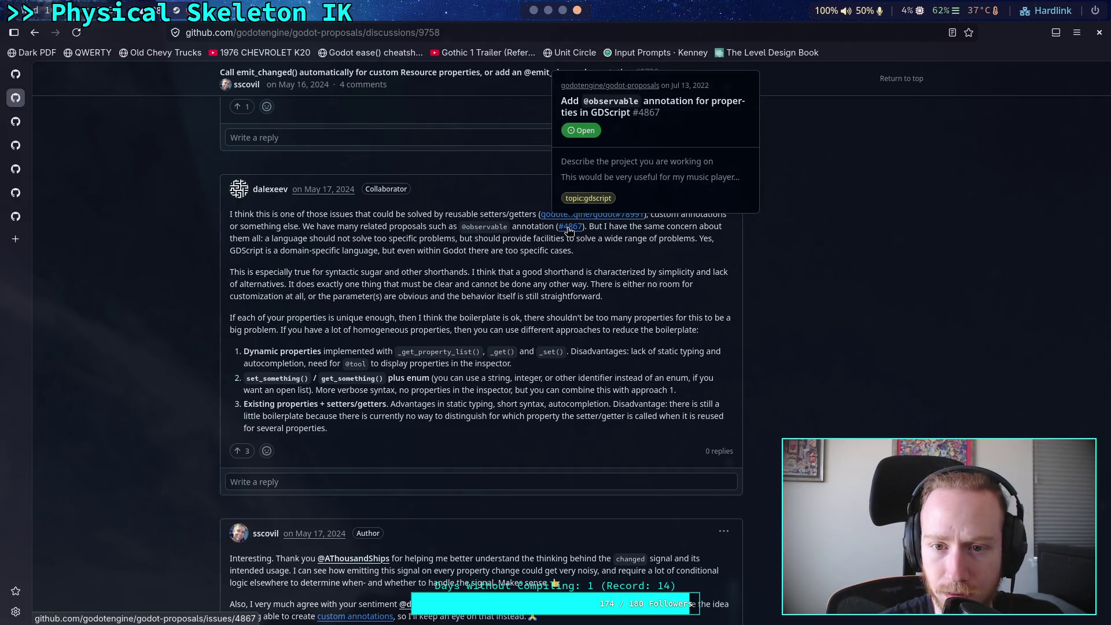
pyautogui.rightClick(569, 230)
pyautogui.click(590, 240)
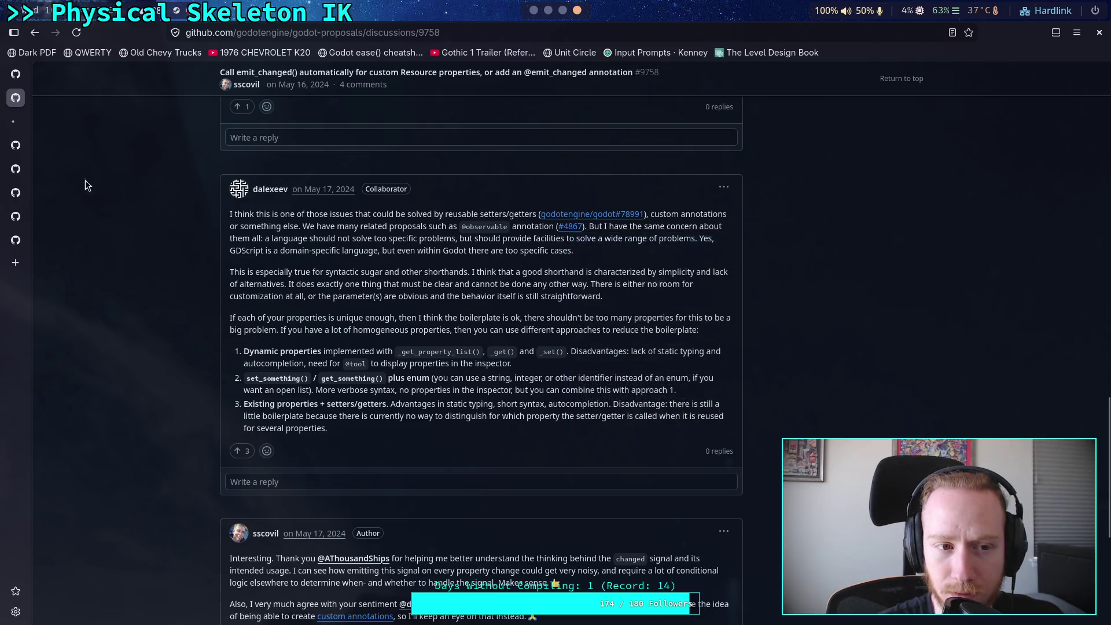
pyautogui.click(19, 129)
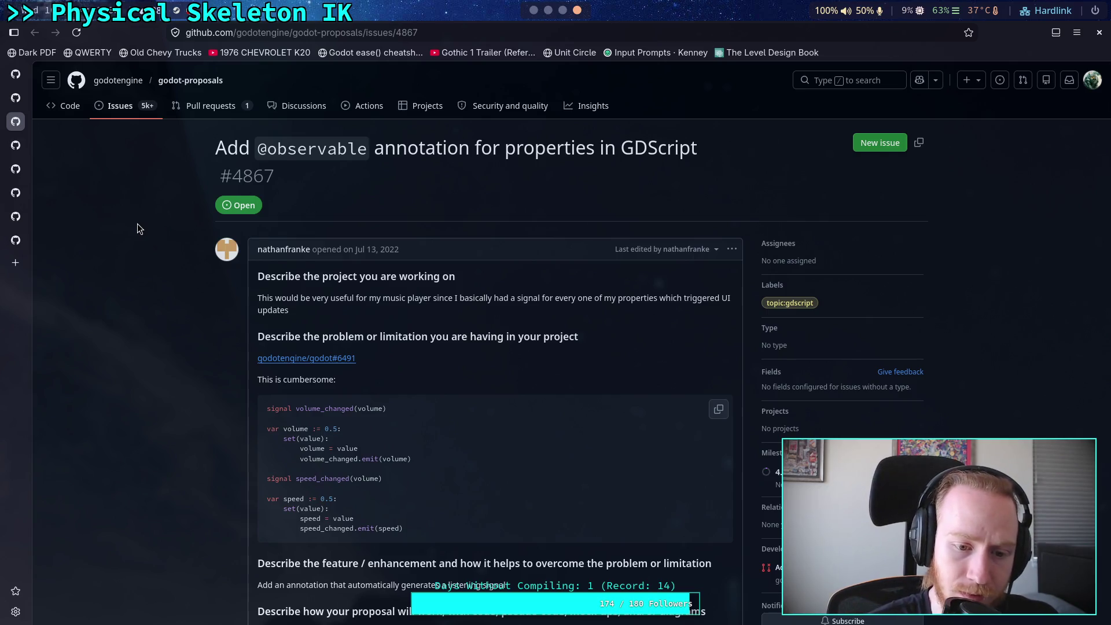
pyautogui.scroll(-2, 158, 317)
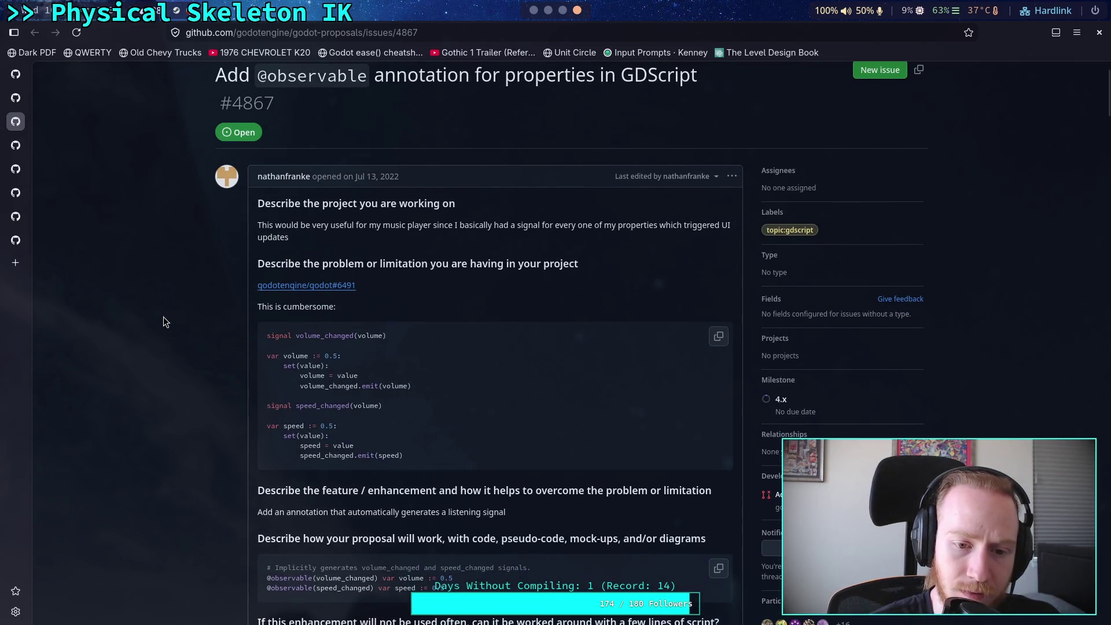
pyautogui.moveTo(304, 380); pyautogui.dragTo(413, 394)
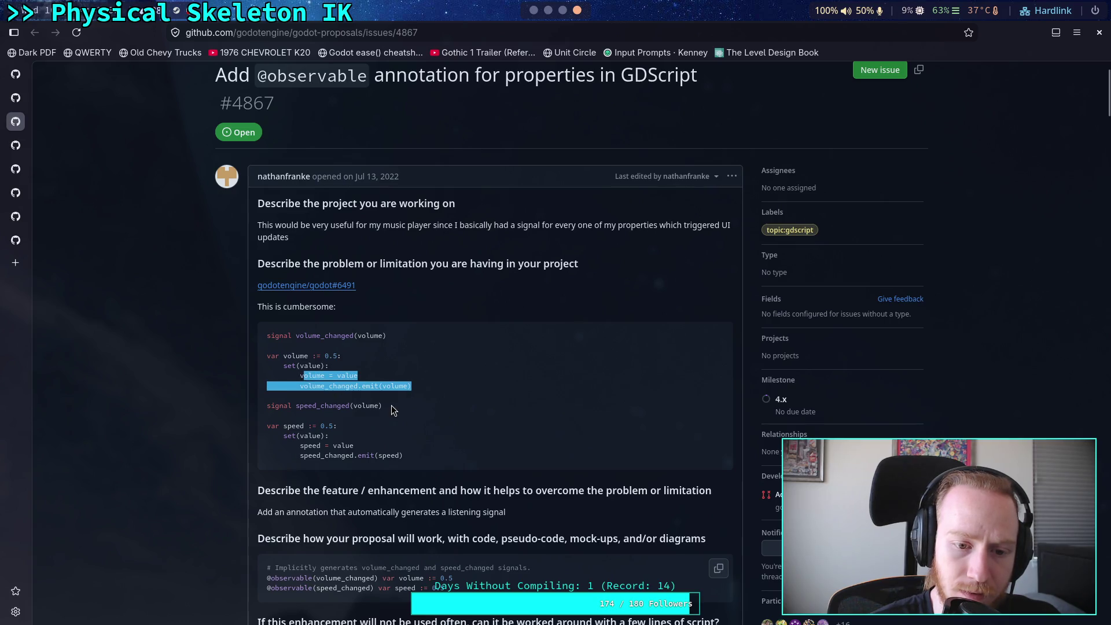
pyautogui.click(392, 405)
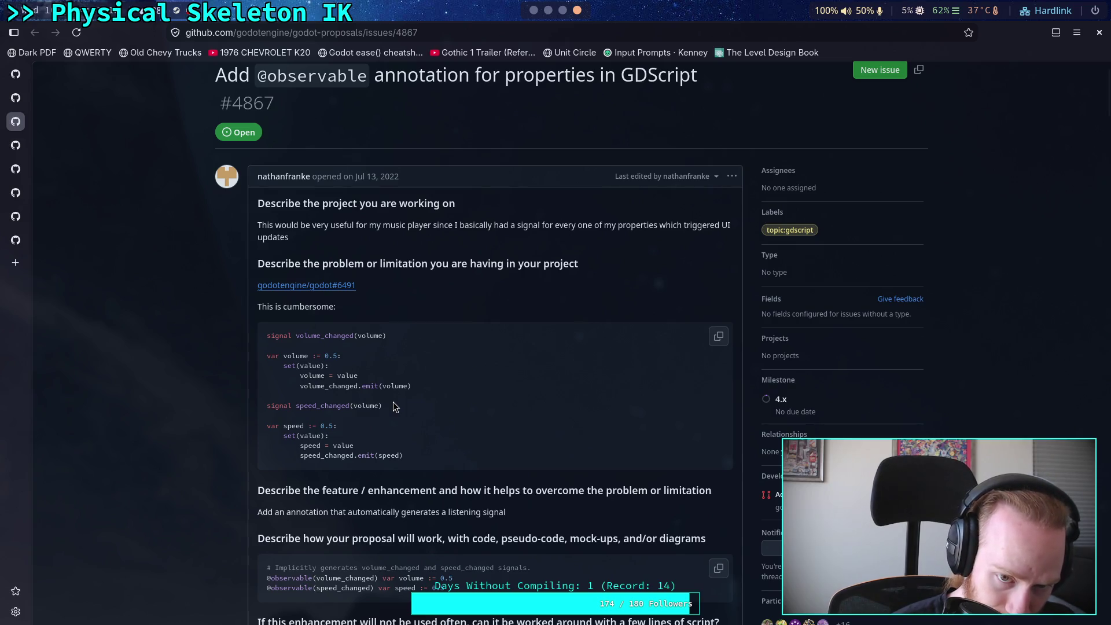
pyautogui.scroll(-3, 393, 407)
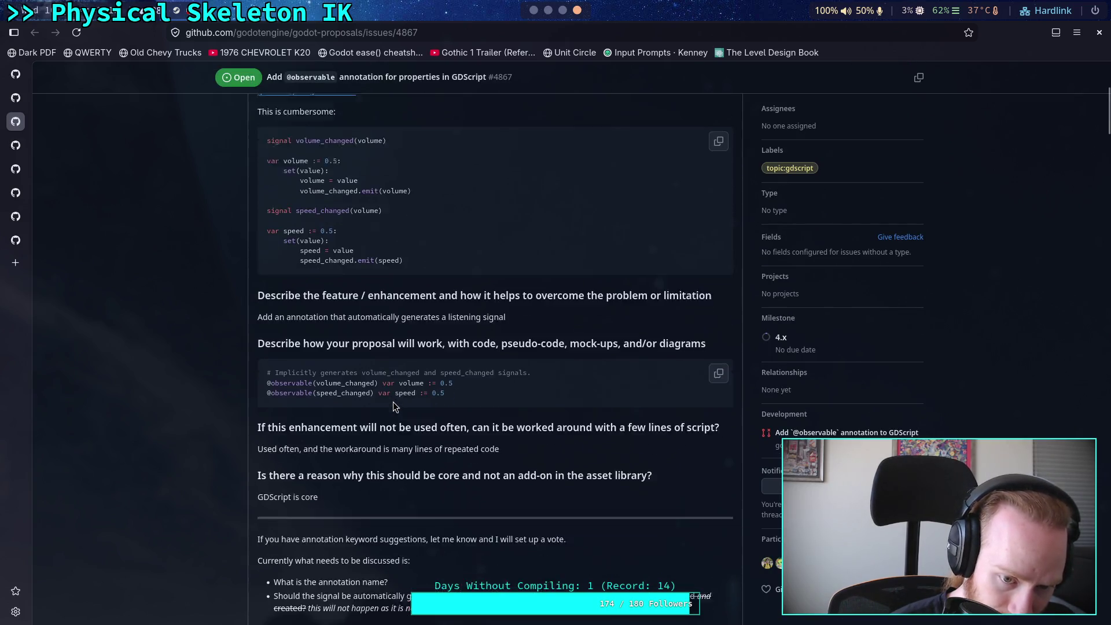
pyautogui.scroll(-1, 393, 407)
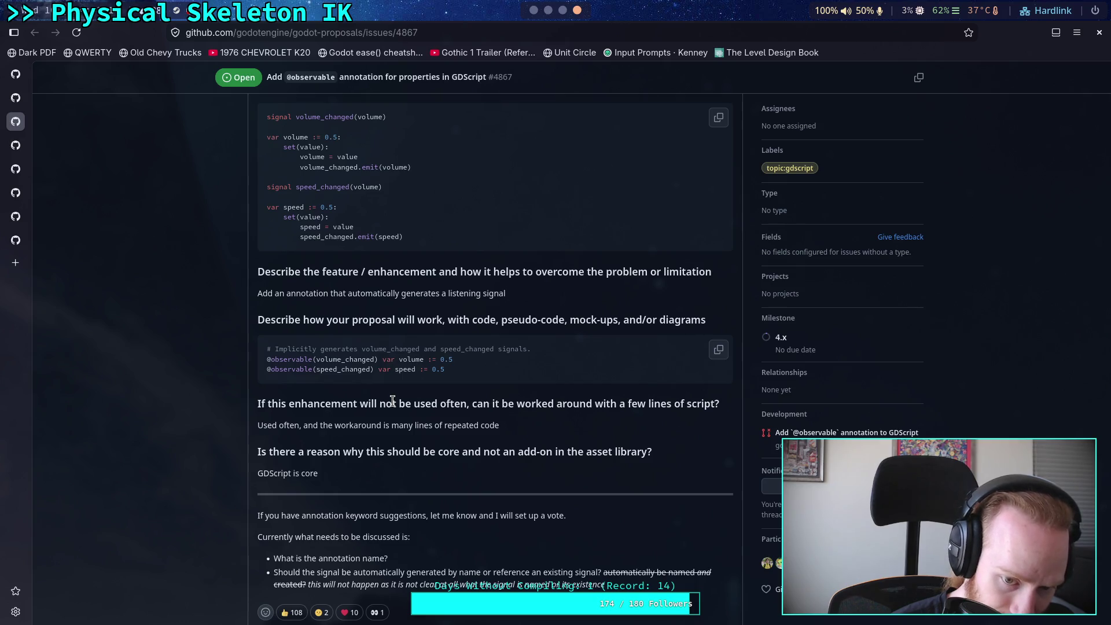
pyautogui.scroll(-2, 393, 400)
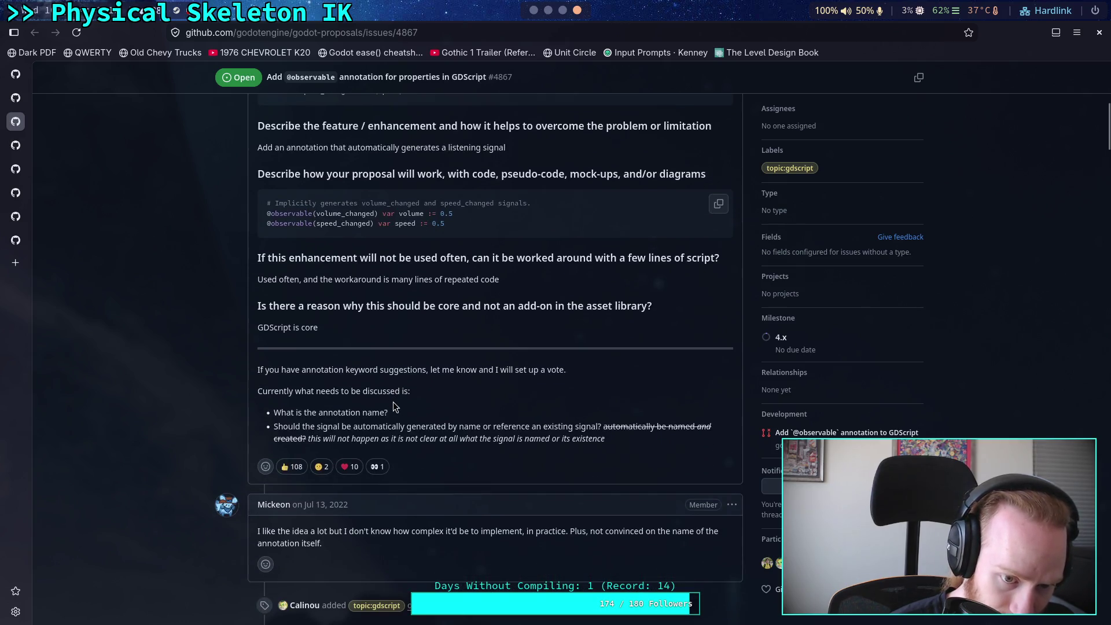
pyautogui.scroll(3, 393, 406)
pyautogui.scroll(-6, 394, 405)
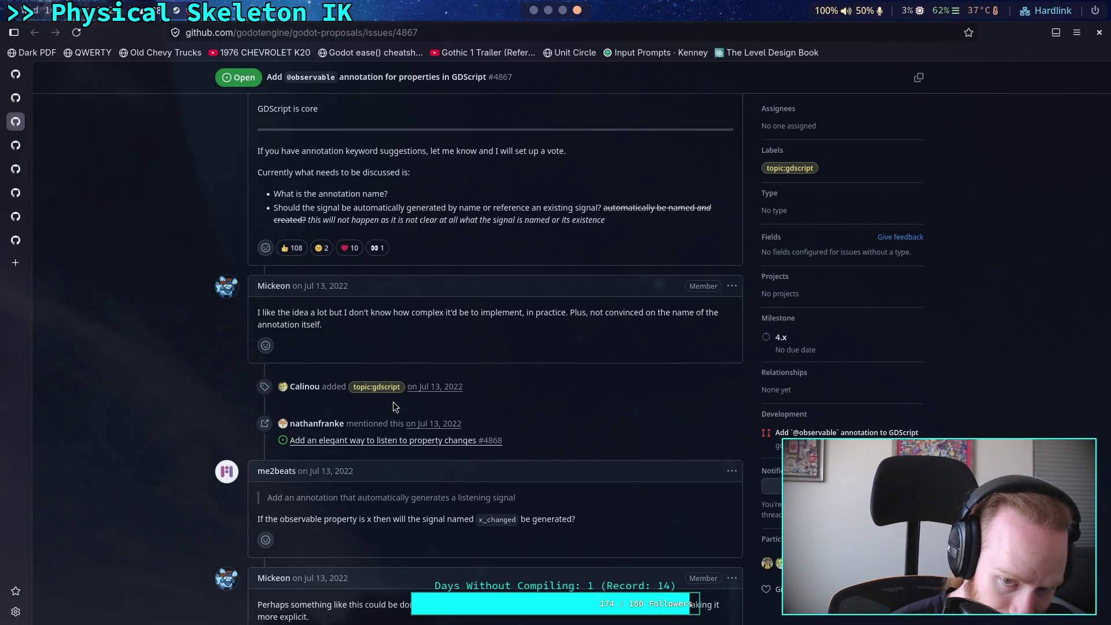
pyautogui.scroll(-3, 396, 407)
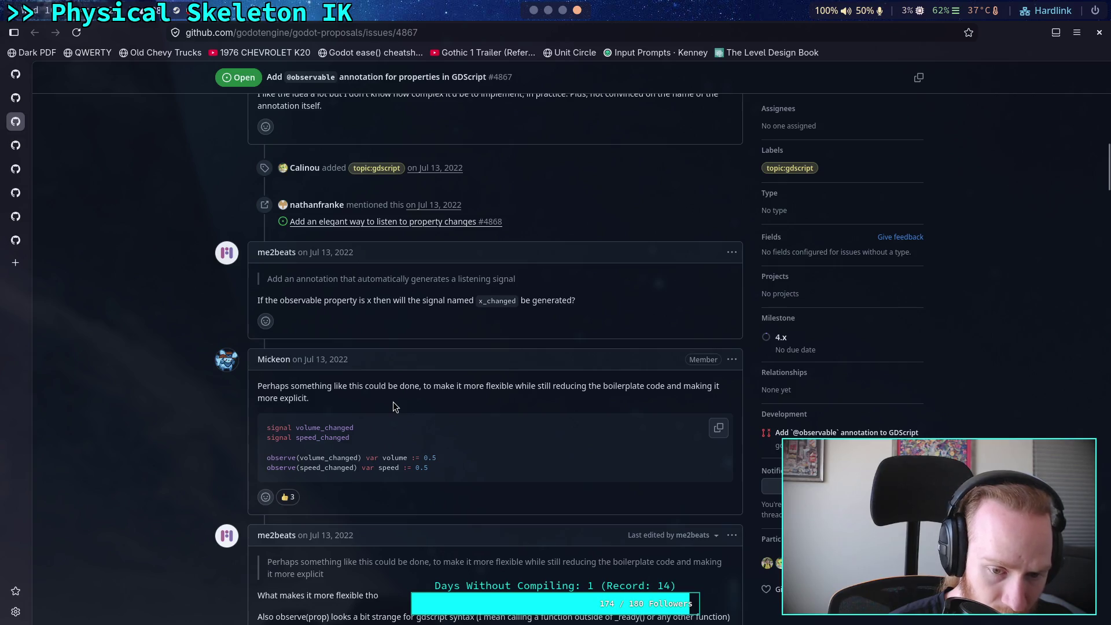
pyautogui.scroll(-1, 393, 403)
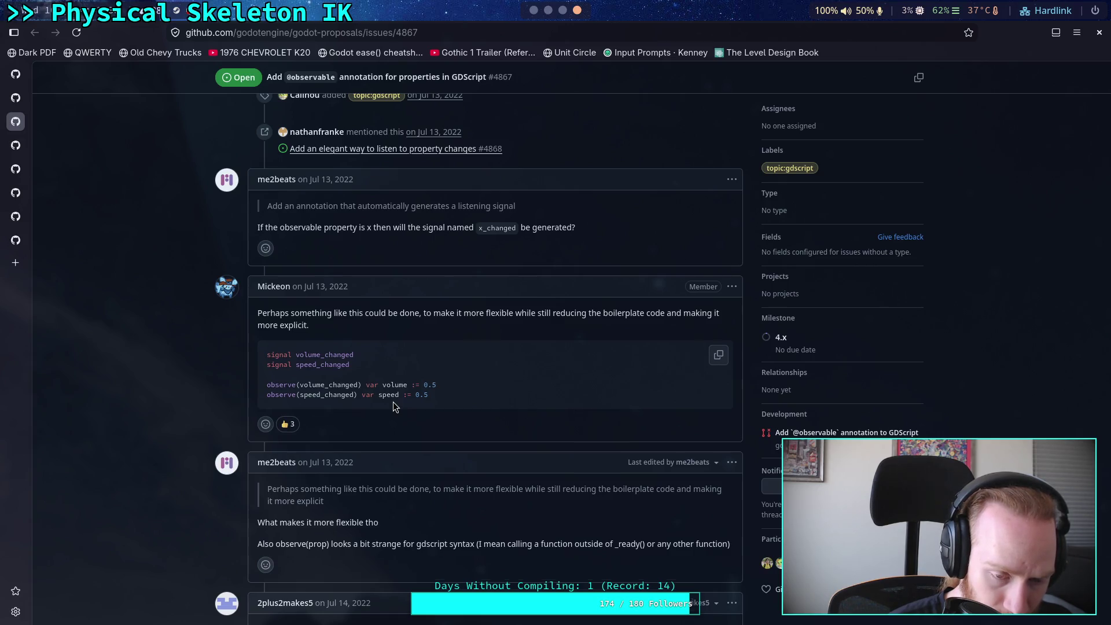
pyautogui.scroll(-3, 393, 402)
pyautogui.scroll(-8, 393, 401)
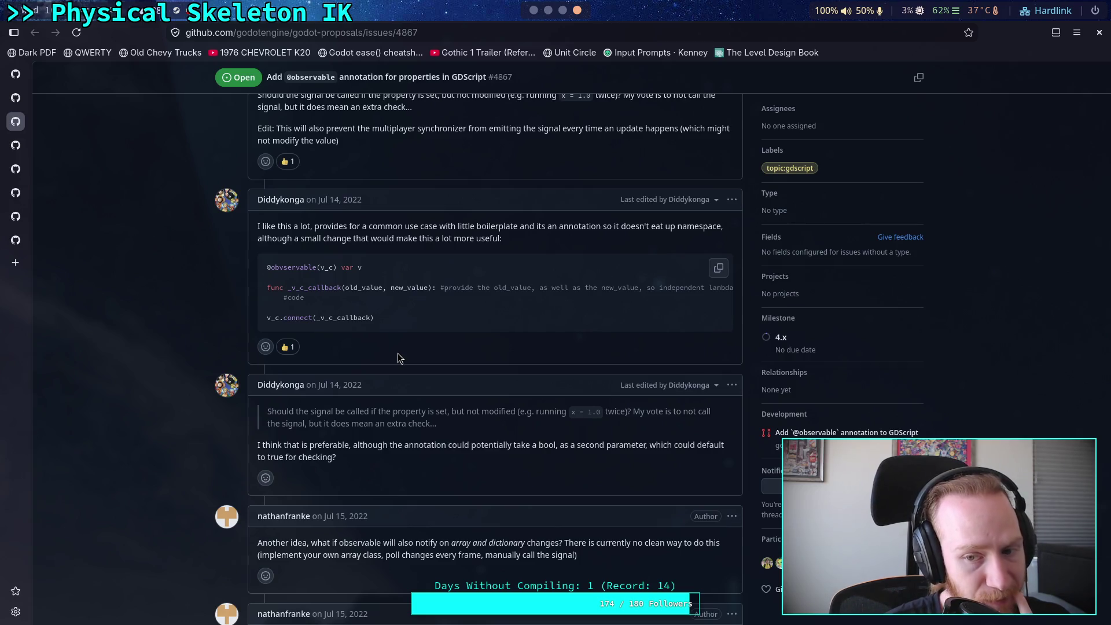
pyautogui.scroll(-5, 561, 398)
pyautogui.scroll(10, 555, 393)
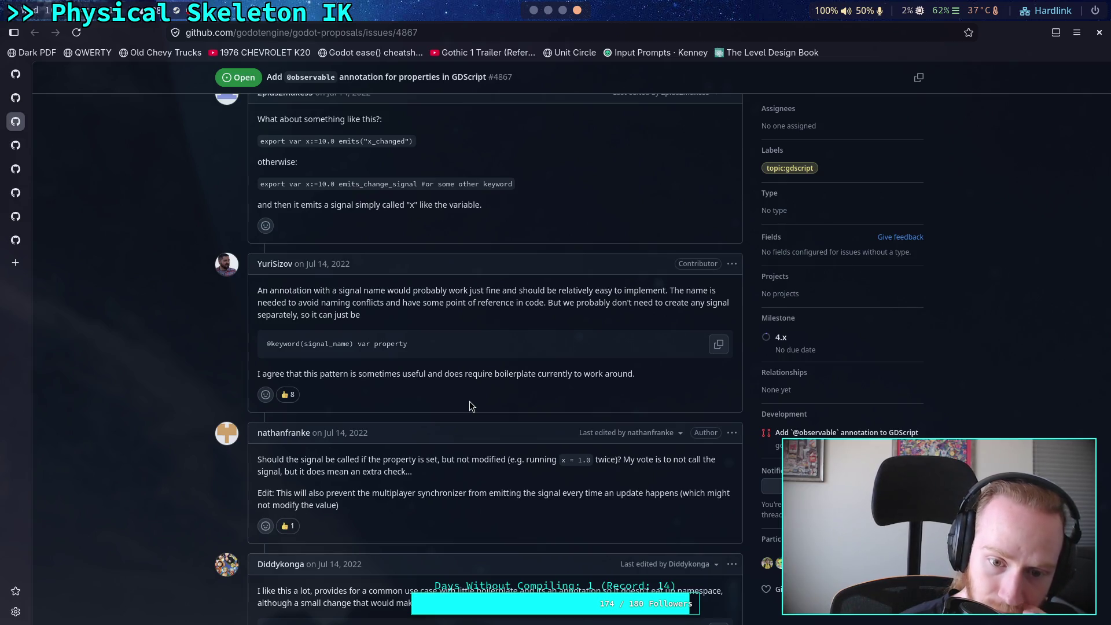
pyautogui.scroll(-4, 472, 406)
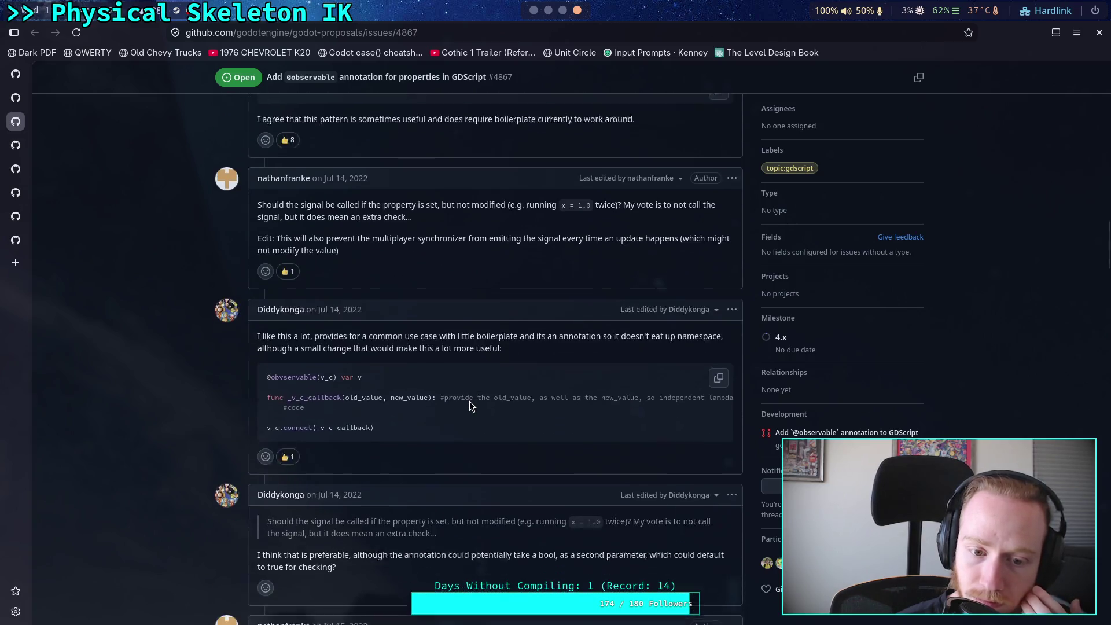
pyautogui.scroll(3, 470, 406)
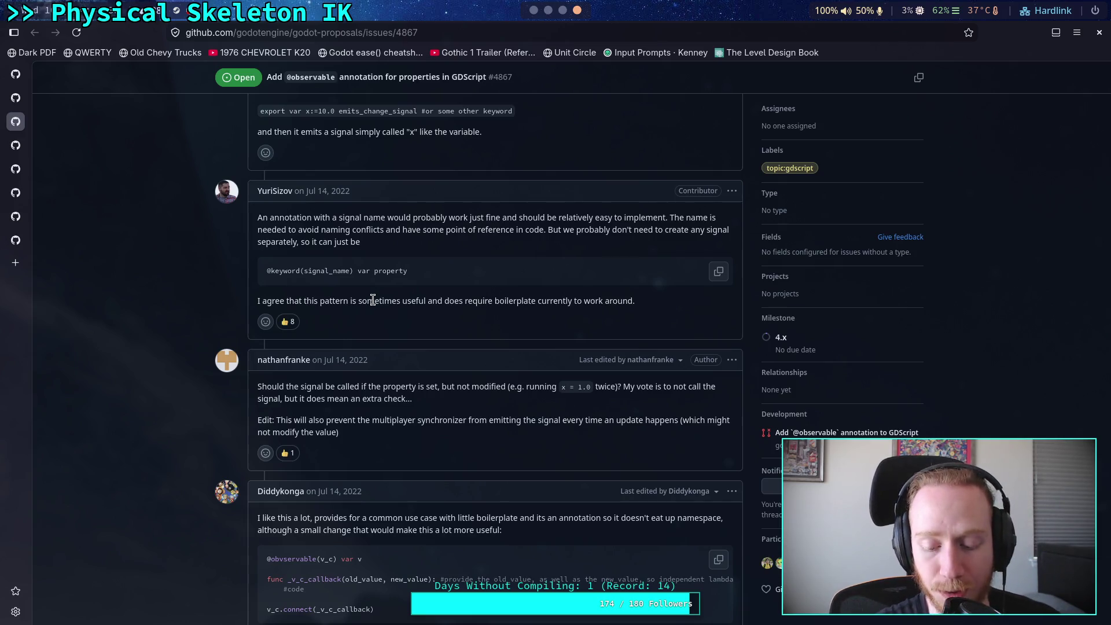
pyautogui.scroll(10, 373, 300)
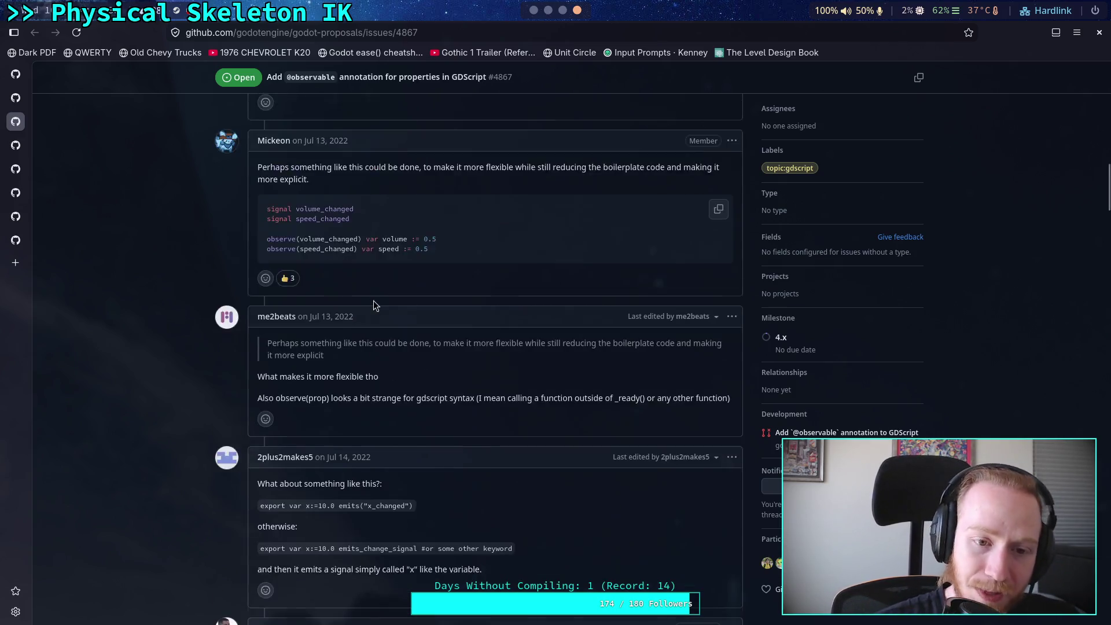
pyautogui.scroll(15, 390, 327)
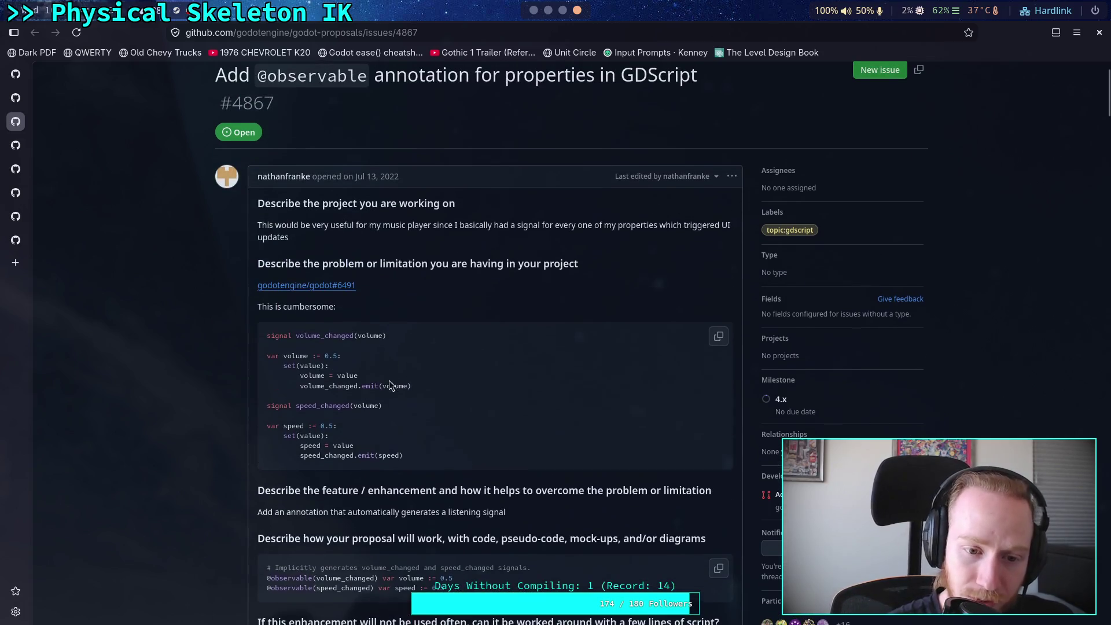
pyautogui.moveTo(283, 366); pyautogui.dragTo(411, 374)
pyautogui.click(425, 389)
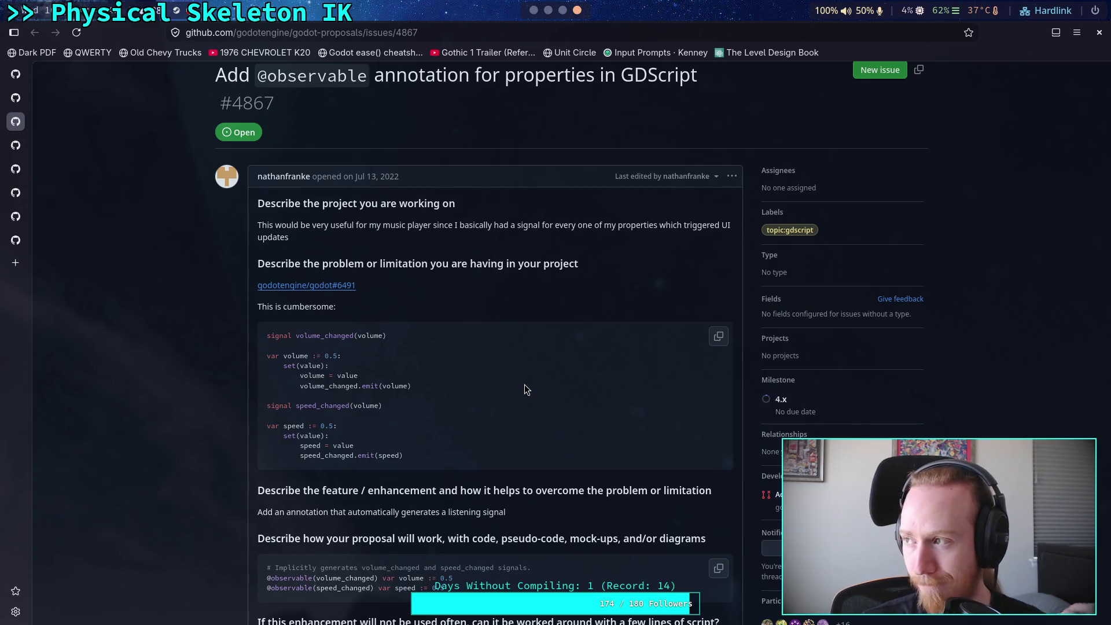
pyautogui.scroll(-5, 524, 385)
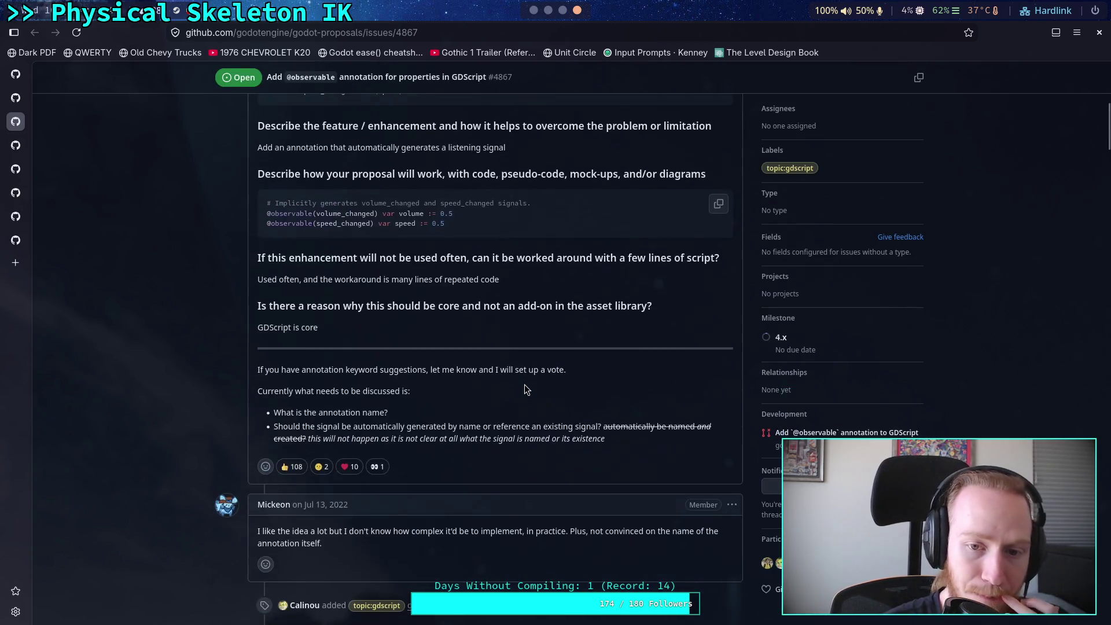
pyautogui.scroll(-5, 524, 386)
pyautogui.scroll(-4, 525, 386)
pyautogui.scroll(5, 525, 387)
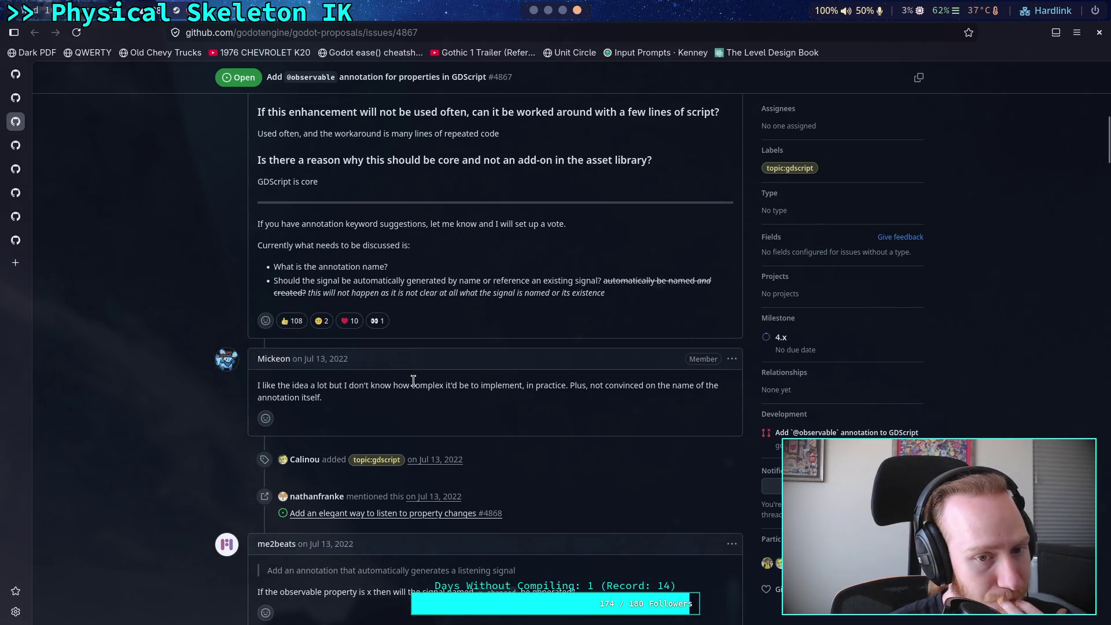
pyautogui.moveTo(291, 322)
pyautogui.scroll(-10, 500, 367)
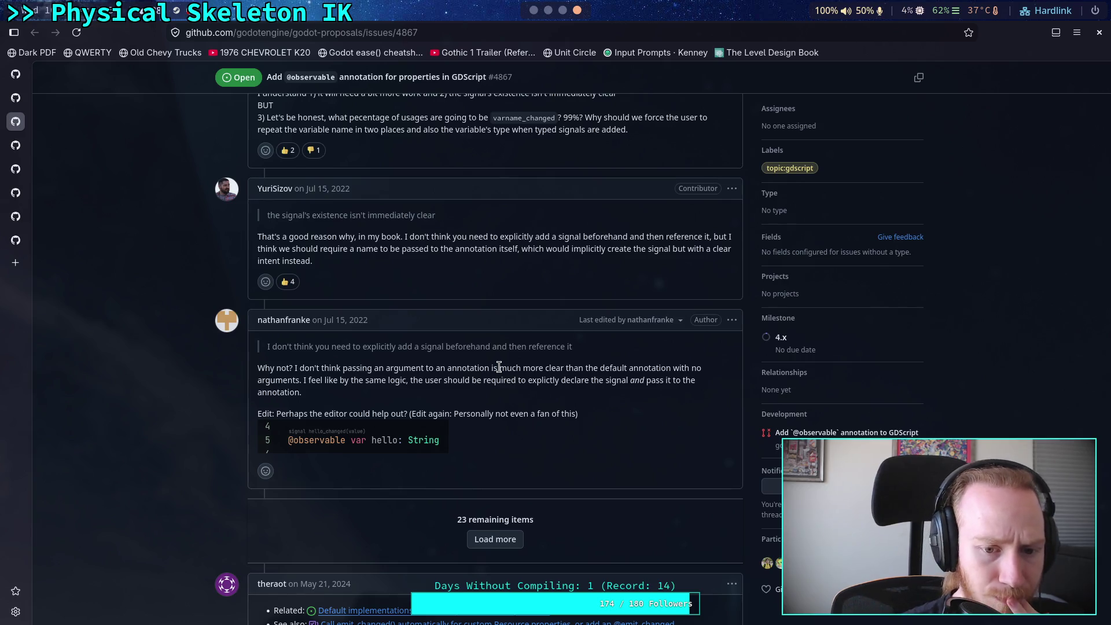
pyautogui.scroll(-2, 499, 367)
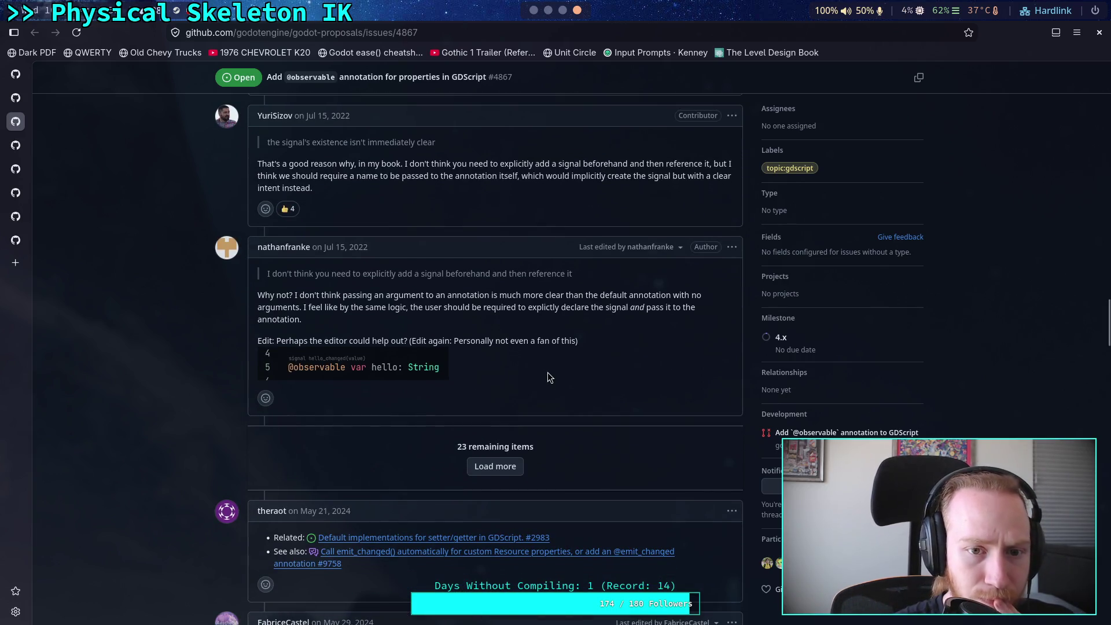
pyautogui.scroll(6, 548, 376)
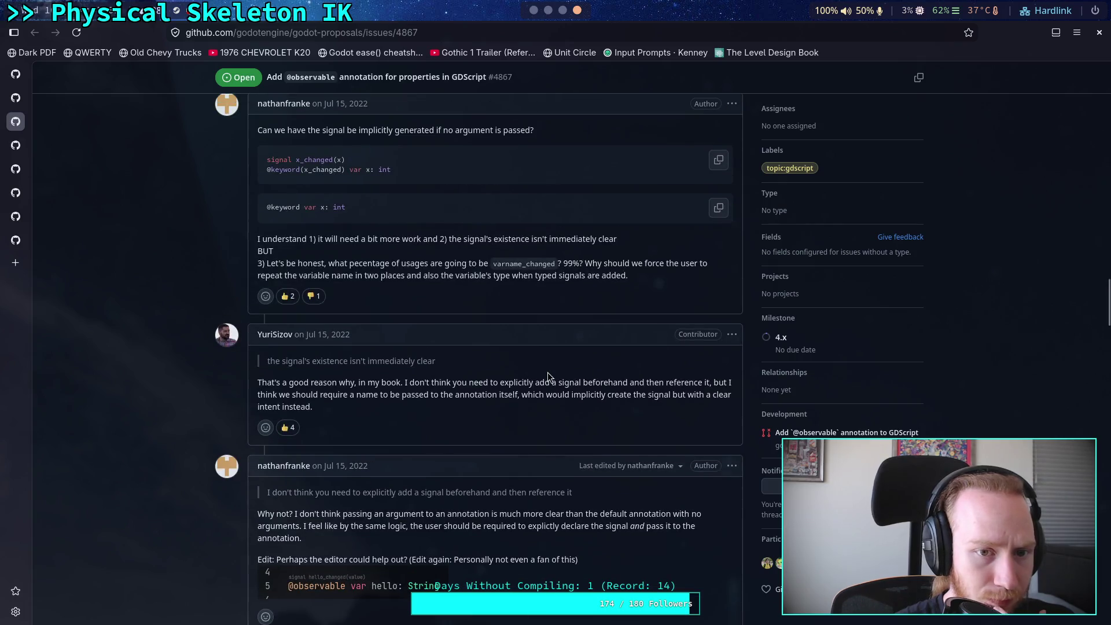
pyautogui.scroll(2, 548, 376)
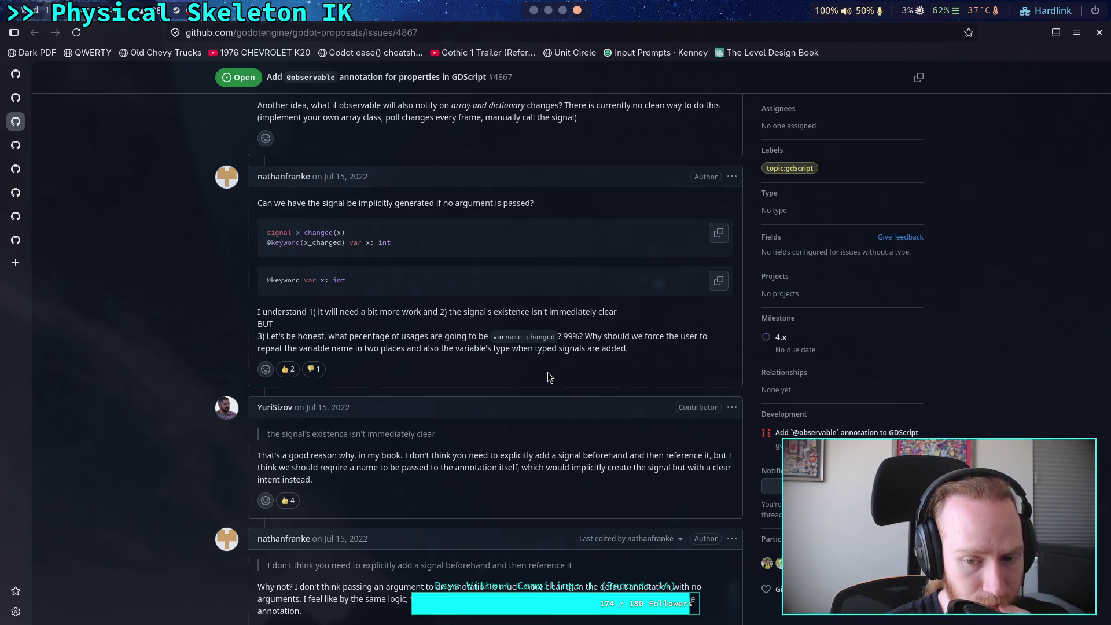
pyautogui.scroll(-4, 534, 377)
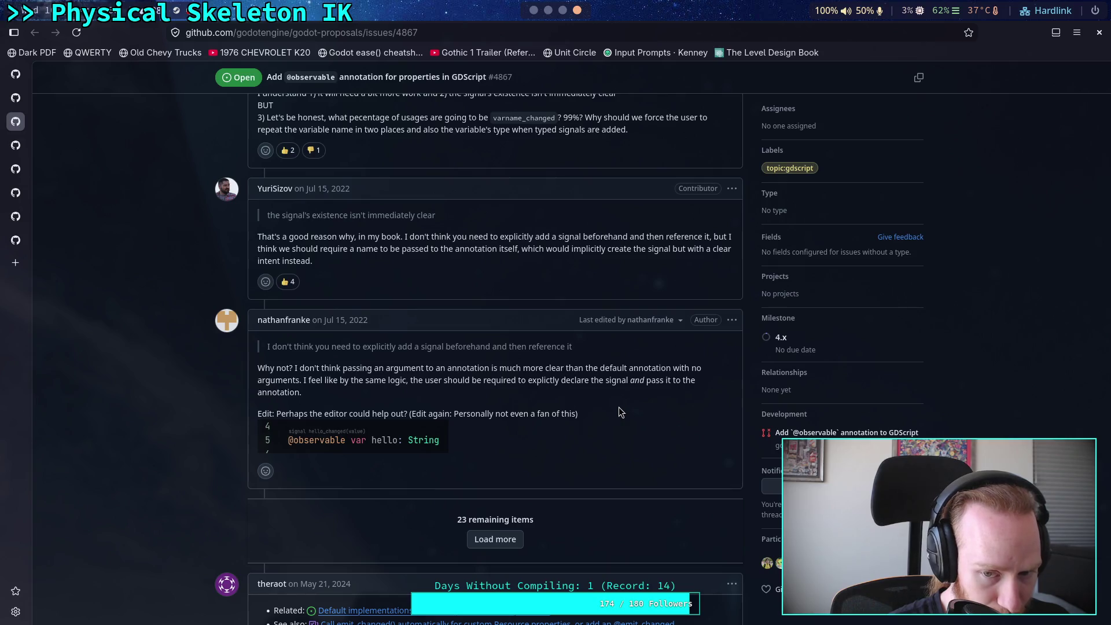
pyautogui.scroll(-6, 619, 412)
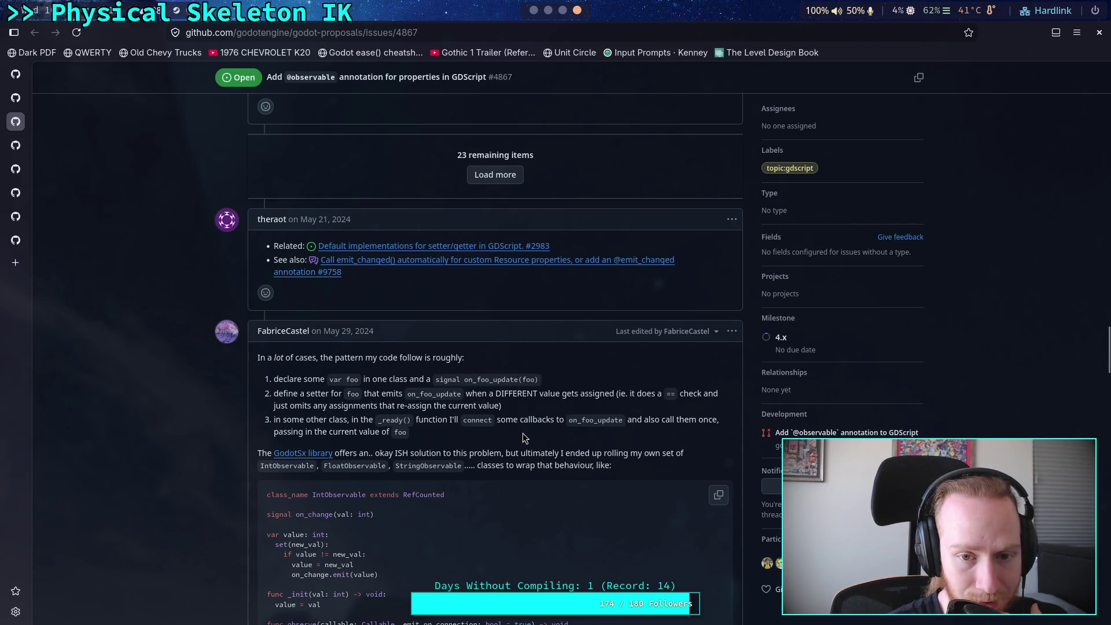
pyautogui.scroll(-2, 527, 434)
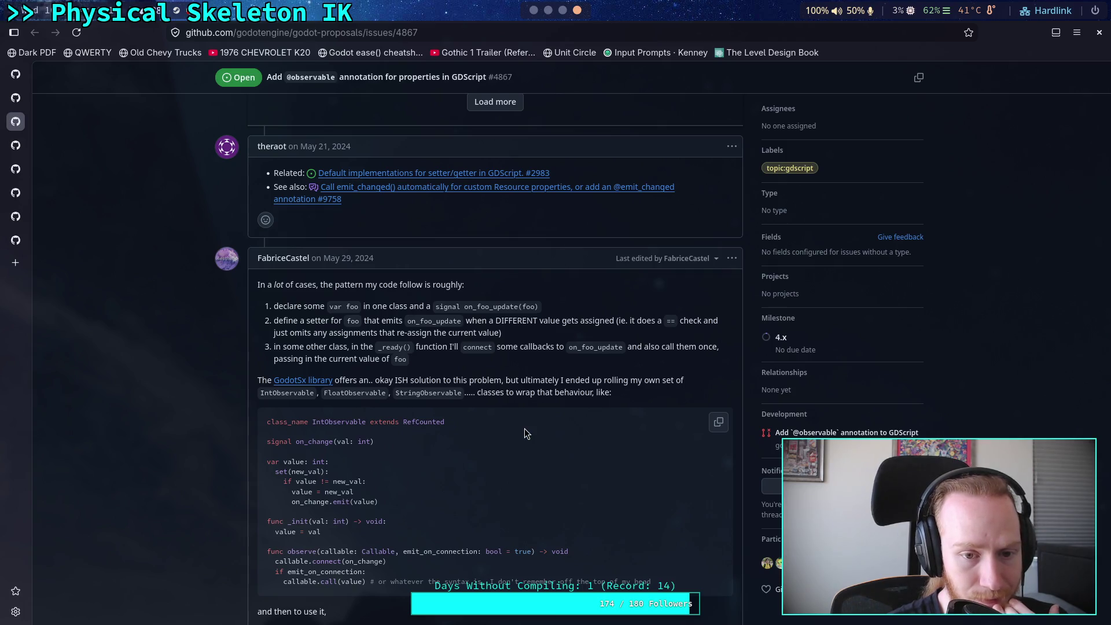
pyautogui.scroll(-1, 525, 434)
pyautogui.scroll(-8, 525, 434)
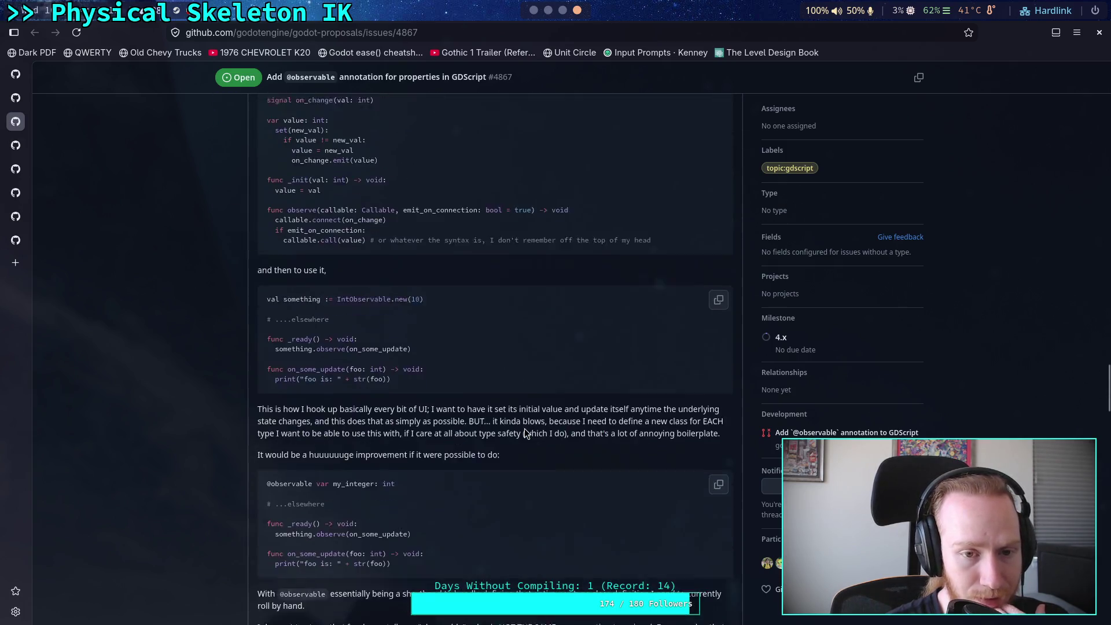
pyautogui.scroll(-1, 524, 429)
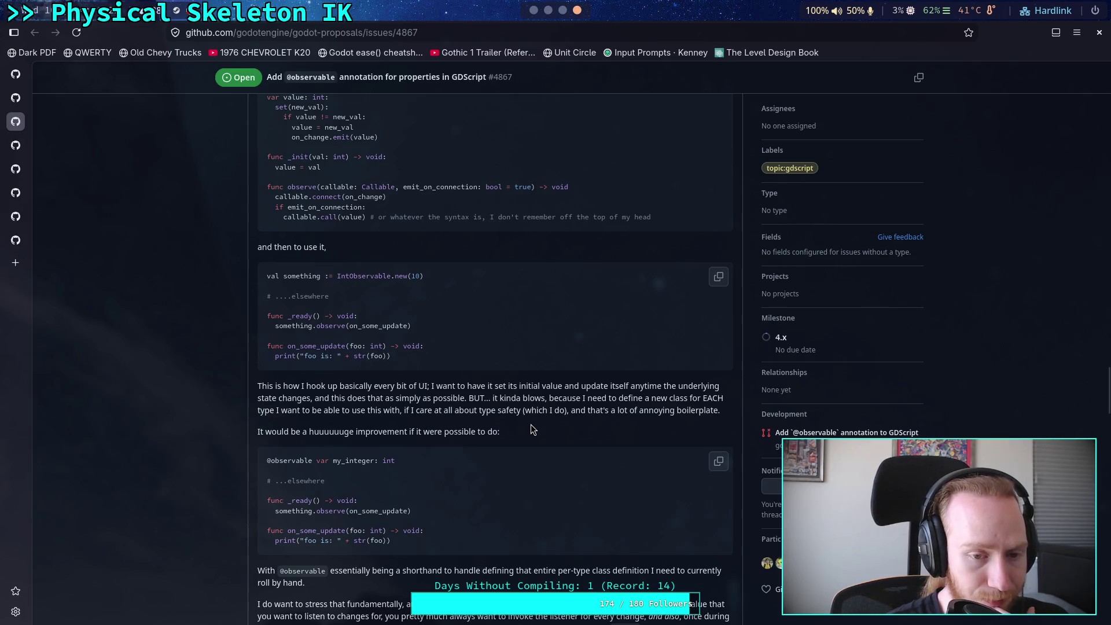
pyautogui.scroll(5, 532, 427)
pyautogui.scroll(2, 532, 426)
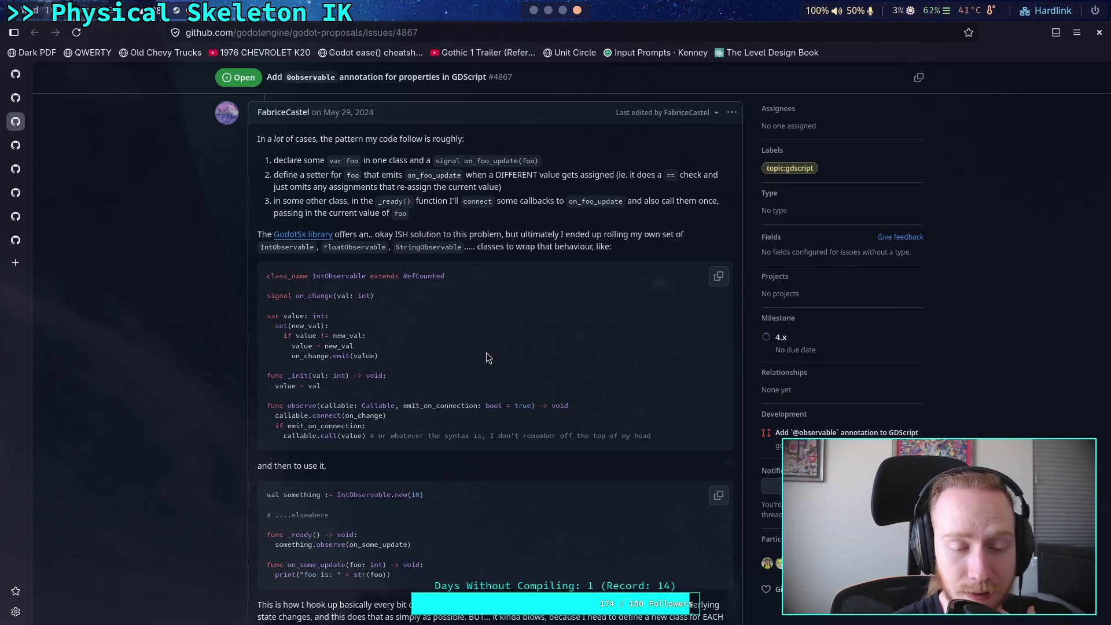
pyautogui.moveTo(286, 316); pyautogui.dragTo(307, 312)
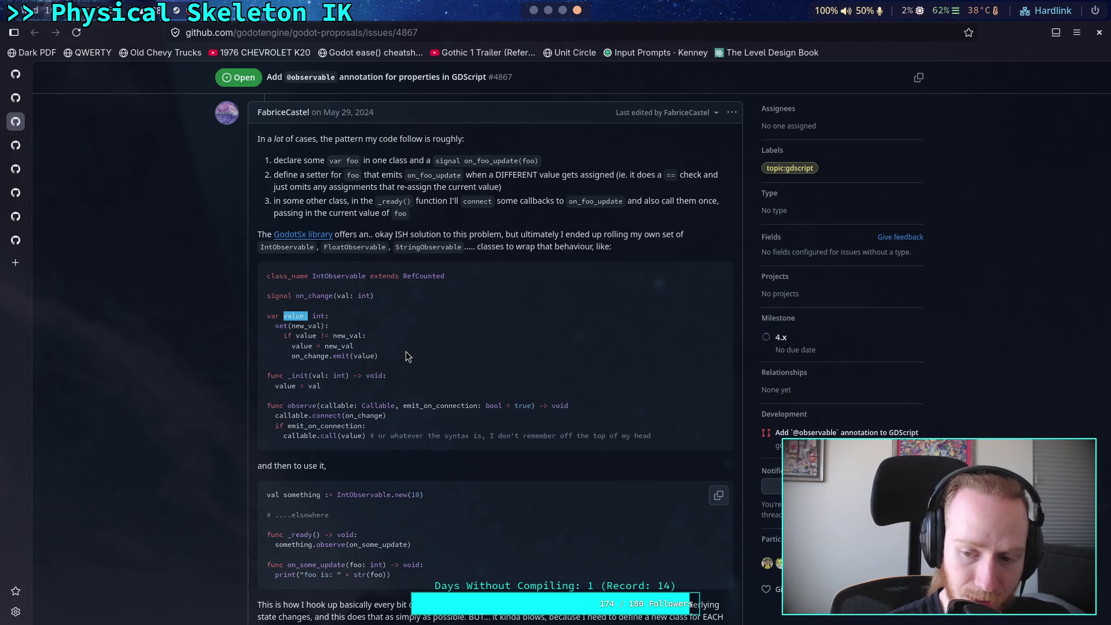
pyautogui.scroll(-8, 406, 353)
pyautogui.scroll(5, 405, 346)
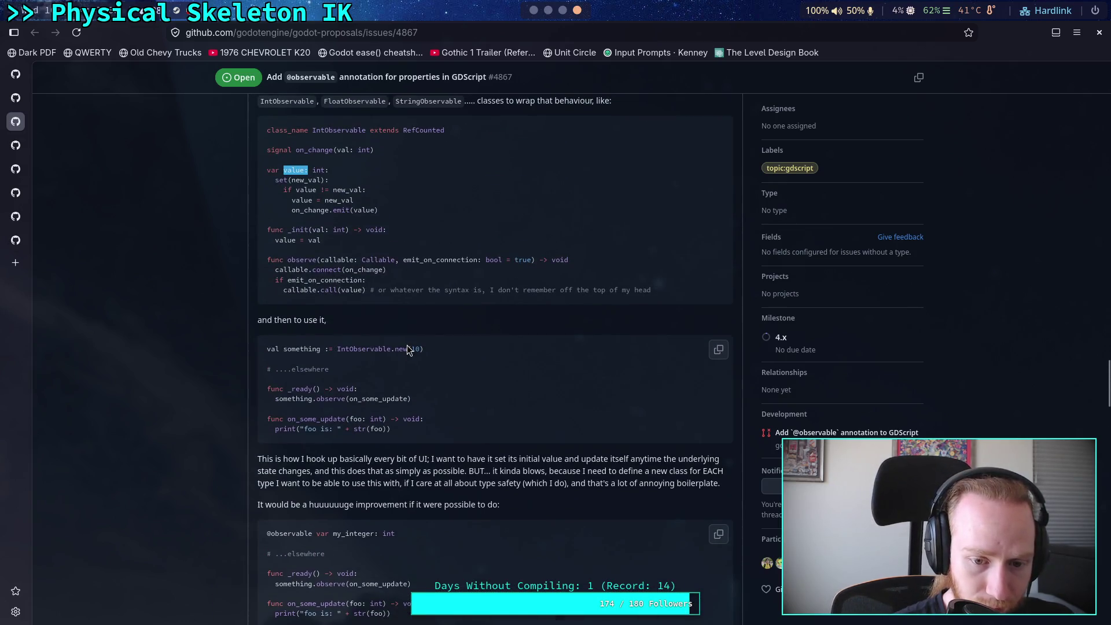
pyautogui.scroll(-3, 407, 347)
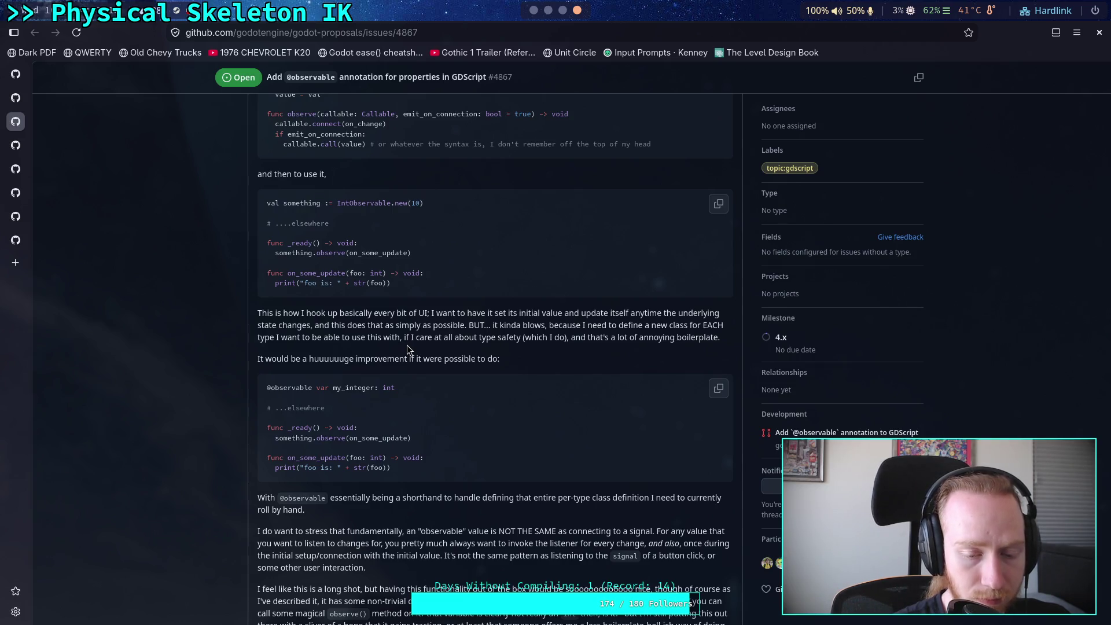
pyautogui.scroll(-4, 408, 345)
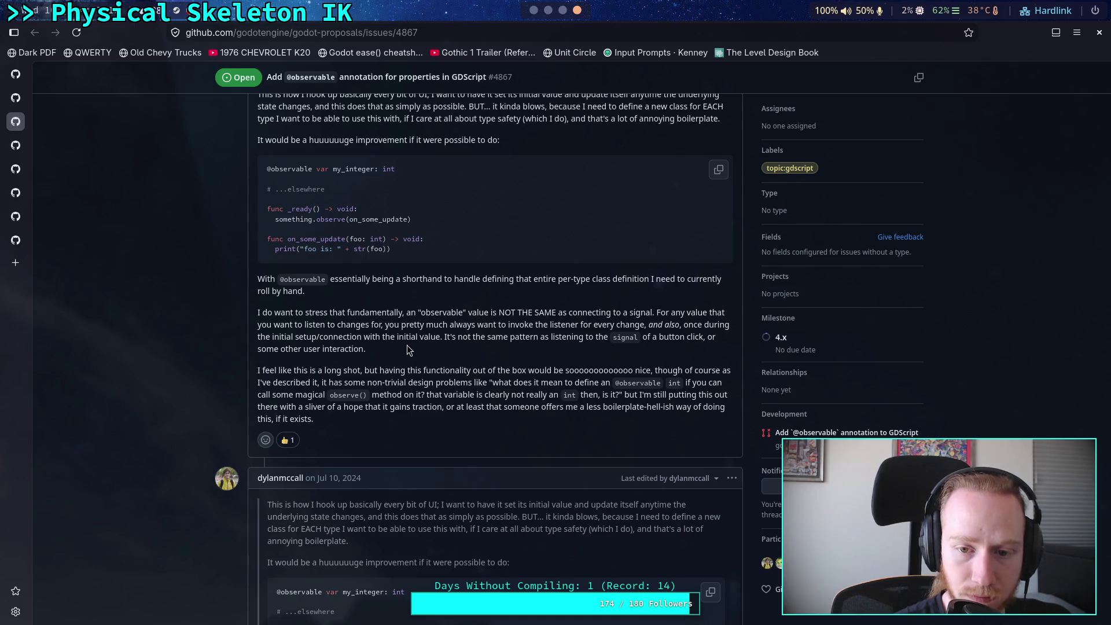
pyautogui.scroll(-6, 407, 345)
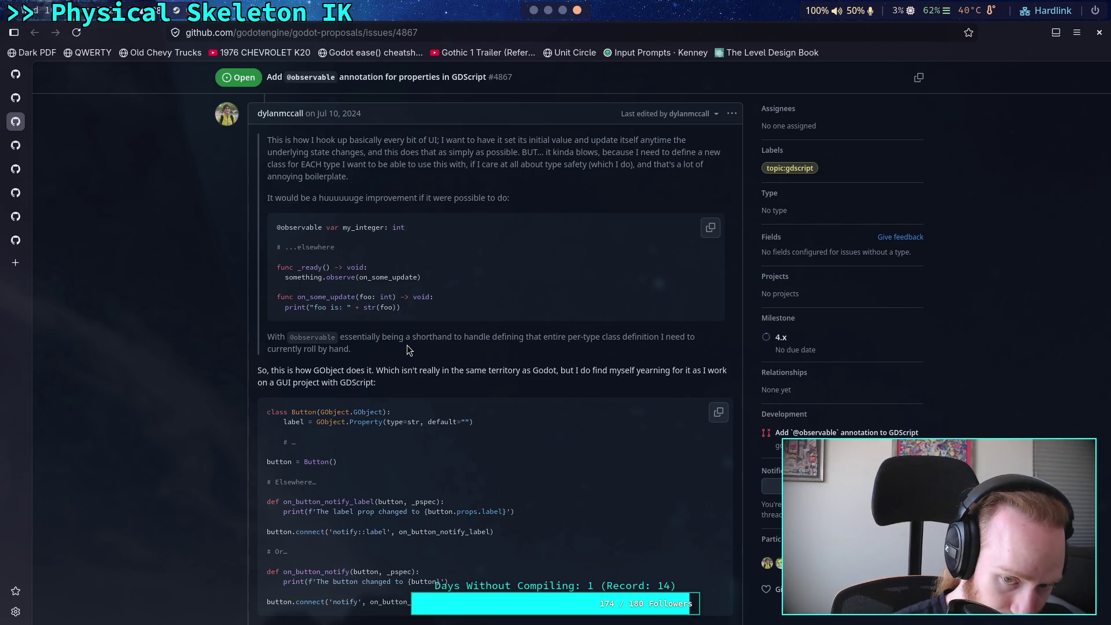
pyautogui.scroll(-1, 408, 345)
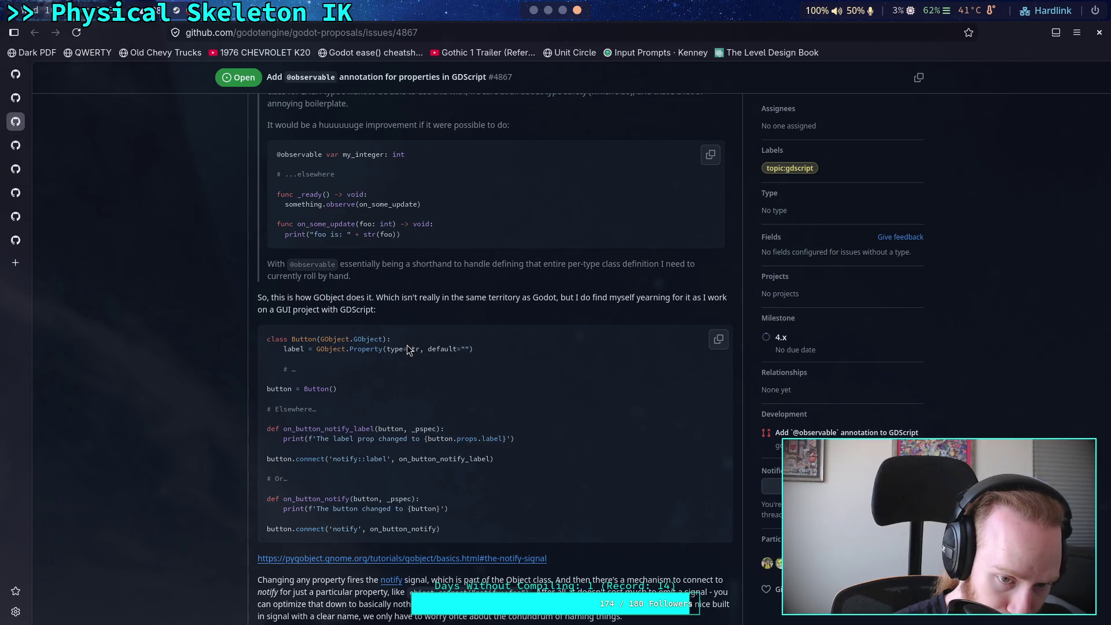
pyautogui.scroll(-2, 408, 345)
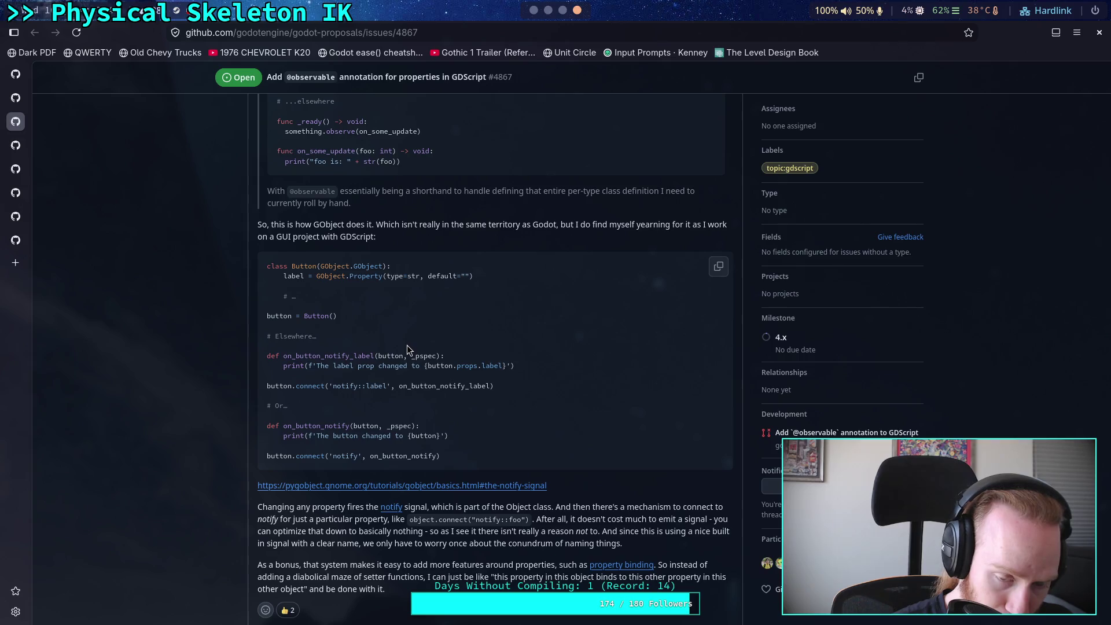
pyautogui.moveTo(328, 386)
pyautogui.mouseDown()
pyautogui.moveTo(391, 388)
pyautogui.moveTo(386, 397)
pyautogui.moveTo(387, 387)
pyautogui.mouseUp()
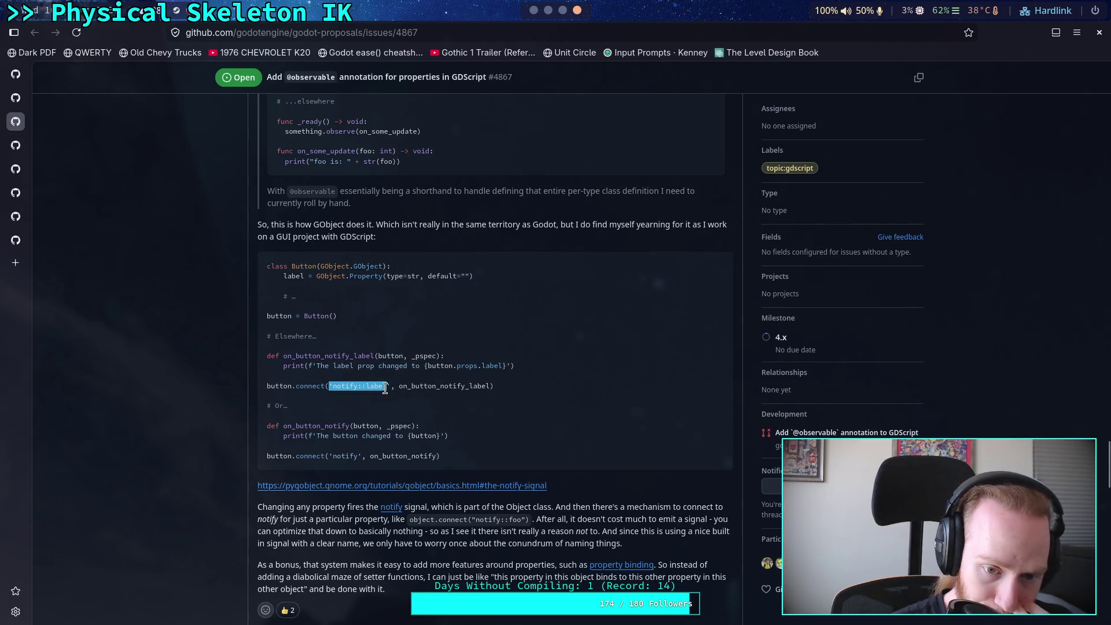
pyautogui.click(500, 396)
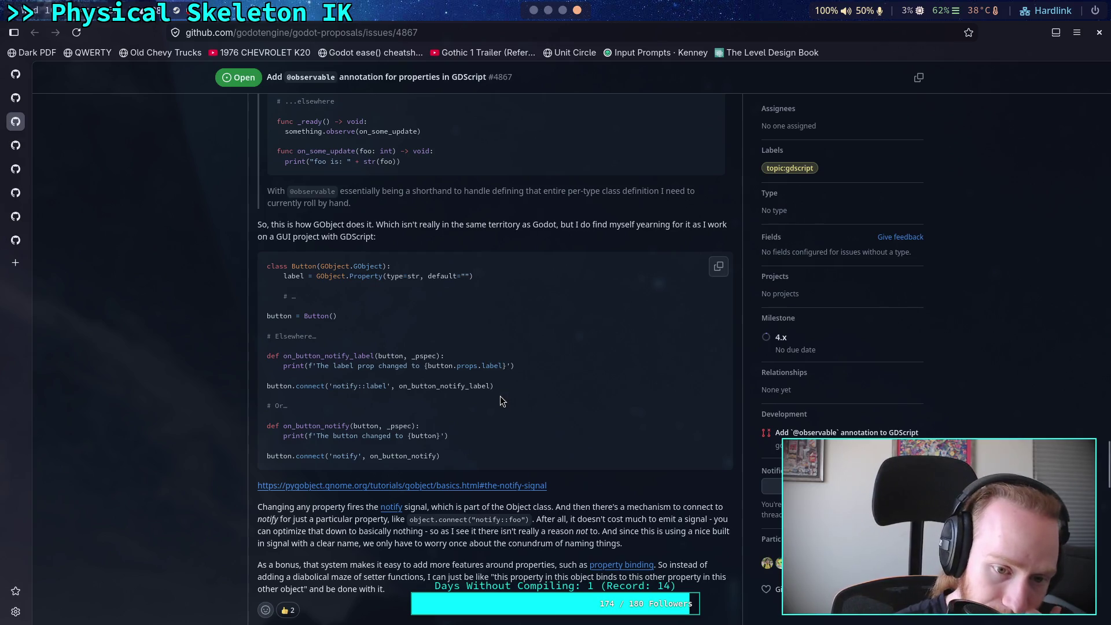
pyautogui.scroll(-7, 500, 396)
pyautogui.scroll(-2, 500, 396)
pyautogui.scroll(2, 500, 396)
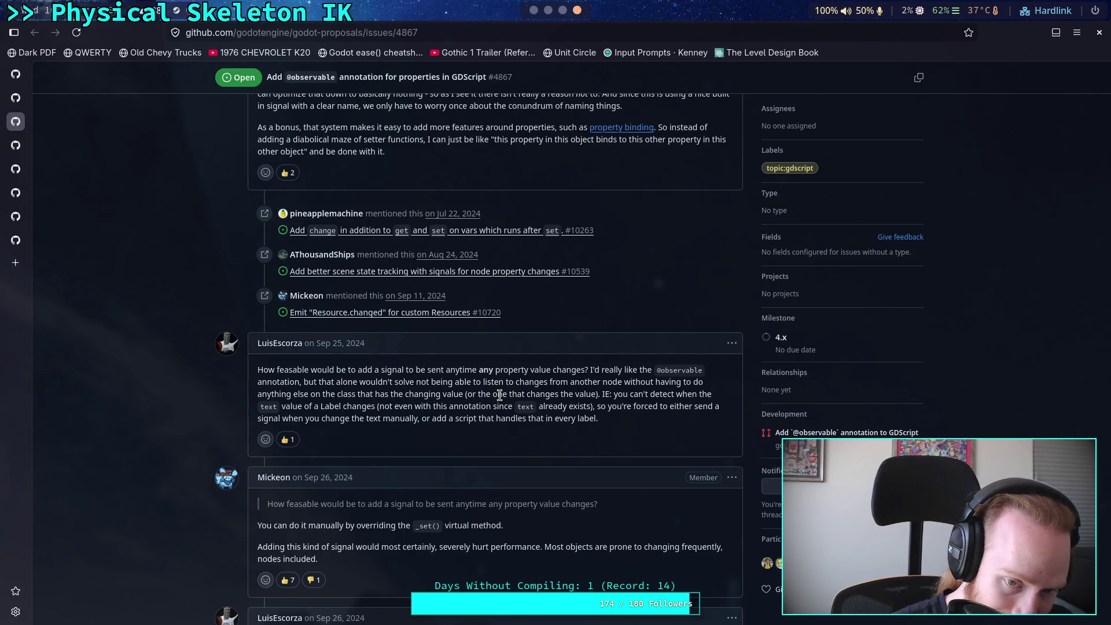
# Step: Read the replies, highlighting the property-change signal question, the performance remark and the _set() mention
pyautogui.scroll(-2, 499, 395)
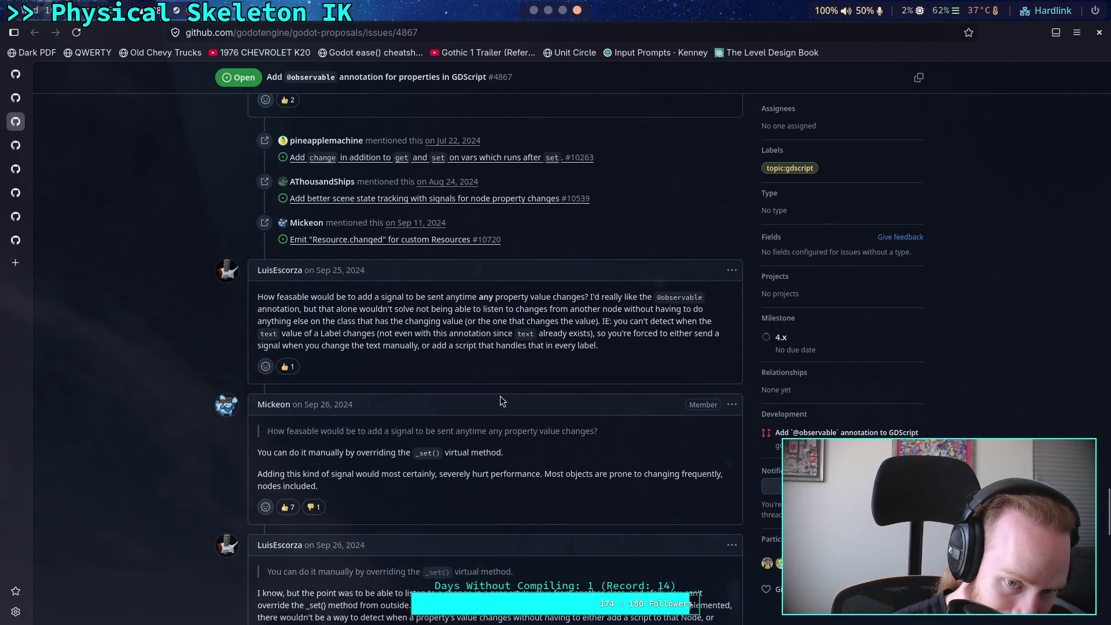
pyautogui.moveTo(263, 297); pyautogui.dragTo(561, 297)
pyautogui.click(609, 330)
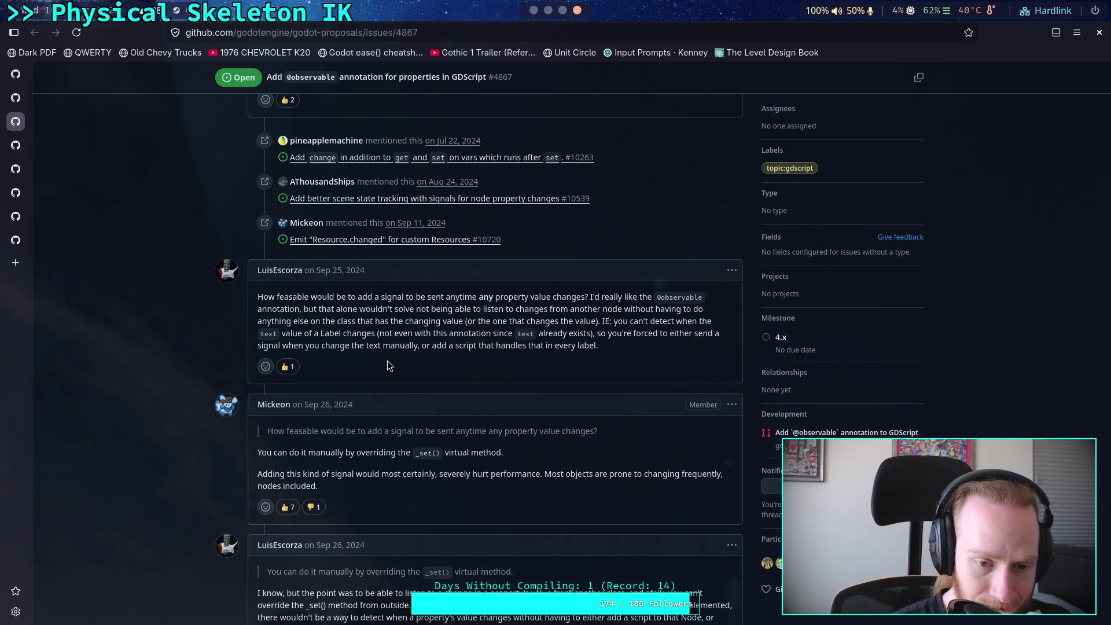
pyautogui.scroll(-2, 387, 366)
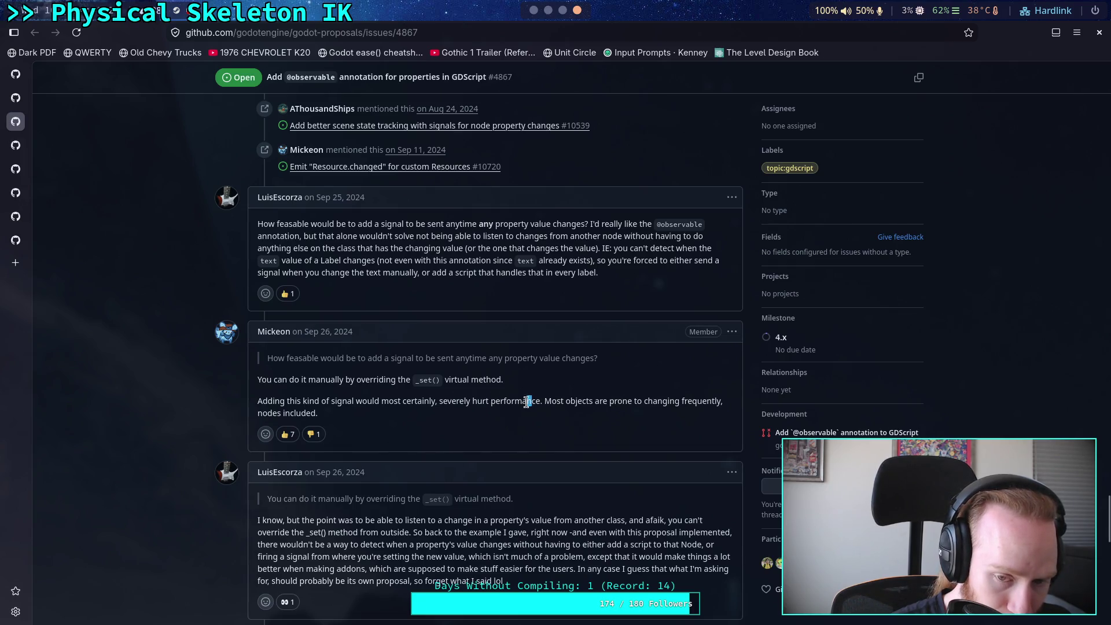
pyautogui.moveTo(532, 401); pyautogui.dragTo(440, 401)
pyautogui.click(457, 415)
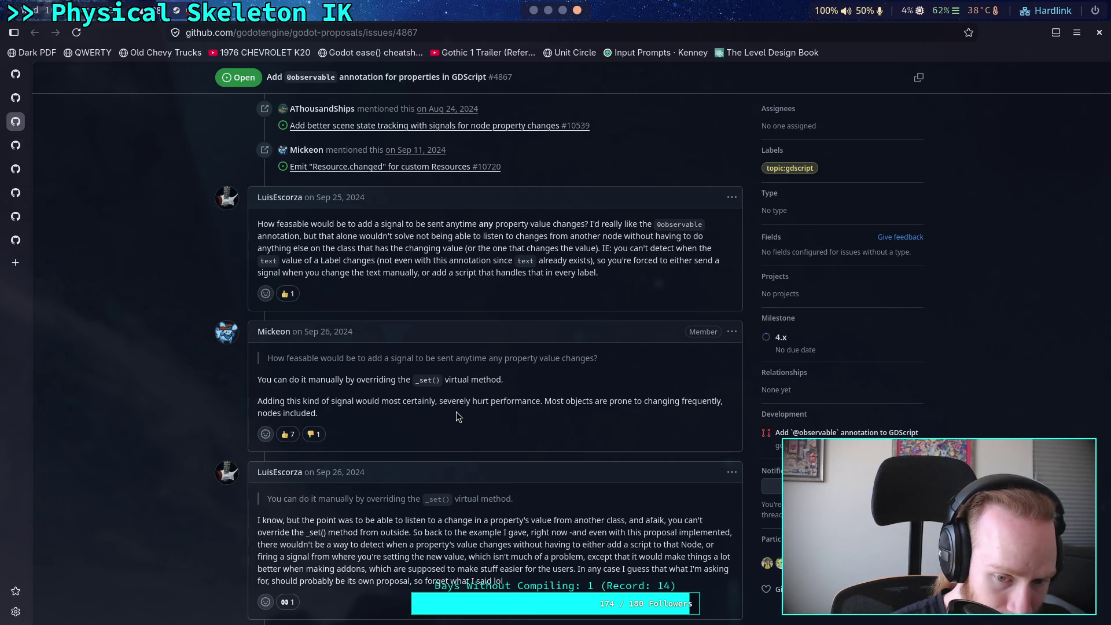
pyautogui.moveTo(415, 380)
pyautogui.mouseDown()
pyautogui.moveTo(457, 383)
pyautogui.moveTo(461, 397)
pyautogui.mouseUp()
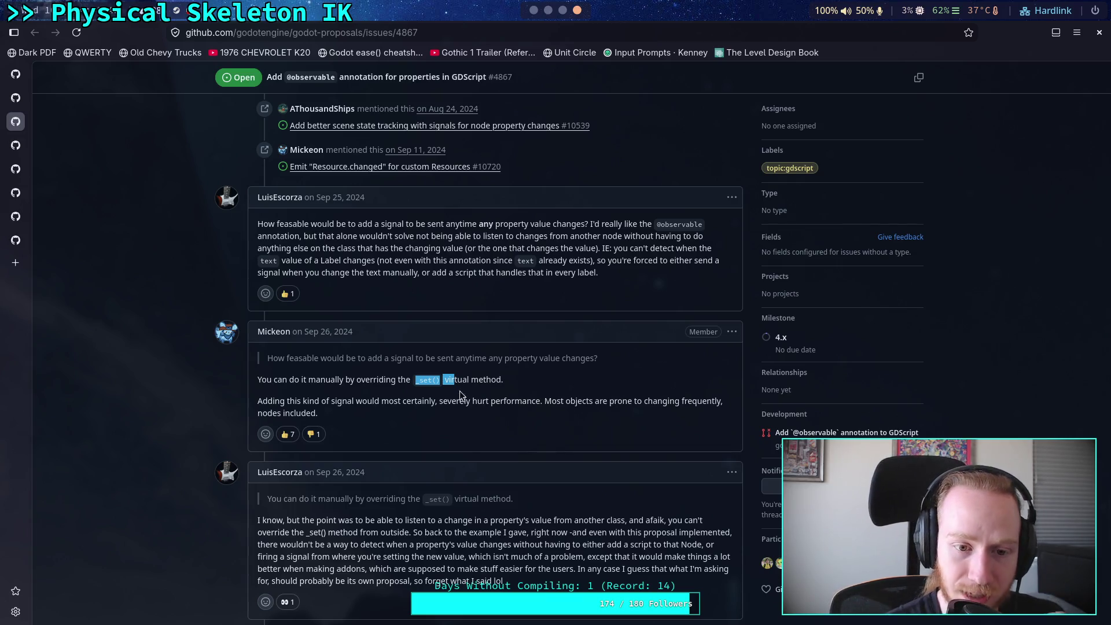
# Step: Add a thumbs-down and a confused reaction to the reply about hurting performance
pyautogui.click(313, 434)
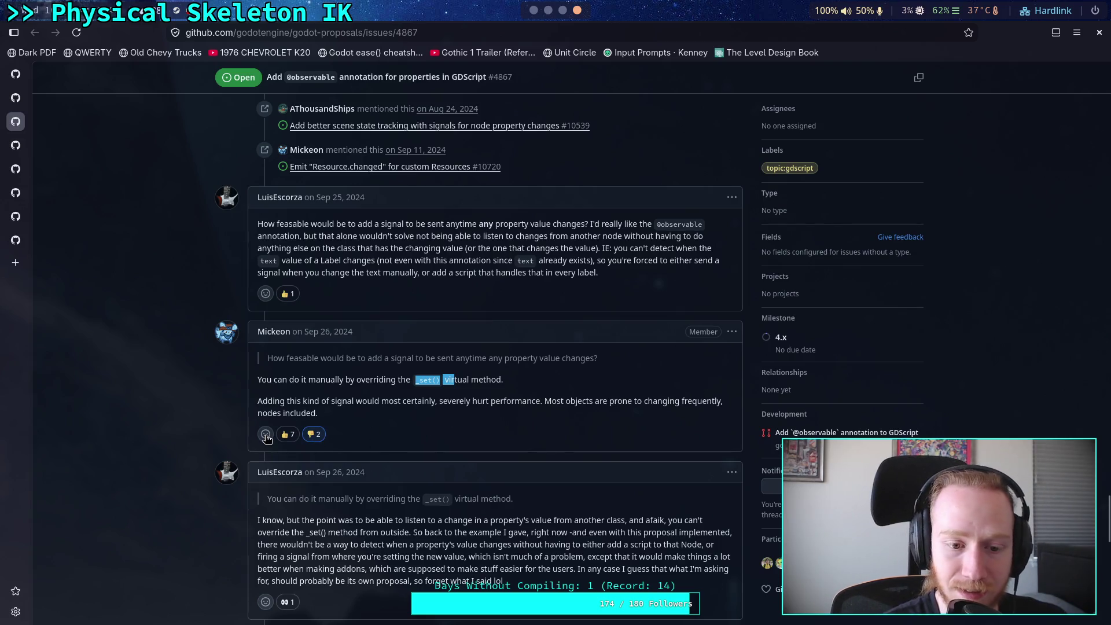
pyautogui.click(266, 435)
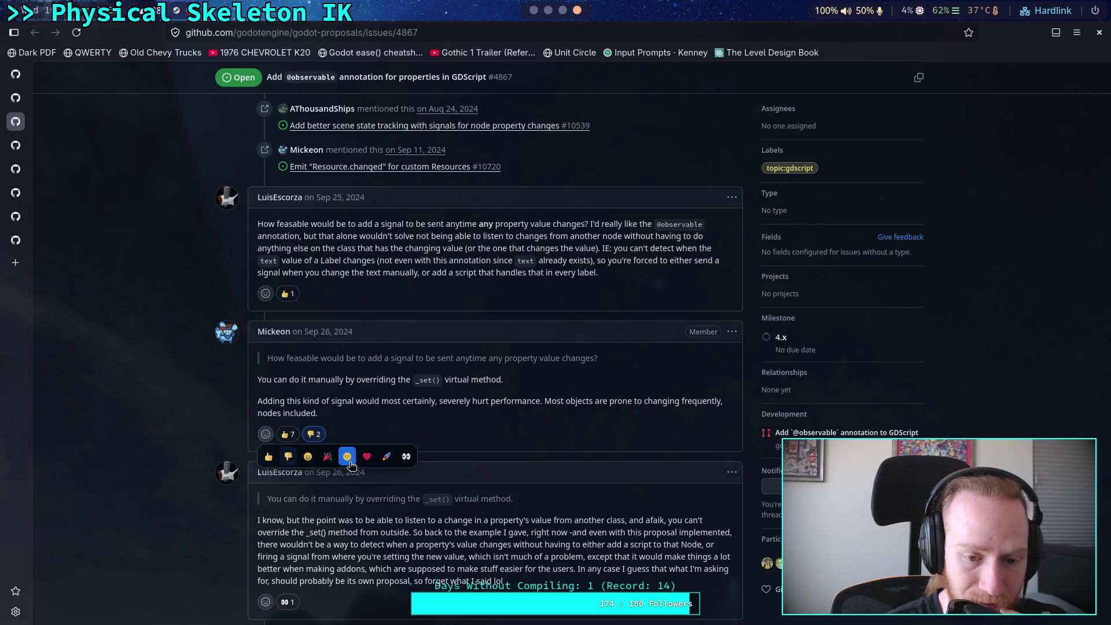
pyautogui.click(350, 460)
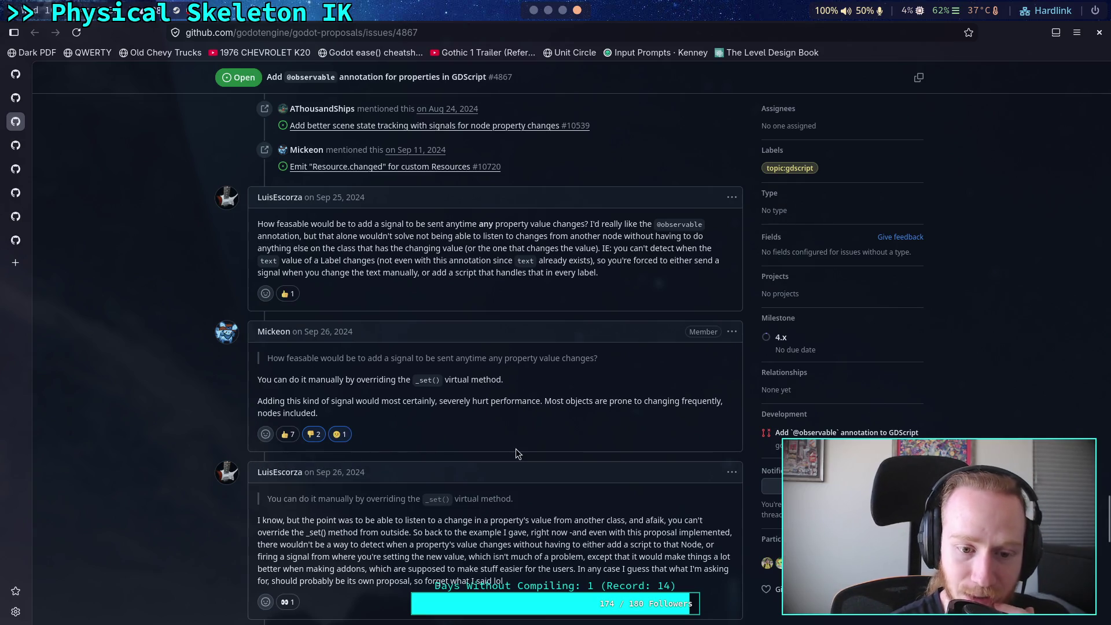
pyautogui.scroll(-2, 543, 438)
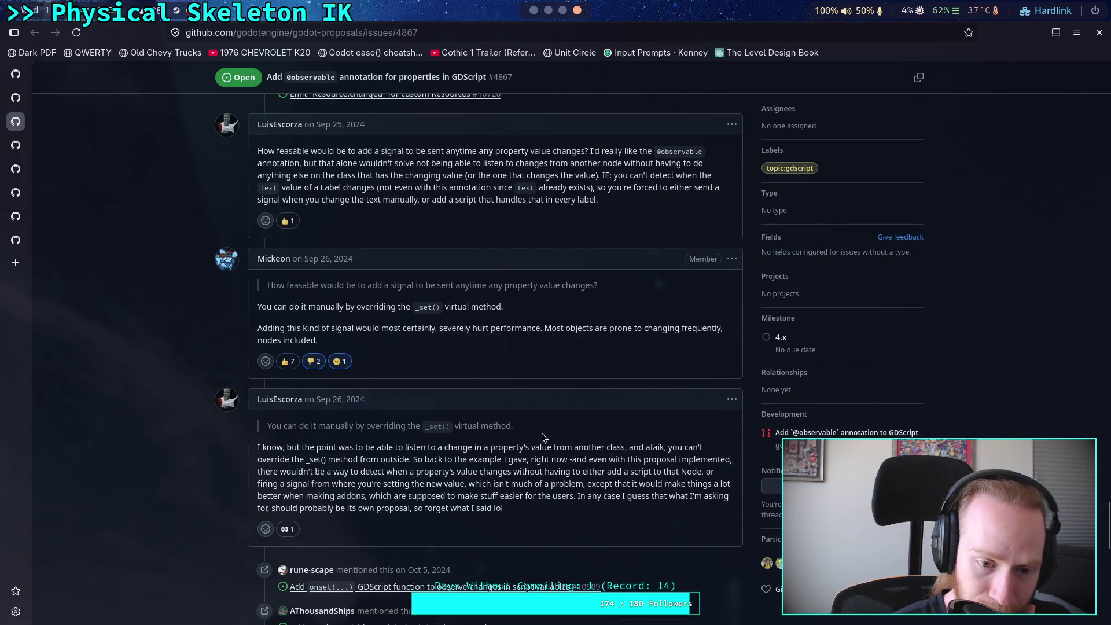
pyautogui.scroll(-4, 544, 438)
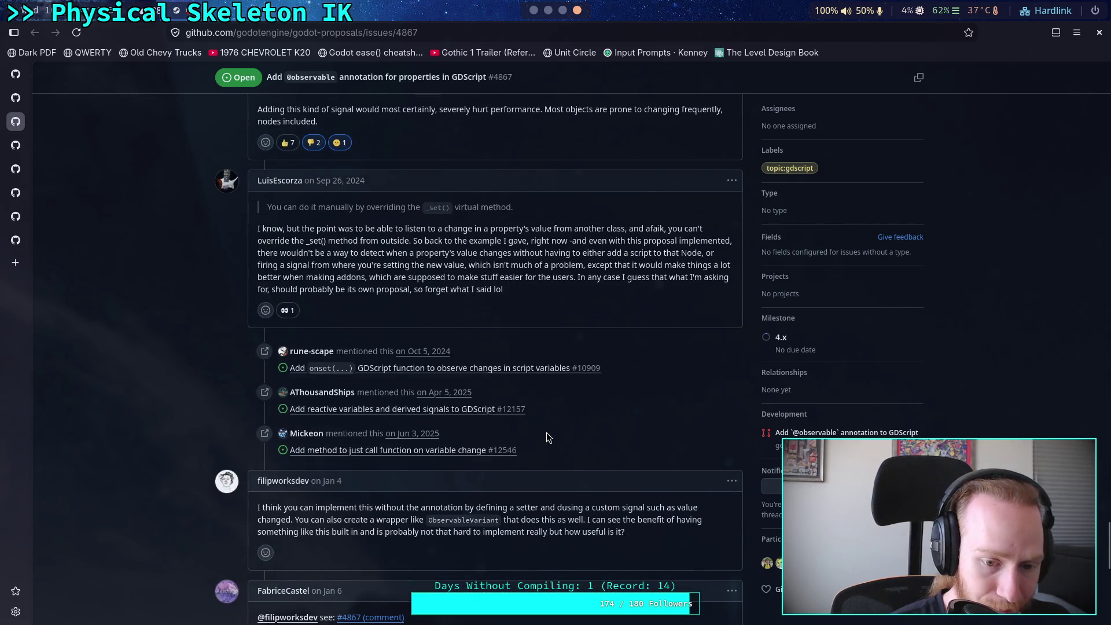
pyautogui.scroll(2, 548, 437)
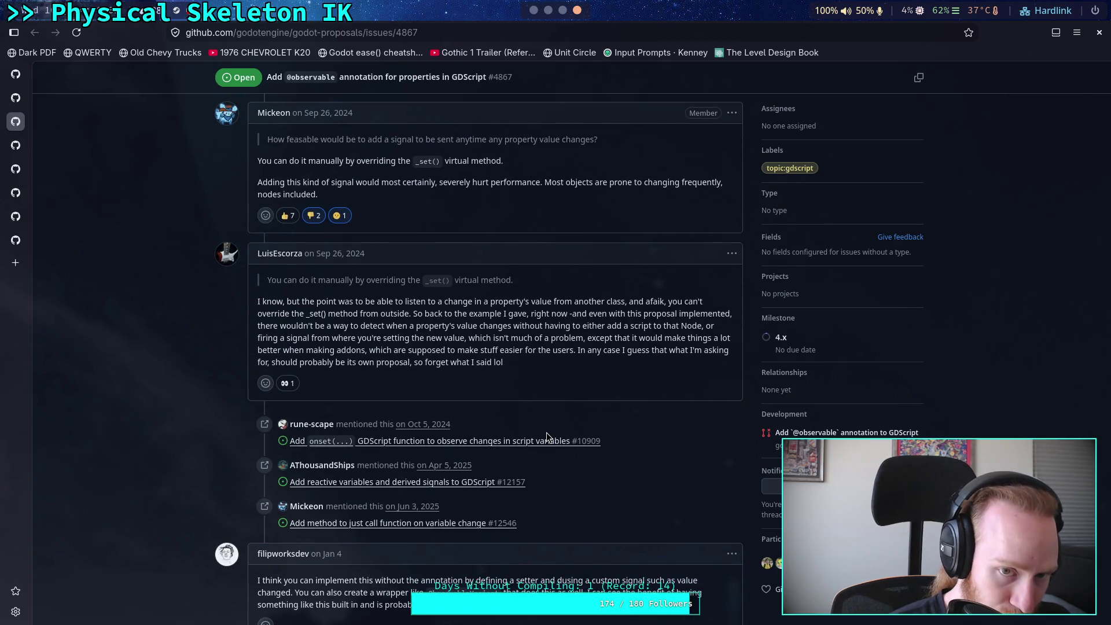
pyautogui.tripleClick(471, 159)
pyautogui.moveTo(505, 161); pyautogui.dragTo(268, 162)
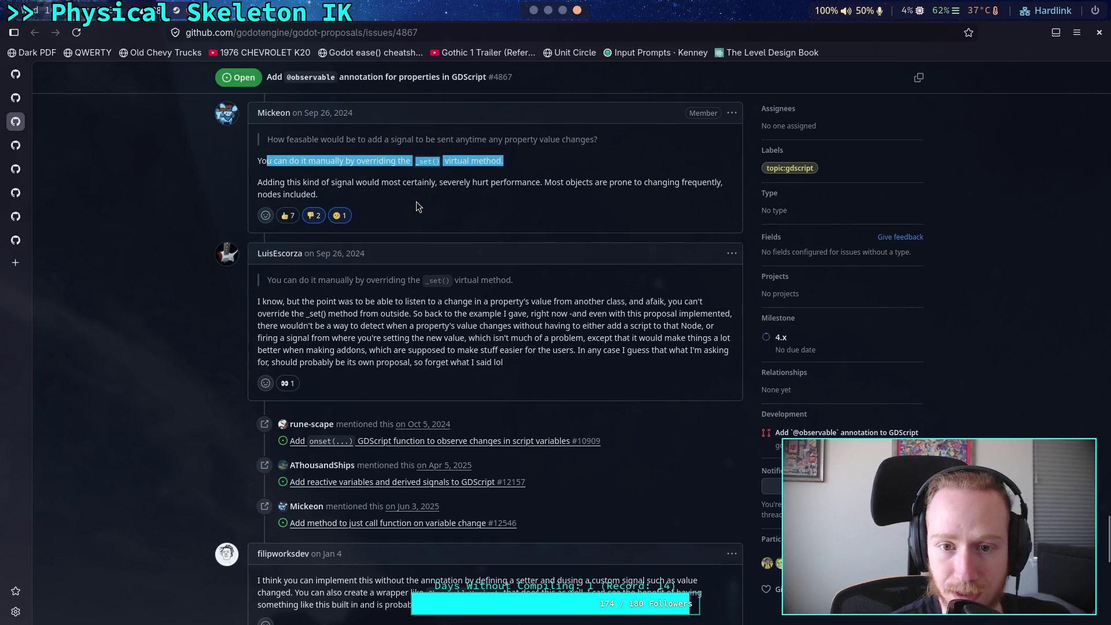
pyautogui.scroll(3, 409, 395)
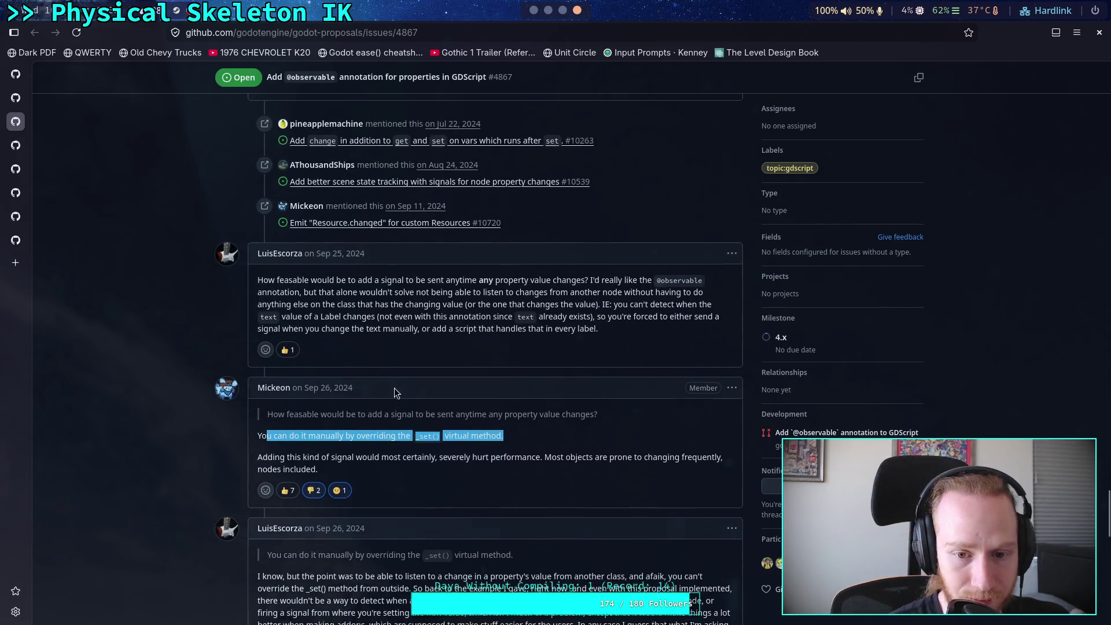
pyautogui.scroll(1, 386, 379)
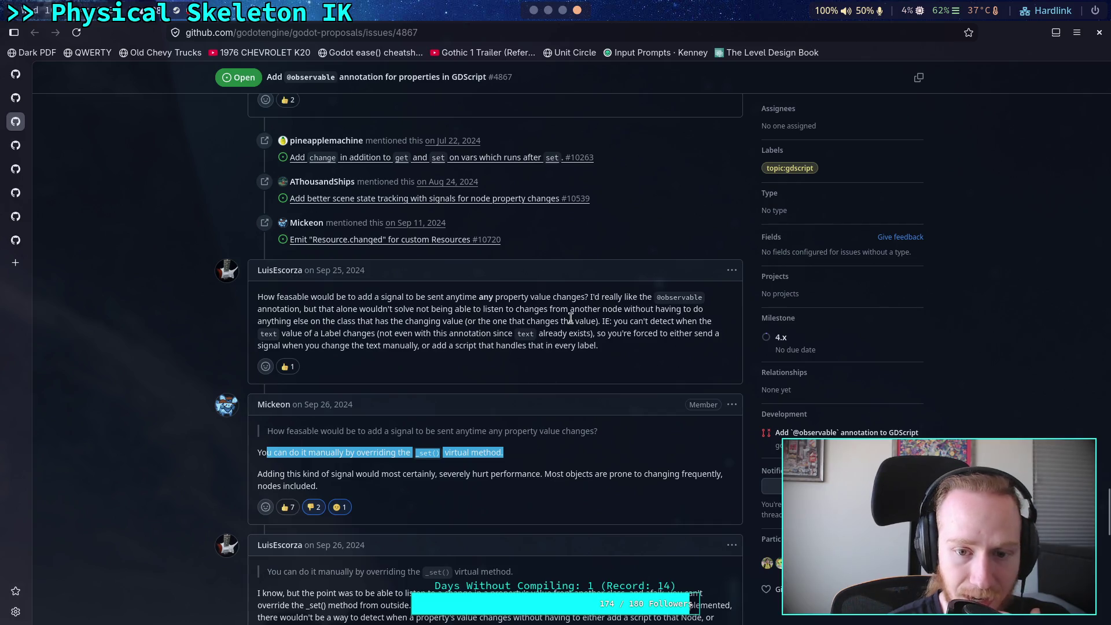
pyautogui.click(516, 314)
pyautogui.moveTo(269, 297); pyautogui.dragTo(505, 296)
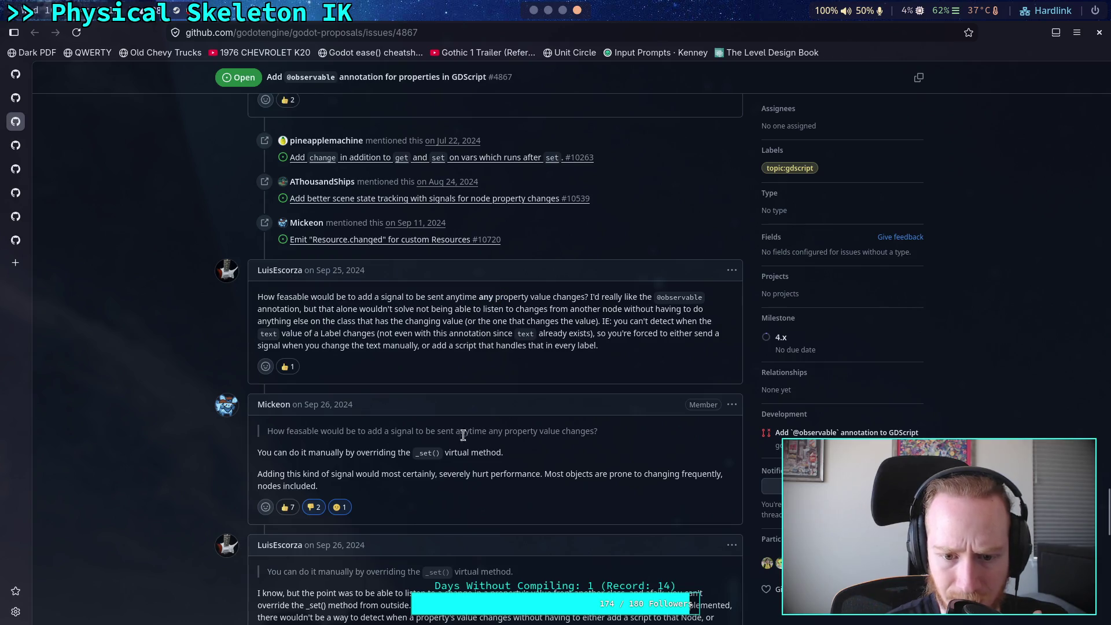
pyautogui.moveTo(454, 431); pyautogui.dragTo(582, 431)
pyautogui.moveTo(455, 298); pyautogui.dragTo(588, 298)
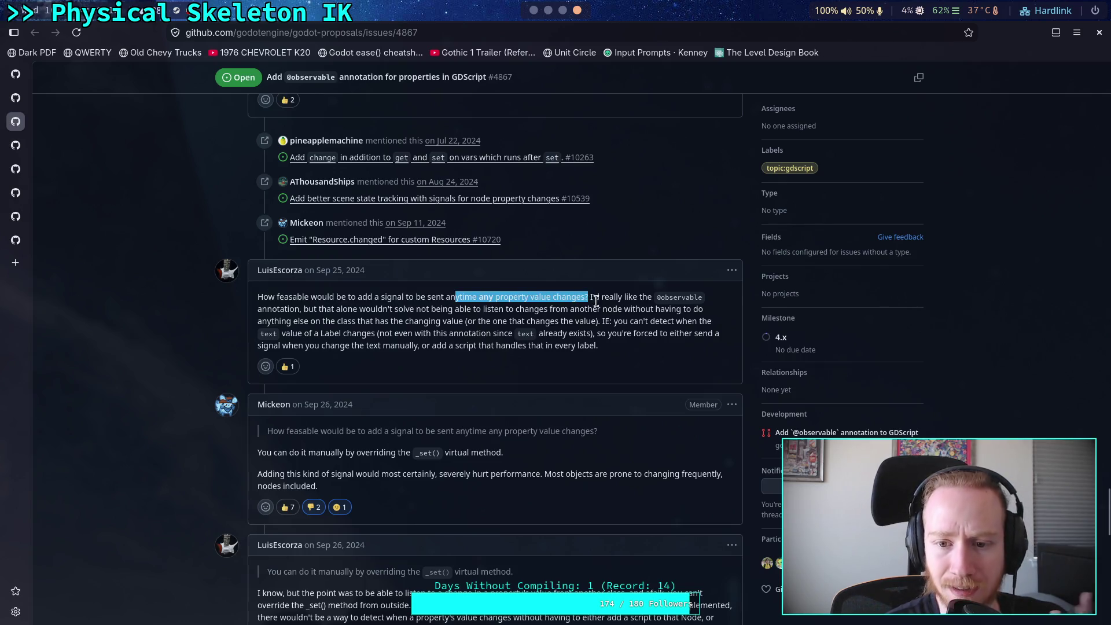
pyautogui.click(553, 310)
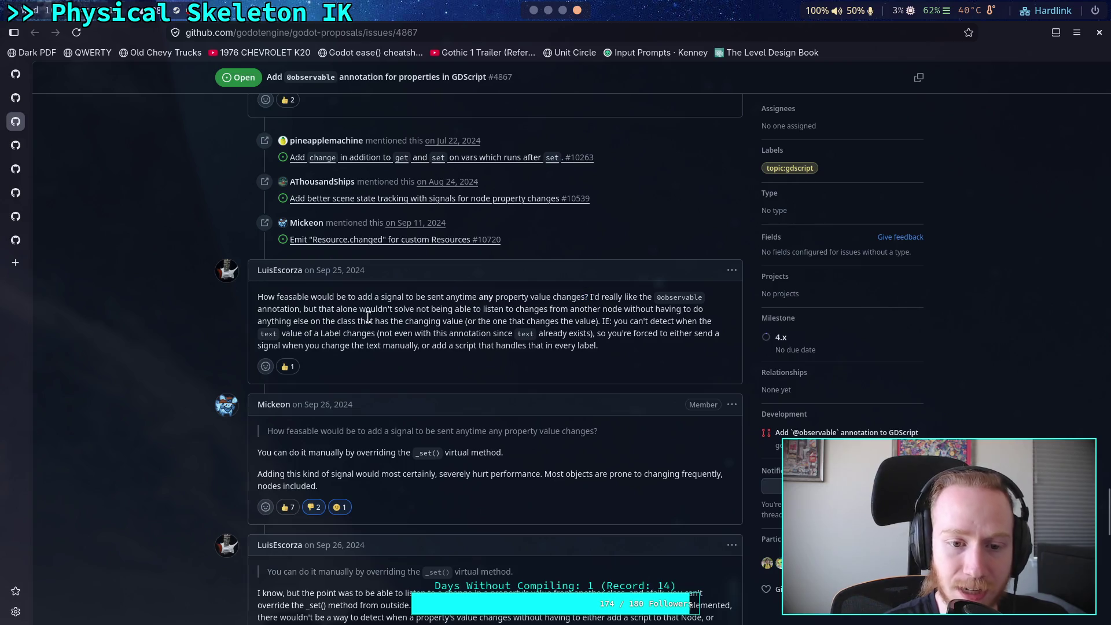
pyautogui.moveTo(342, 309)
pyautogui.mouseDown()
pyautogui.moveTo(528, 310)
pyautogui.moveTo(519, 314)
pyautogui.mouseUp()
pyautogui.moveTo(262, 453); pyautogui.dragTo(504, 455)
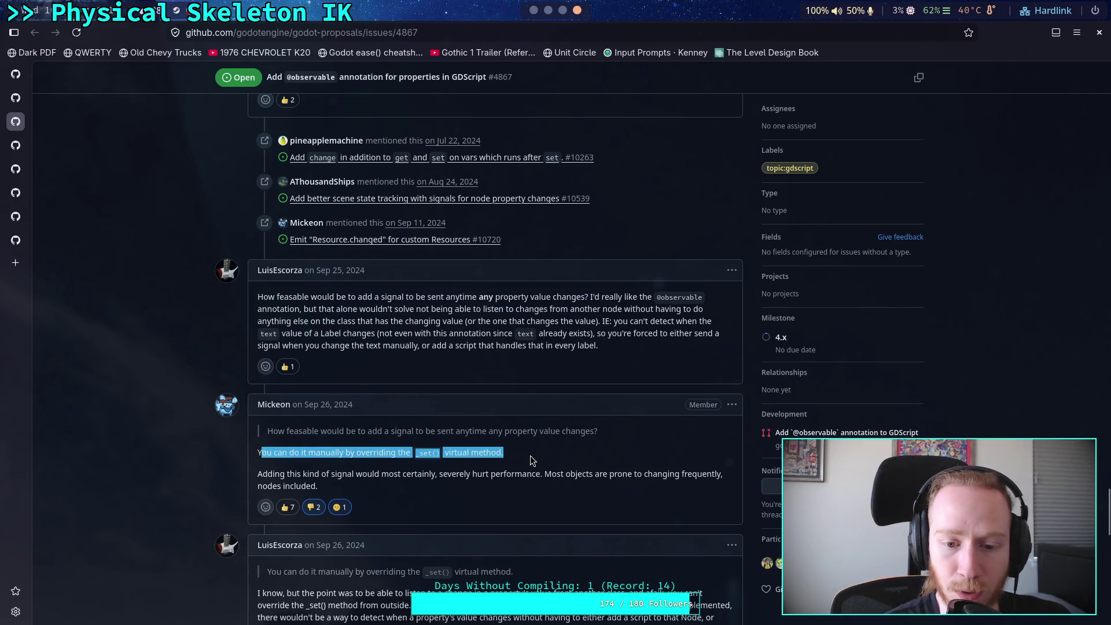
pyautogui.click(503, 466)
pyautogui.moveTo(278, 452); pyautogui.dragTo(505, 459)
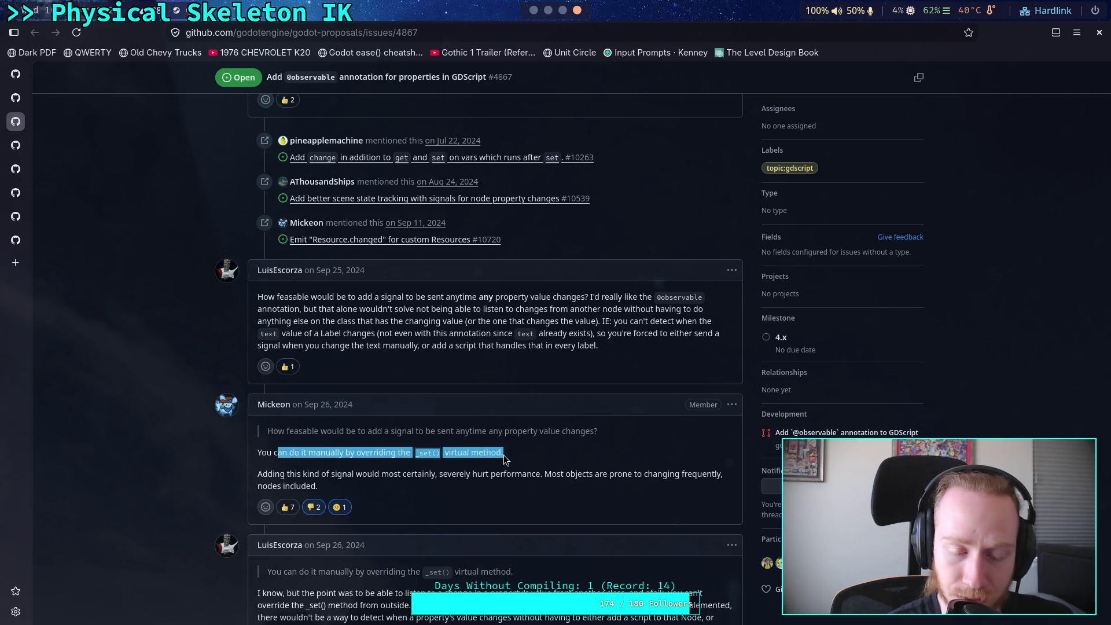
pyautogui.click(453, 452)
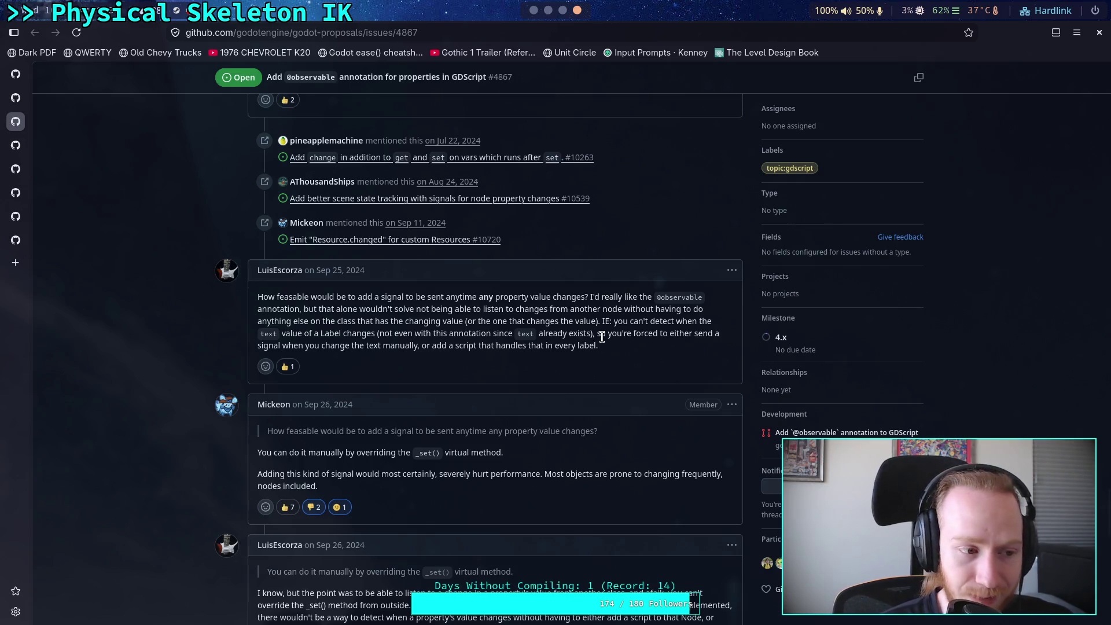
# Step: Scroll to the final January comment of issue #4867 and put the cursor in the new-comment box
pyautogui.scroll(-3, 602, 336)
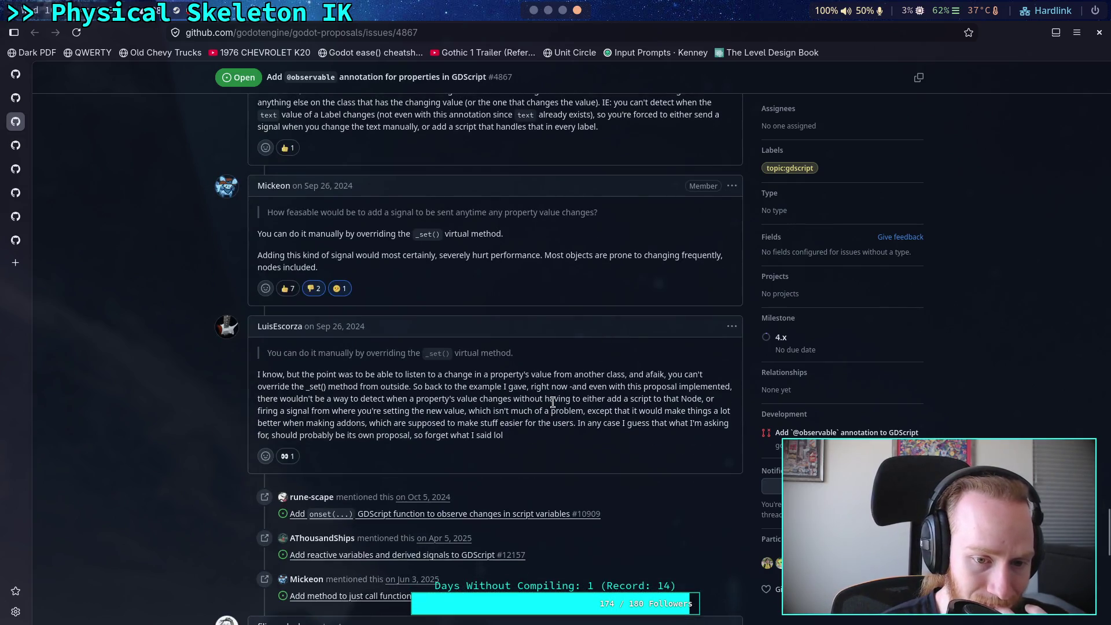
pyautogui.scroll(2, 552, 403)
pyautogui.scroll(-2, 553, 403)
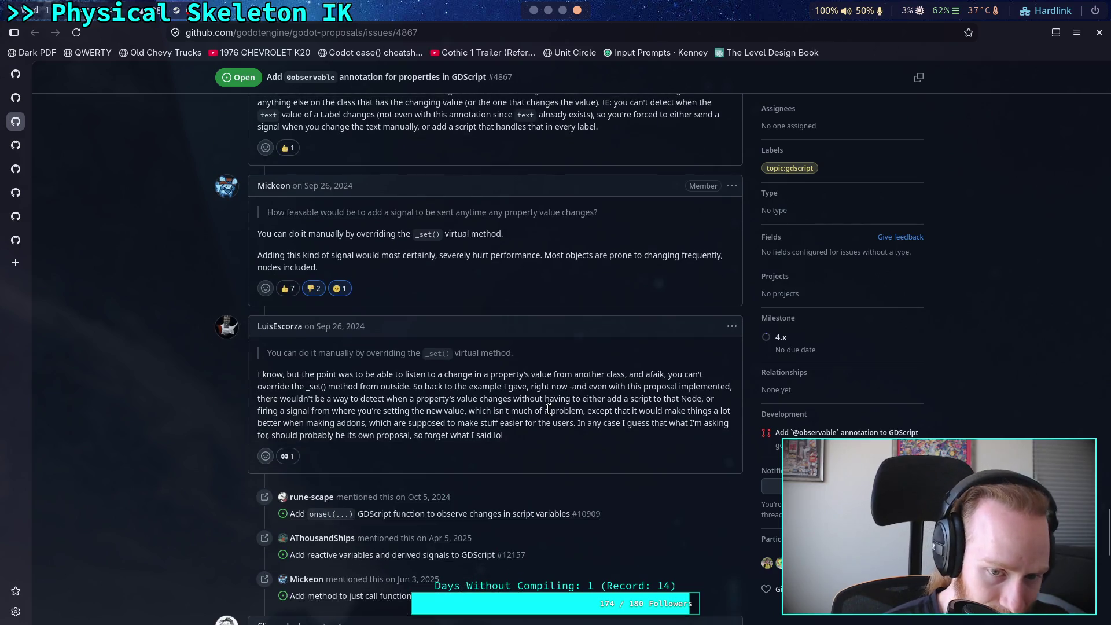
pyautogui.scroll(-4, 548, 409)
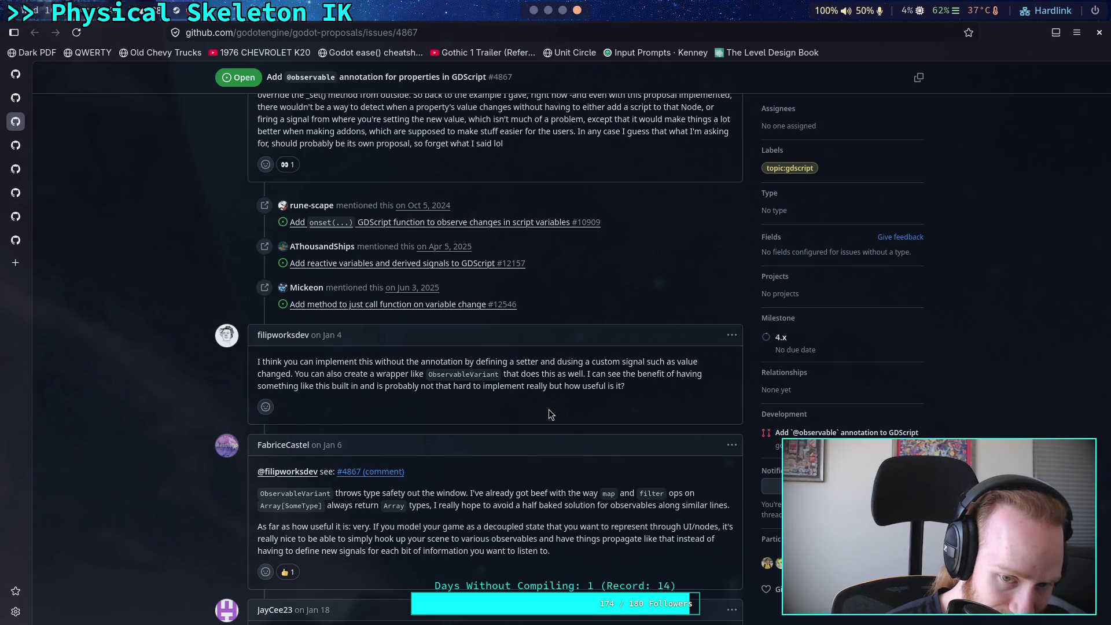
pyautogui.scroll(-5, 550, 413)
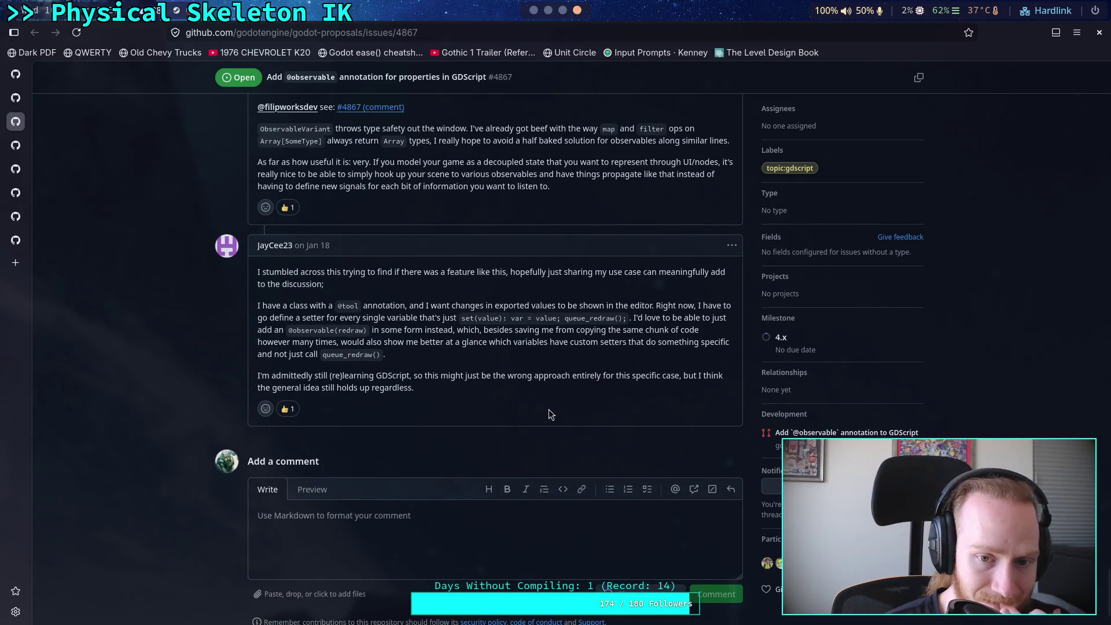
pyautogui.click(531, 539)
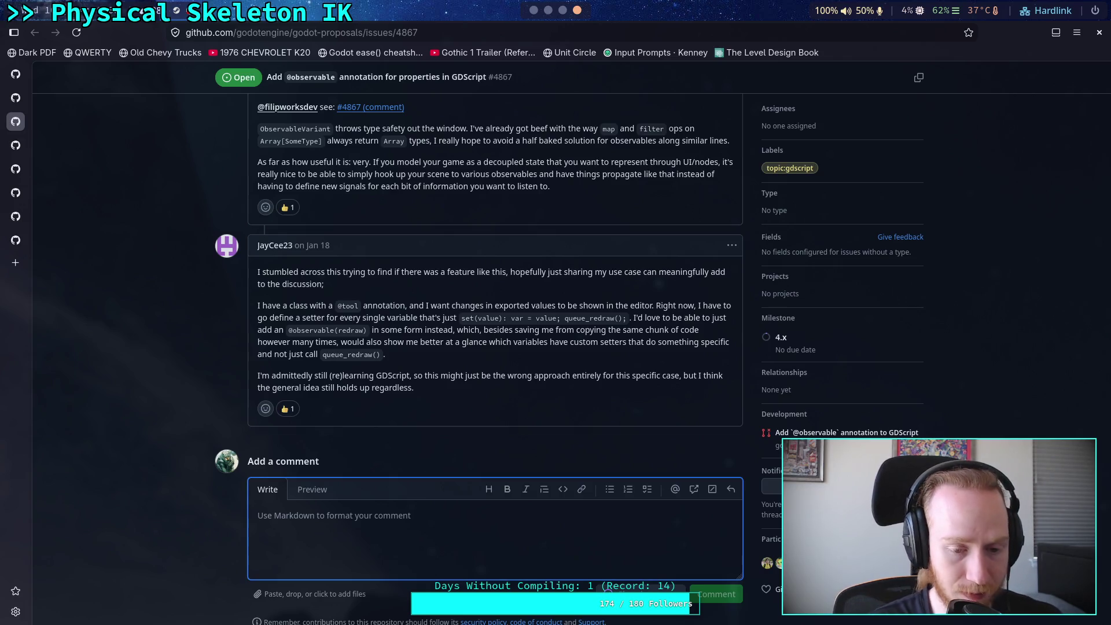
# Step: Write the first paragraph: overriding _set() needs _get_property_list() and _get(), or duplicating code in every resource and node
pyautogui.write('It would de')
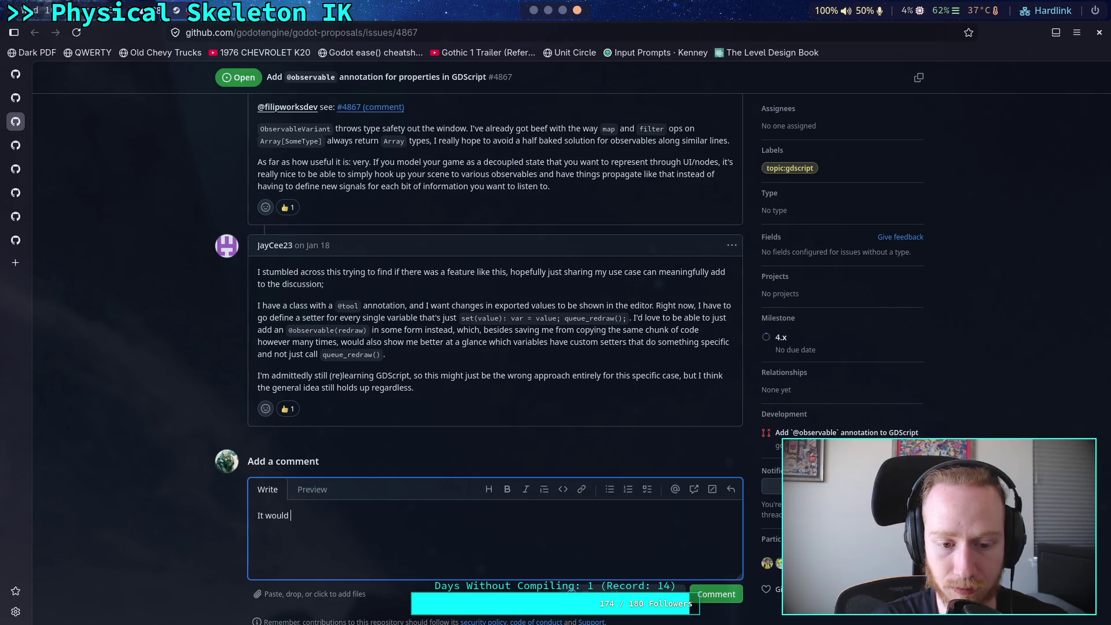
pyautogui.write('fini')
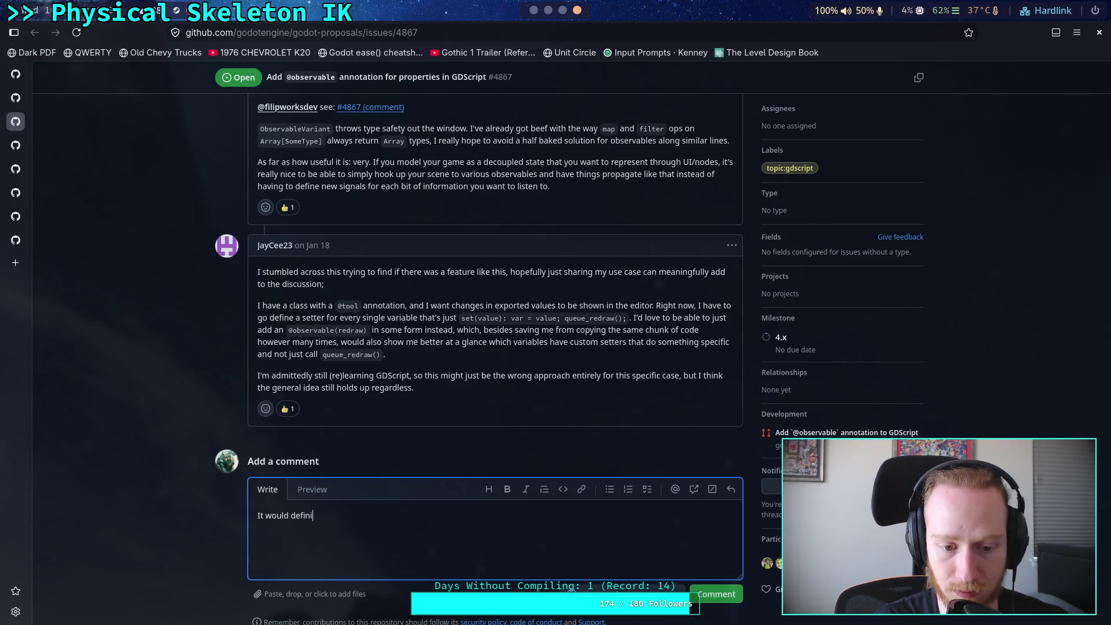
pyautogui.write('tely be better to')
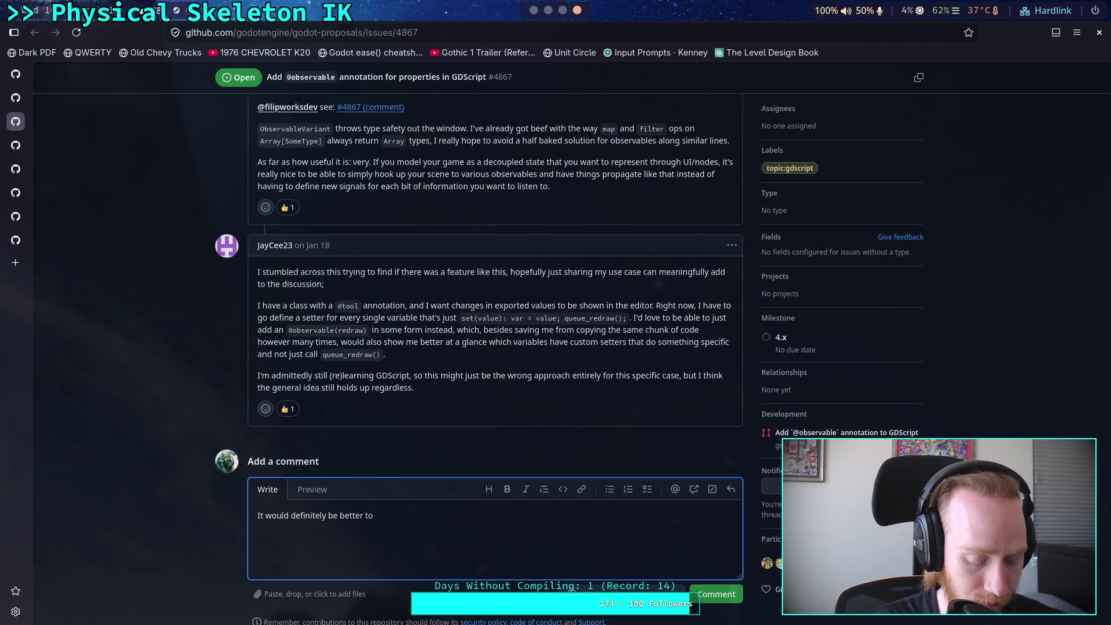
pyautogui.write(' have a ')
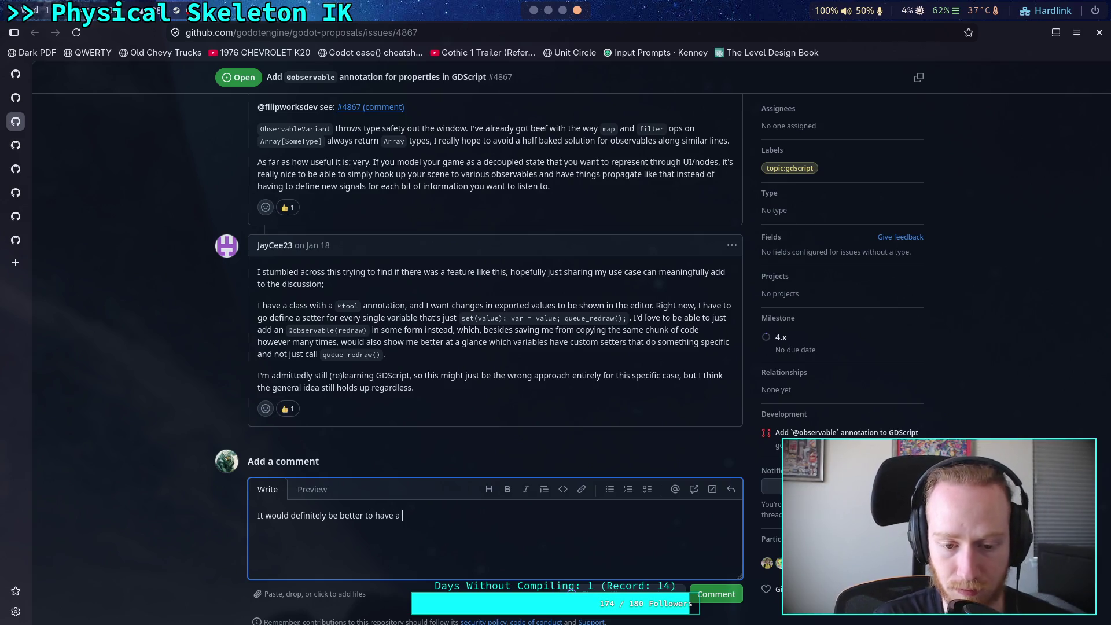
pyautogui.write('generic signal ')
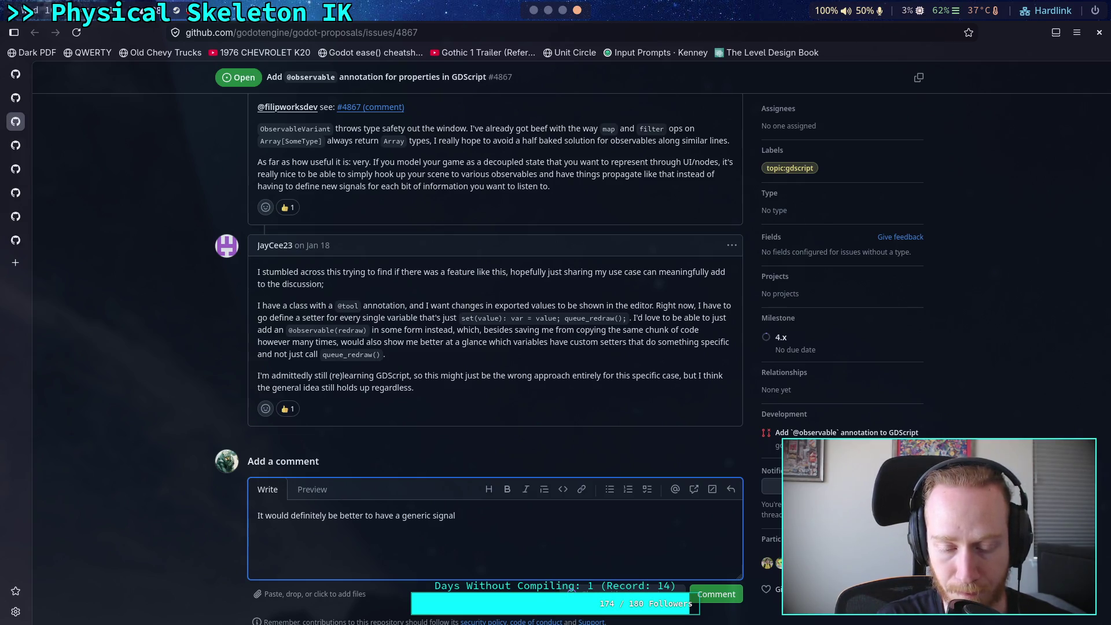
pyautogui.write('to connect to t')
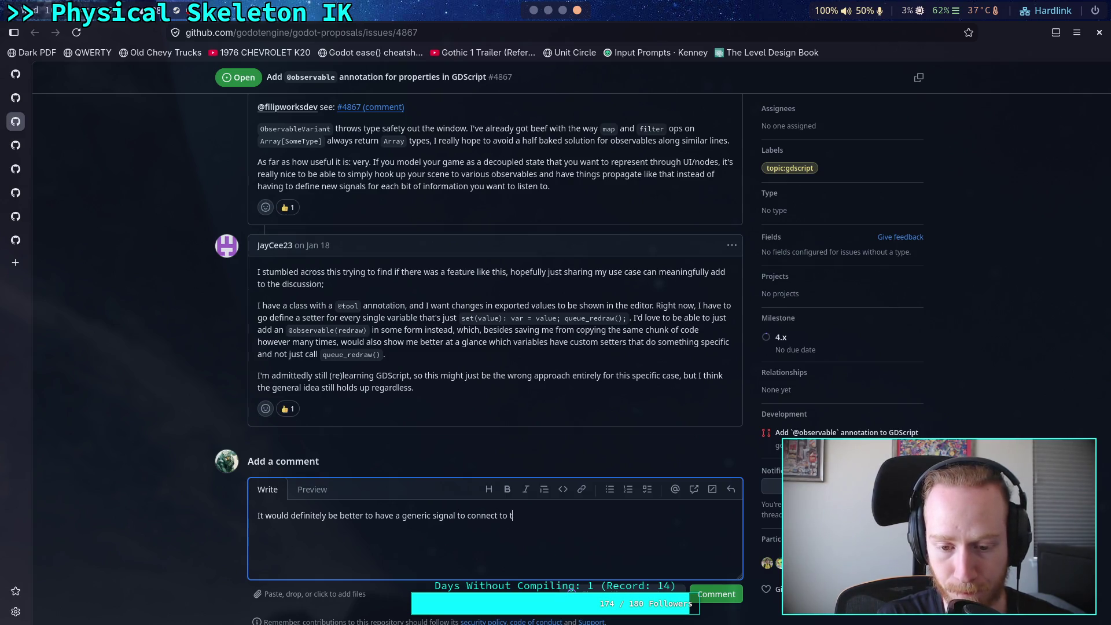
pyautogui.press('BackSpace')
pyautogui.write('for ')
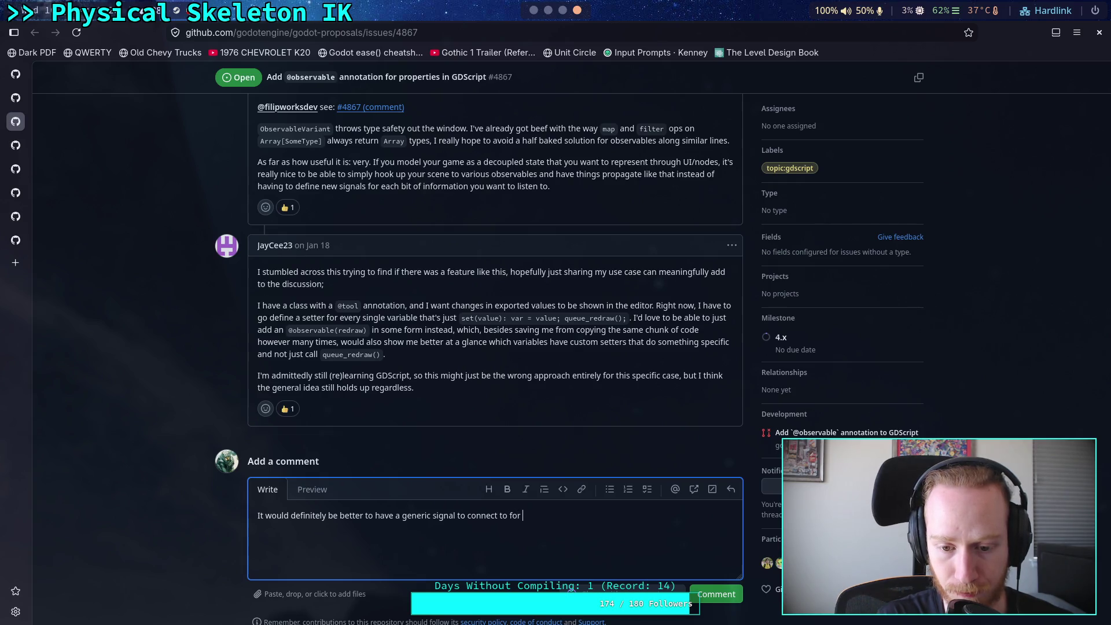
pyautogui.write('watching spe')
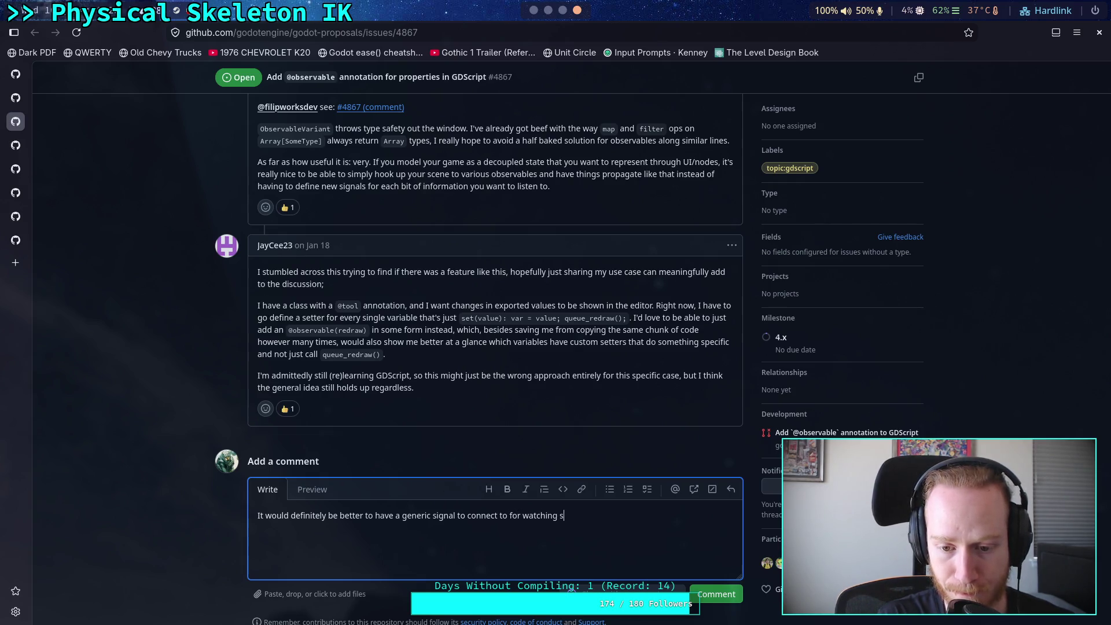
pyautogui.write('cific p')
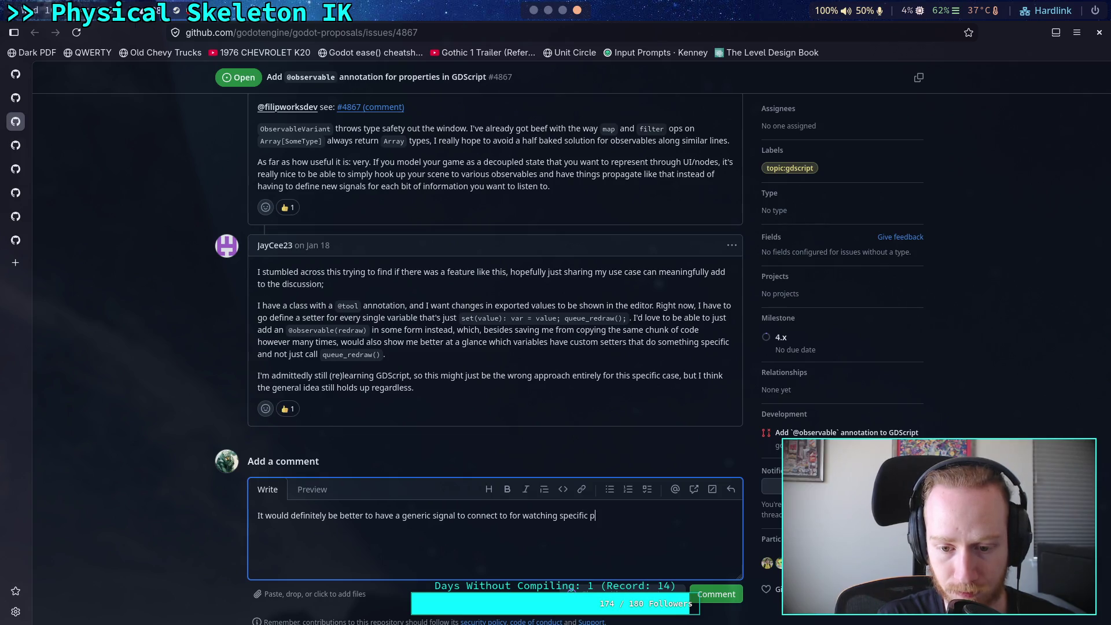
pyautogui.write('roerty')
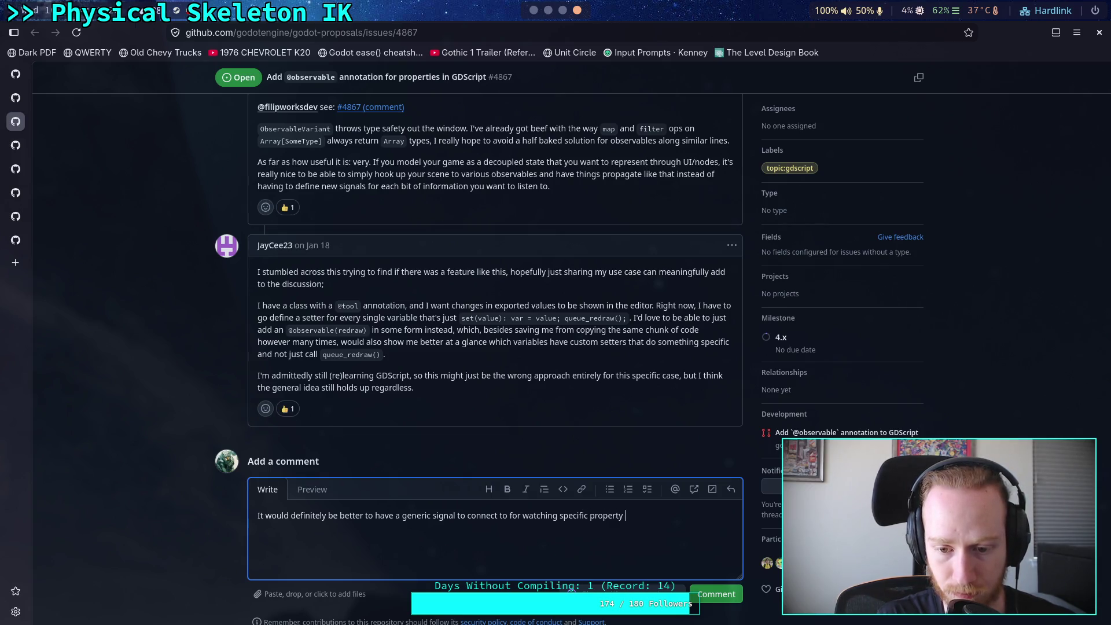
pyautogui.write('changes, esp')
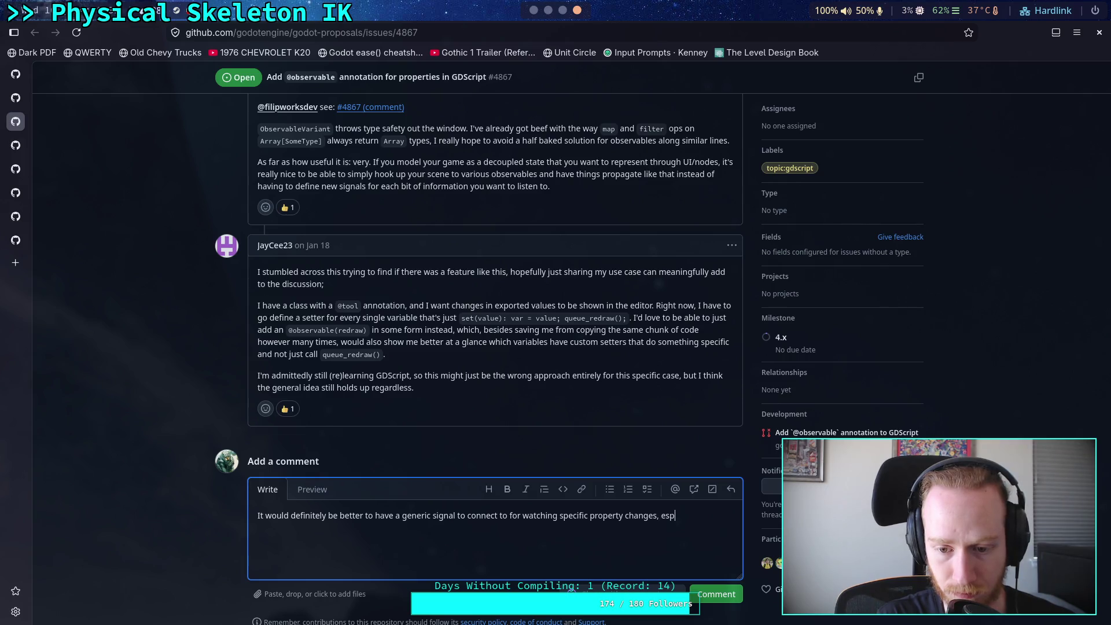
pyautogui.write('ecially ')
pyautogui.write('for ')
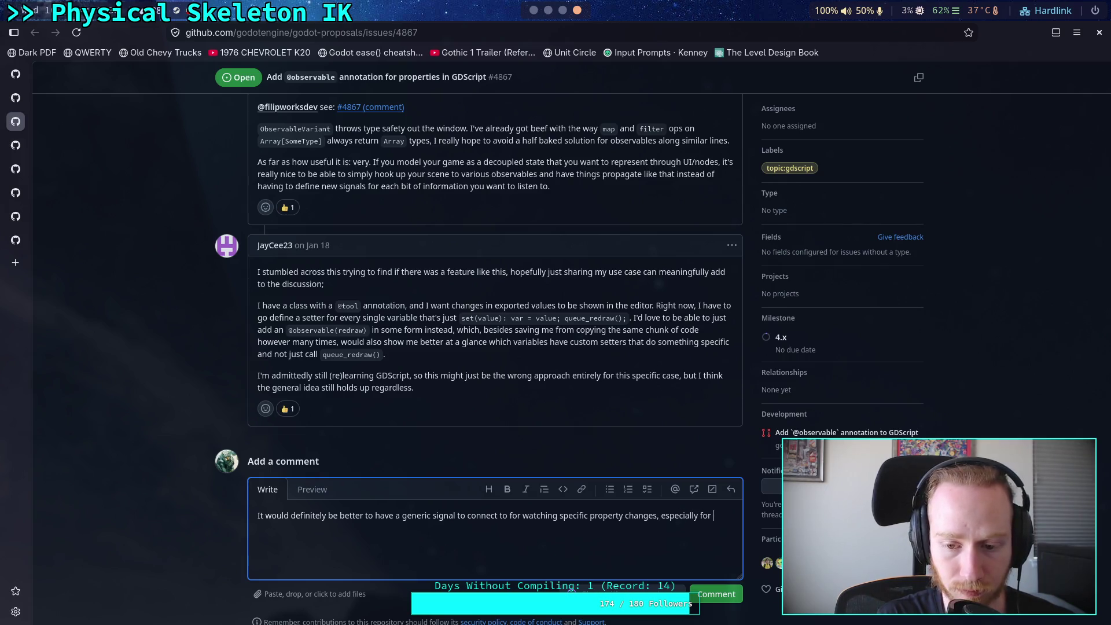
pyautogui.write('reso')
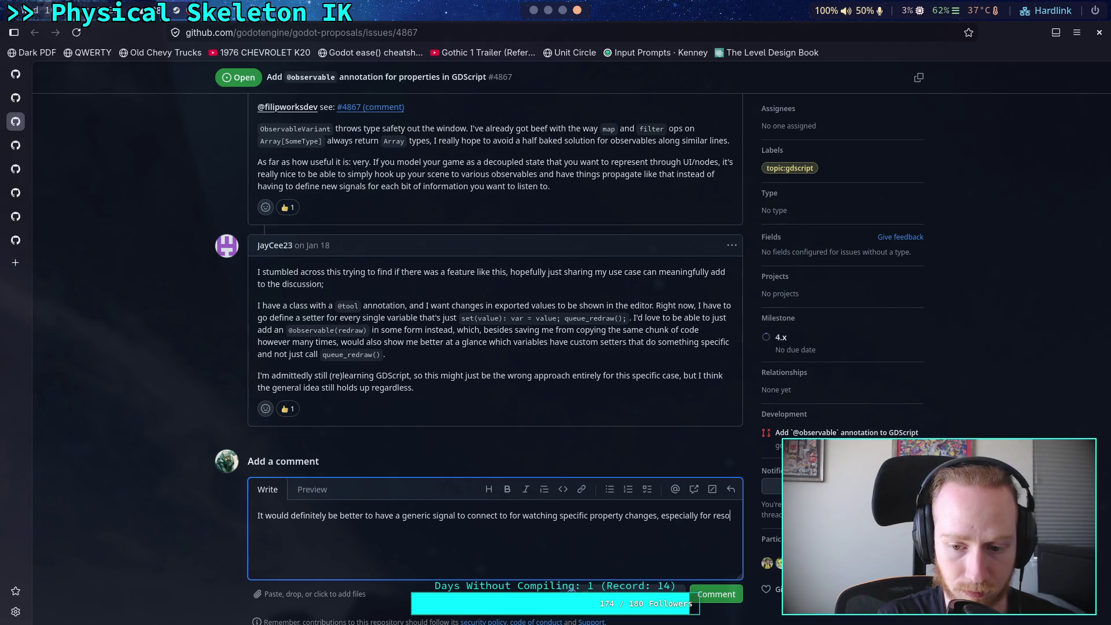
pyautogui.write('urces. ')
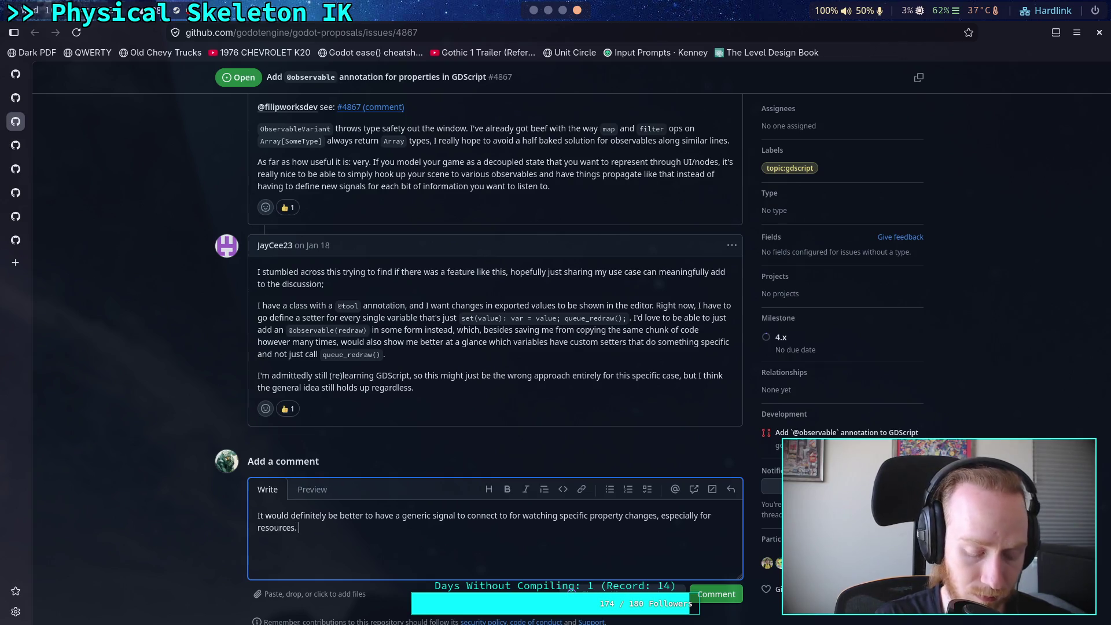
pyautogui.write('Right now,')
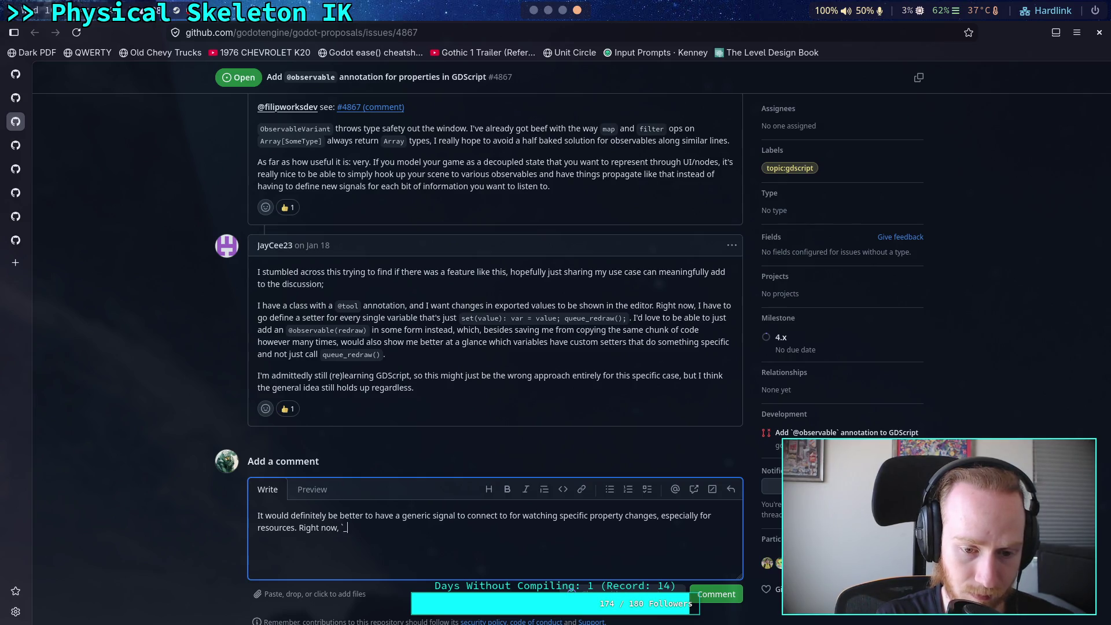
pyautogui.write('set')
pyautogui.write(')')
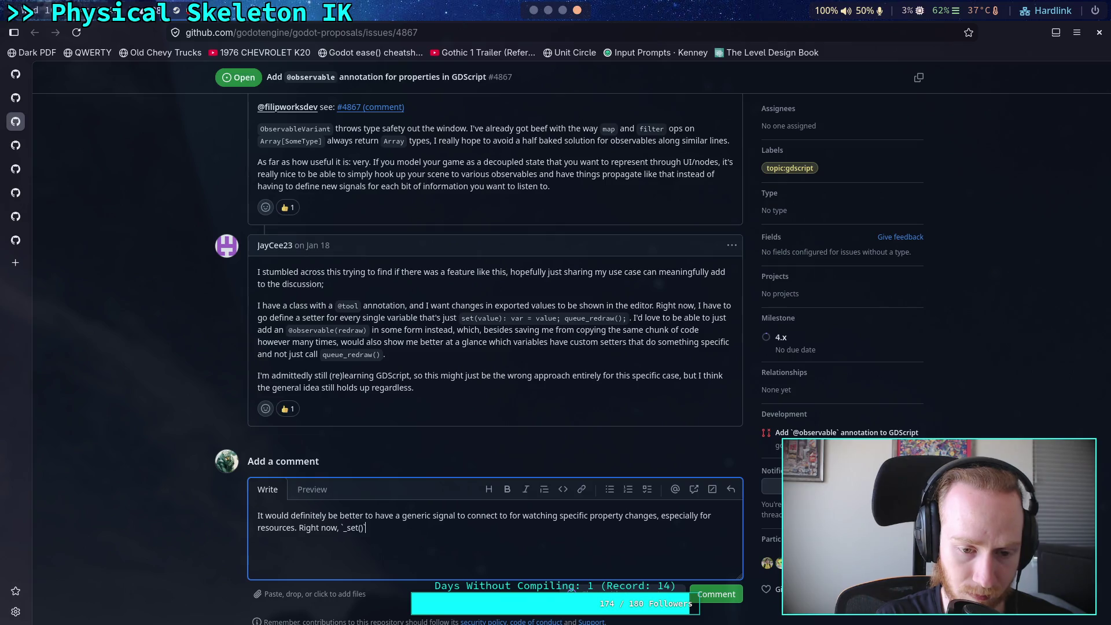
pyautogui.write(' in')
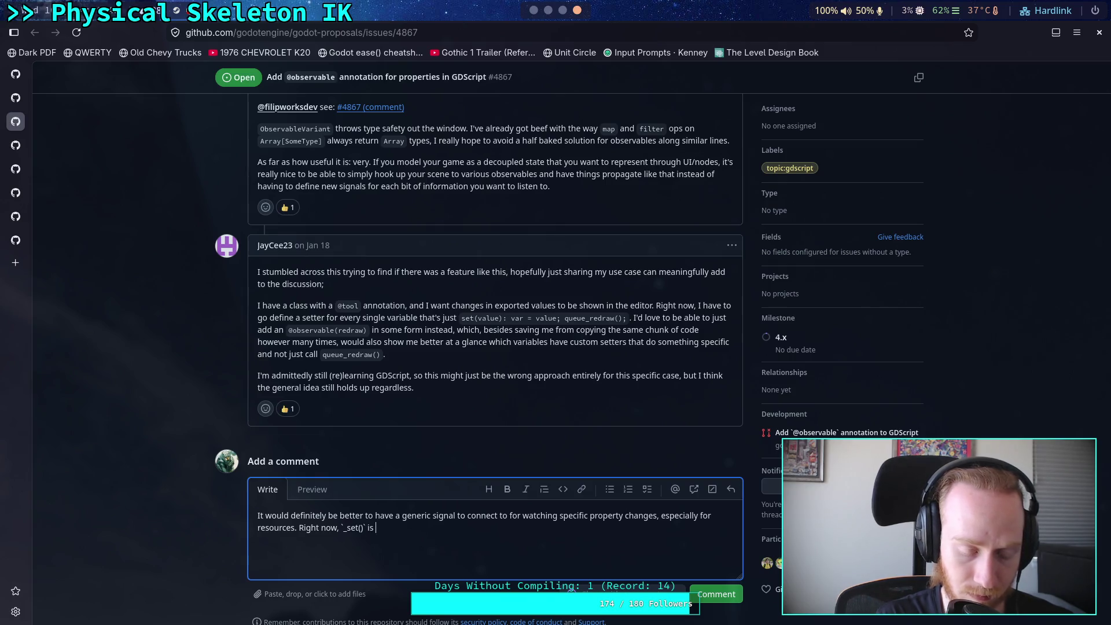
pyautogui.write('not ')
pyautogui.write('fea')
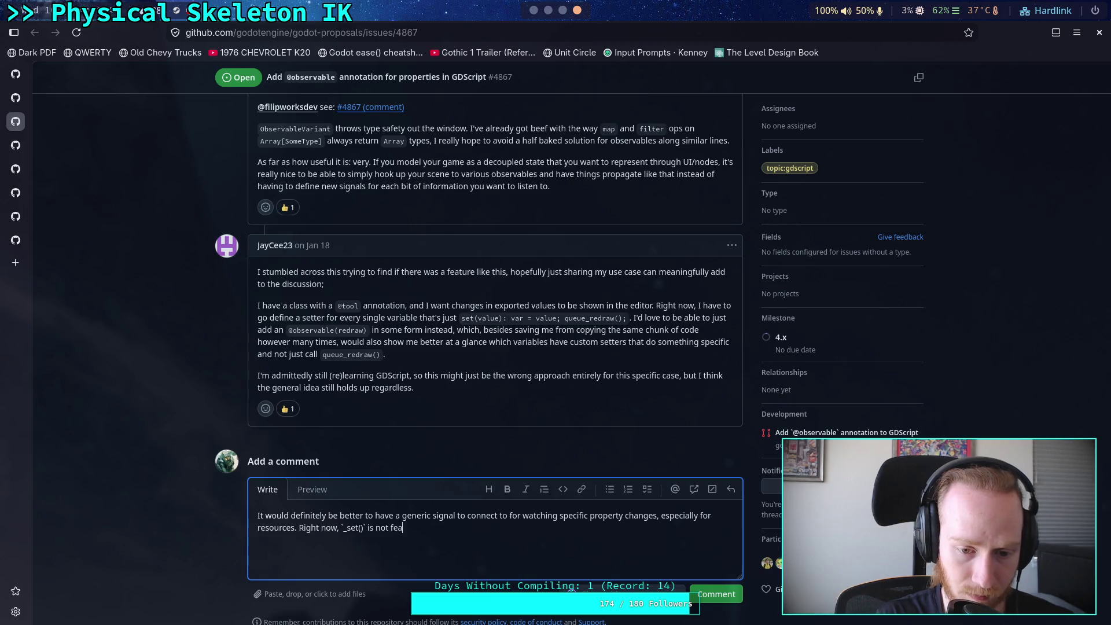
pyautogui.write('siblbecause')
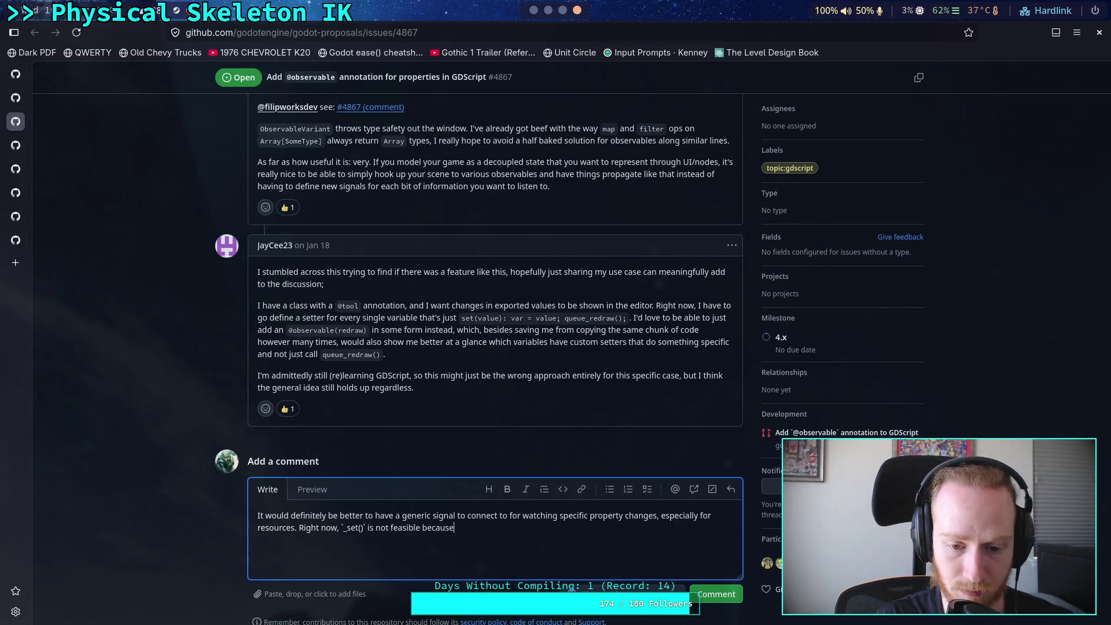
pyautogui.write(' you have to full')
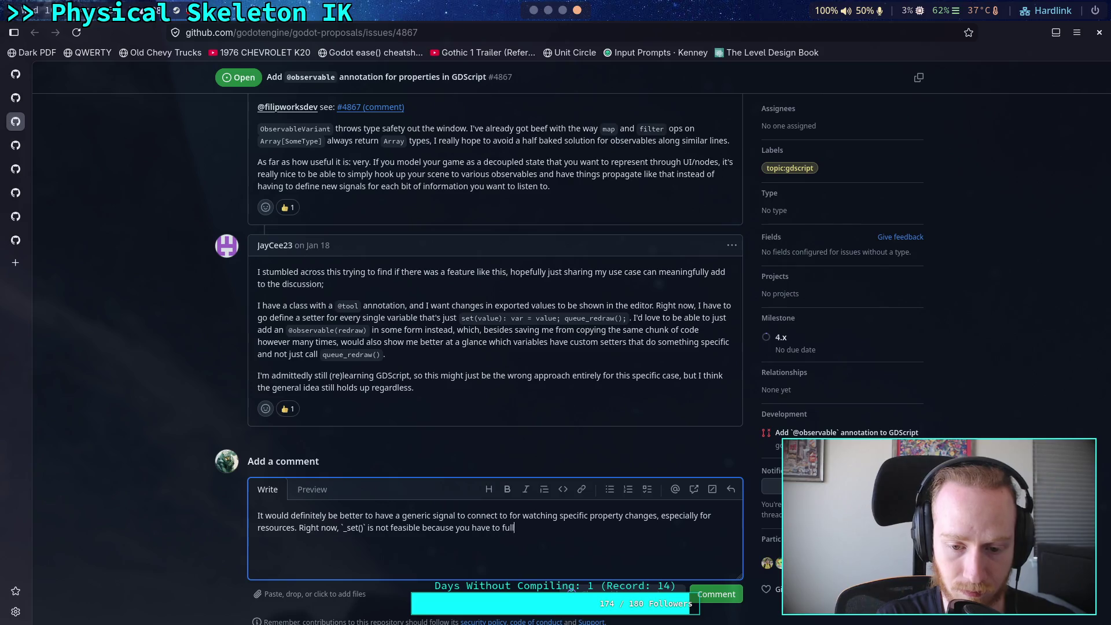
pyautogui.write('y implement ')
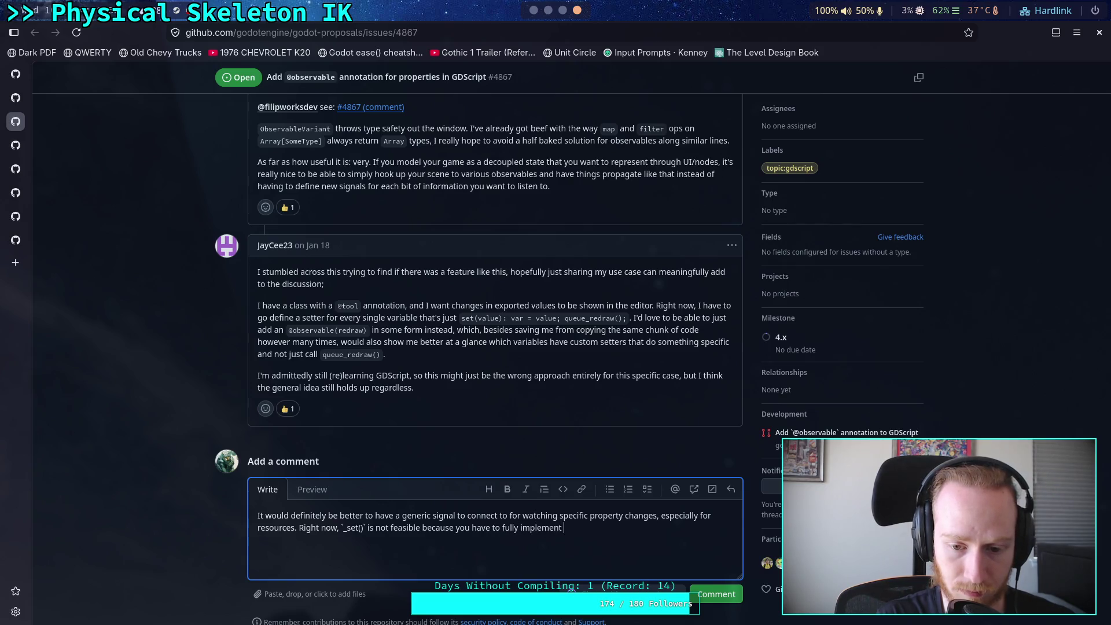
pyautogui.write('`_get')
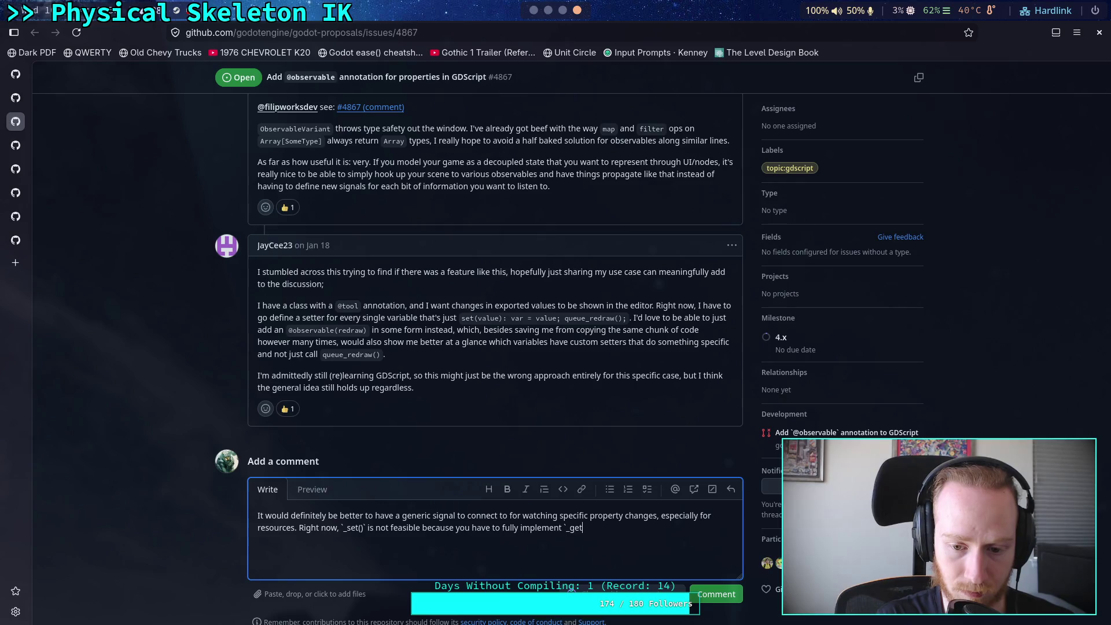
pyautogui.write('_proerty')
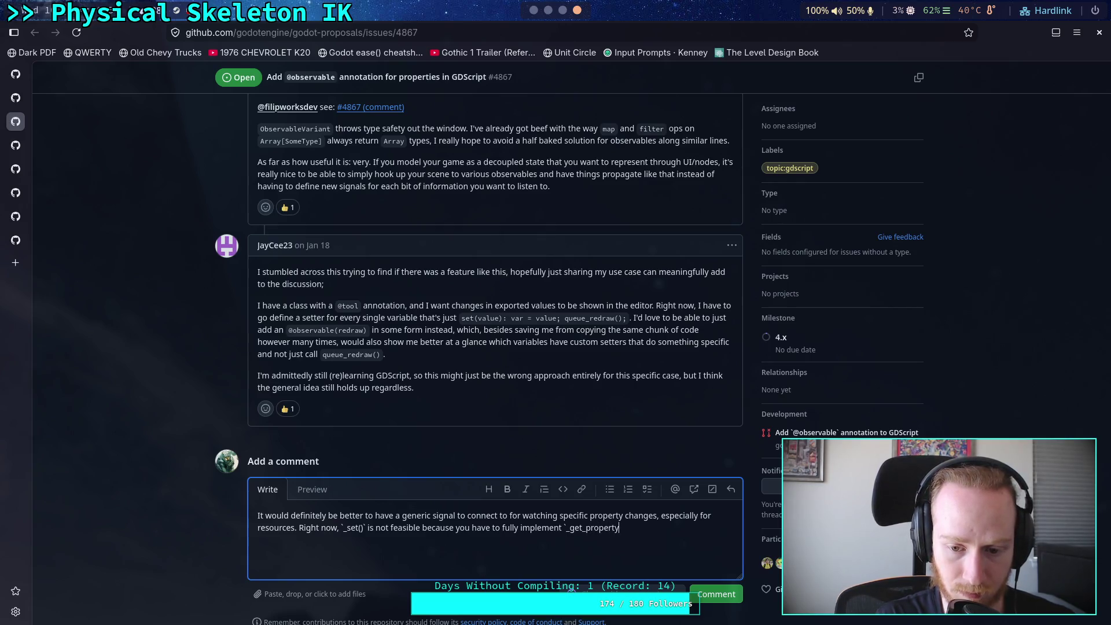
pyautogui.write('_list()and ')
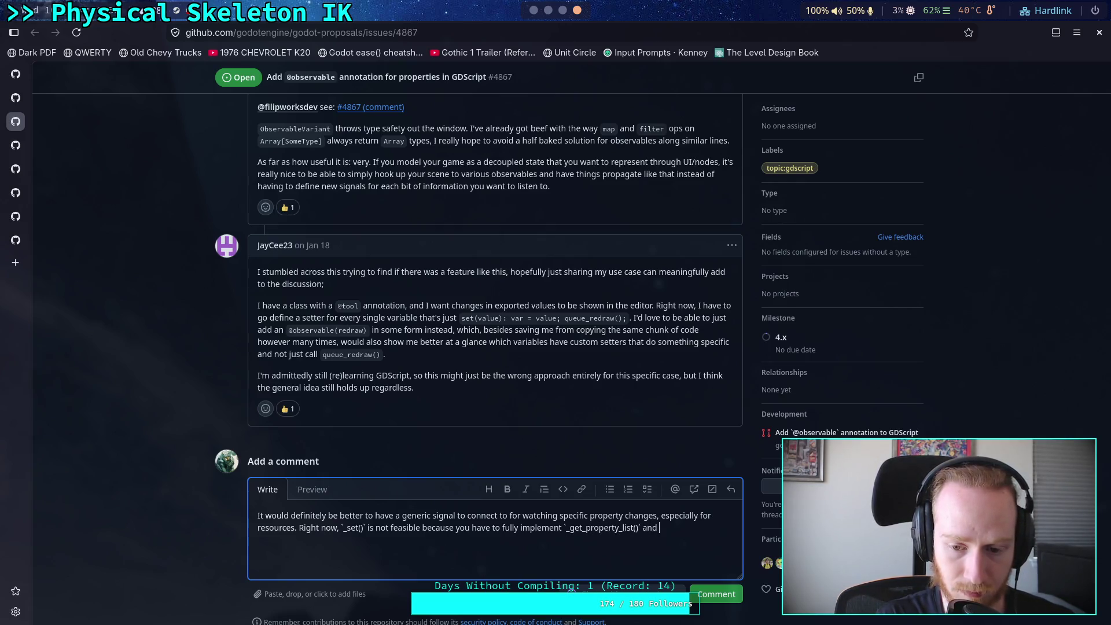
pyautogui.write('get()')
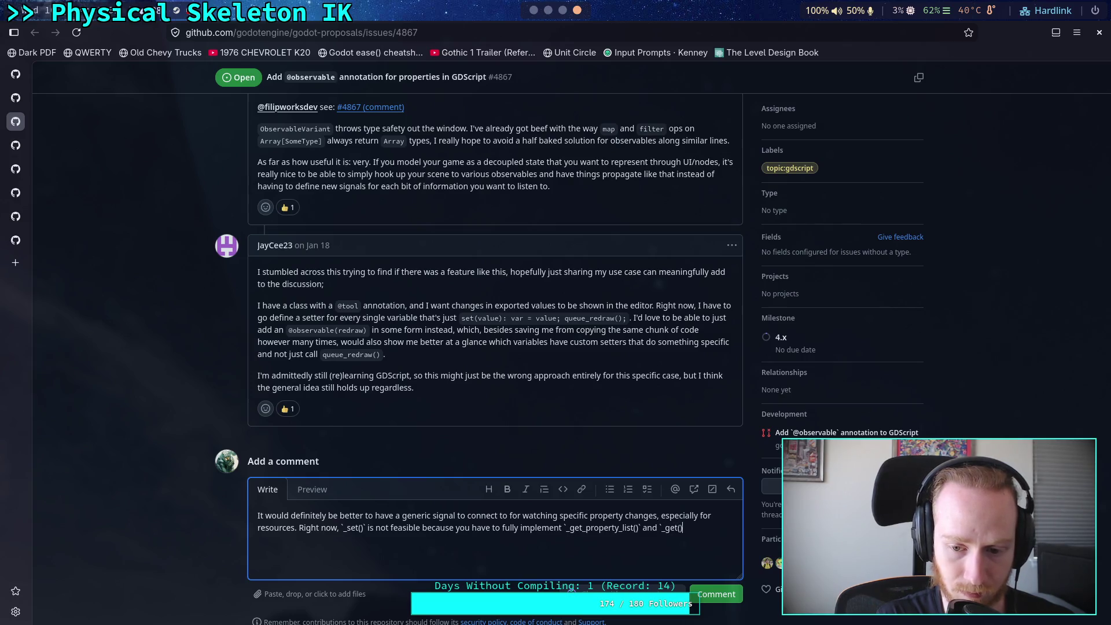
pyautogui.write('at the')
pyautogui.press('BackSpace')
pyautogui.press('BackSpace')
pyautogui.press('BackSpace')
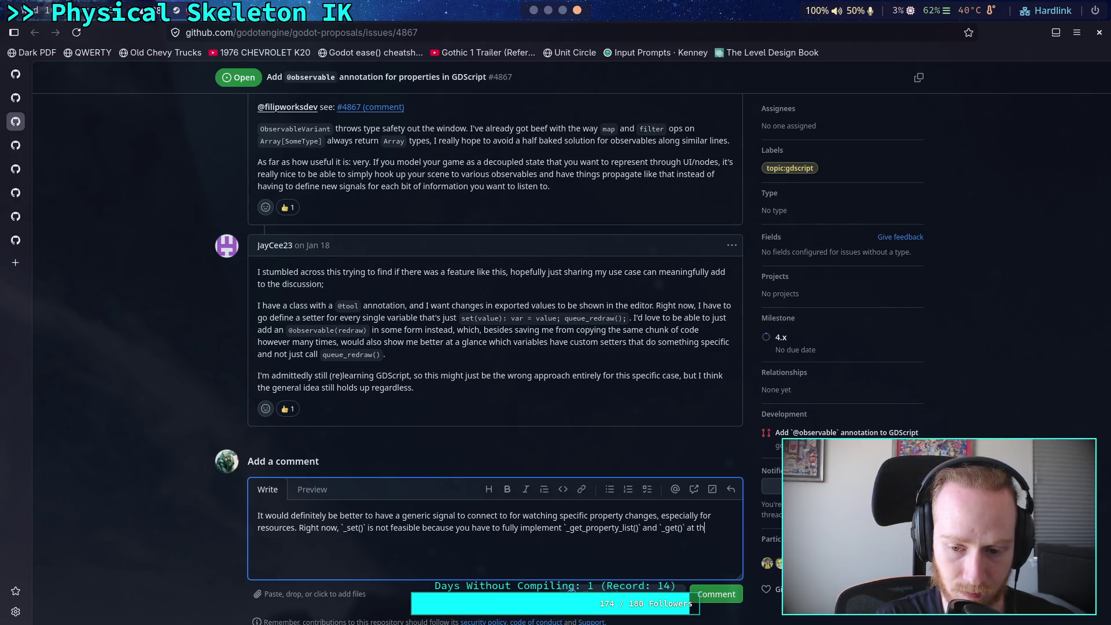
pyautogui.press('BackSpace')
pyautogui.write('s well, ')
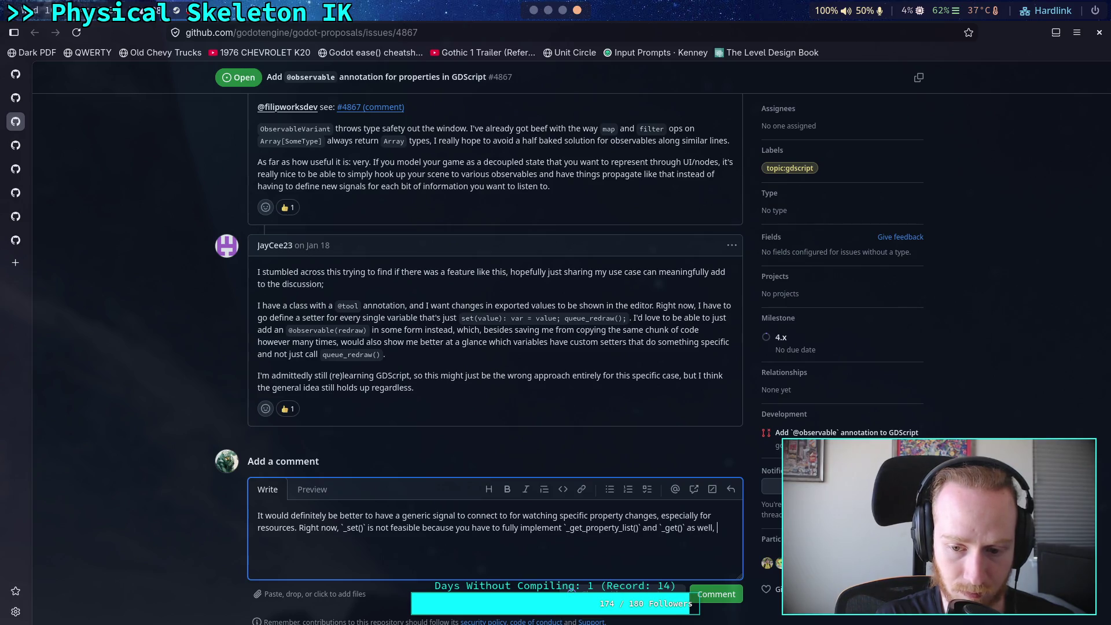
pyautogui.write('just')
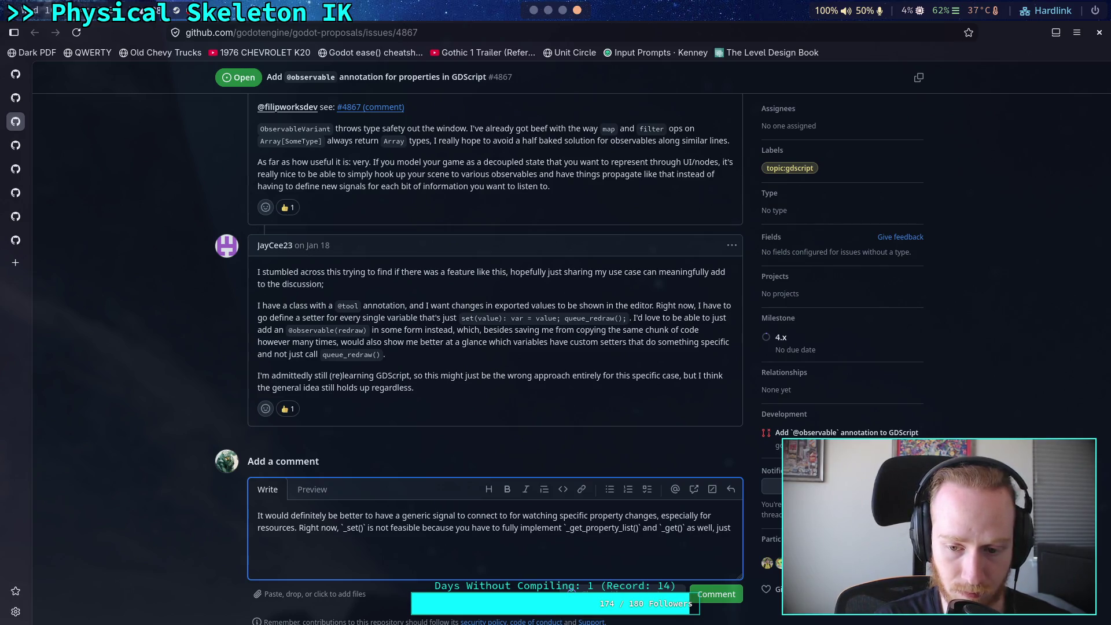
pyautogui.write(' to write your on')
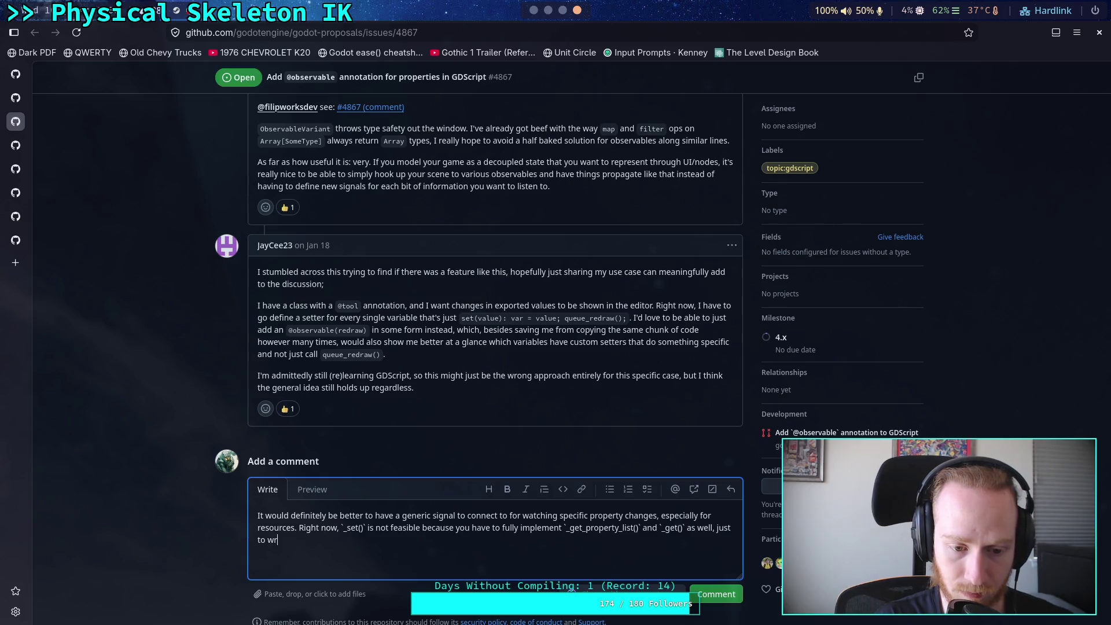
pyautogui.press('BackSpace')
pyautogui.write('w')
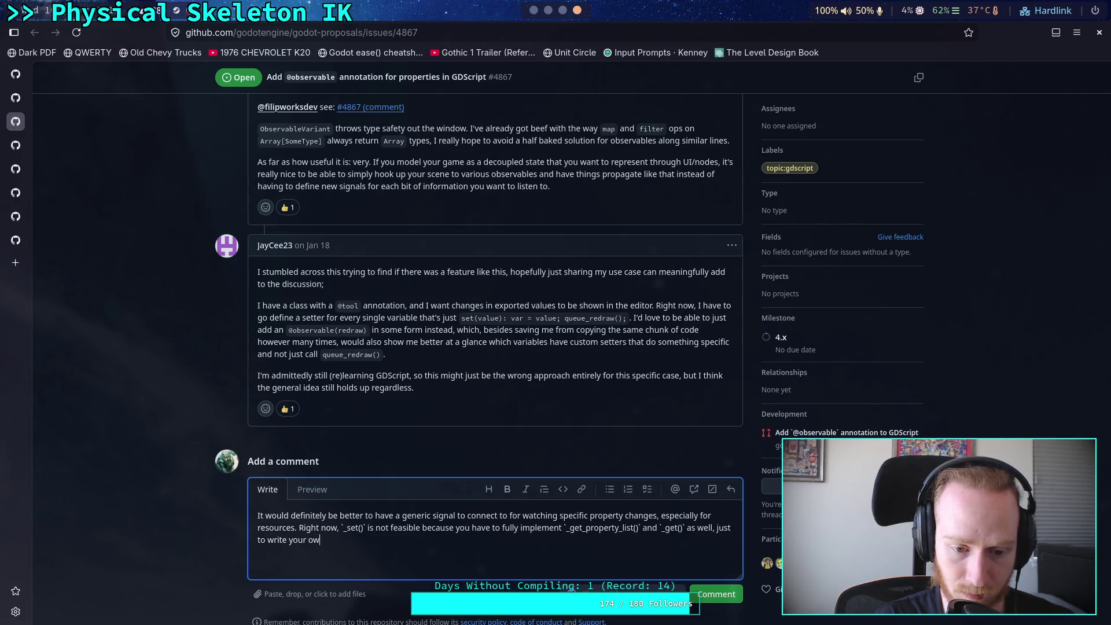
pyautogui.write('n signal.')
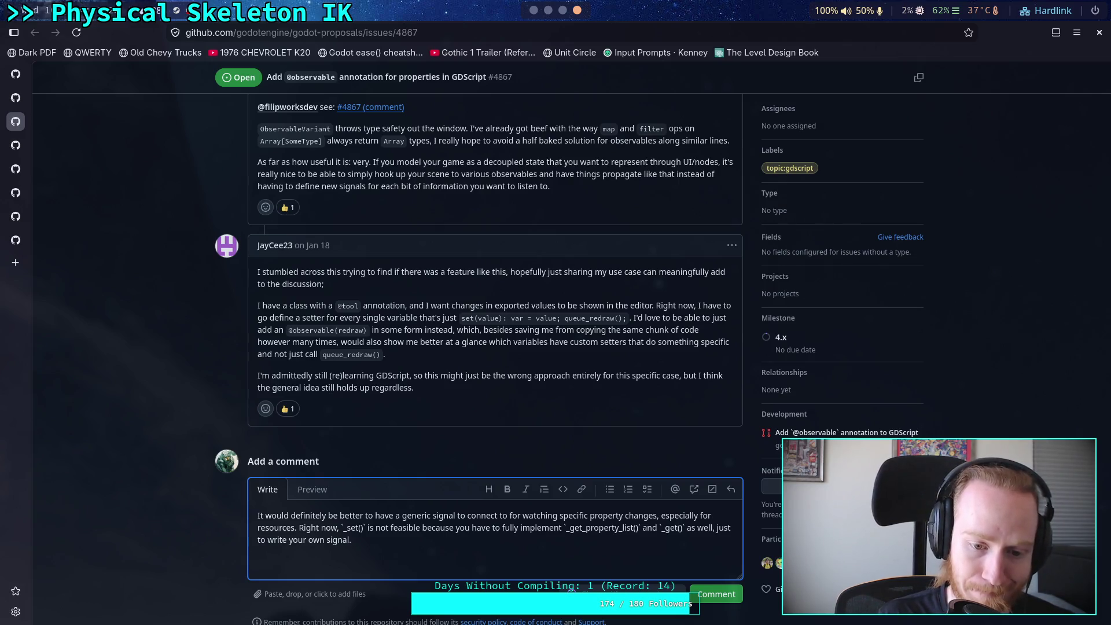
pyautogui.write('Or')
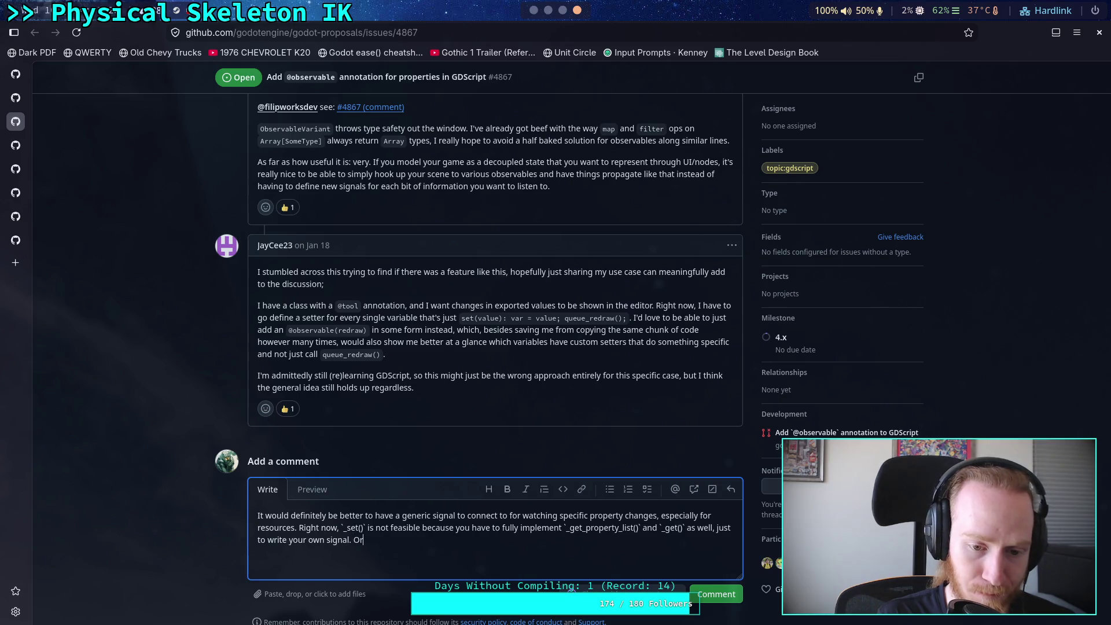
pyautogui.write(', dupl')
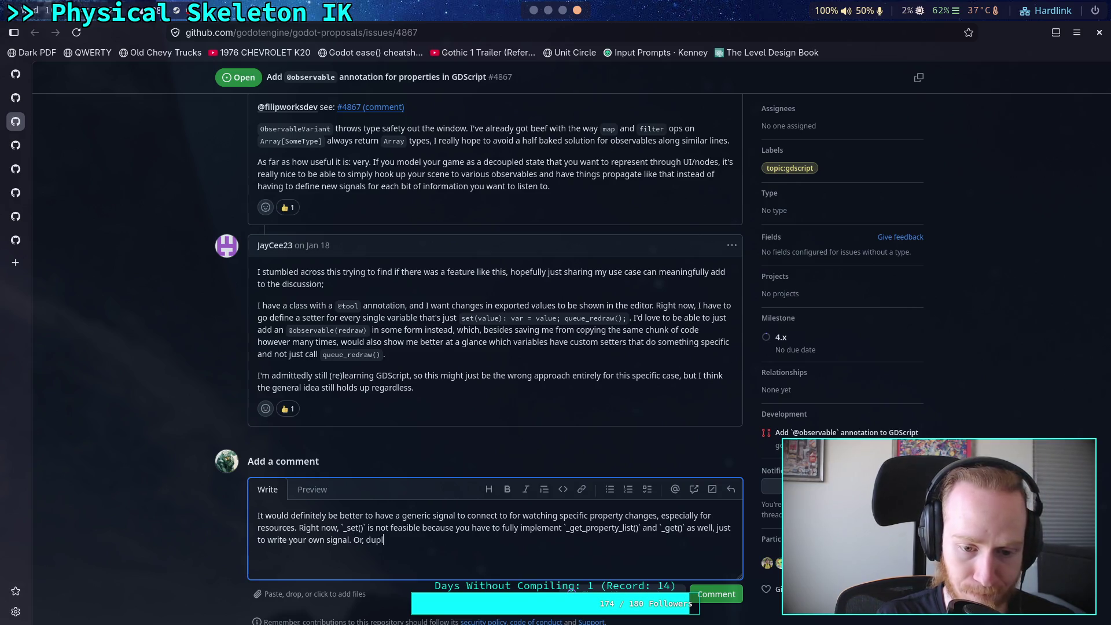
pyautogui.write('icate the ')
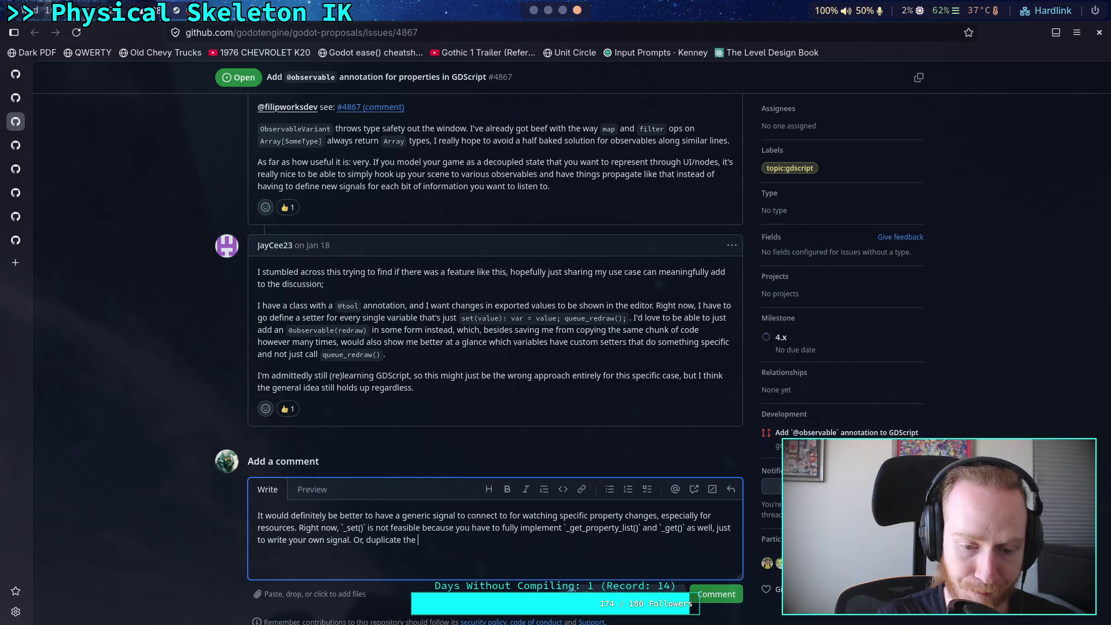
pyautogui.write('same')
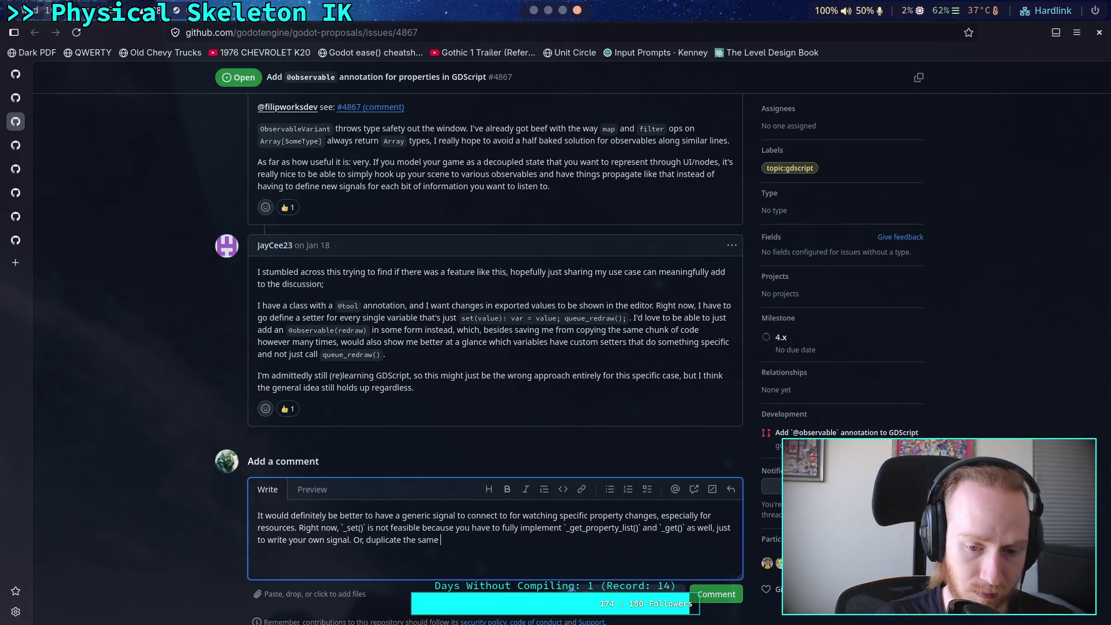
pyautogui.write('two lines ')
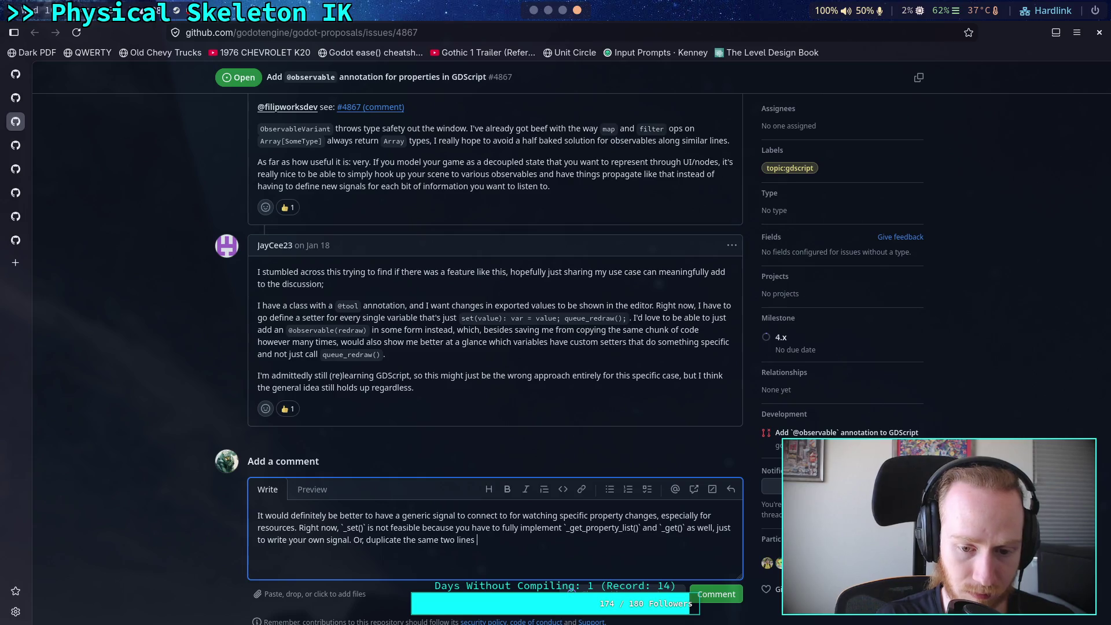
pyautogui.write('of code ')
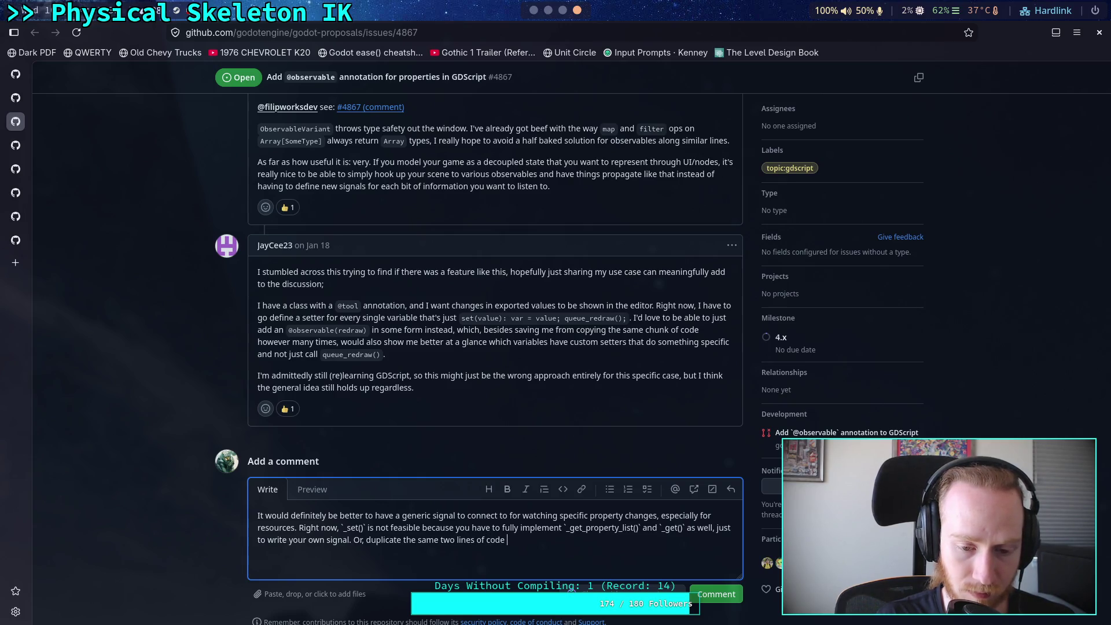
pyautogui.write('ver every ')
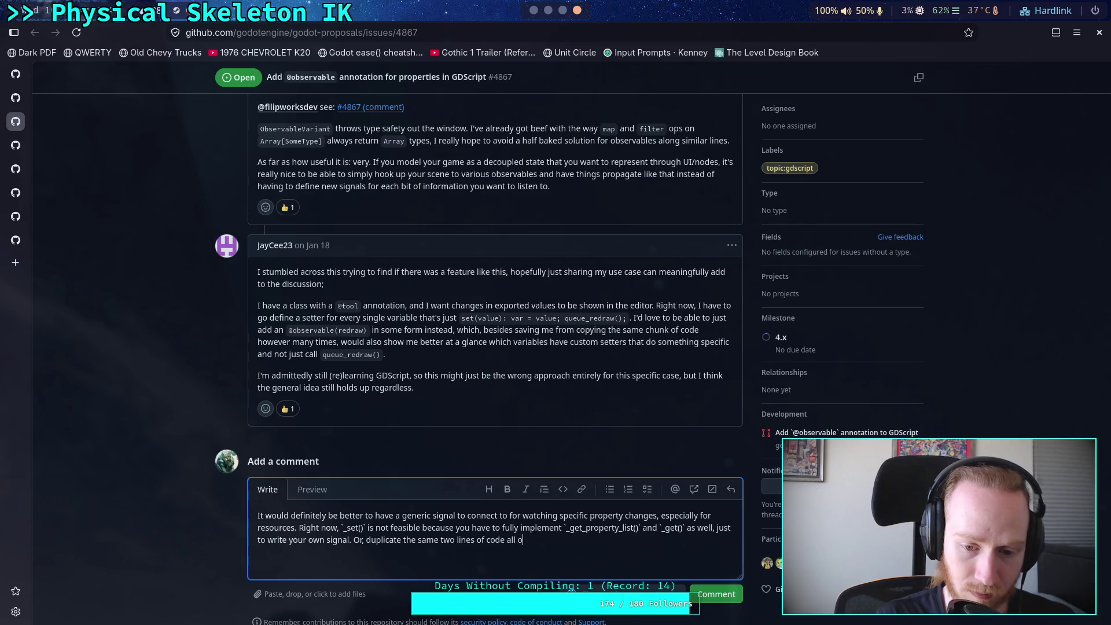
pyautogui.write('reso')
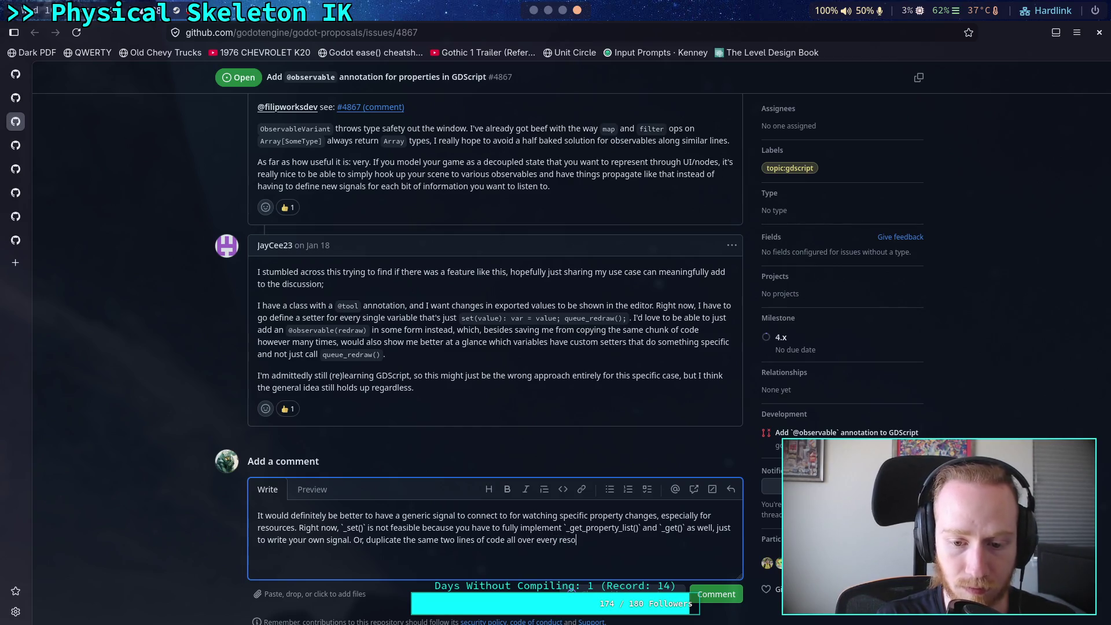
pyautogui.write('urce you wa')
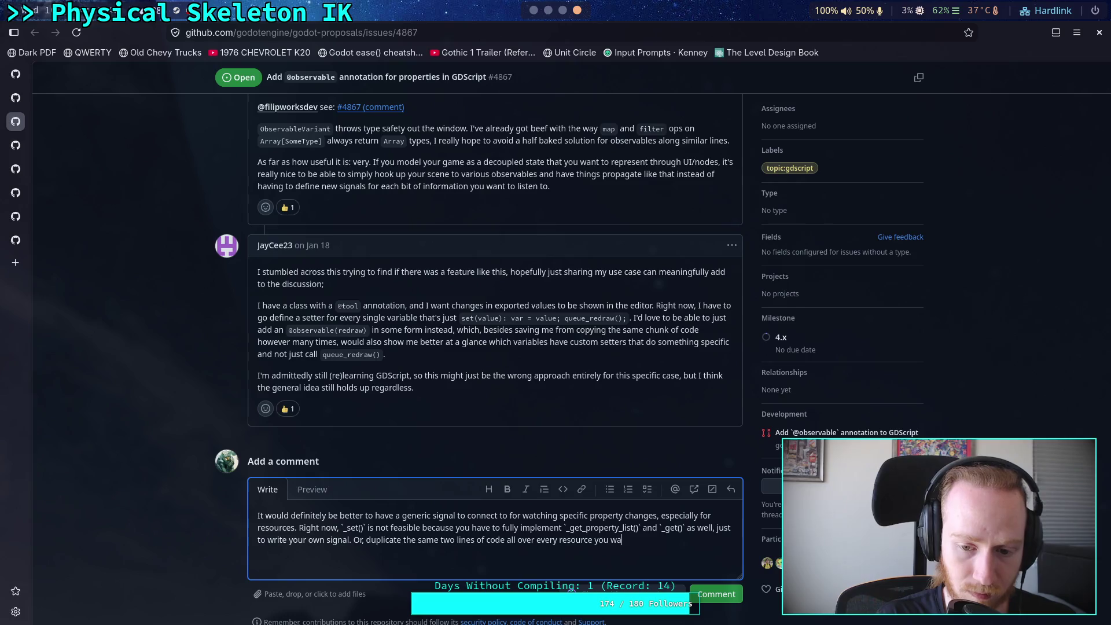
pyautogui.write('nt towatch')
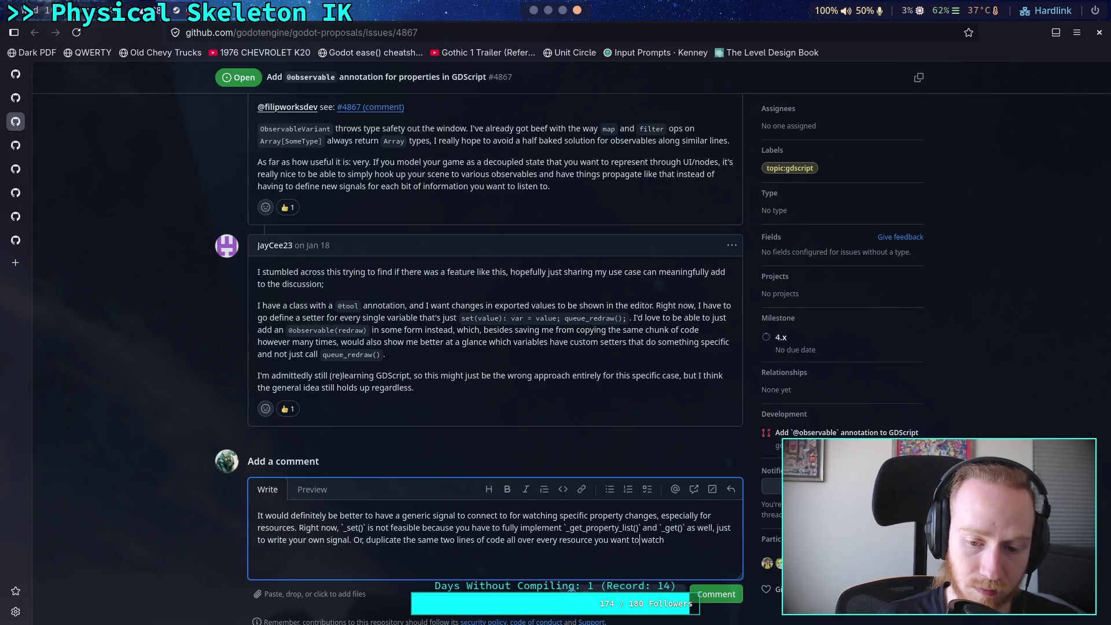
pyautogui.write('and node')
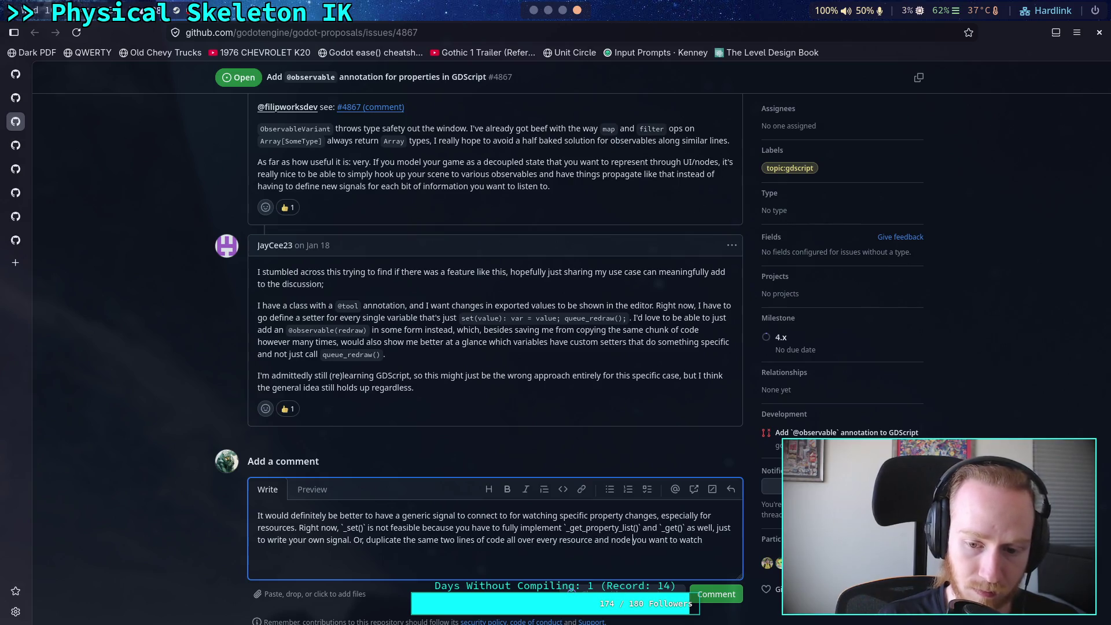
pyautogui.press('End')
pyautogui.write('.')
pyautogui.press('Return')
pyautogui.press('Return')
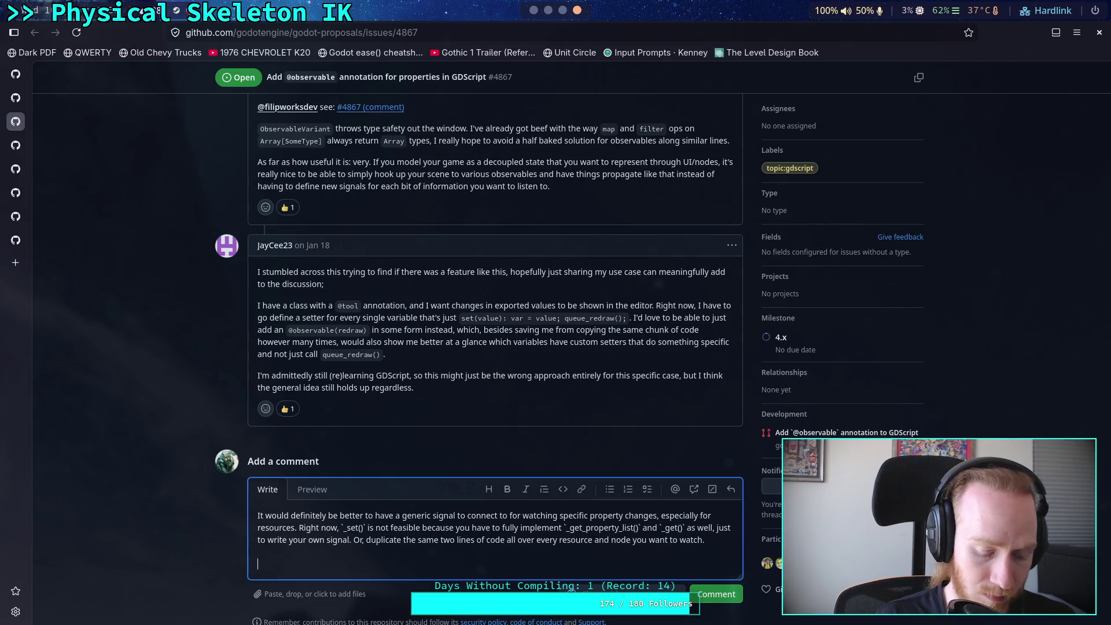
# Step: Type that performance isn't an issue: a single bool check for listeners, and if none, nothing happens
pyautogui.write('Performance sh')
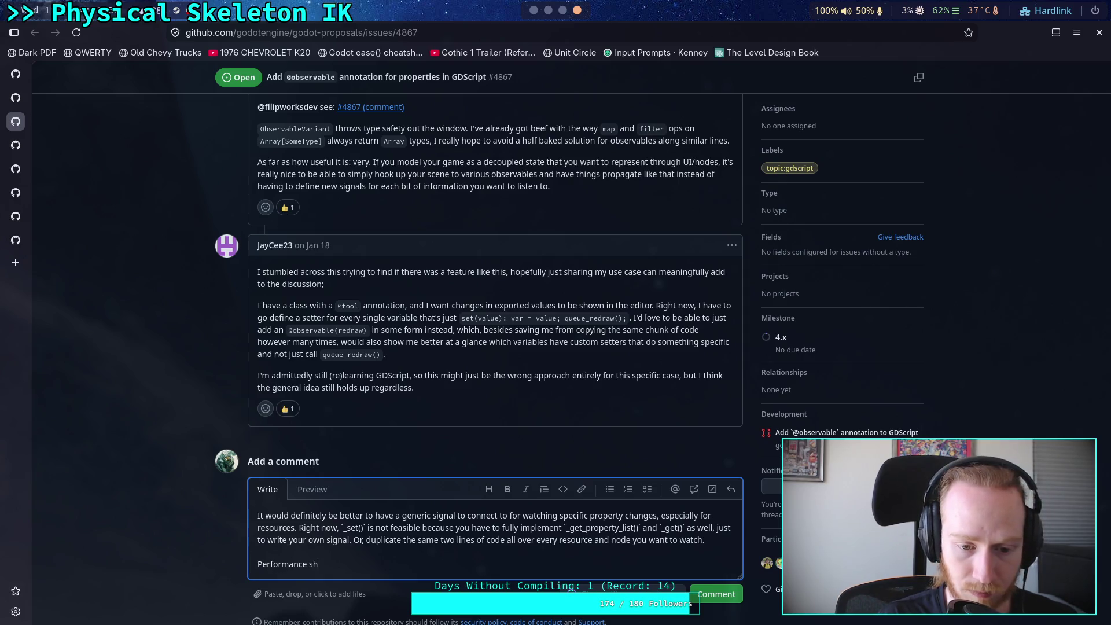
pyautogui.write('ould not be an ')
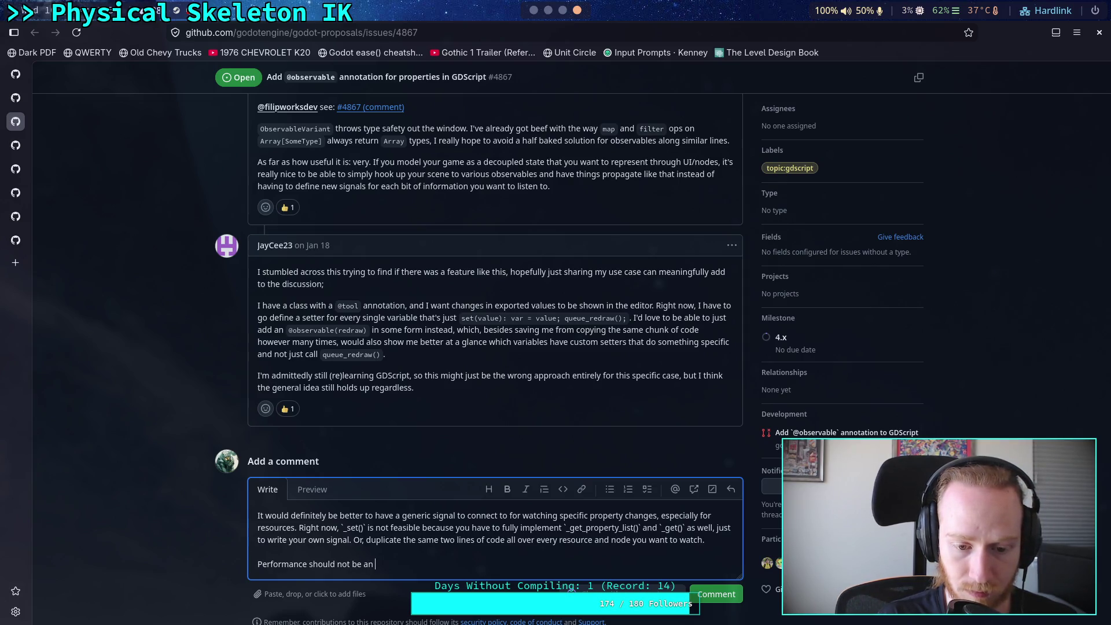
pyautogui.write('issue ')
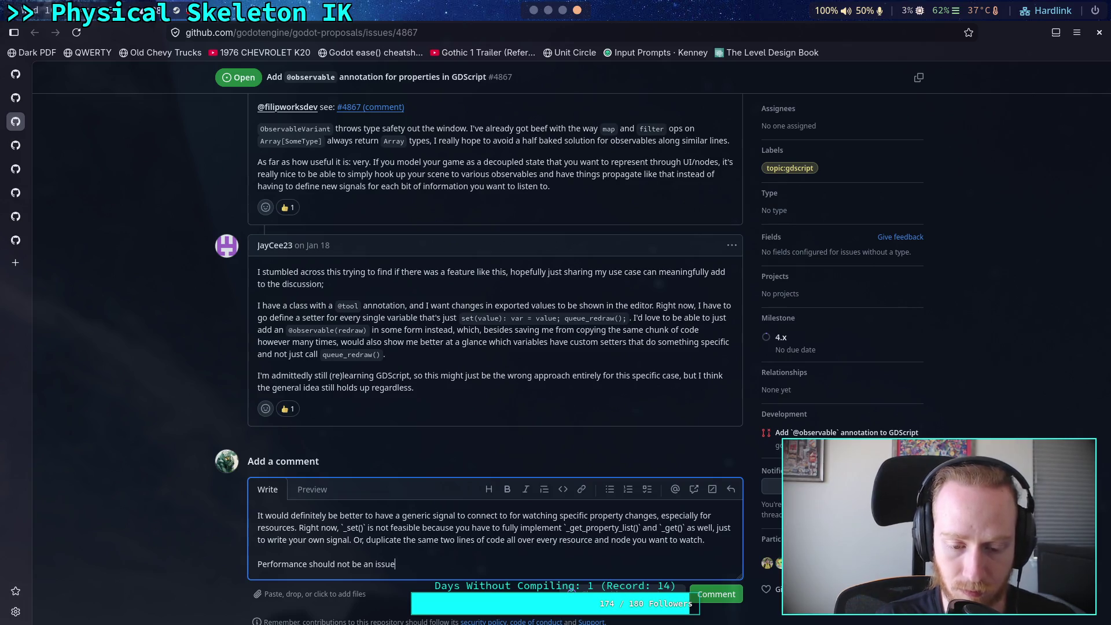
pyautogui.write('because it would just')
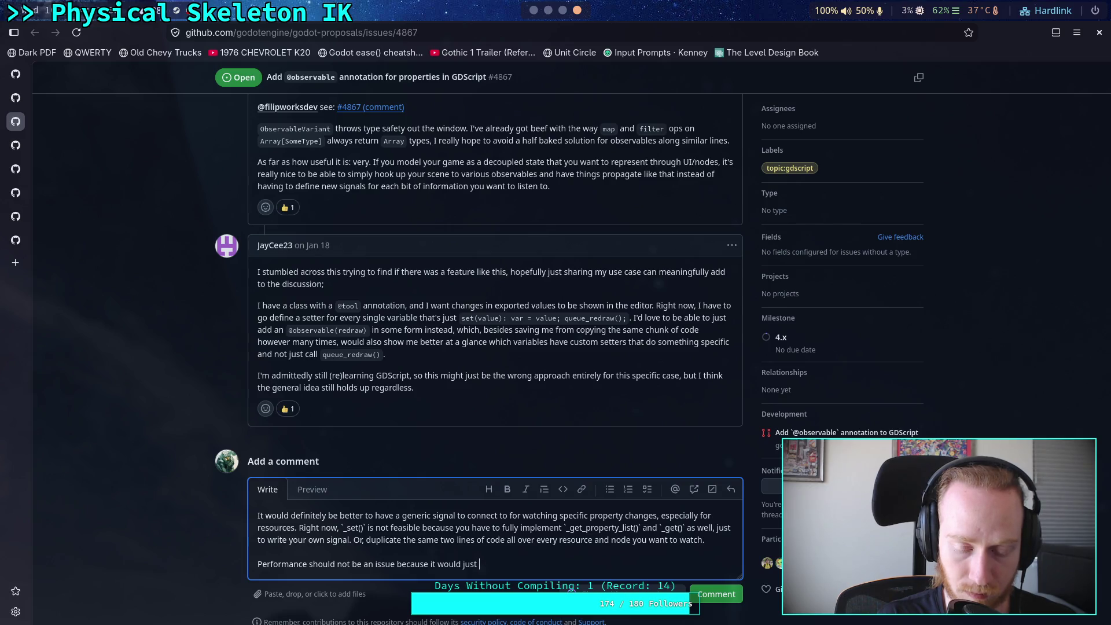
pyautogui.press('BackSpace')
pyautogui.press('BackSpace')
pyautogui.press('BackSpace')
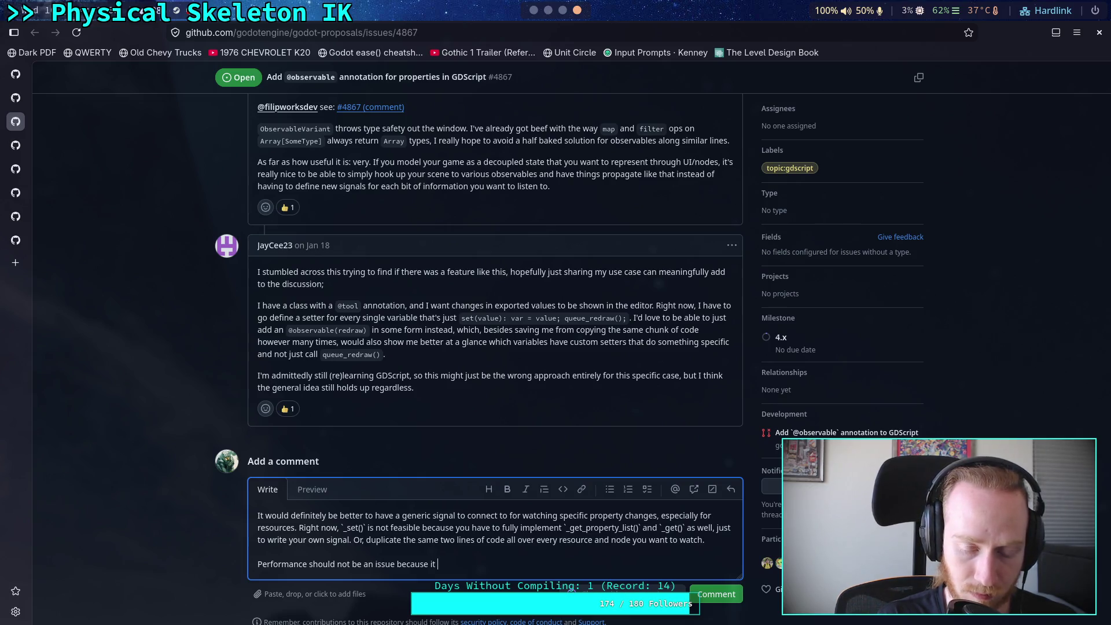
pyautogui.write('would be a ')
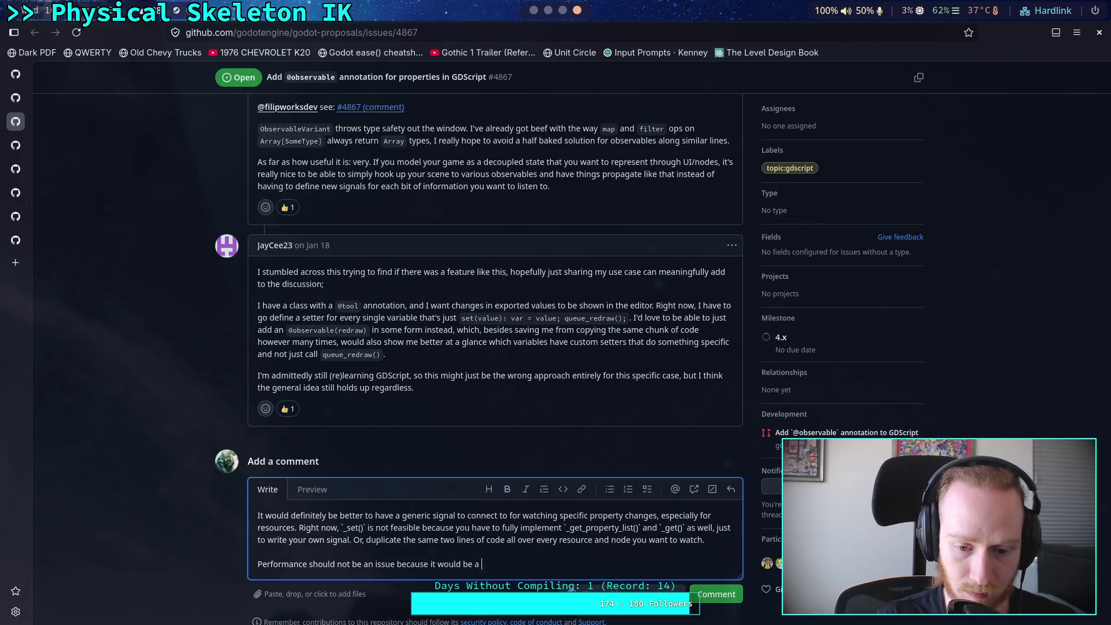
pyautogui.write('single bool ')
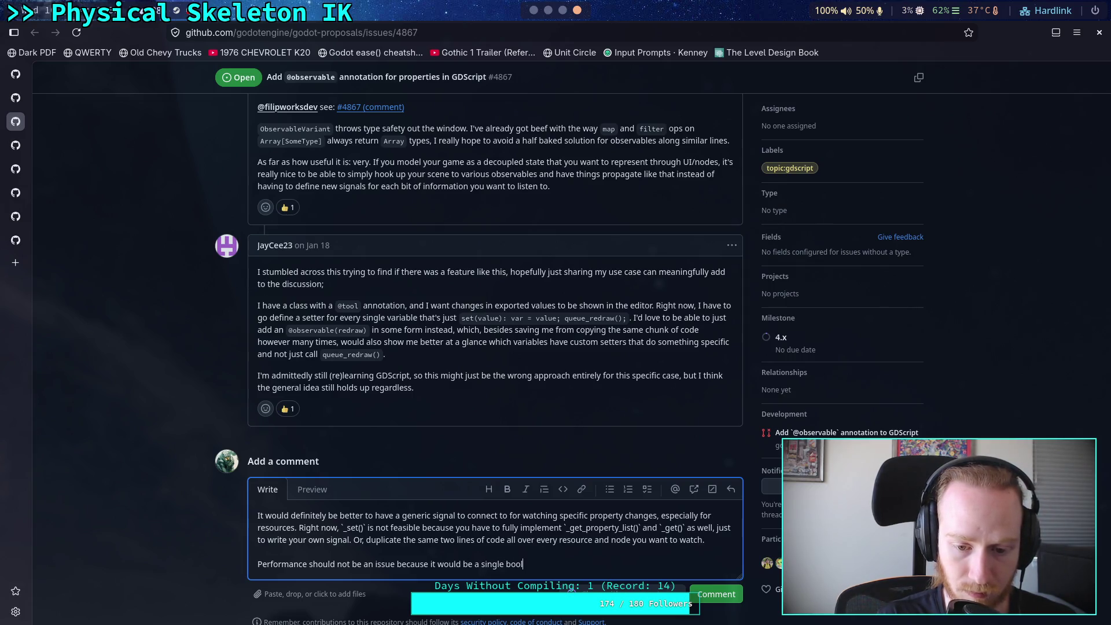
pyautogui.write('check if ')
pyautogui.write('any ')
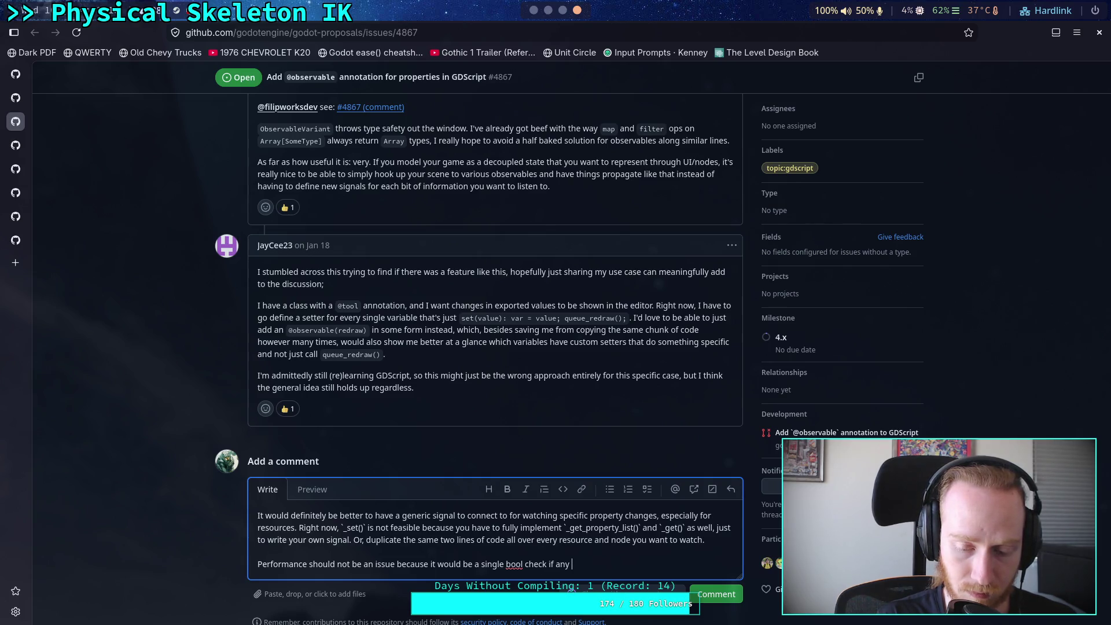
pyautogui.write('listener')
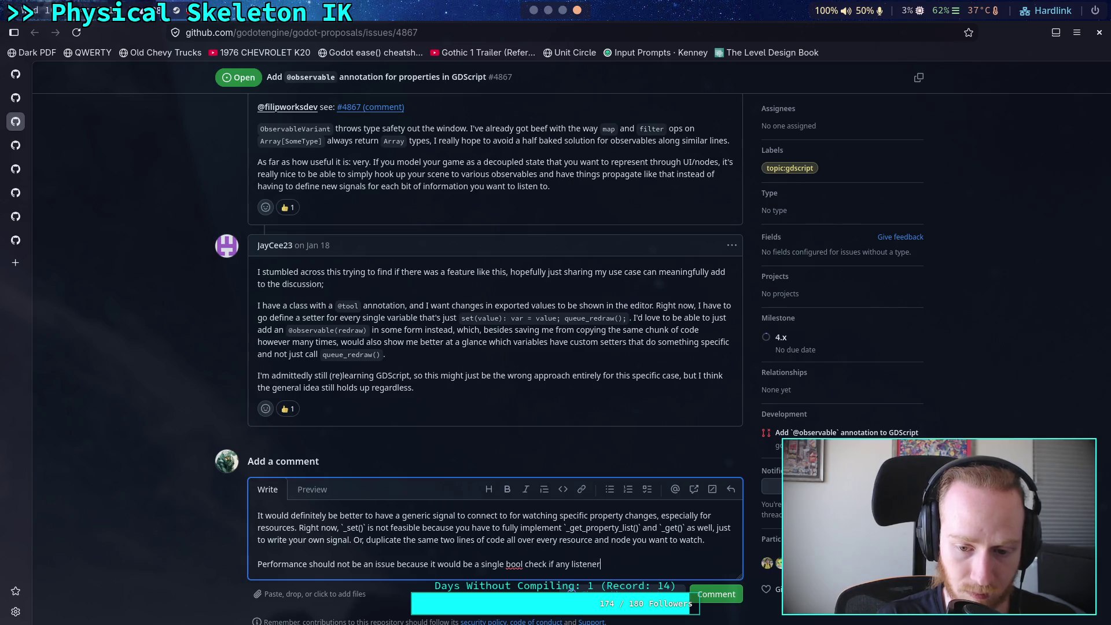
pyautogui.write('s exist')
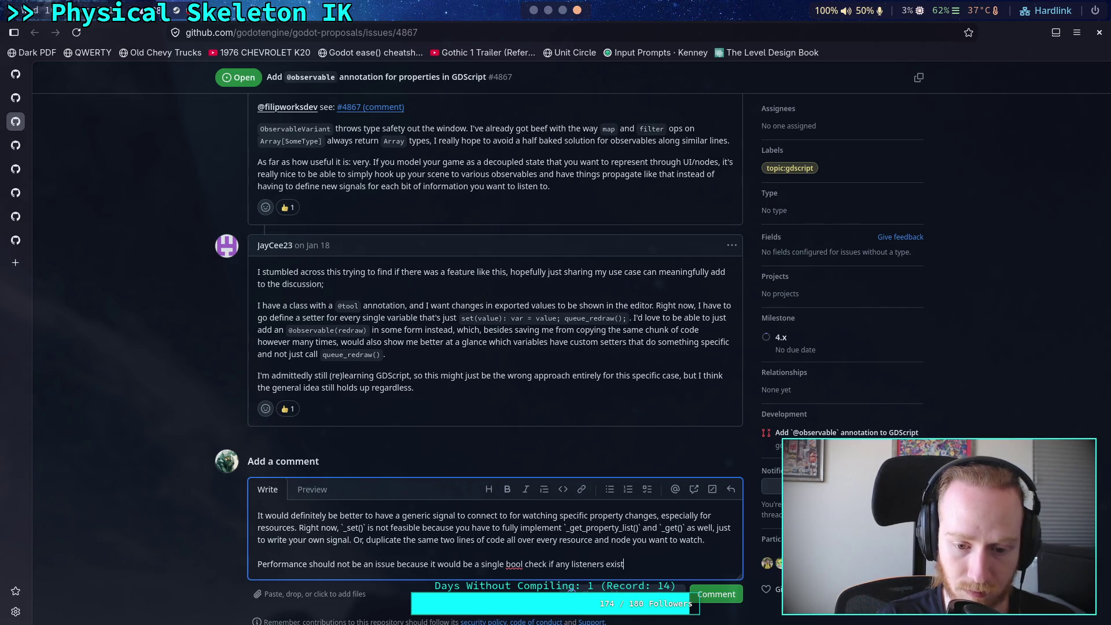
pyautogui.write(',')
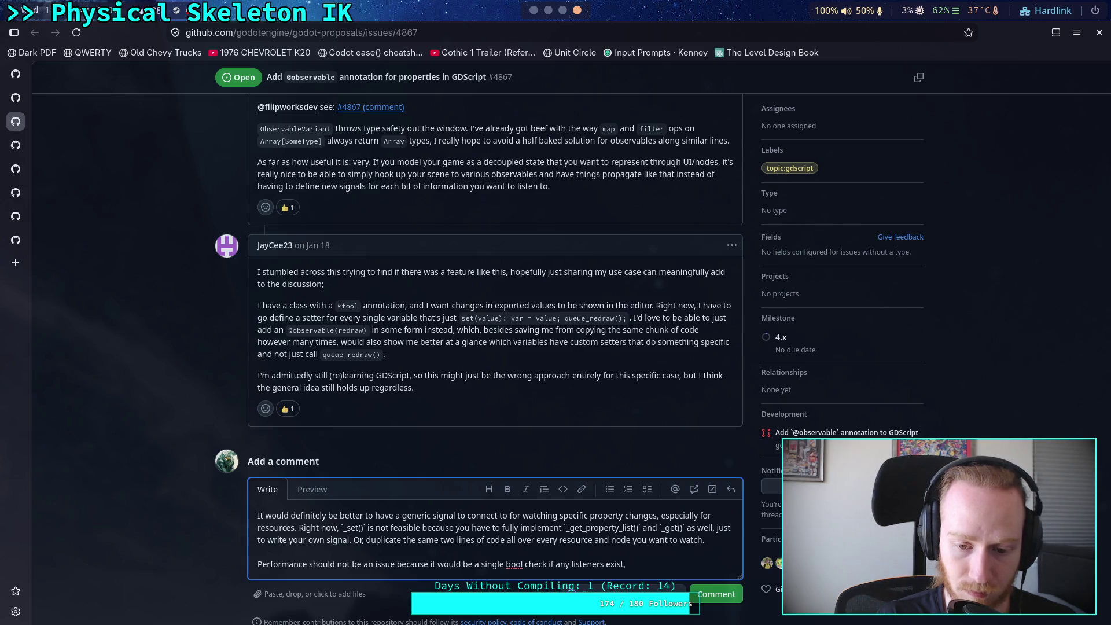
pyautogui.write(' if non')
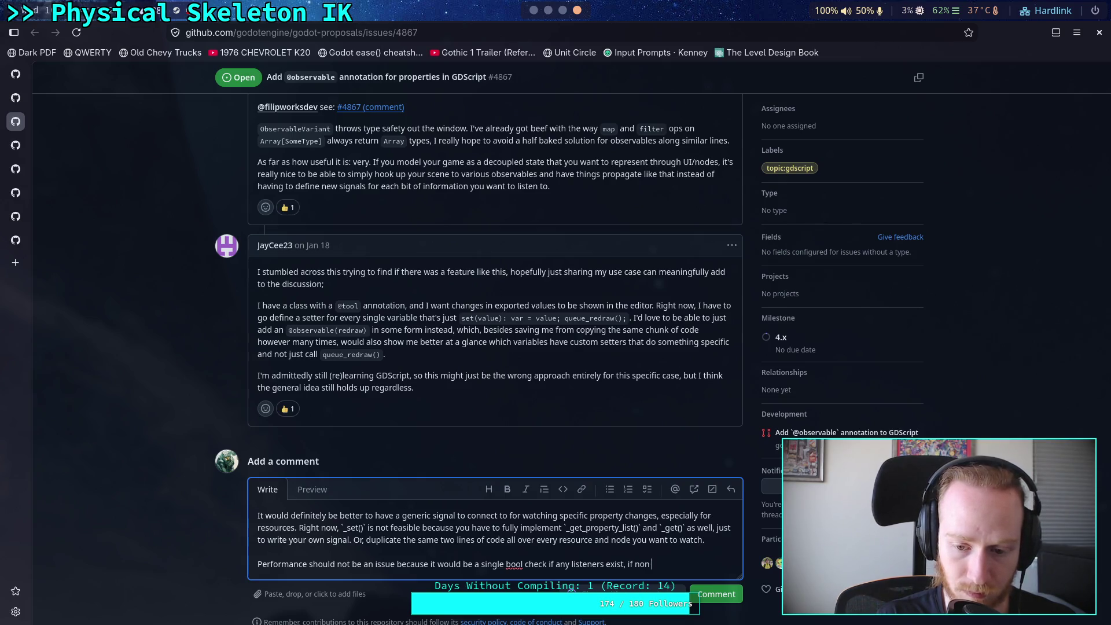
pyautogui.press('BackSpace')
pyautogui.write('e do')
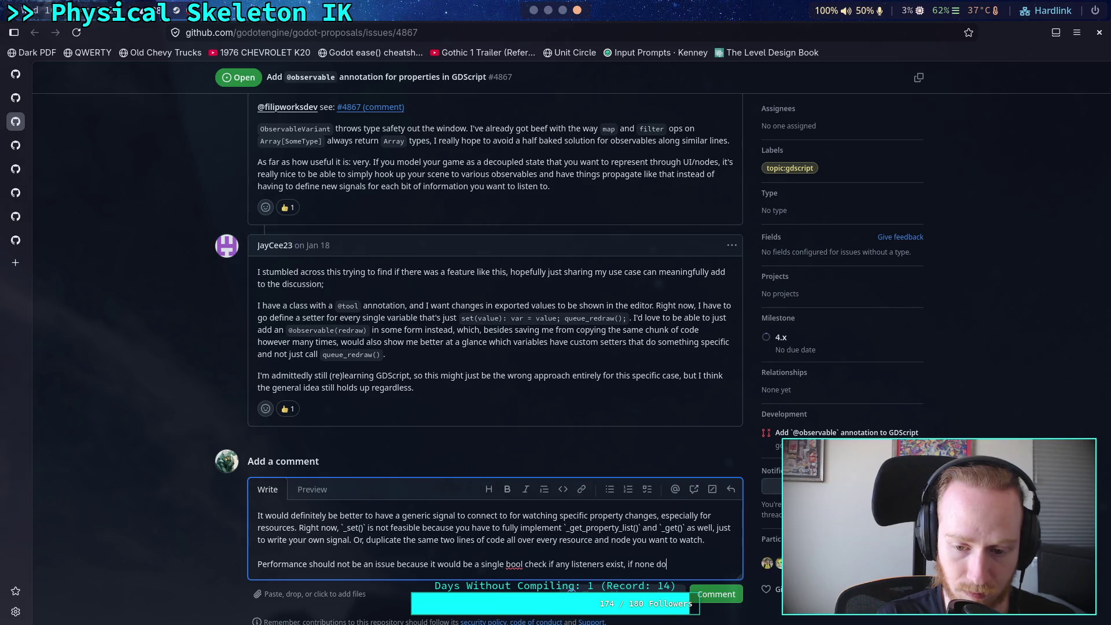
pyautogui.write(' then t')
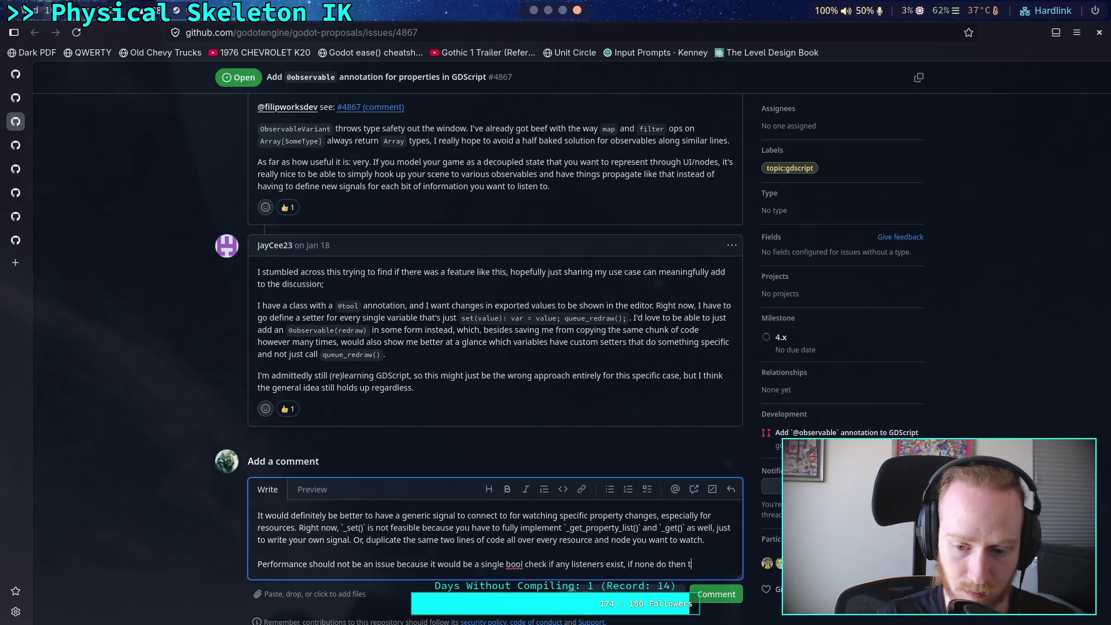
pyautogui.press('BackSpace')
pyautogui.write('nothing else')
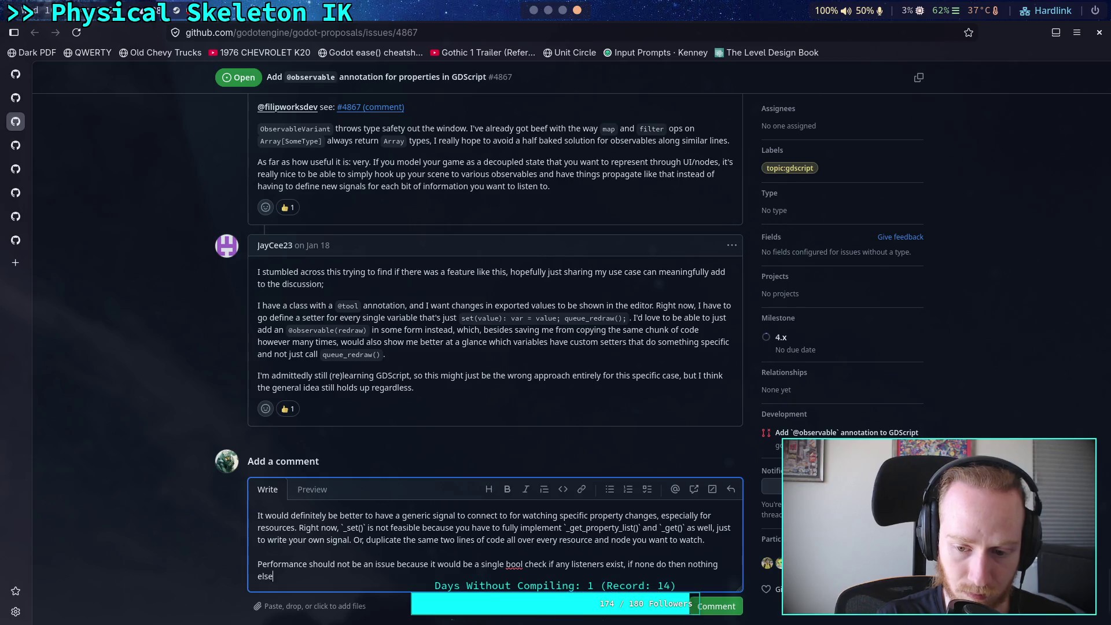
pyautogui.write(' happens.')
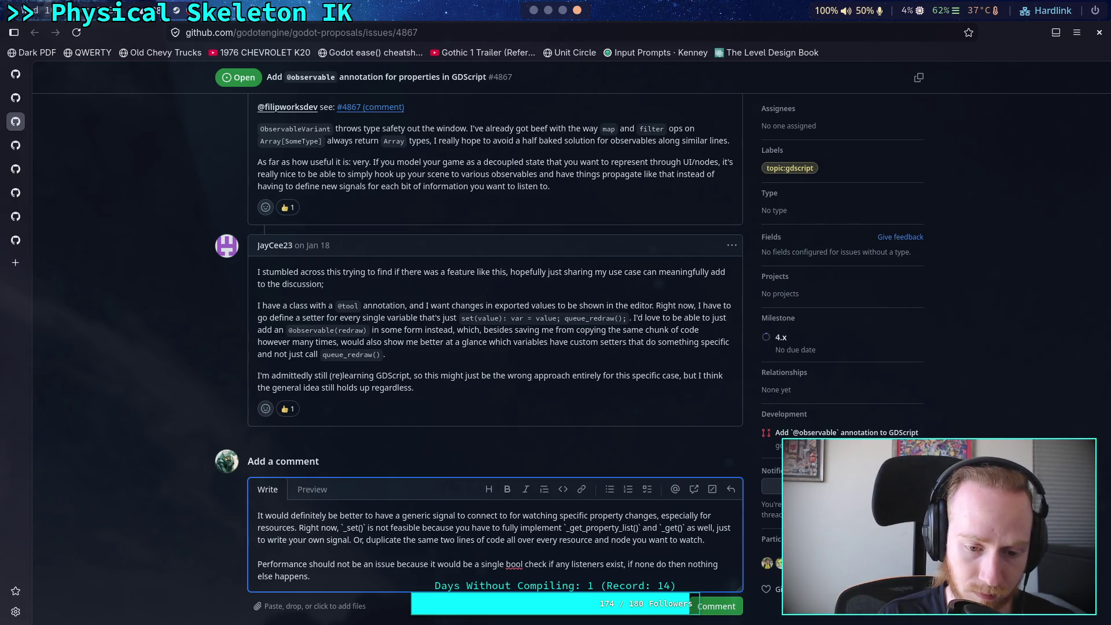
# Step: Add the sentence comparing the cost to running 2 + 2 or checking whether a list is empty
pyautogui.write('We m')
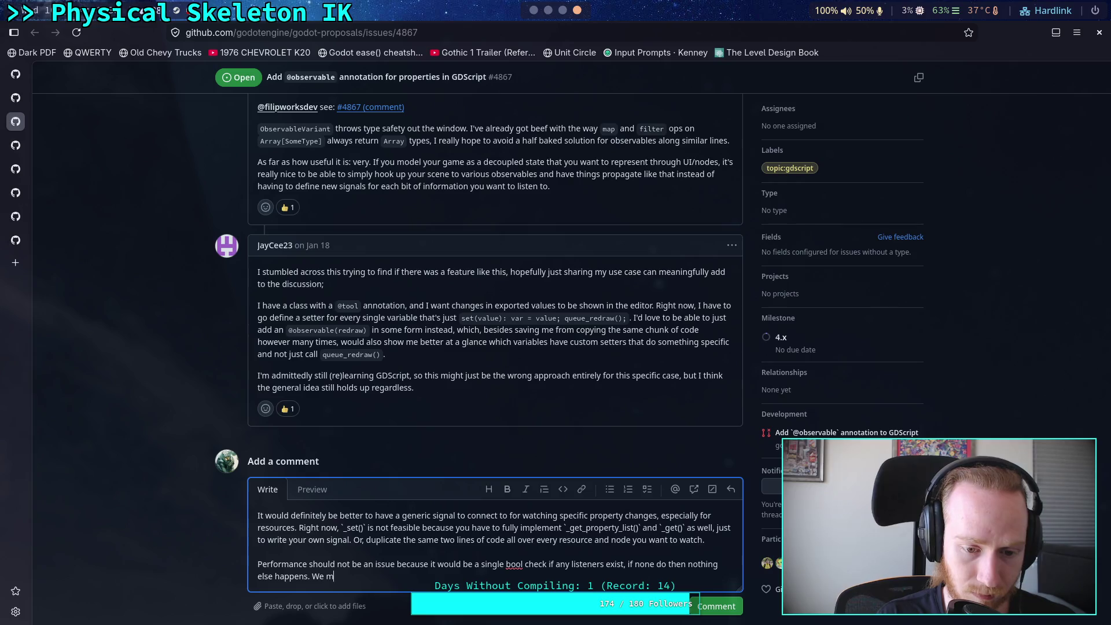
pyautogui.write('ay as well comla')
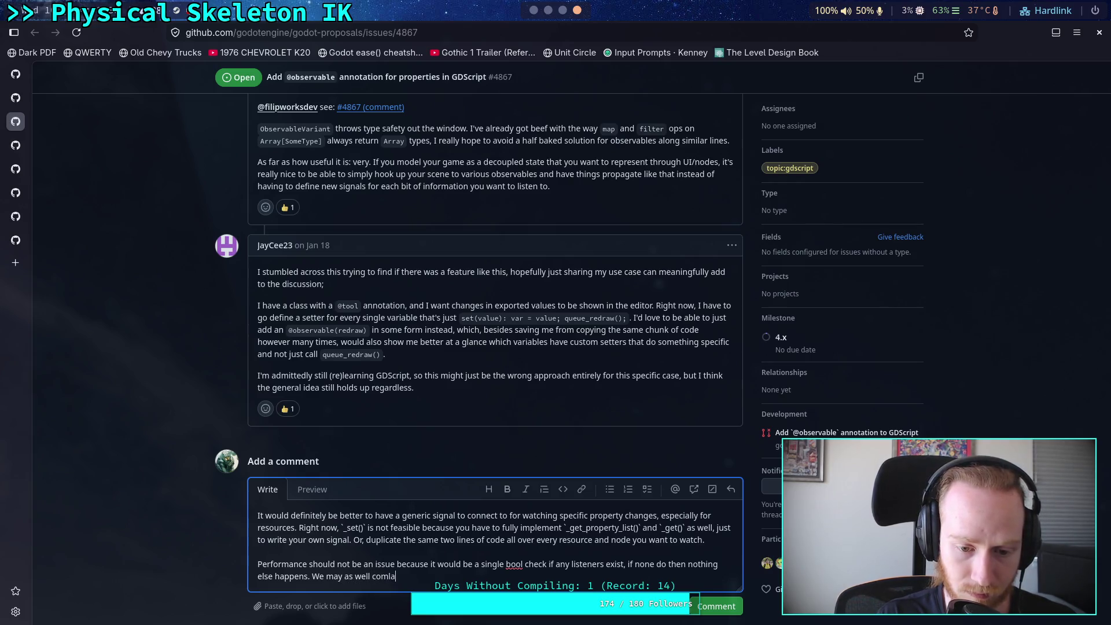
pyautogui.press('BackSpace')
pyautogui.write('plain about the')
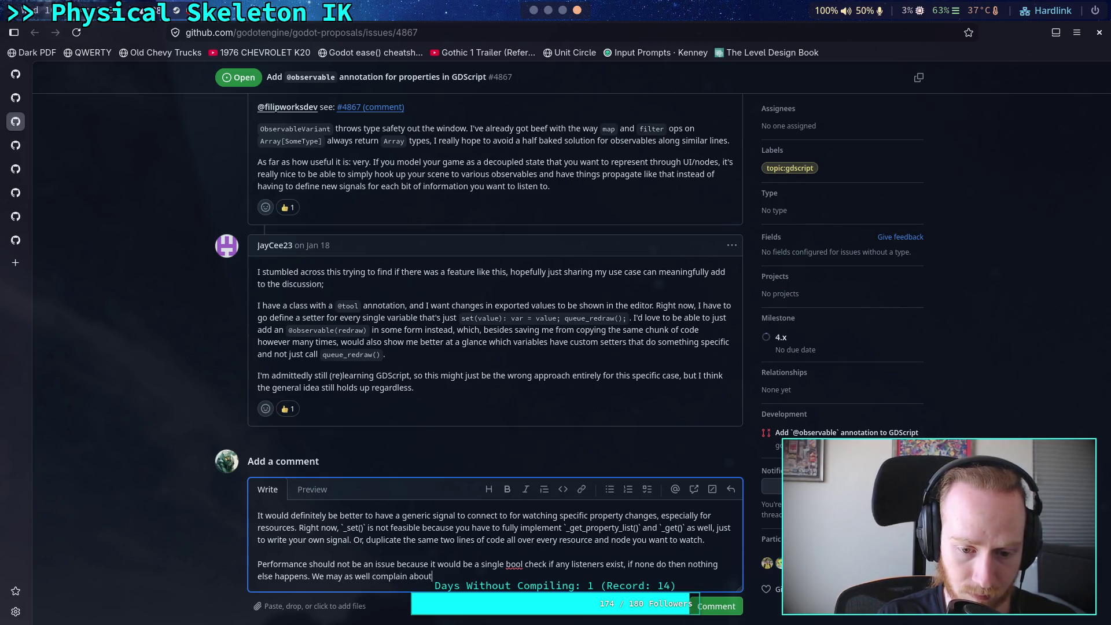
pyautogui.write(' performa')
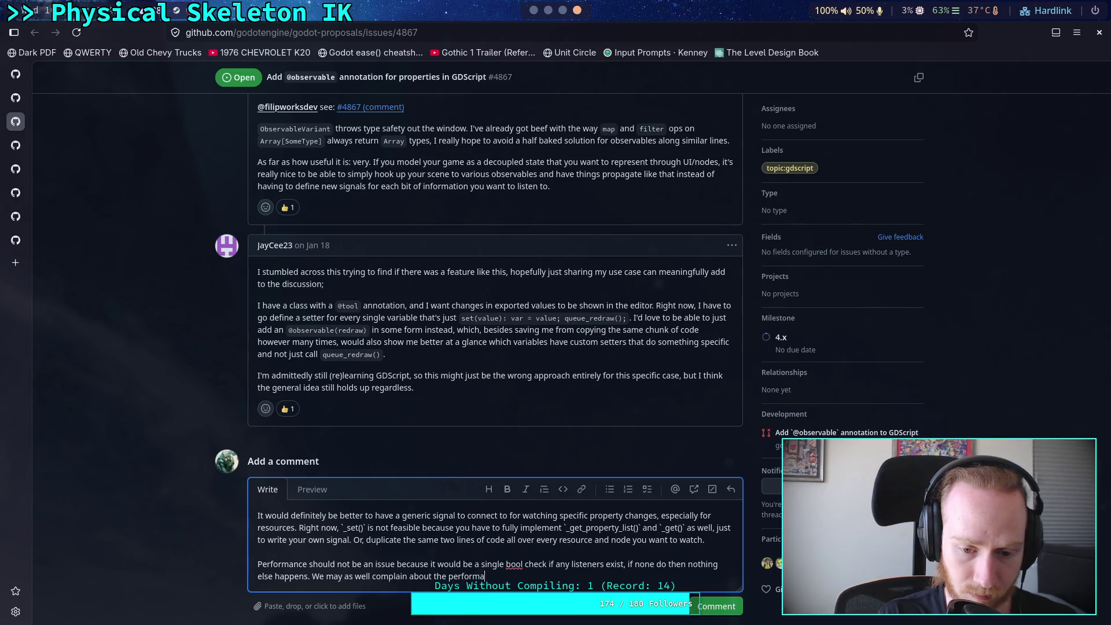
pyautogui.write('nce of ')
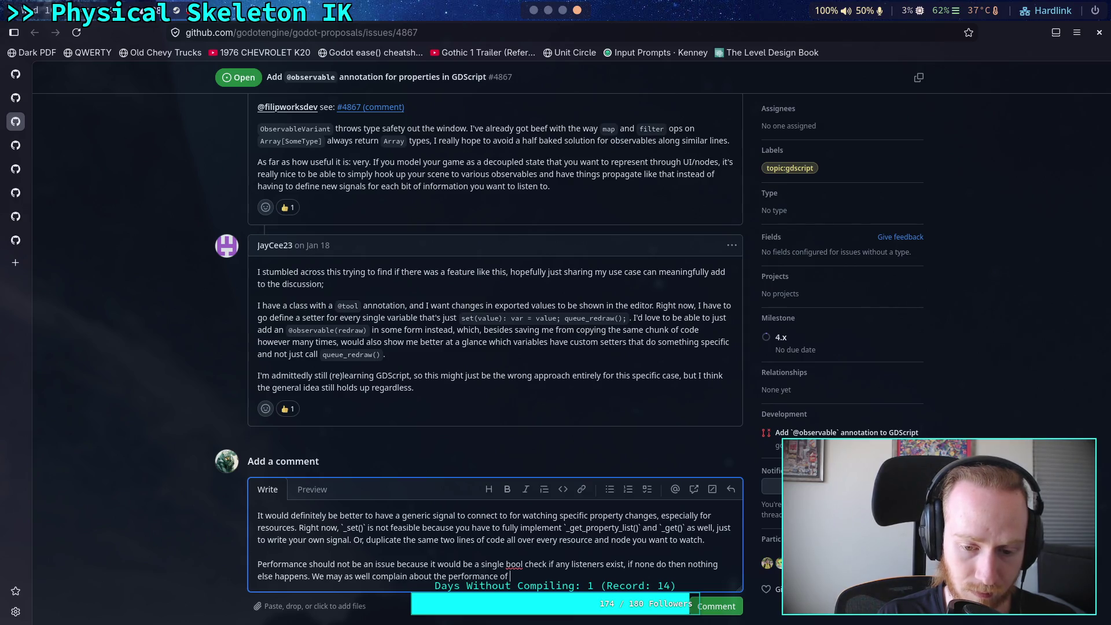
pyautogui.write('running `')
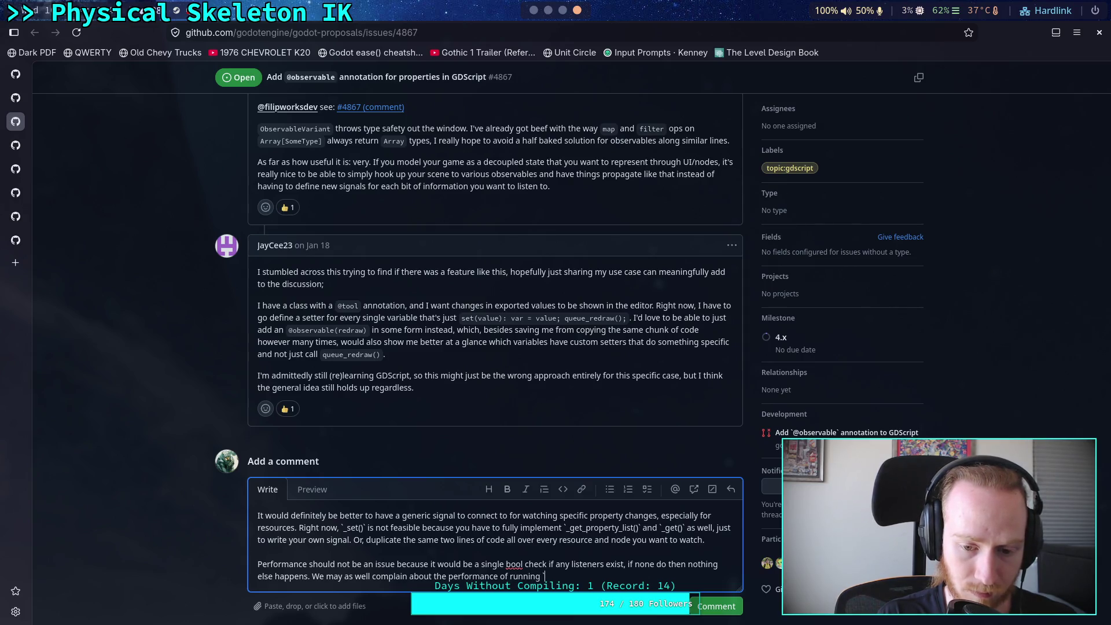
pyautogui.write('2 + 2')
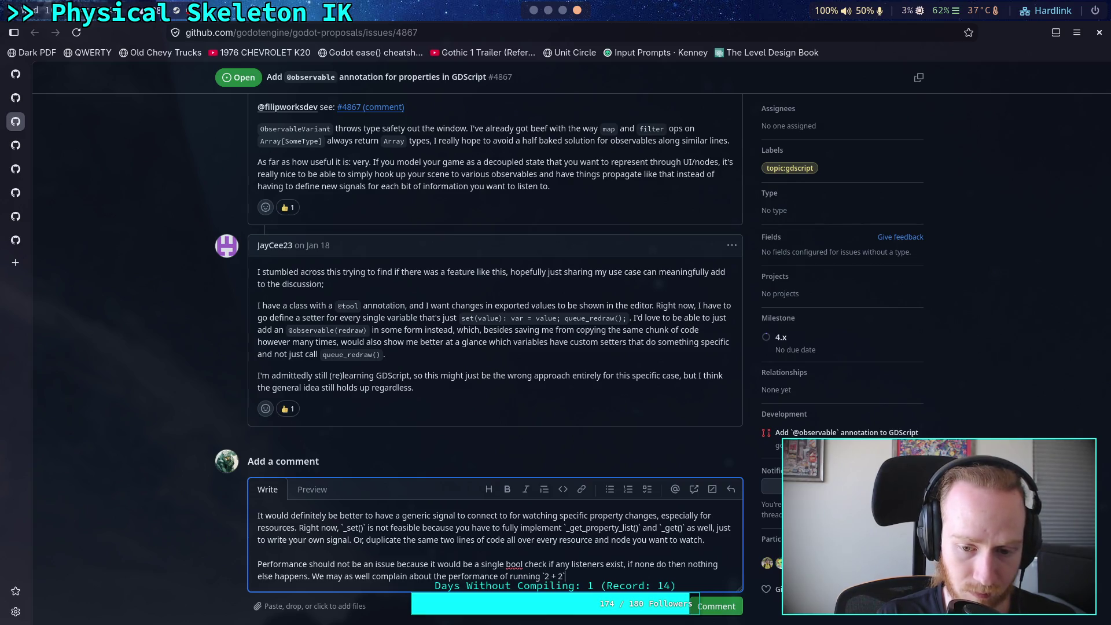
pyautogui.write('` if we are ')
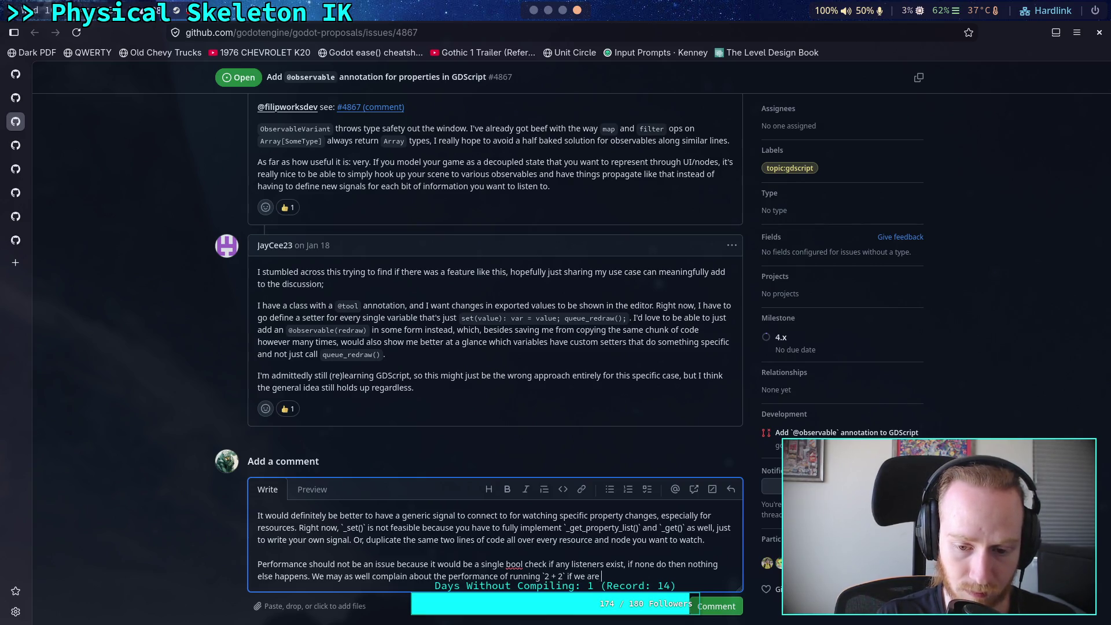
pyautogui.write('going to ')
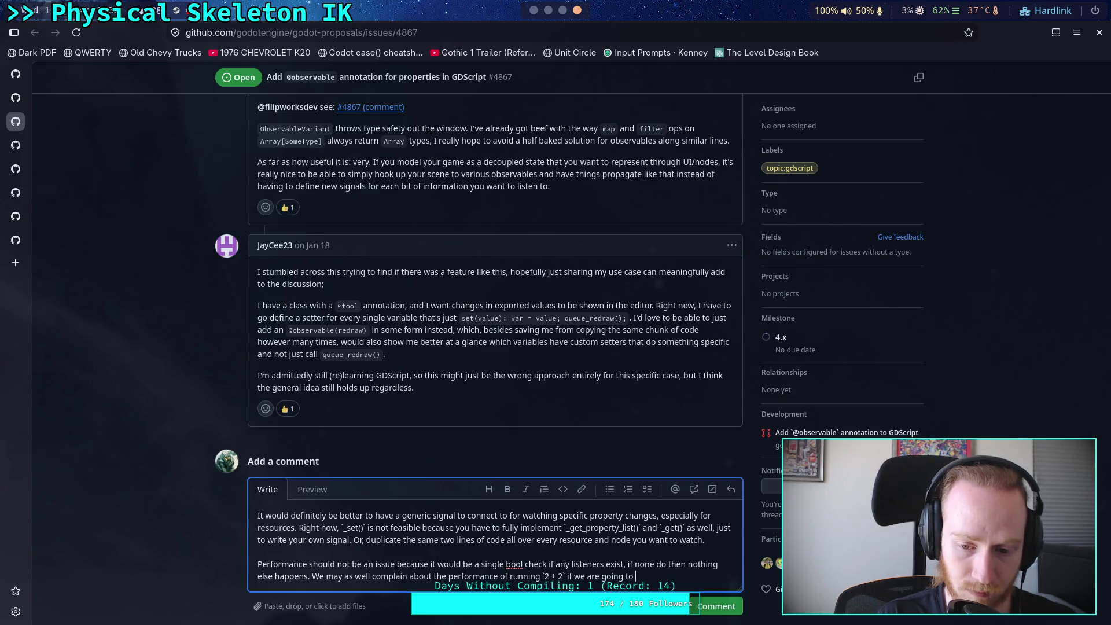
pyautogui.write('talk about the p')
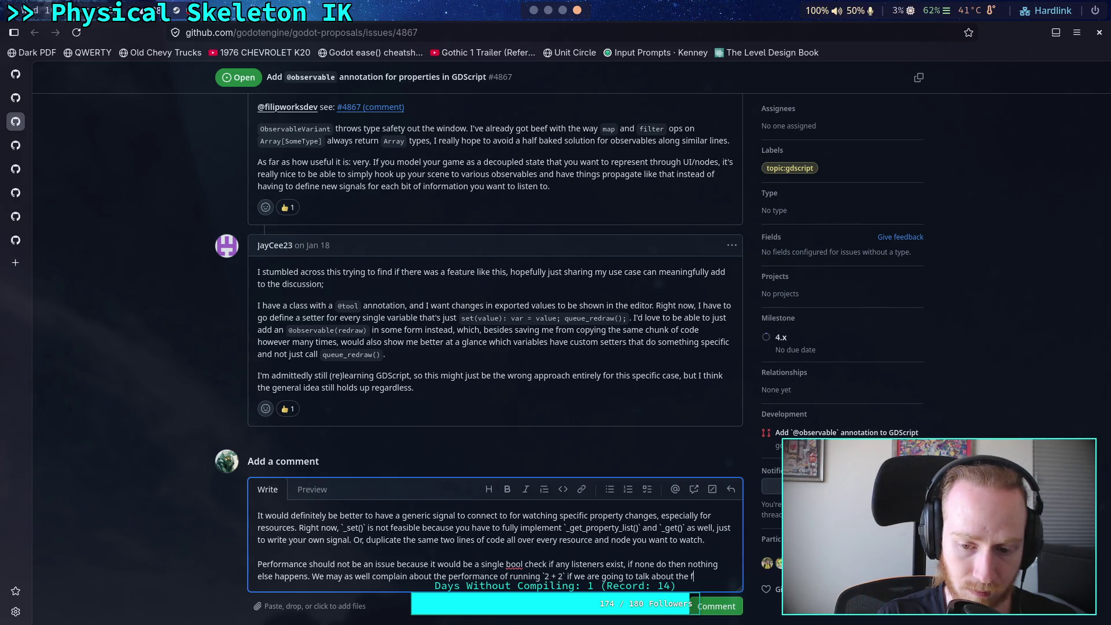
pyautogui.write('erformance of ')
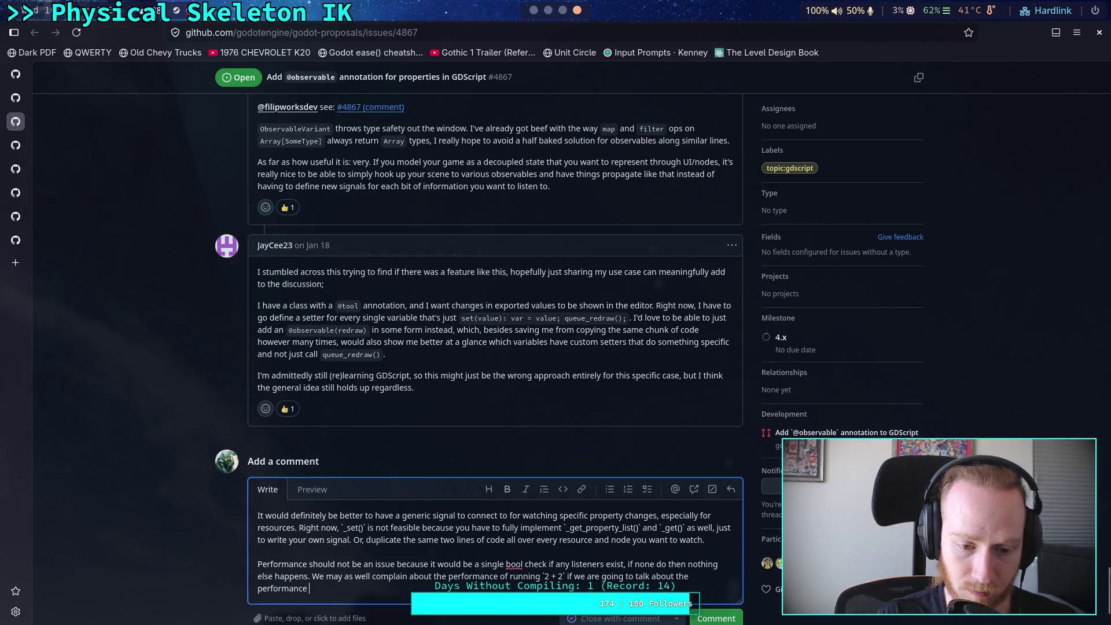
pyautogui.write('chekcing')
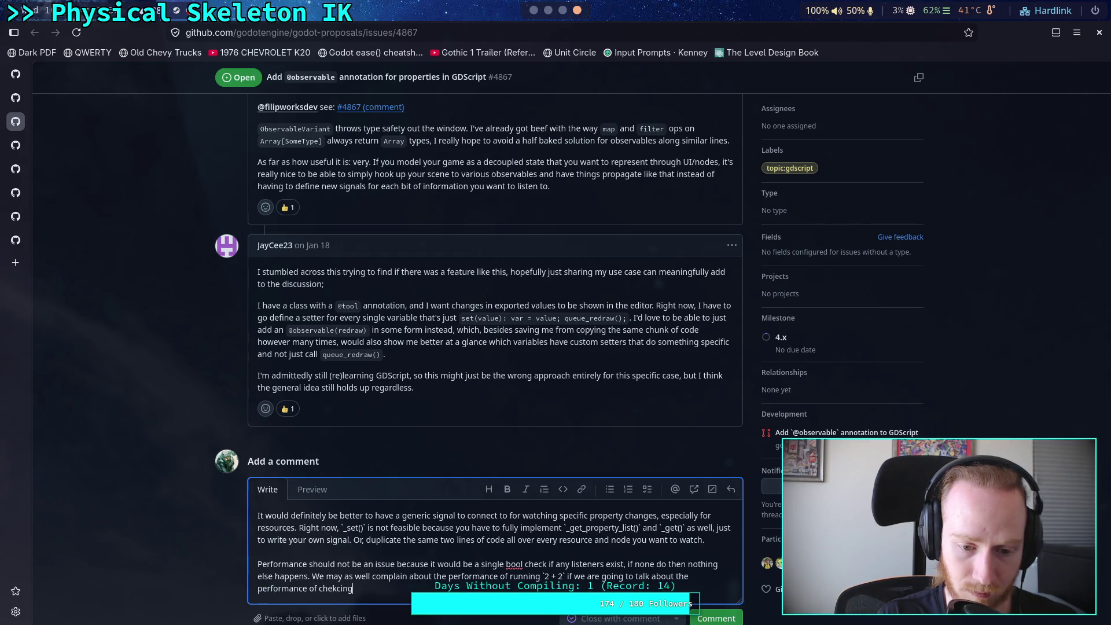
pyautogui.press('BackSpace')
pyautogui.press('BackSpace')
pyautogui.press('BackSpace')
pyautogui.press('BackSpace')
pyautogui.press('BackSpace')
pyautogui.write('cking ')
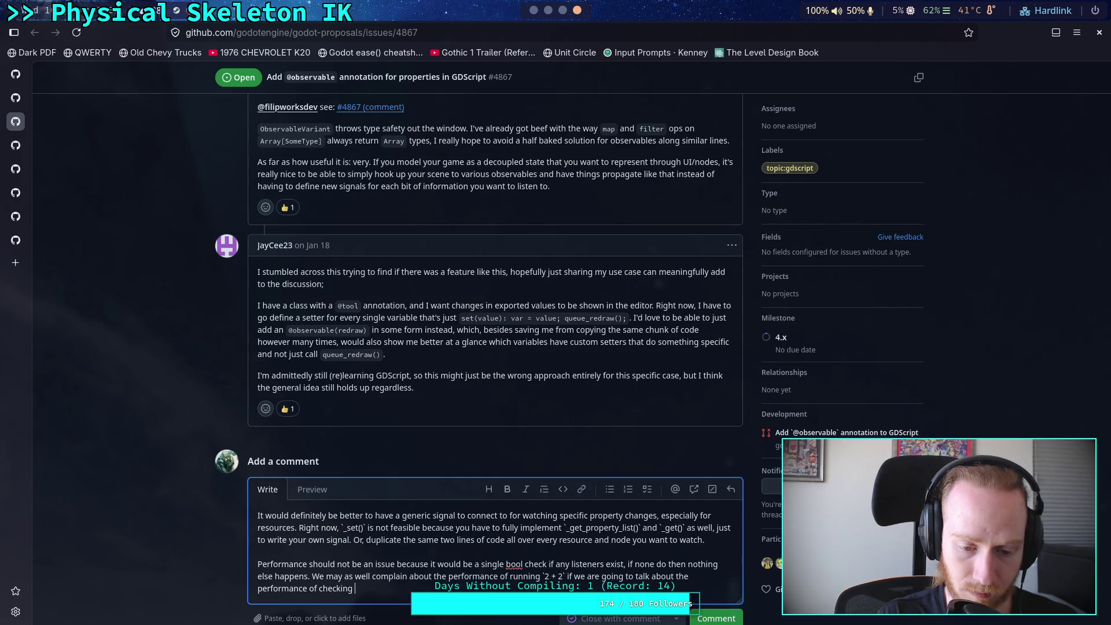
pyautogui.write('if a list is i')
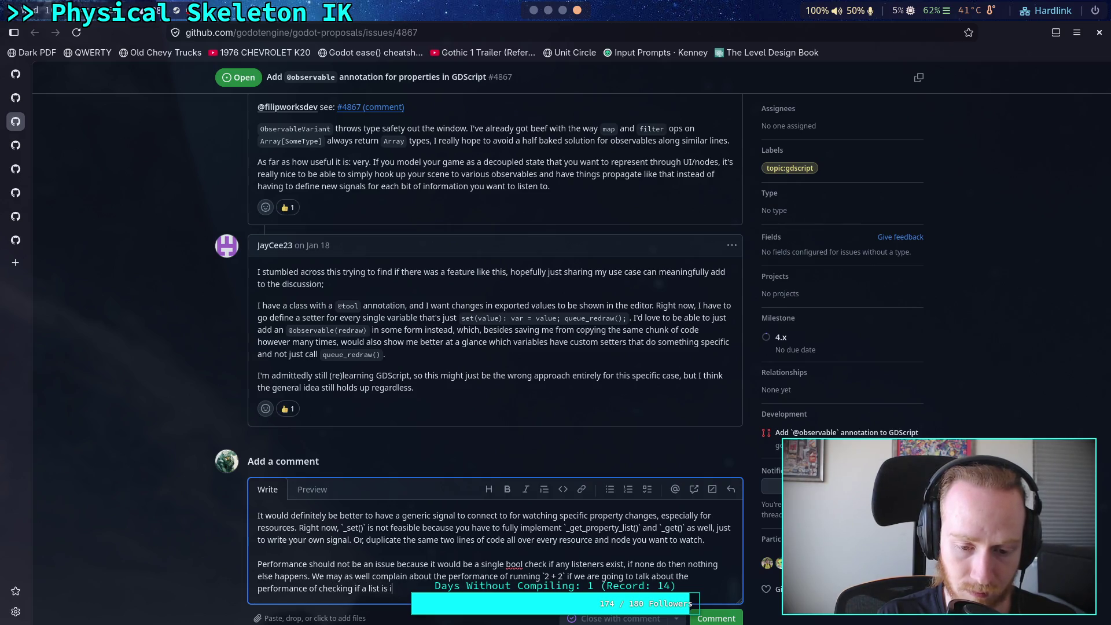
pyautogui.press('BackSpace')
pyautogui.write('empty or n')
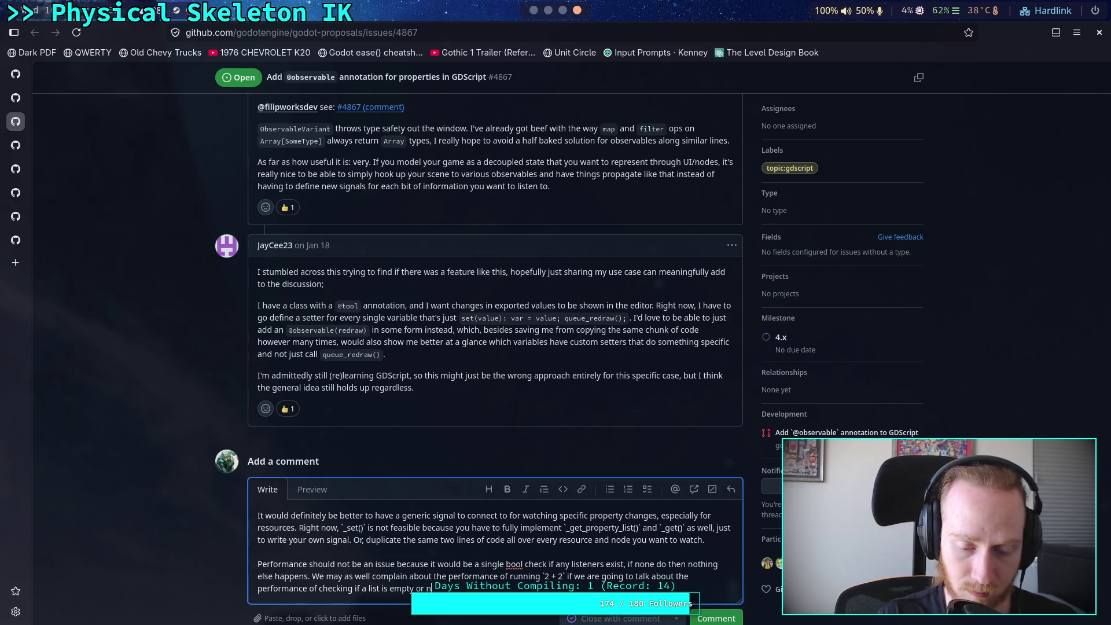
pyautogui.write('ot.')
pyautogui.scroll(-2, 600, 540)
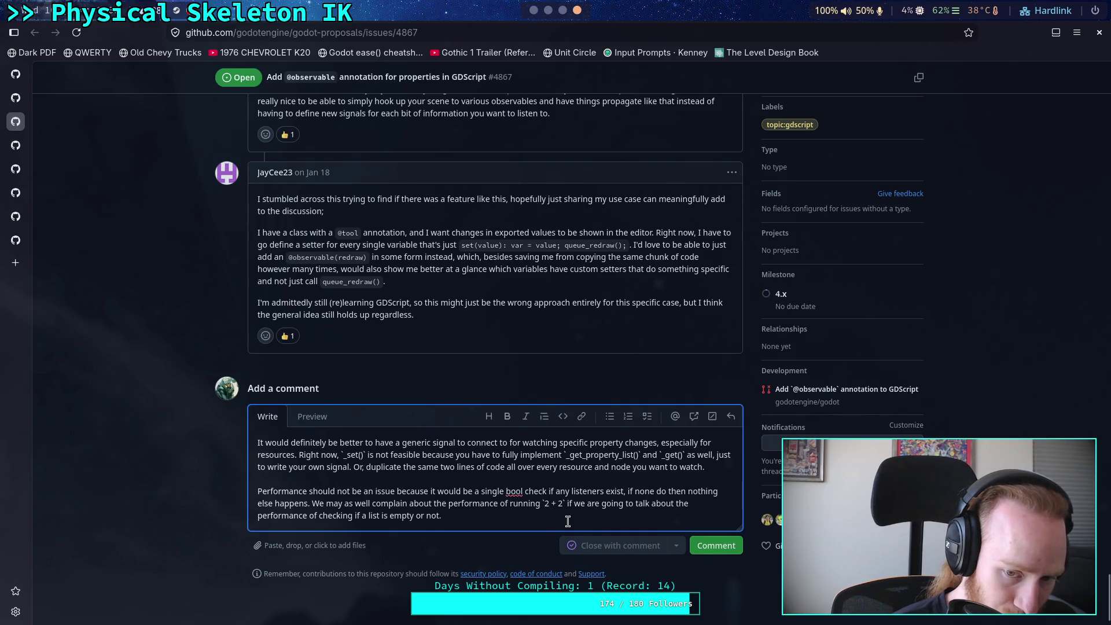
# Step: Quote-reply the _set() performance comment into the draft and delete its nested question lines
pyautogui.scroll(15, 568, 521)
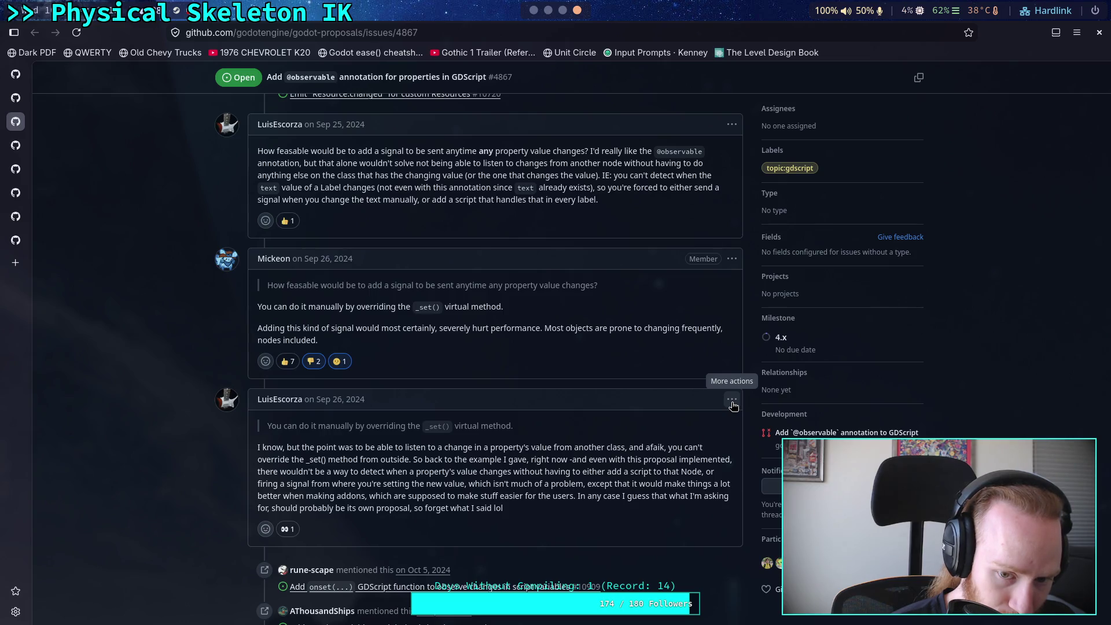
pyautogui.scroll(2, 733, 406)
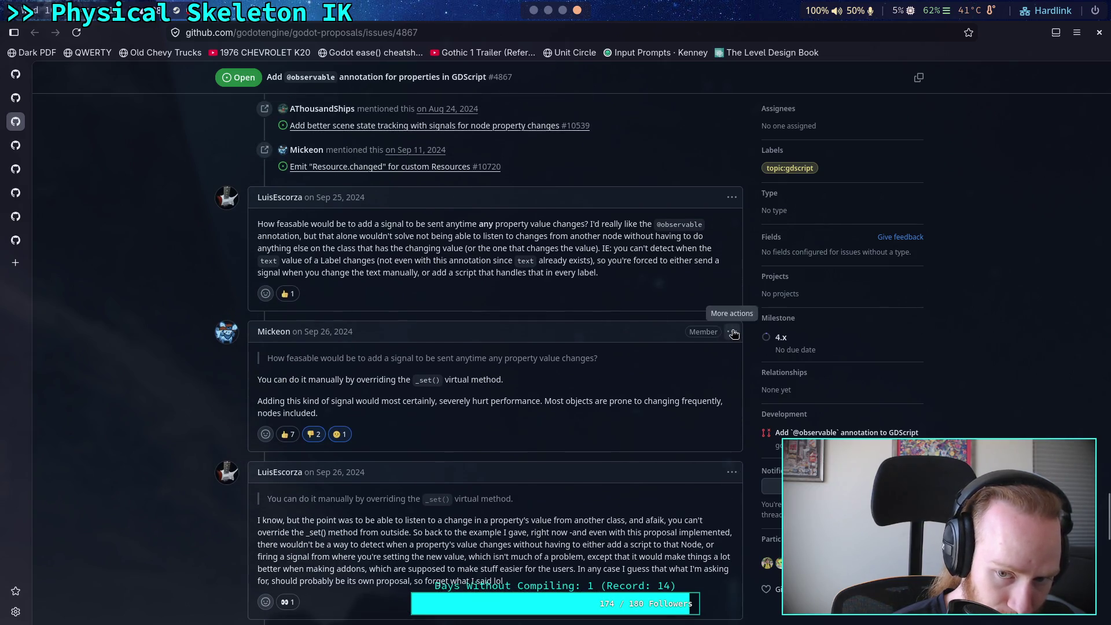
pyautogui.click(732, 331)
pyautogui.click(660, 394)
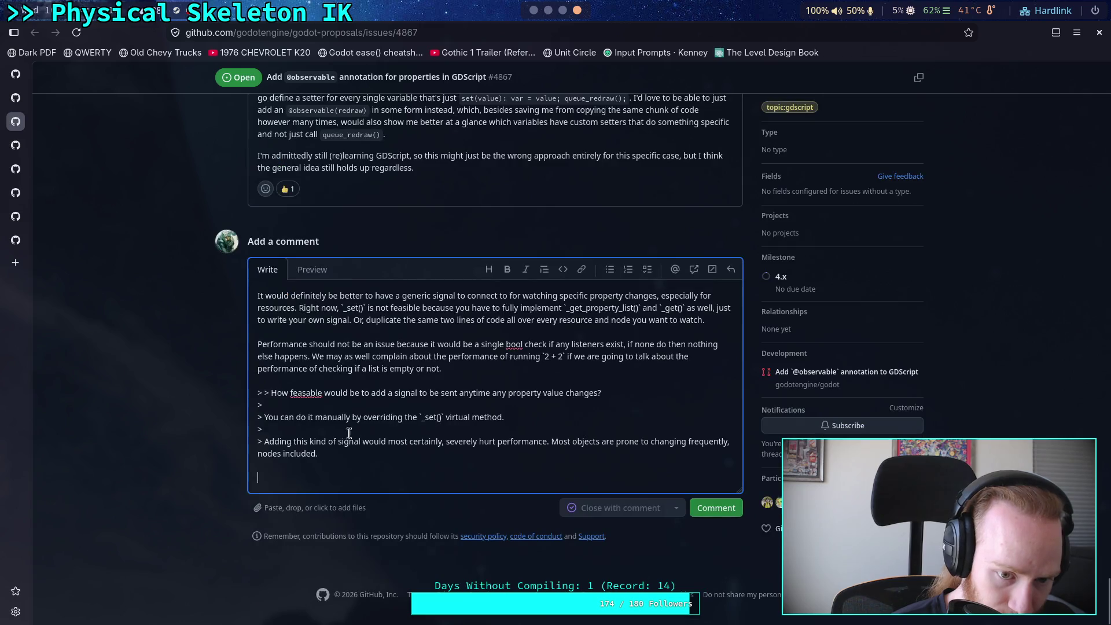
pyautogui.tripleClick(295, 446)
pyautogui.click(284, 404)
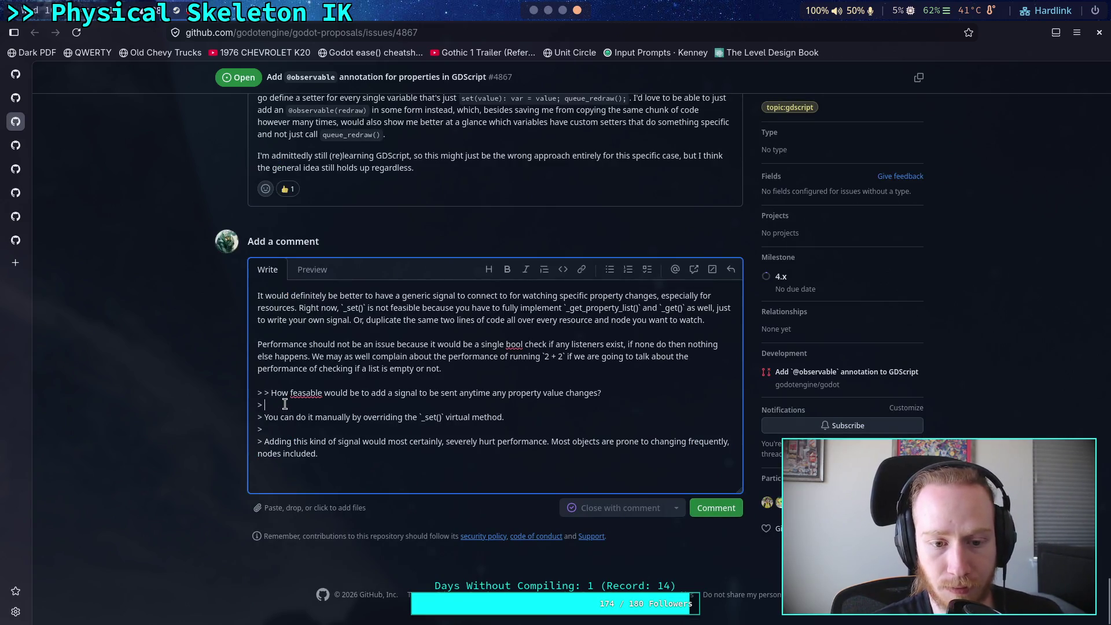
pyautogui.moveTo(264, 405); pyautogui.dragTo(237, 393)
pyautogui.press('BackSpace')
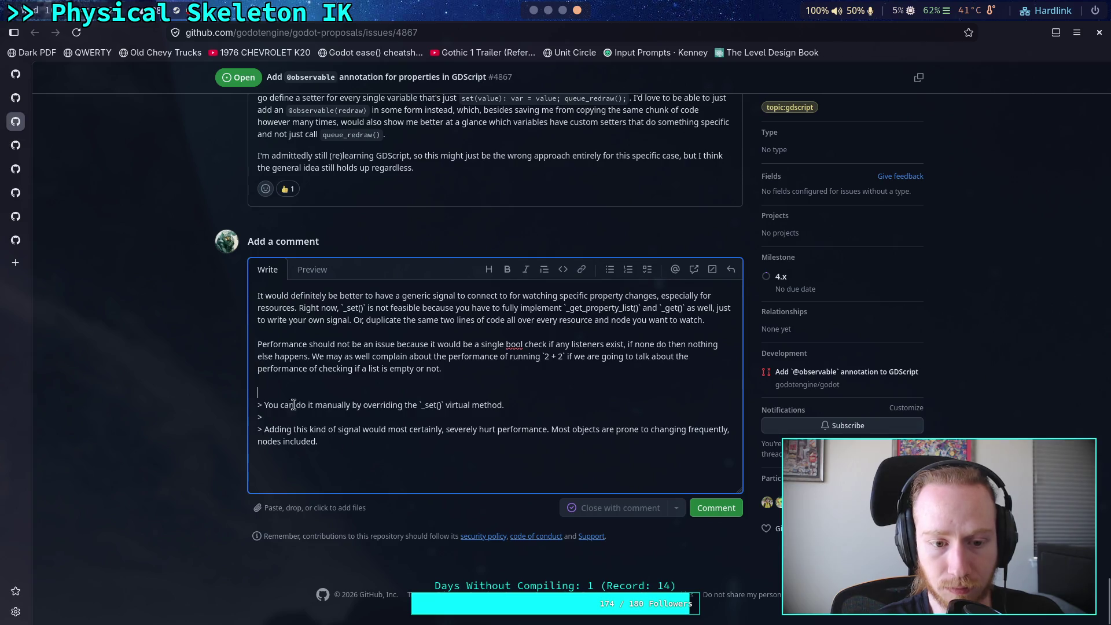
pyautogui.press('BackSpace')
# Step: Move the two-line quote to the top of the draft and remove the stray empty lines
pyautogui.moveTo(335, 429); pyautogui.dragTo(243, 382)
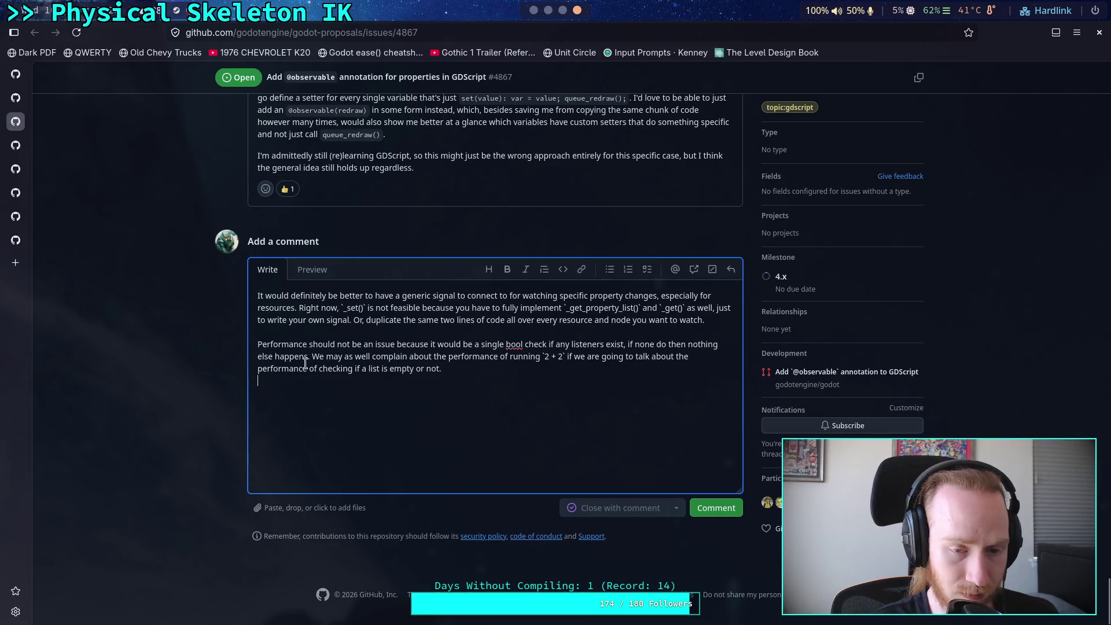
pyautogui.press('BackSpace')
pyautogui.click(257, 296)
pyautogui.hotkey('ctrl', 'v')
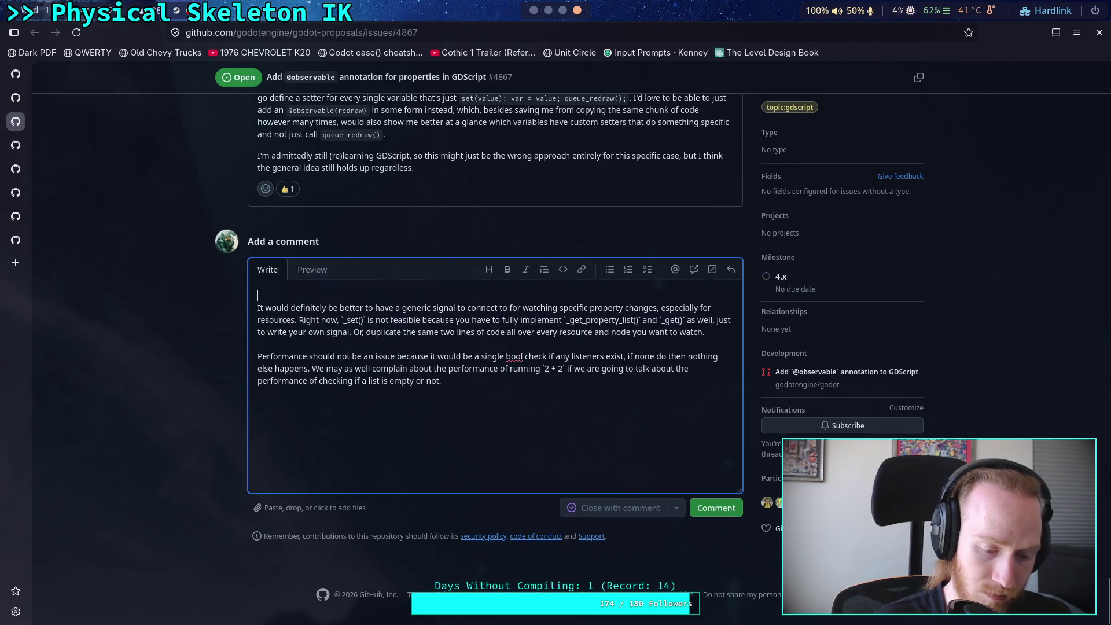
pyautogui.press('Return')
pyautogui.click(310, 296)
pyautogui.press('Delete')
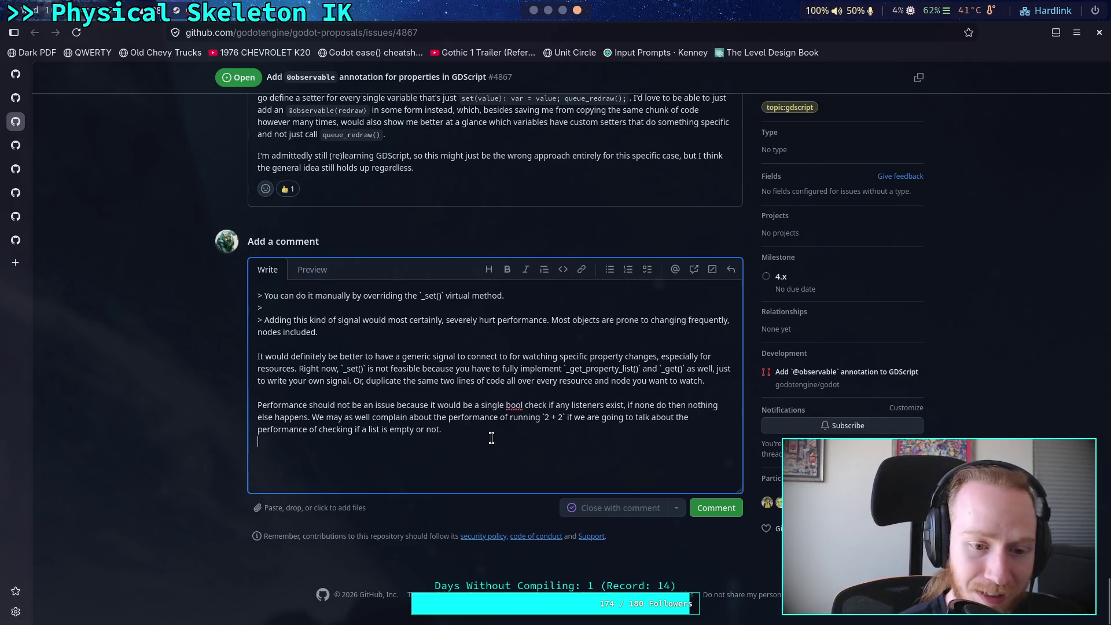
pyautogui.click(479, 468)
pyautogui.press('BackSpace')
pyautogui.press('BackSpace')
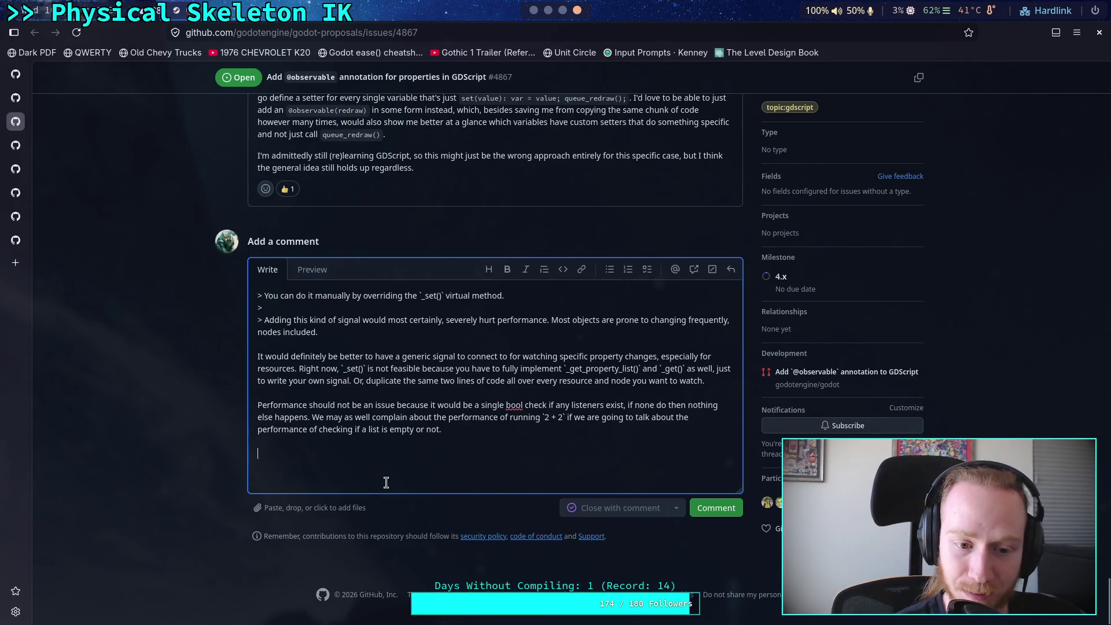
pyautogui.click(585, 395)
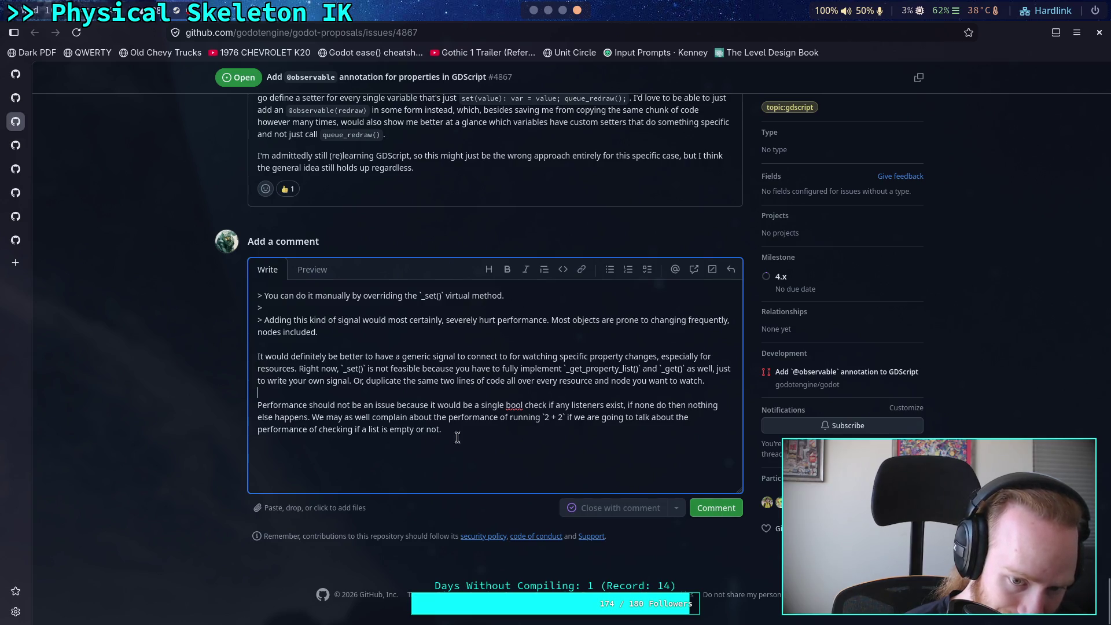
# Step: Insert 'or just updating the value of a variable' after '2 + 2' in the performance paragraph
pyautogui.click(567, 418)
pyautogui.write('or ')
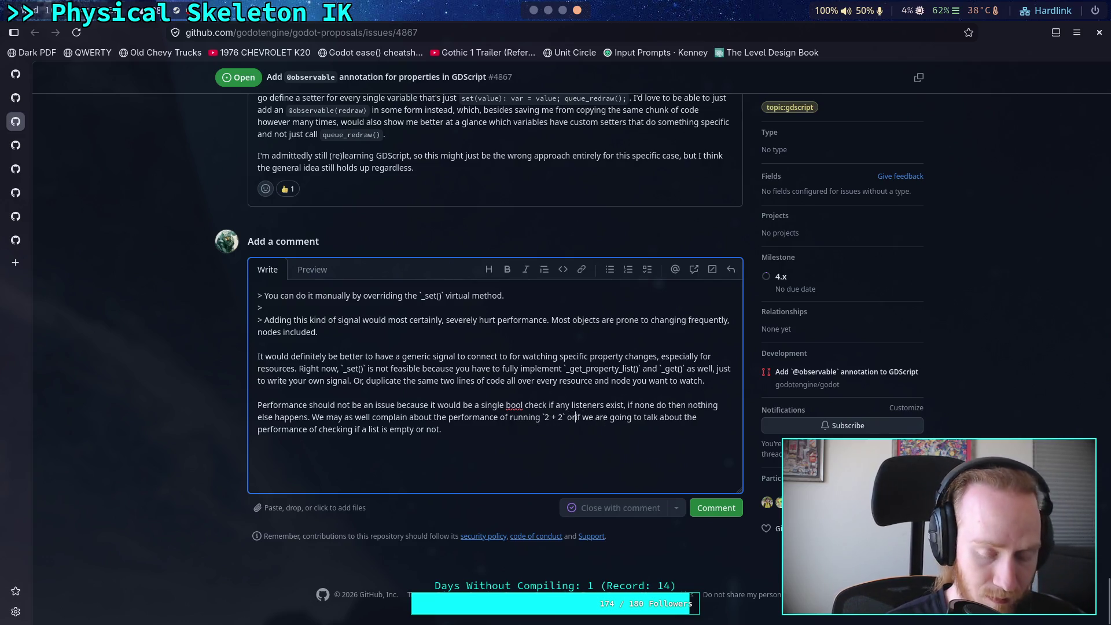
pyautogui.write('just upd')
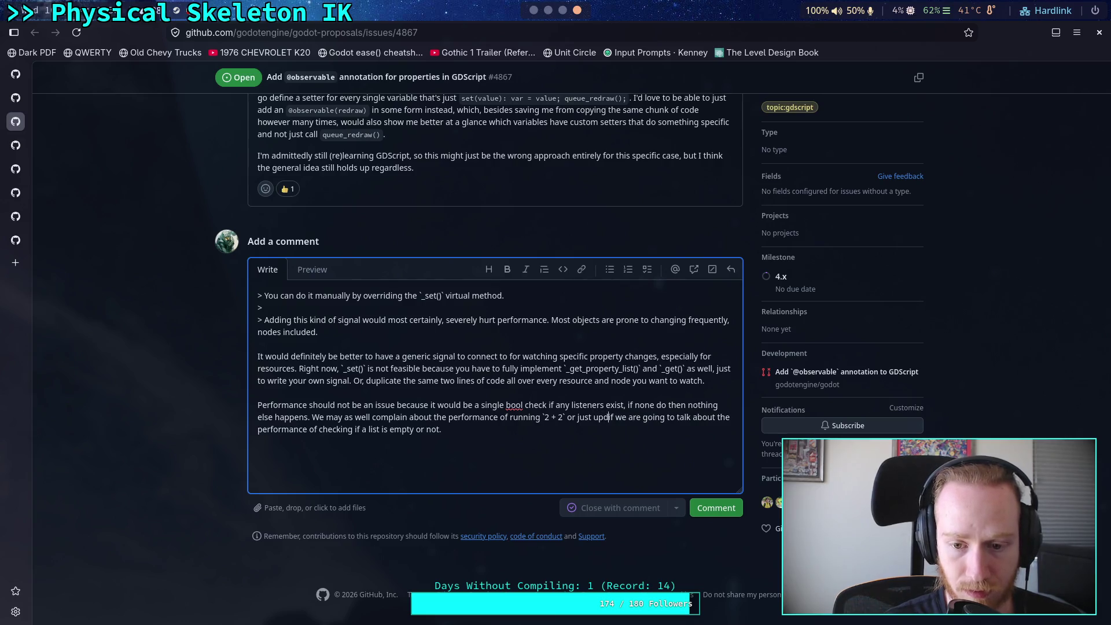
pyautogui.write('ating the value ')
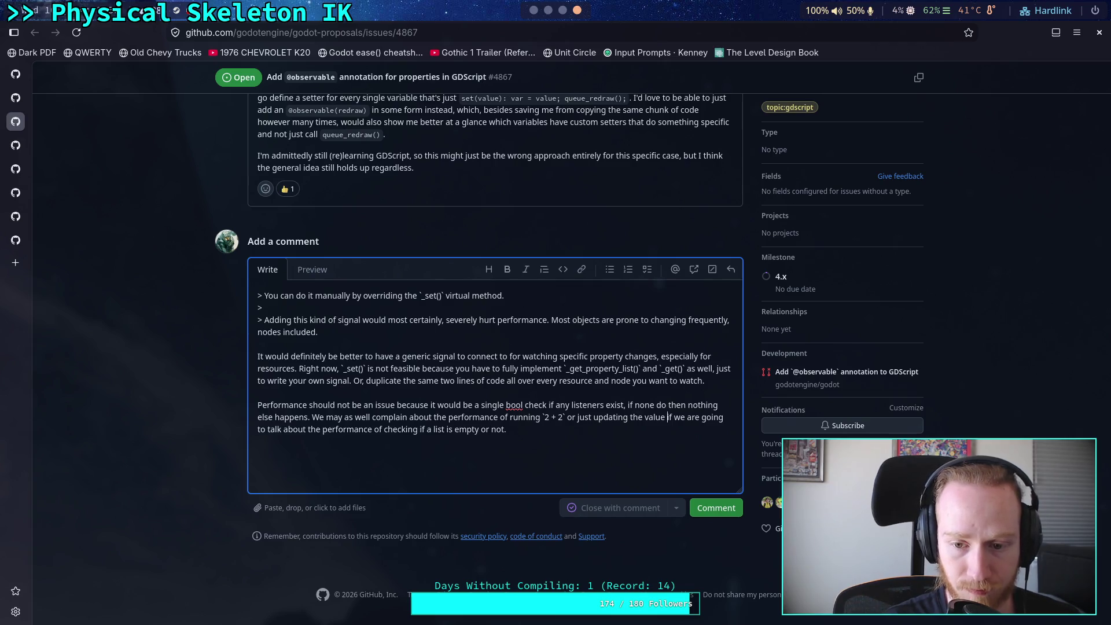
pyautogui.write('of ')
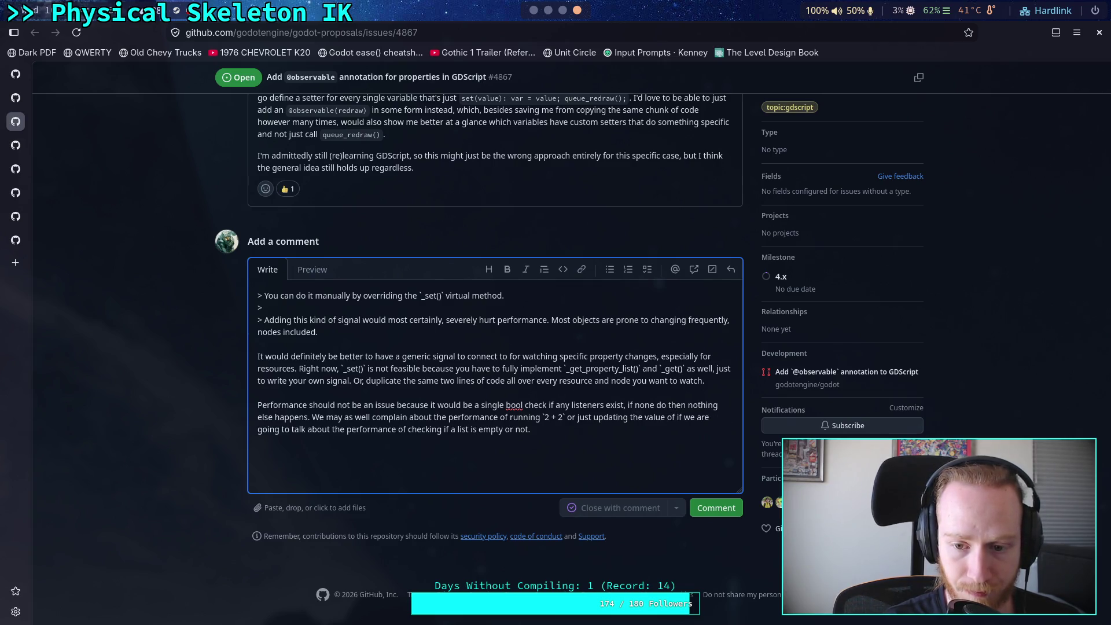
pyautogui.write('a variable')
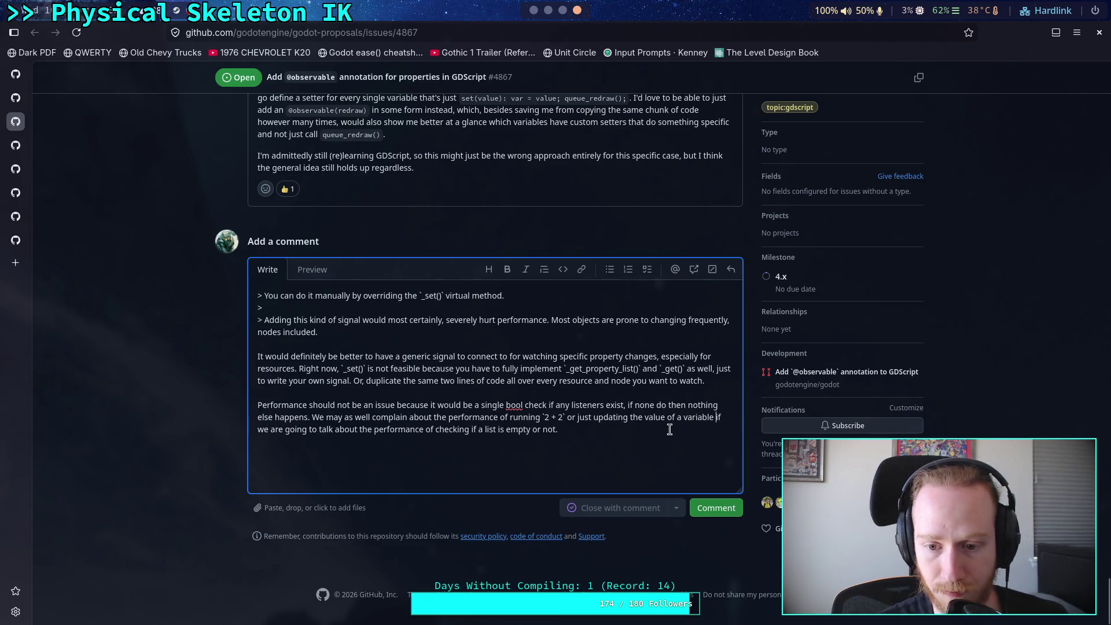
pyautogui.click(605, 432)
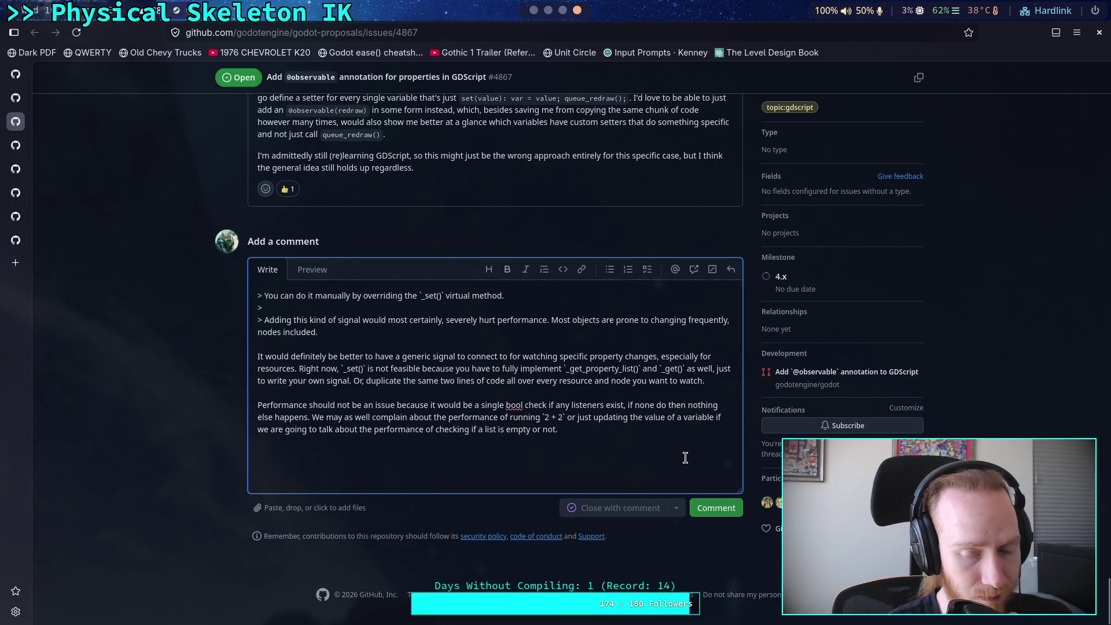
# Step: Post the reply on issue #4867 and scroll through the thread to review it
pyautogui.click(717, 507)
pyautogui.scroll(2, 174, 450)
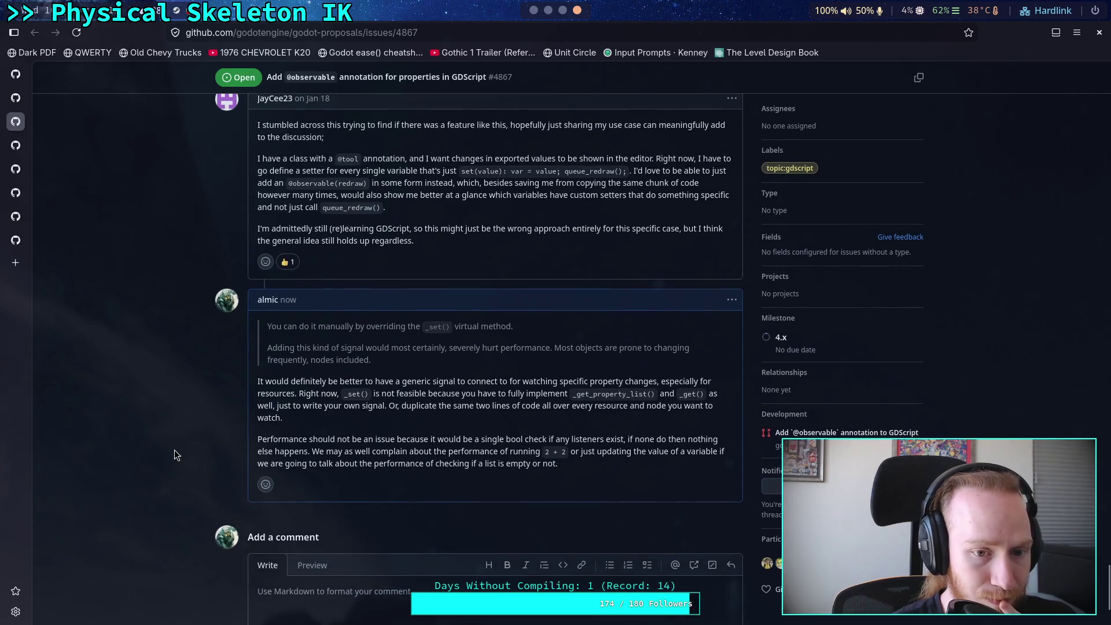
pyautogui.scroll(2, 175, 447)
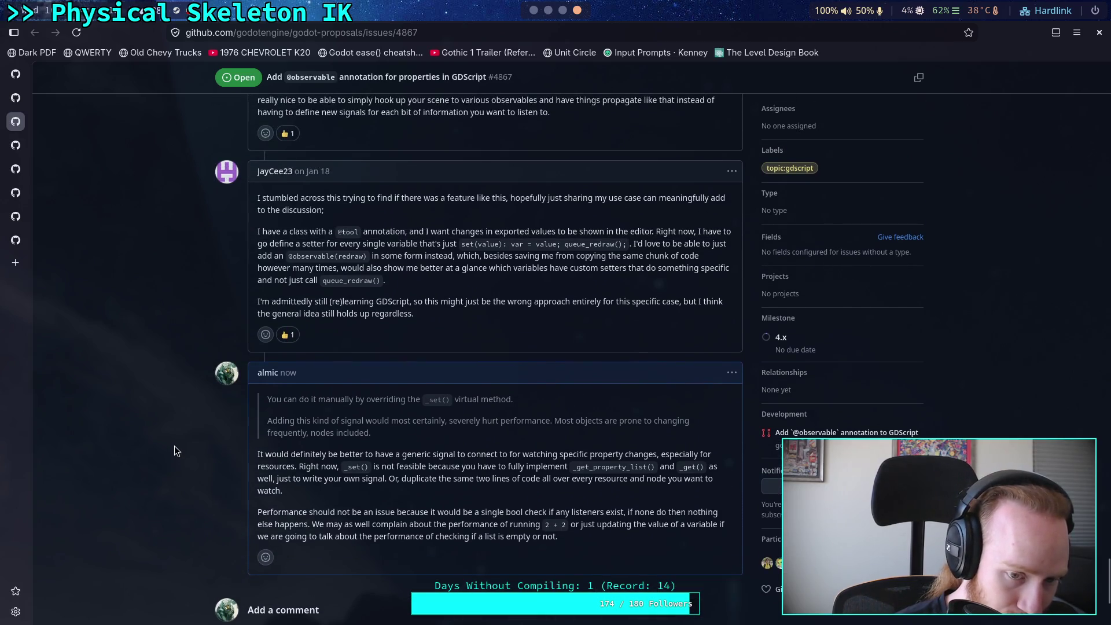
pyautogui.scroll(10, 176, 451)
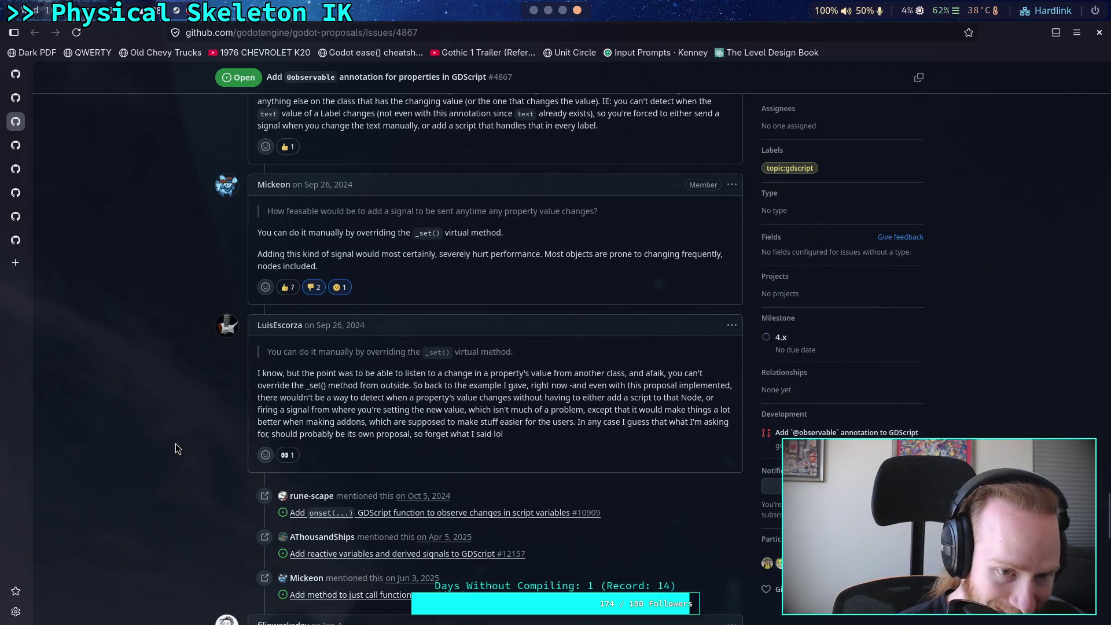
pyautogui.scroll(-7, 176, 449)
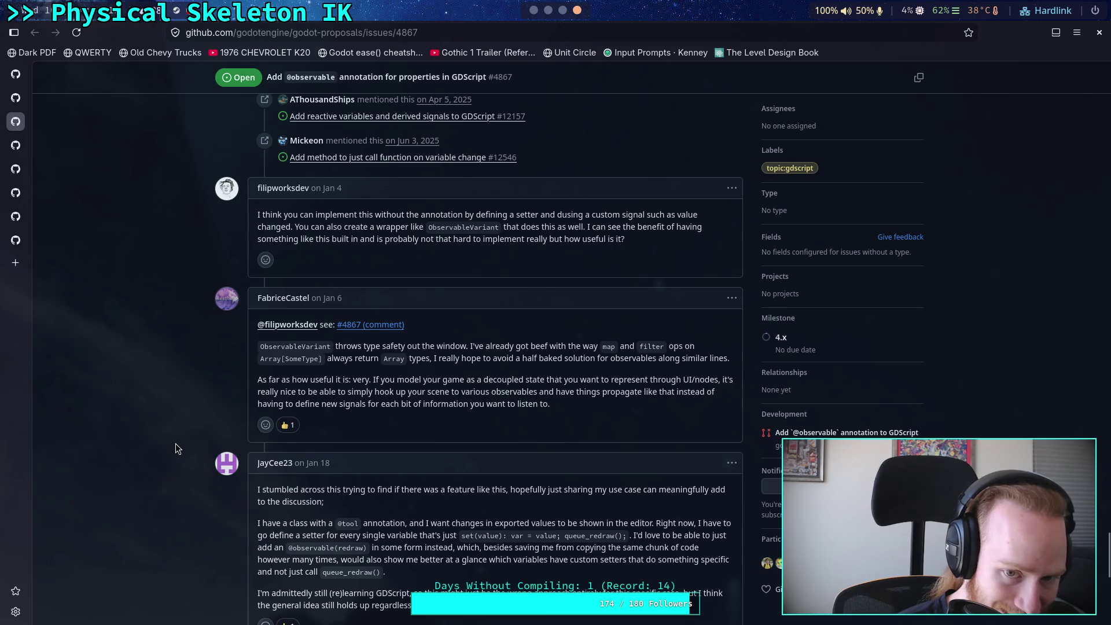
pyautogui.scroll(-7, 176, 449)
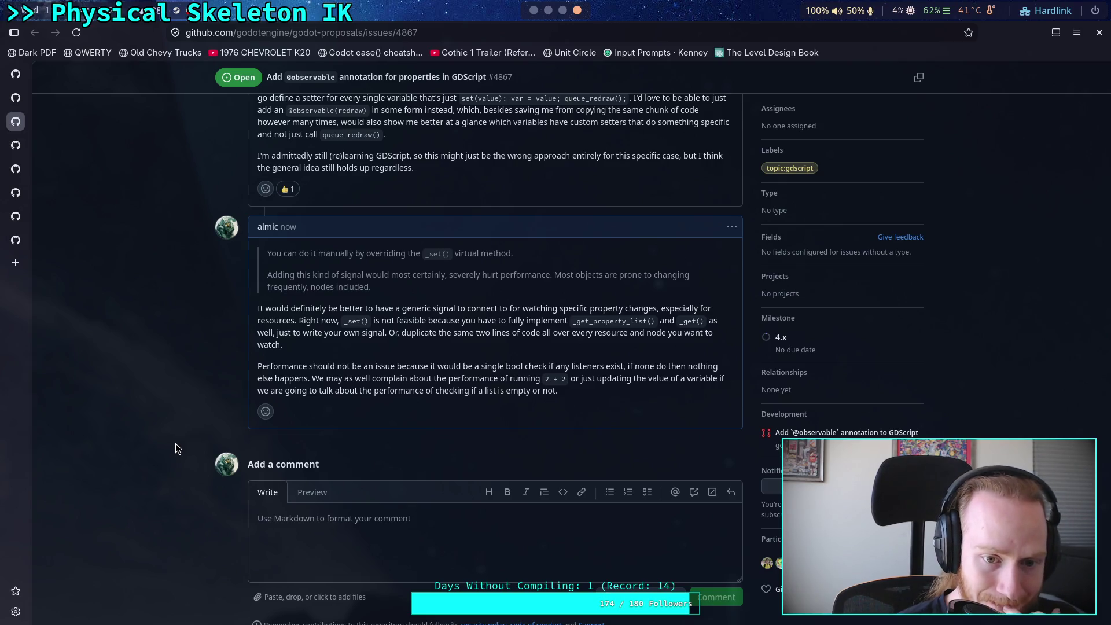
pyautogui.scroll(1, 175, 444)
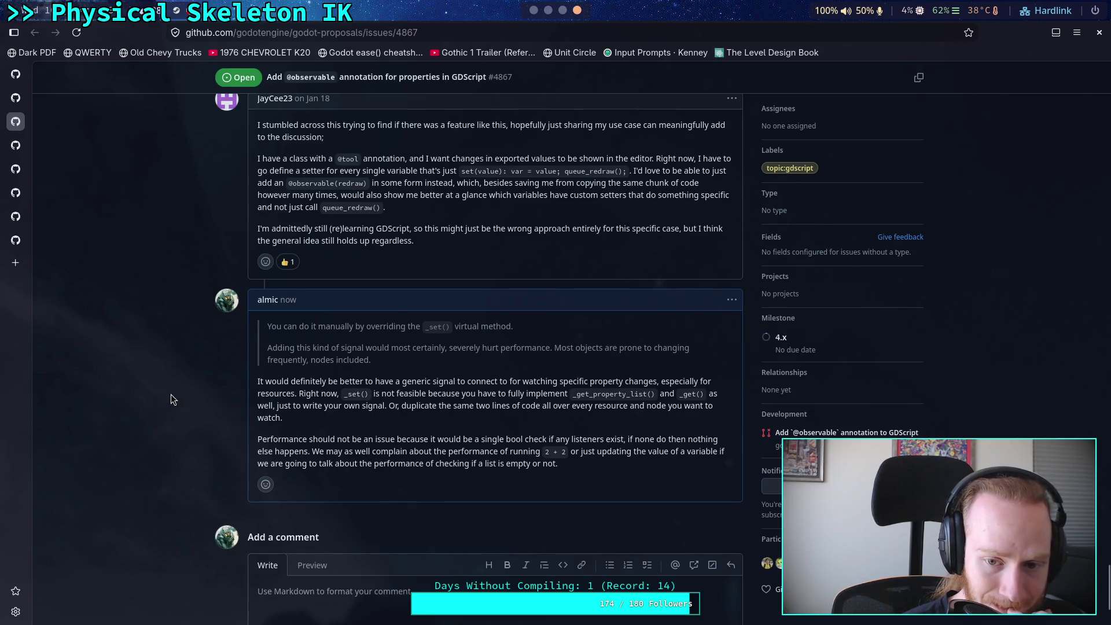
pyautogui.press('super+1')
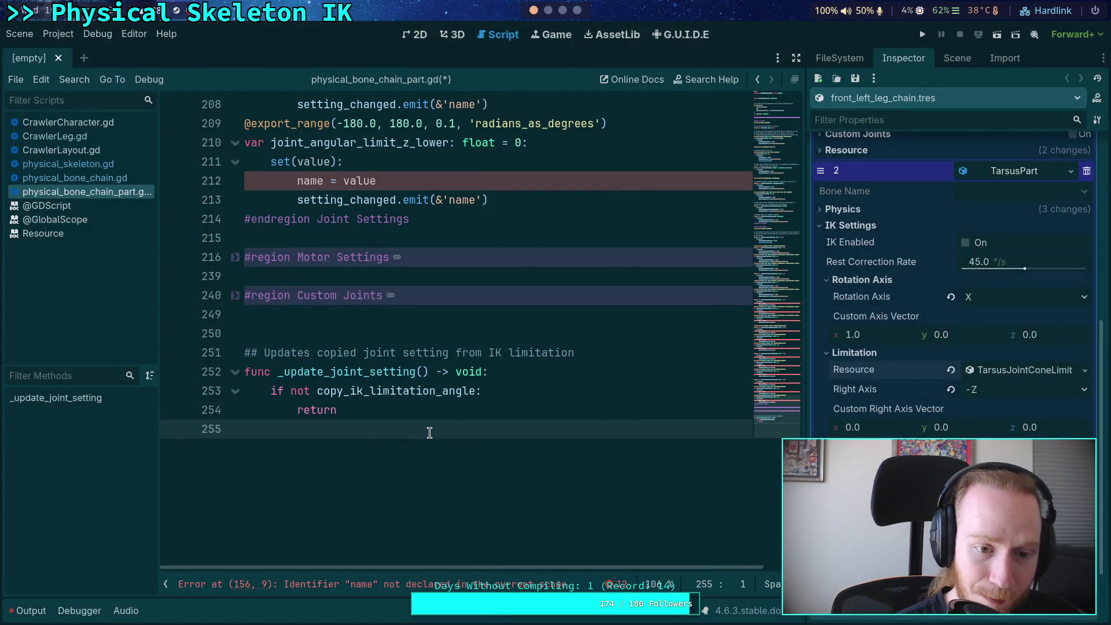
# Step: Add a _get_property_list() -> Array[Dictionary] stub on line 256 using autocomplete, then view the Obsidian note
pyautogui.press('Return')
pyautogui.write('func _get')
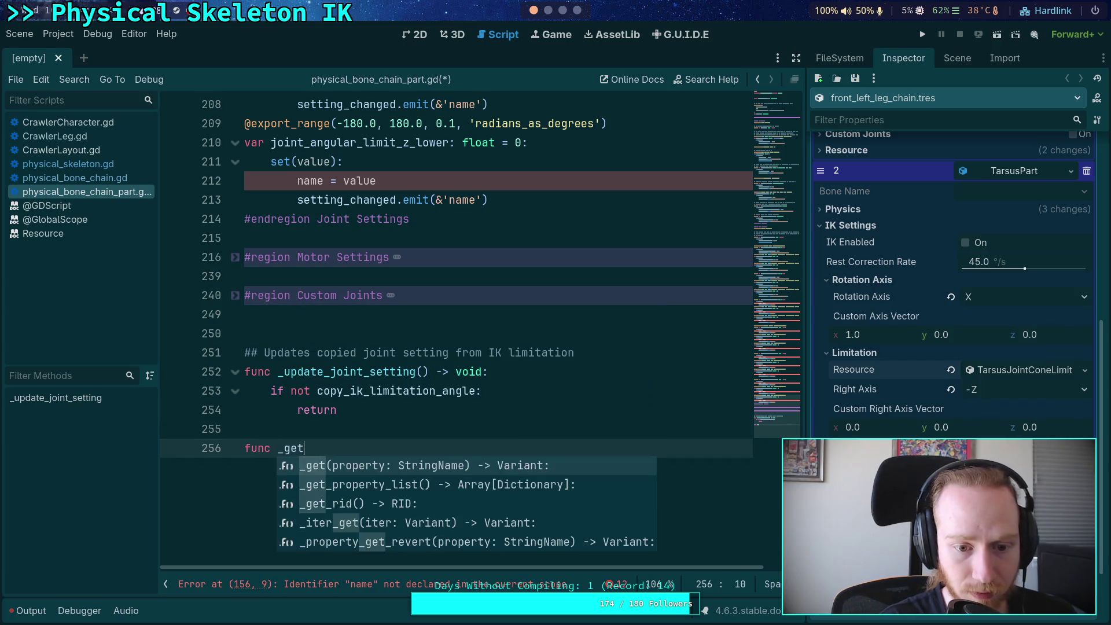
pyautogui.press('Down')
pyautogui.press('Return')
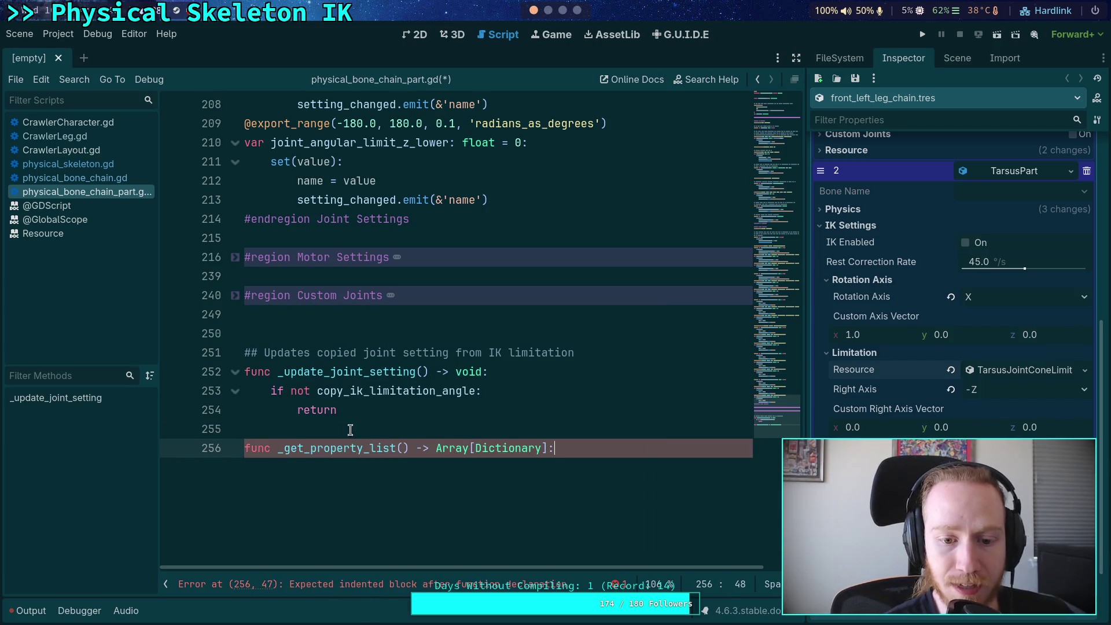
pyautogui.moveTo(340, 444)
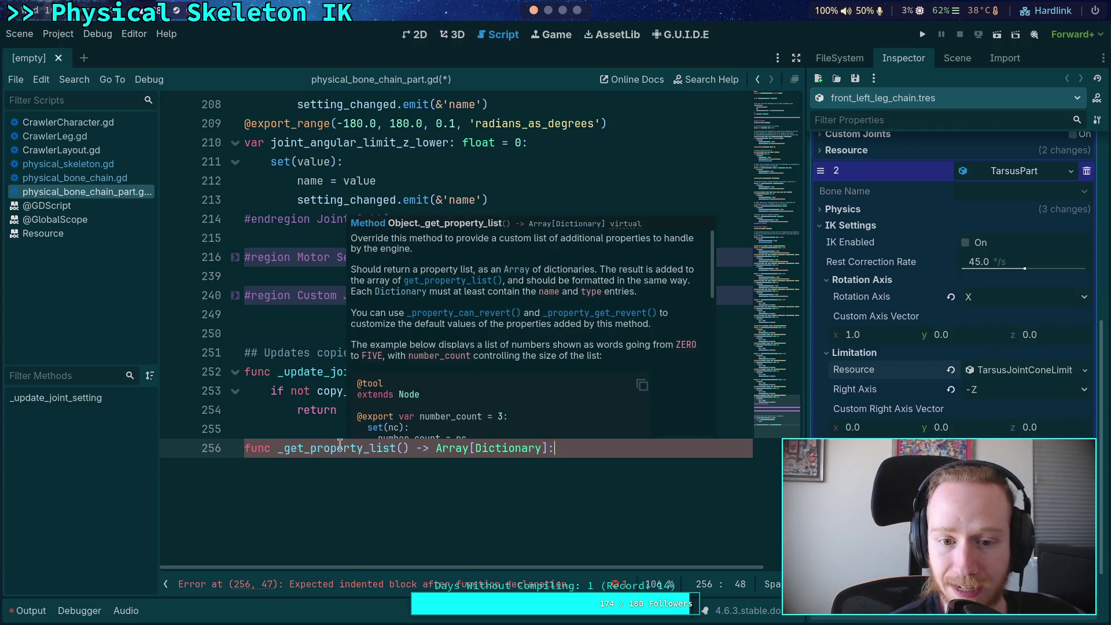
pyautogui.click(315, 429)
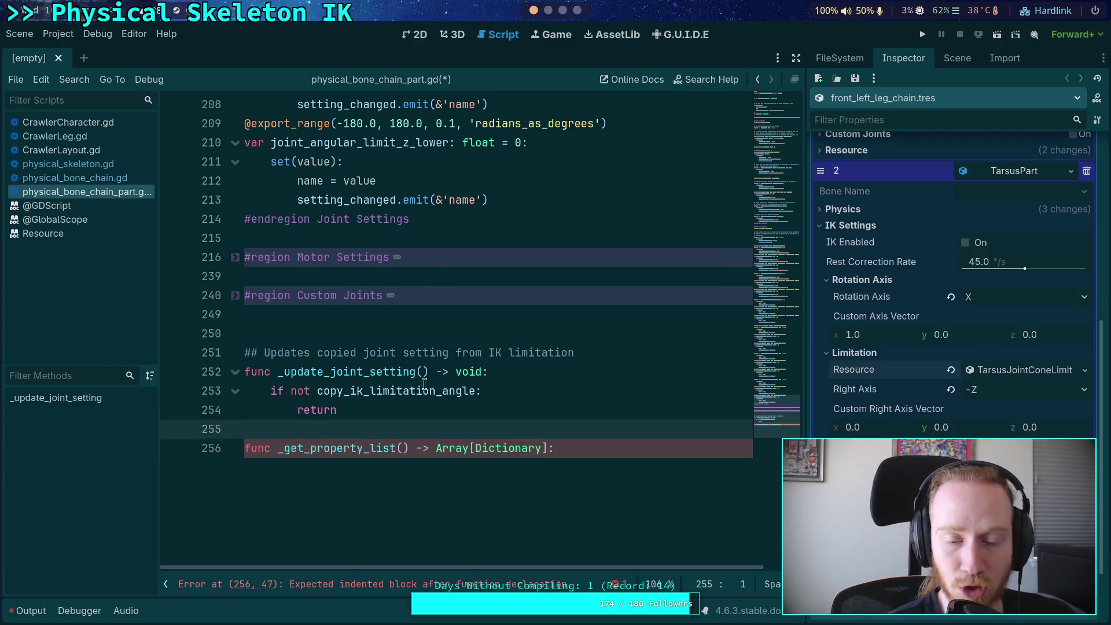
pyautogui.click(562, 10)
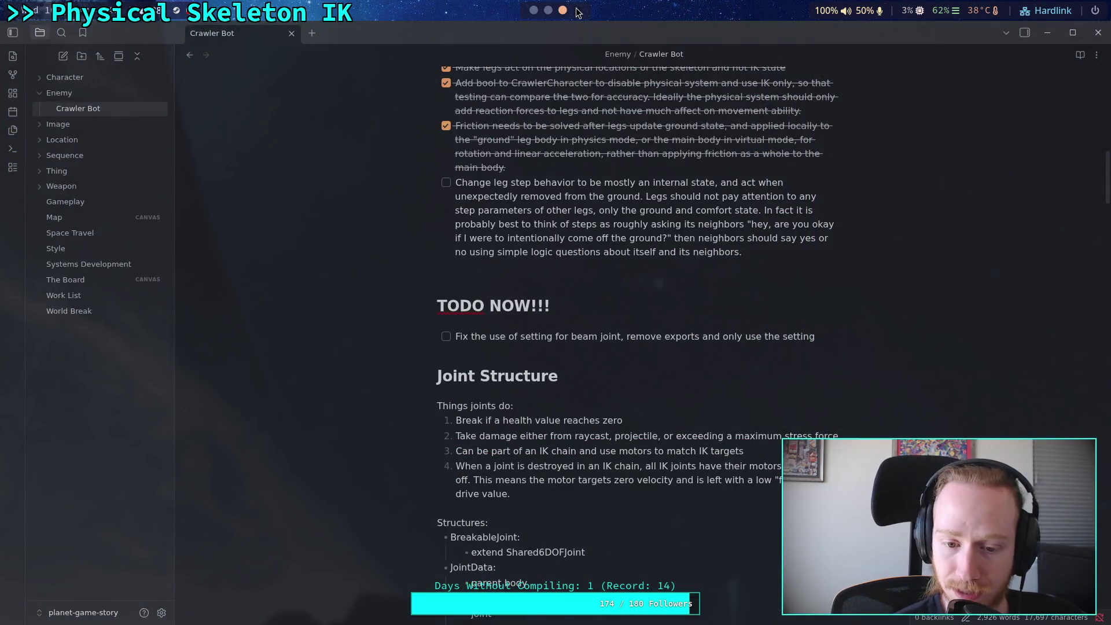
# Step: Return to the GitHub issue and select 'severely hurt performance' in the quoted text
pyautogui.click(578, 10)
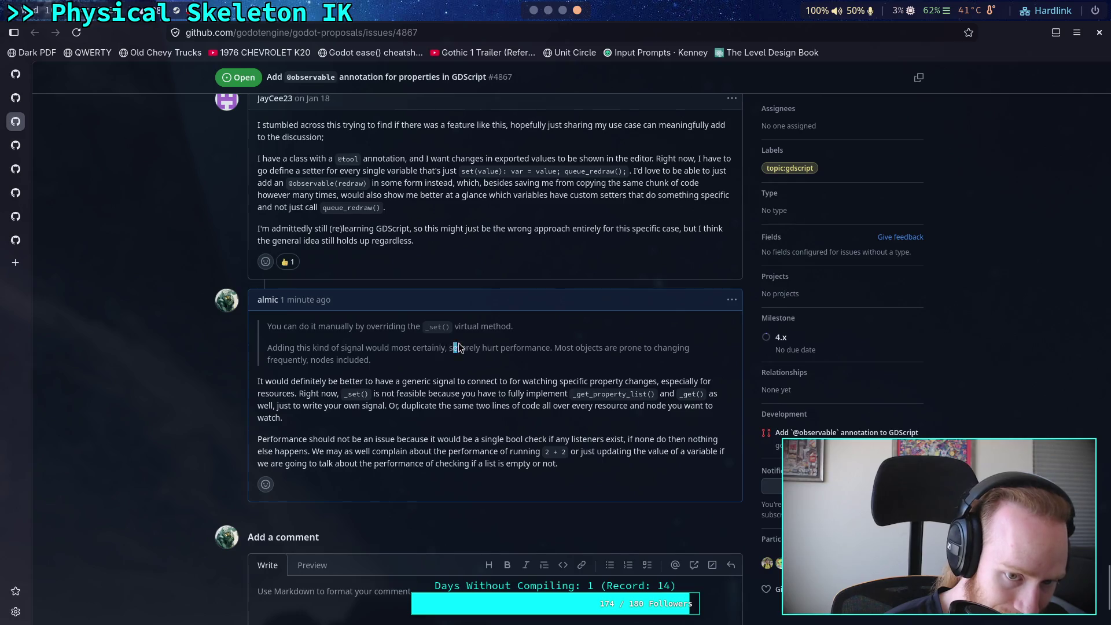
pyautogui.moveTo(452, 347); pyautogui.dragTo(550, 346)
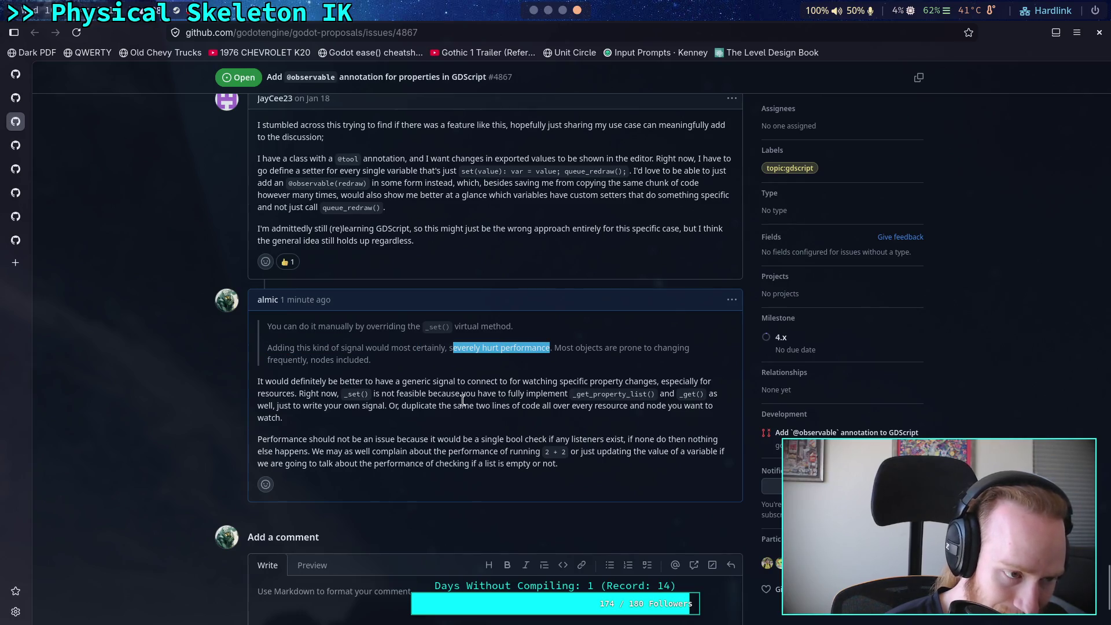
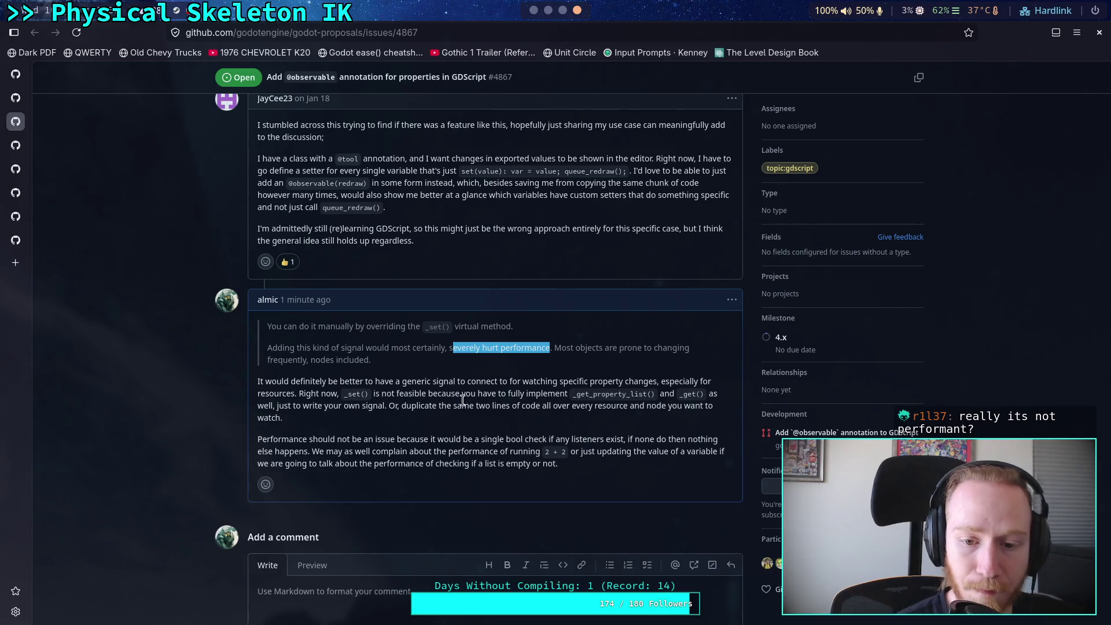
# Step: Deselect the quoted performance phrase and scroll through the GitHub proposal discussion
pyautogui.click(472, 432)
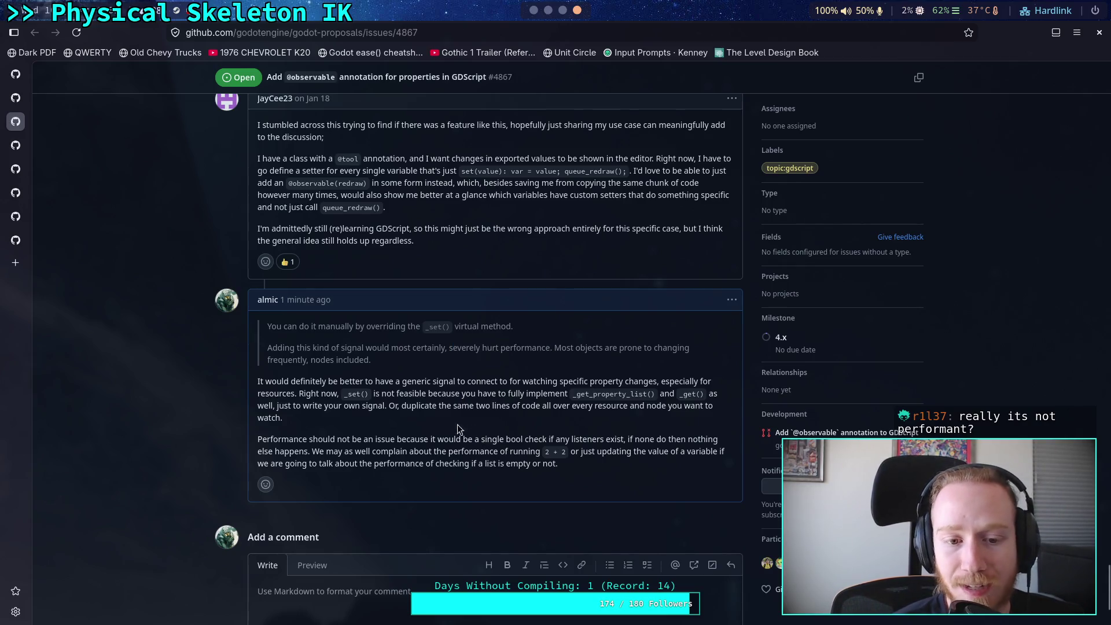
pyautogui.scroll(6, 460, 404)
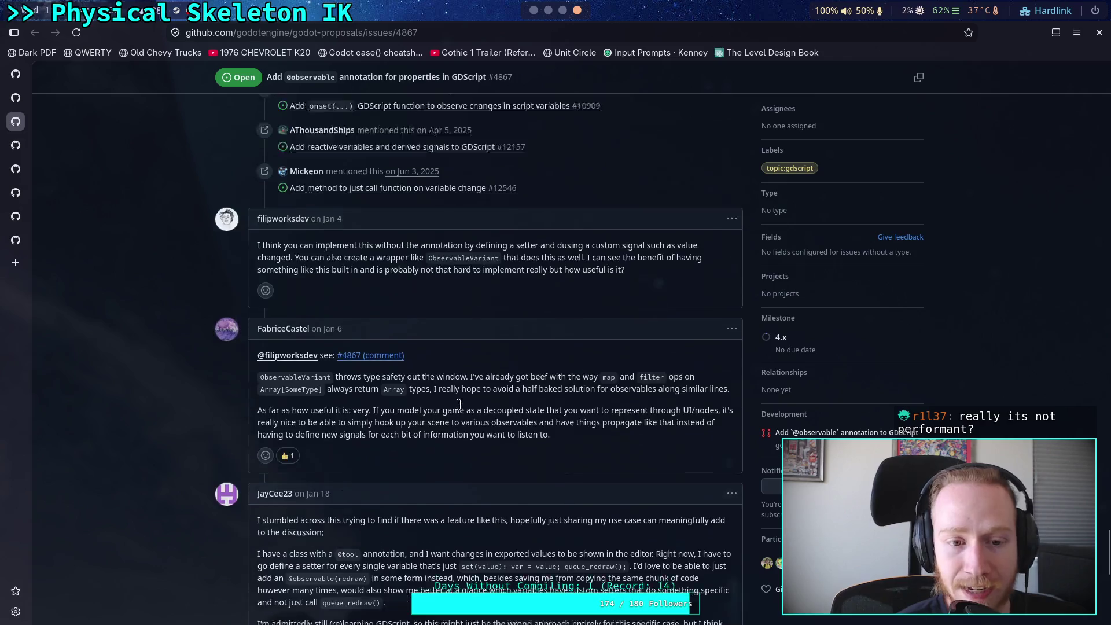
pyautogui.scroll(10, 460, 404)
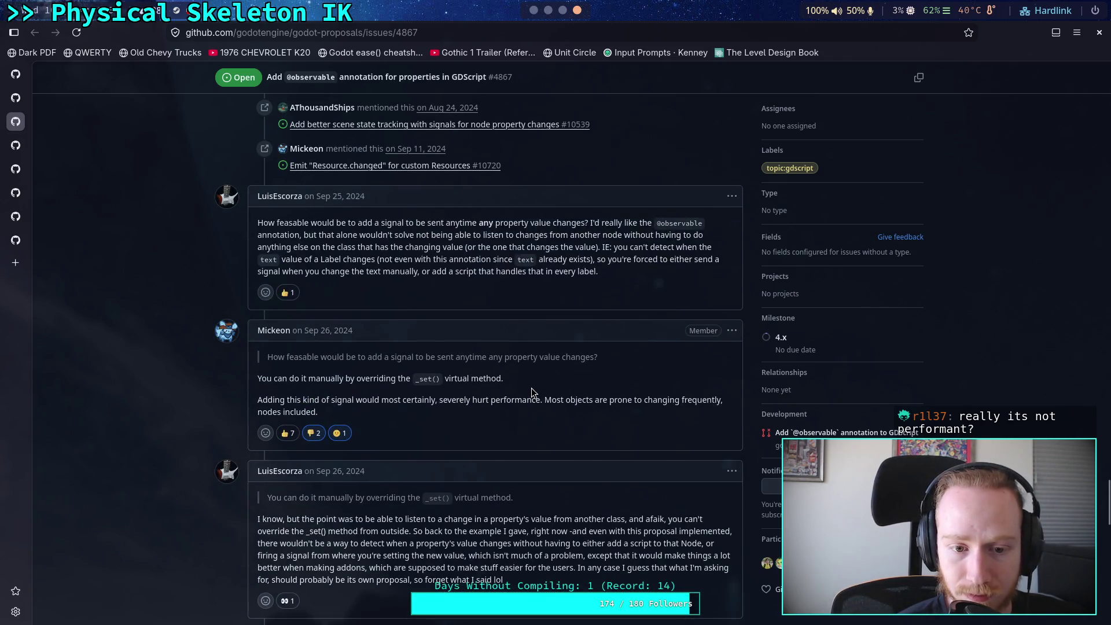
pyautogui.scroll(-7, 518, 494)
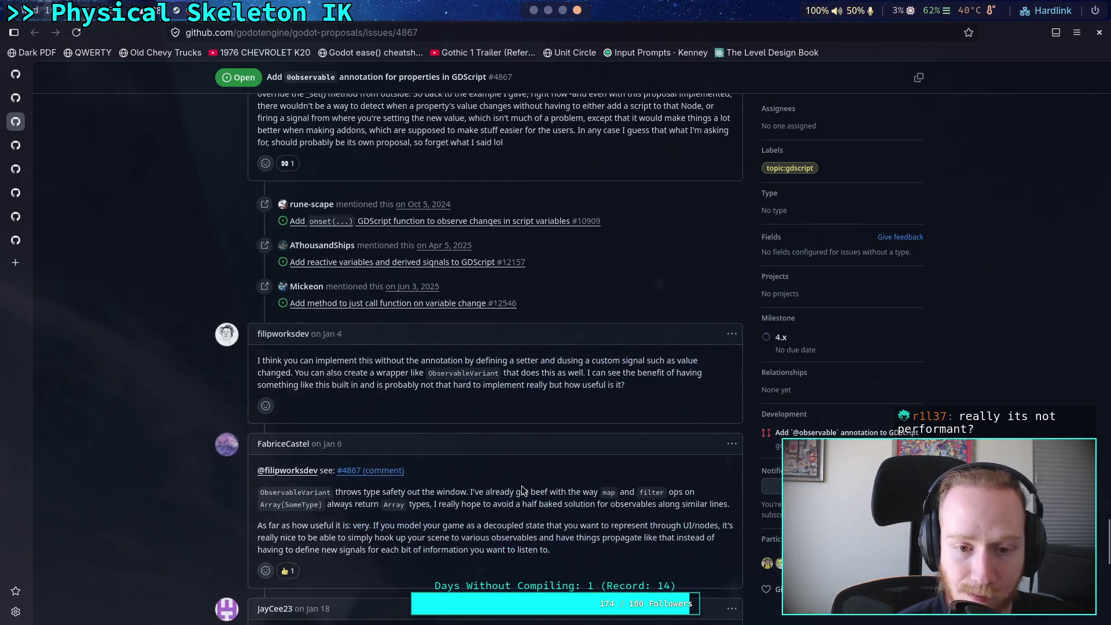
pyautogui.scroll(-10, 523, 491)
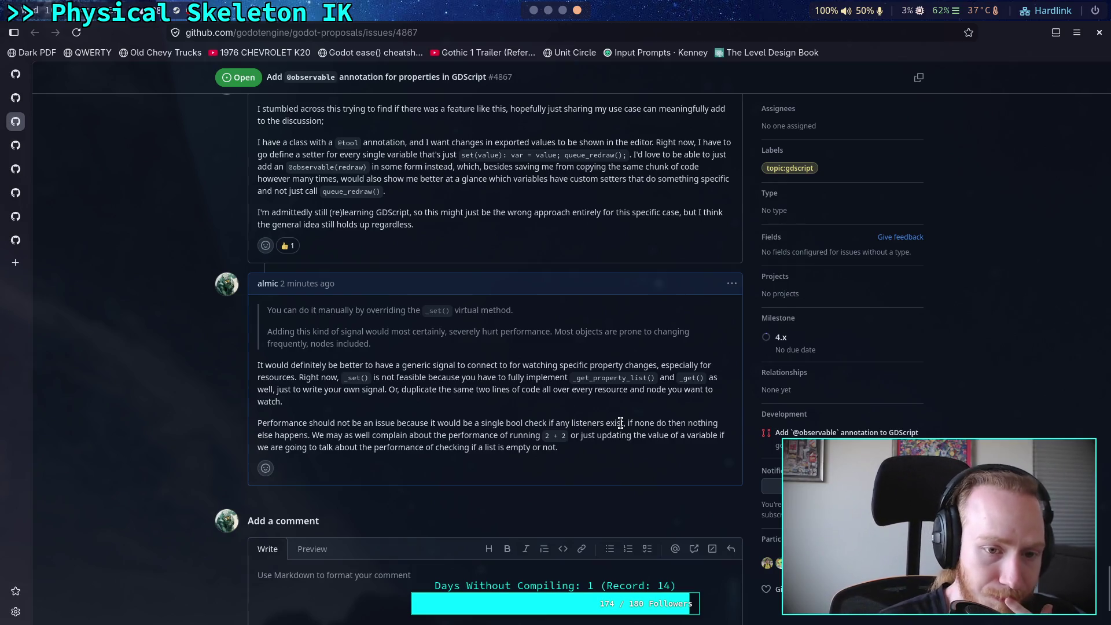
pyautogui.scroll(10, 581, 403)
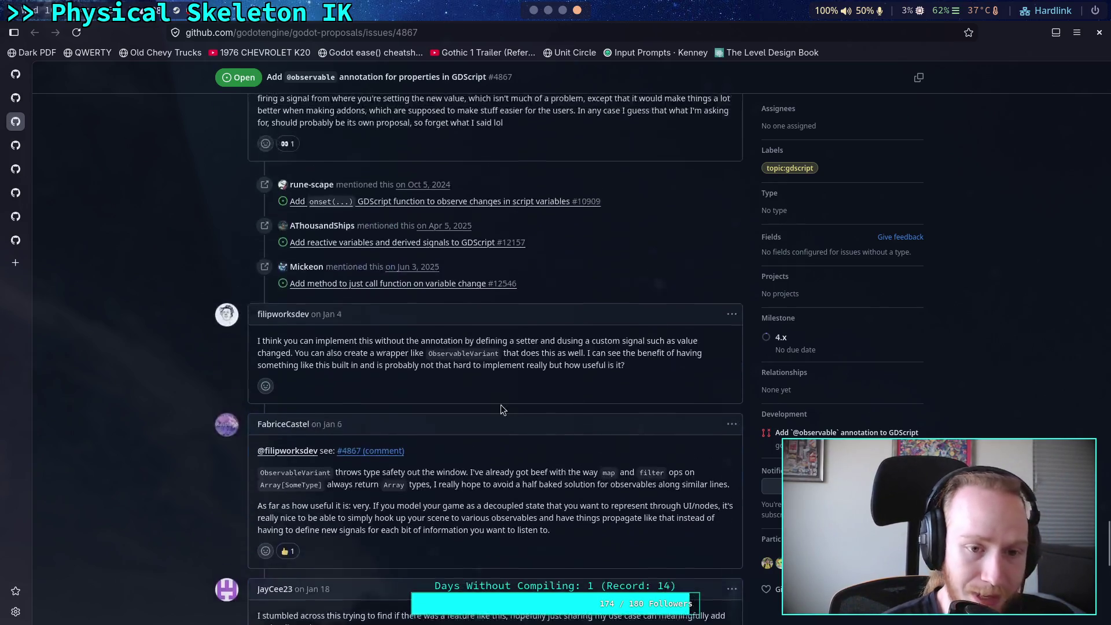
pyautogui.moveTo(292, 347)
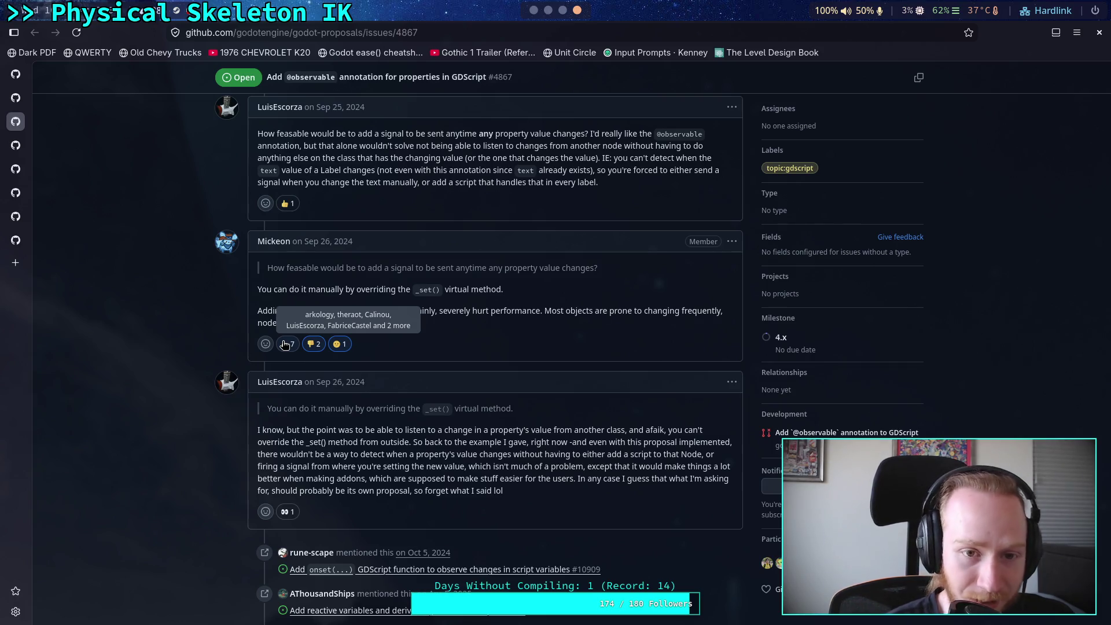
pyautogui.scroll(-5, 613, 384)
pyautogui.scroll(-10, 613, 383)
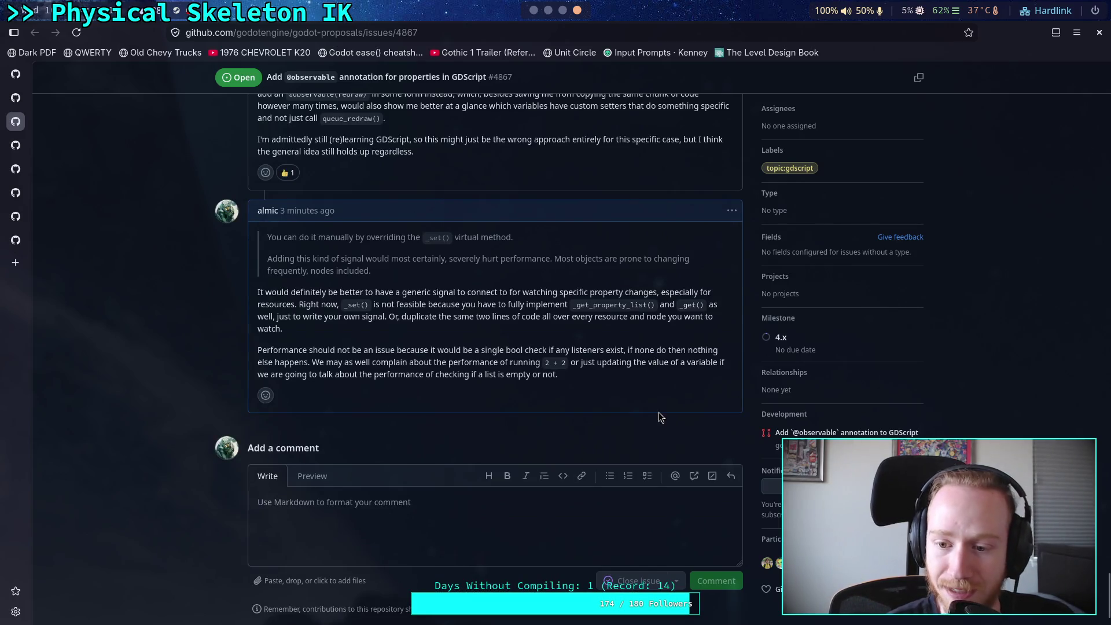
pyautogui.scroll(5, 660, 417)
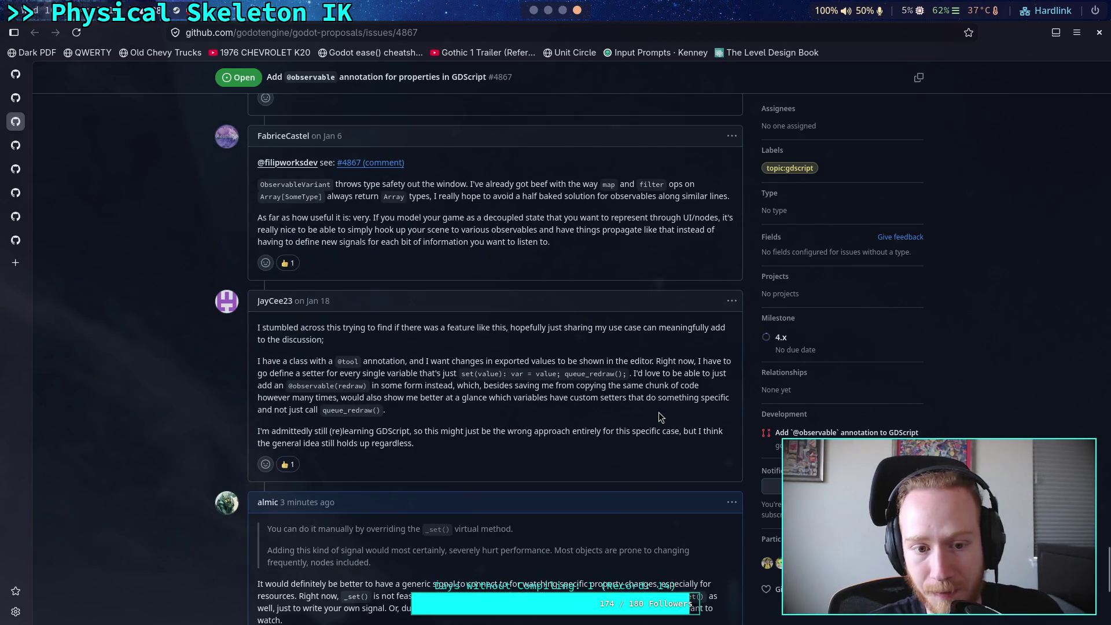
pyautogui.scroll(15, 660, 417)
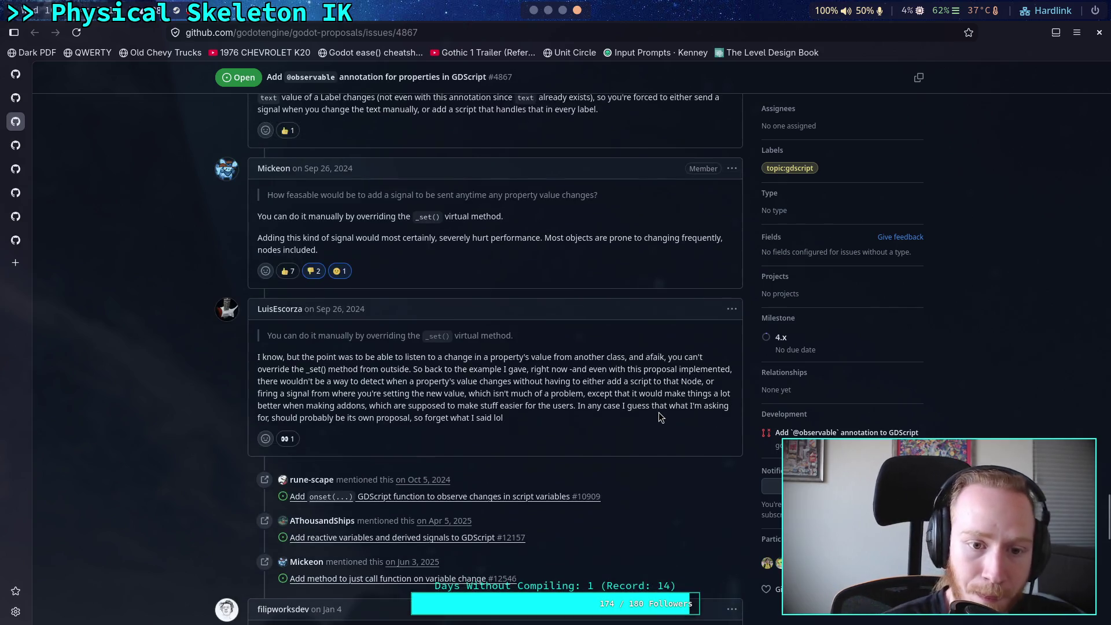
pyautogui.scroll(10, 659, 412)
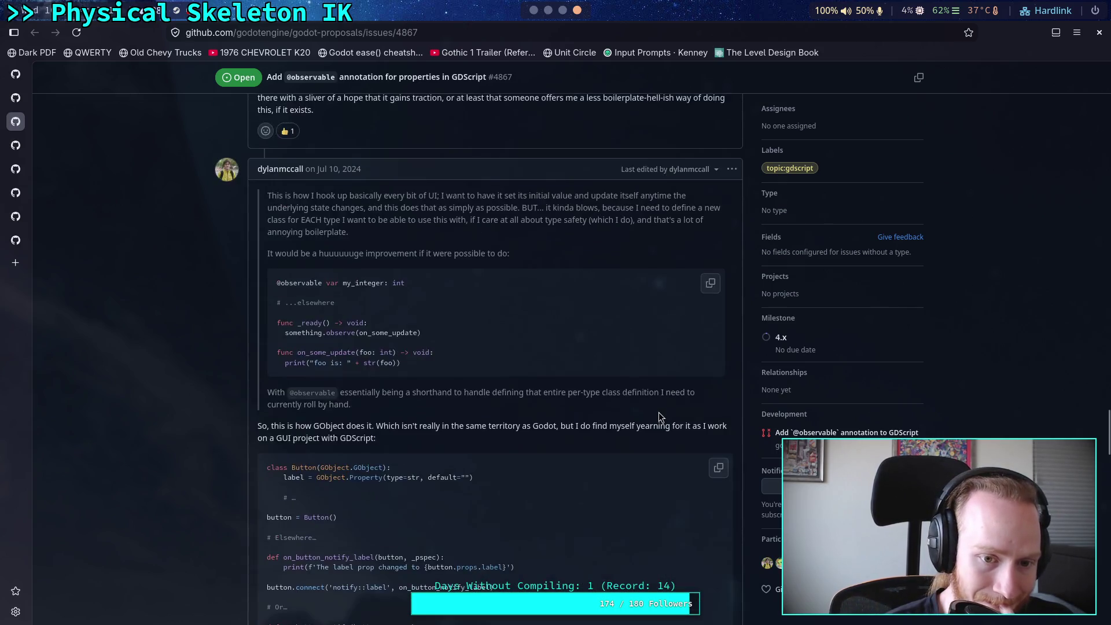
pyautogui.scroll(6, 658, 412)
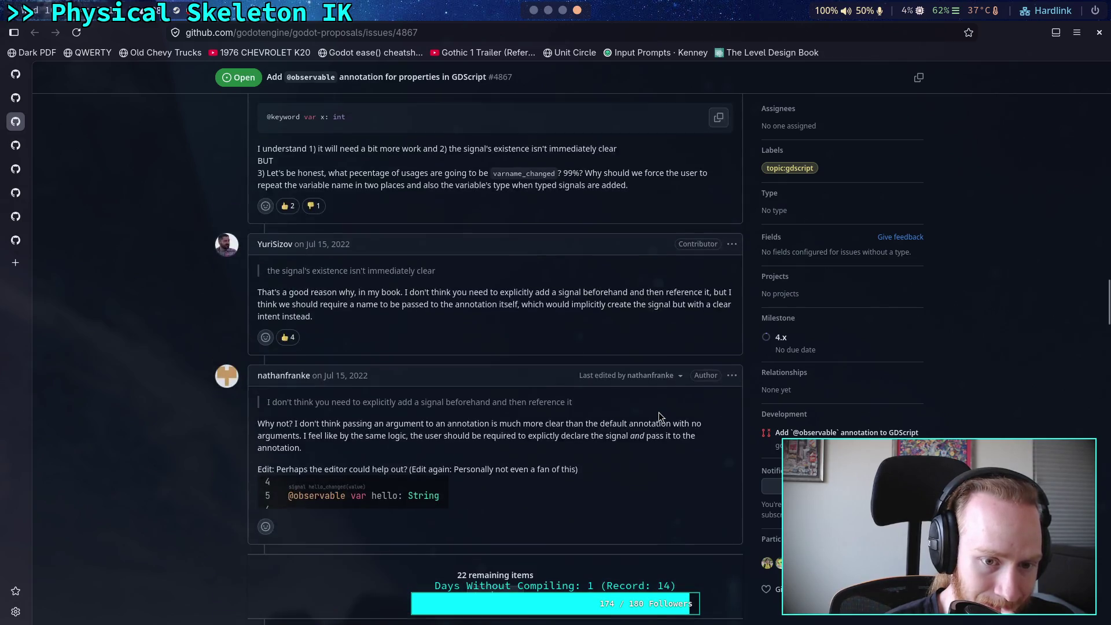
pyautogui.scroll(5, 659, 413)
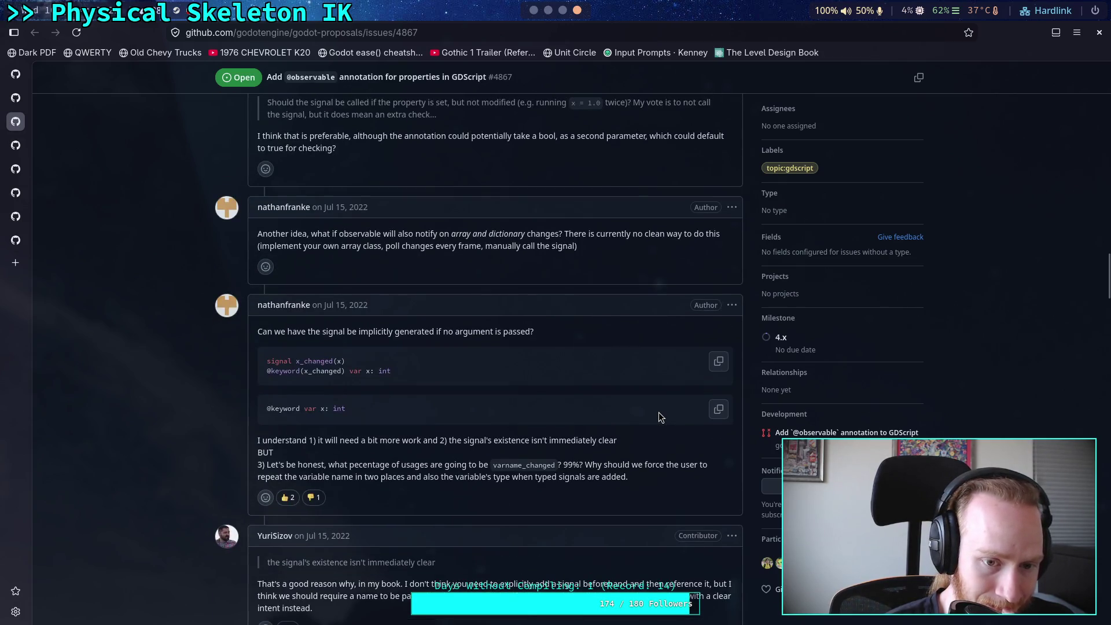
pyautogui.scroll(13, 659, 412)
pyautogui.scroll(4, 342, 328)
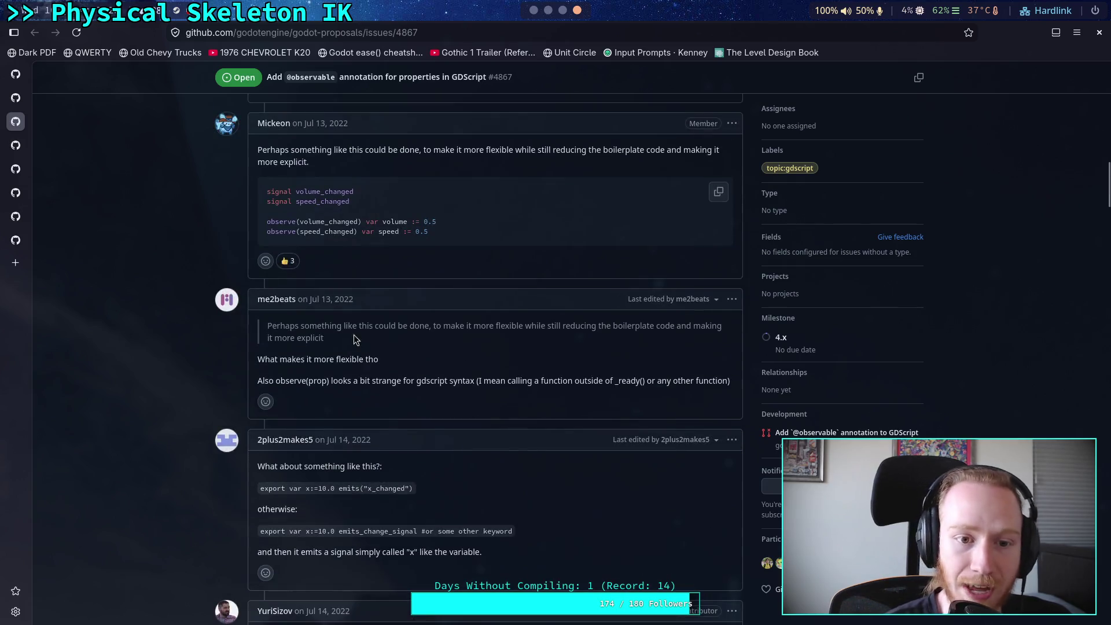
pyautogui.moveTo(267, 222); pyautogui.dragTo(300, 223)
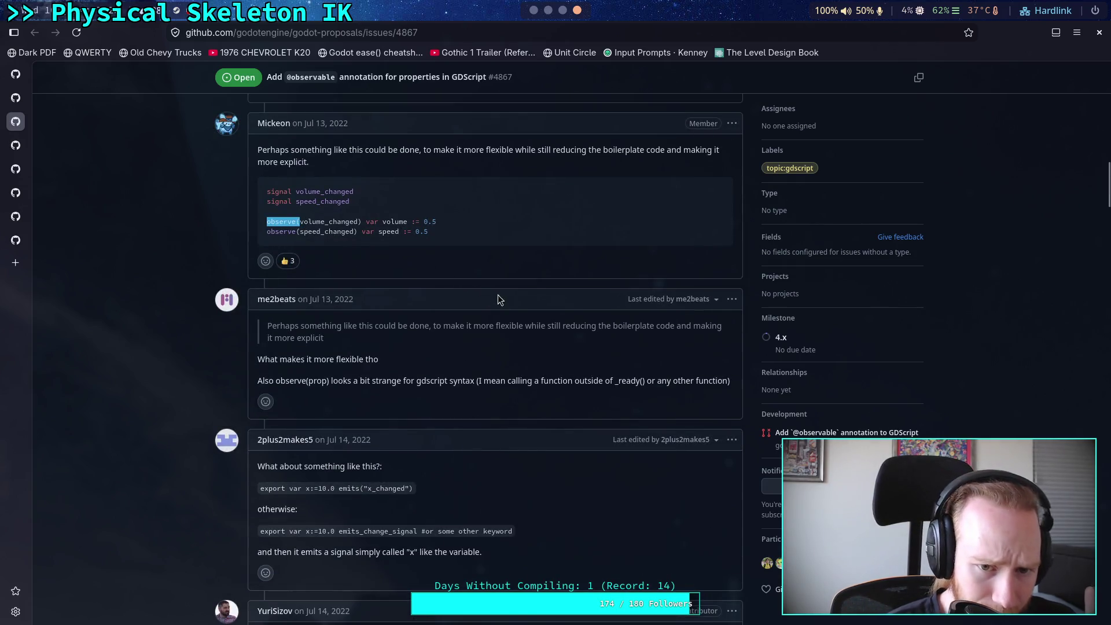
# Step: Clear the code-sample selection and keep reviewing the issue's replies
pyautogui.click(520, 376)
pyautogui.scroll(1, 474, 302)
pyautogui.scroll(13, 479, 305)
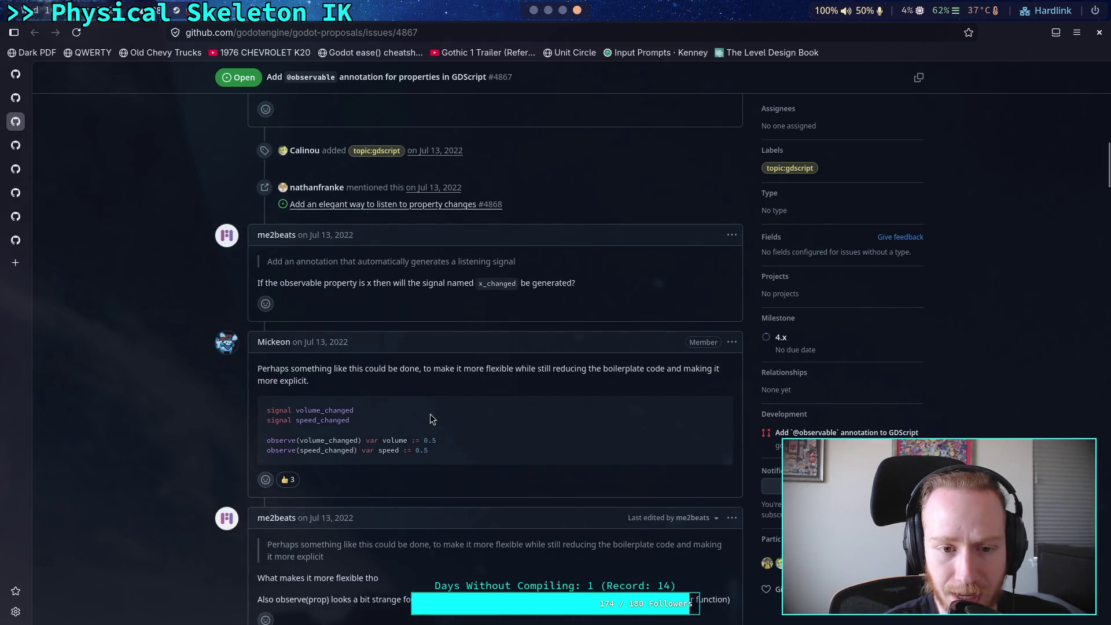
pyautogui.scroll(-5, 526, 401)
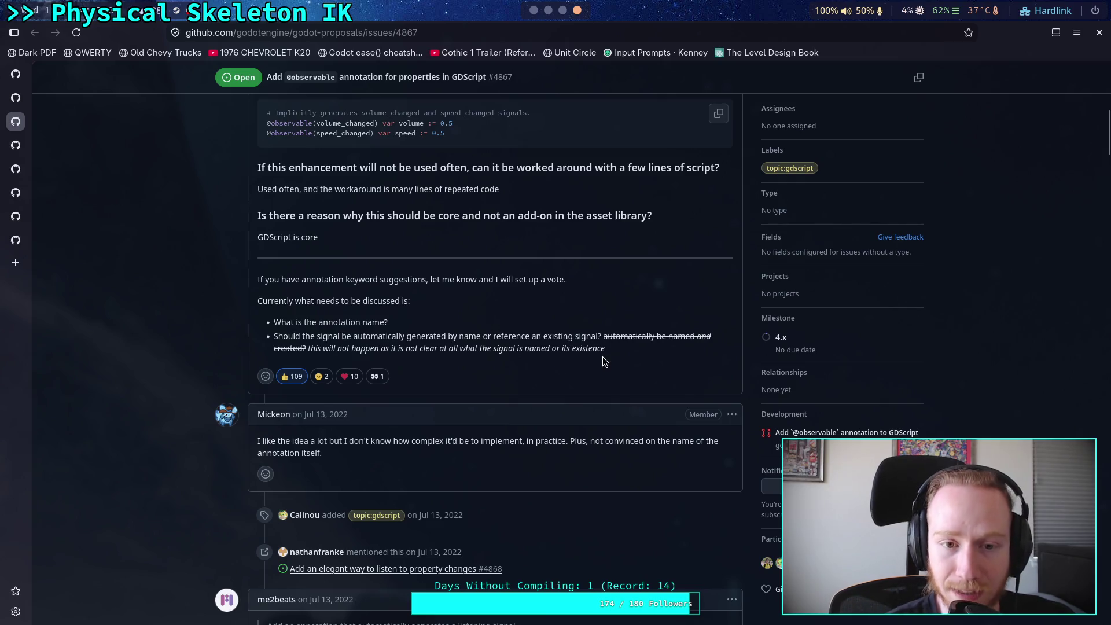
pyautogui.scroll(5, 603, 359)
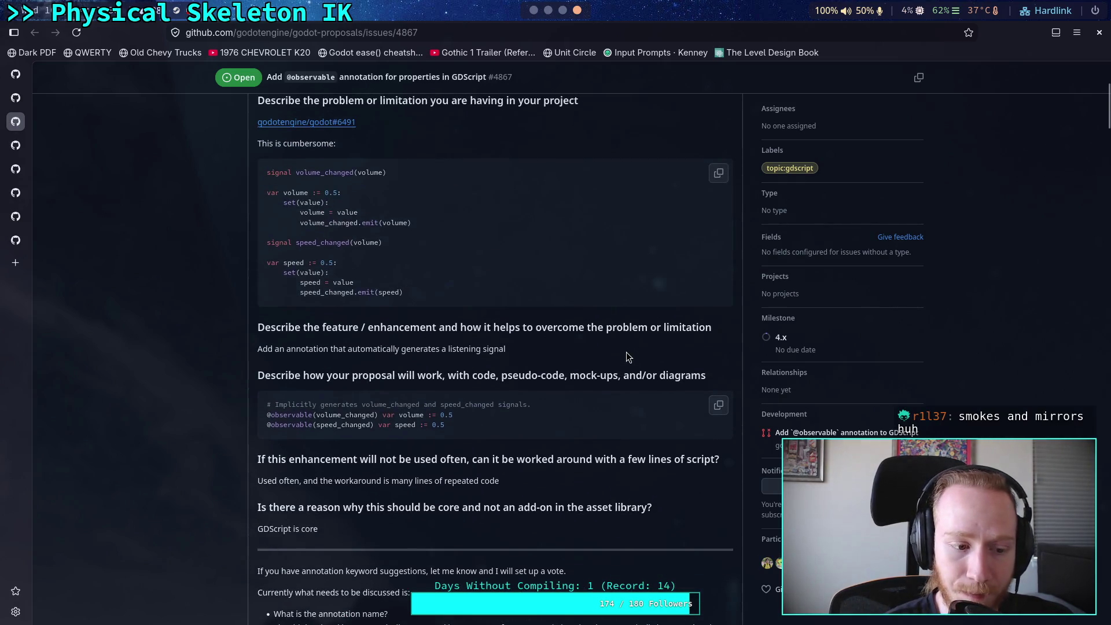
pyautogui.scroll(-15, 626, 353)
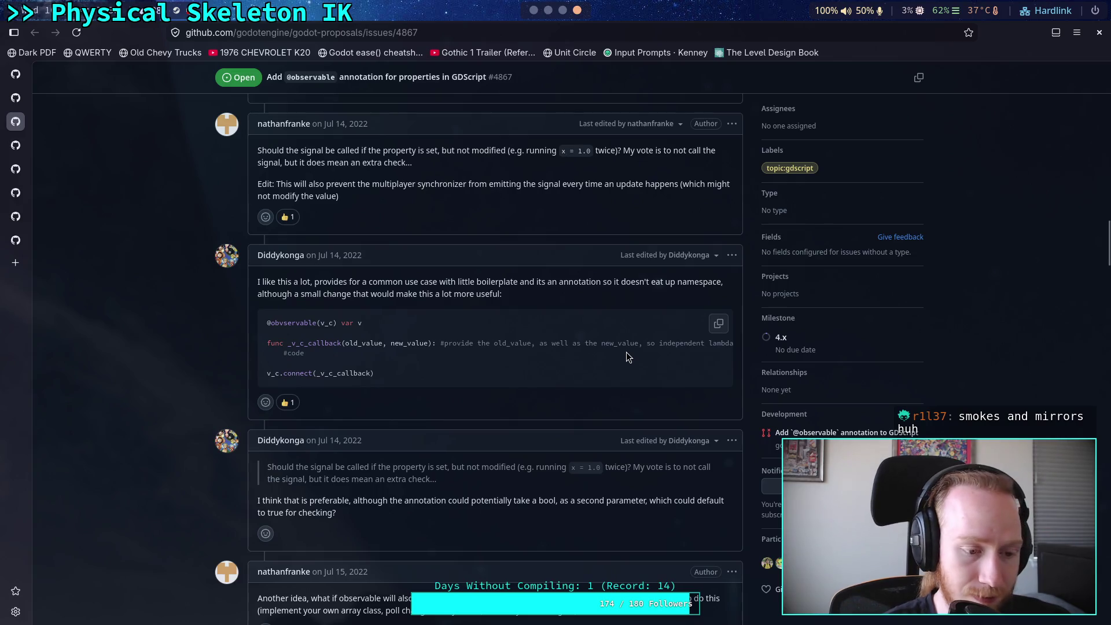
pyautogui.scroll(3, 628, 356)
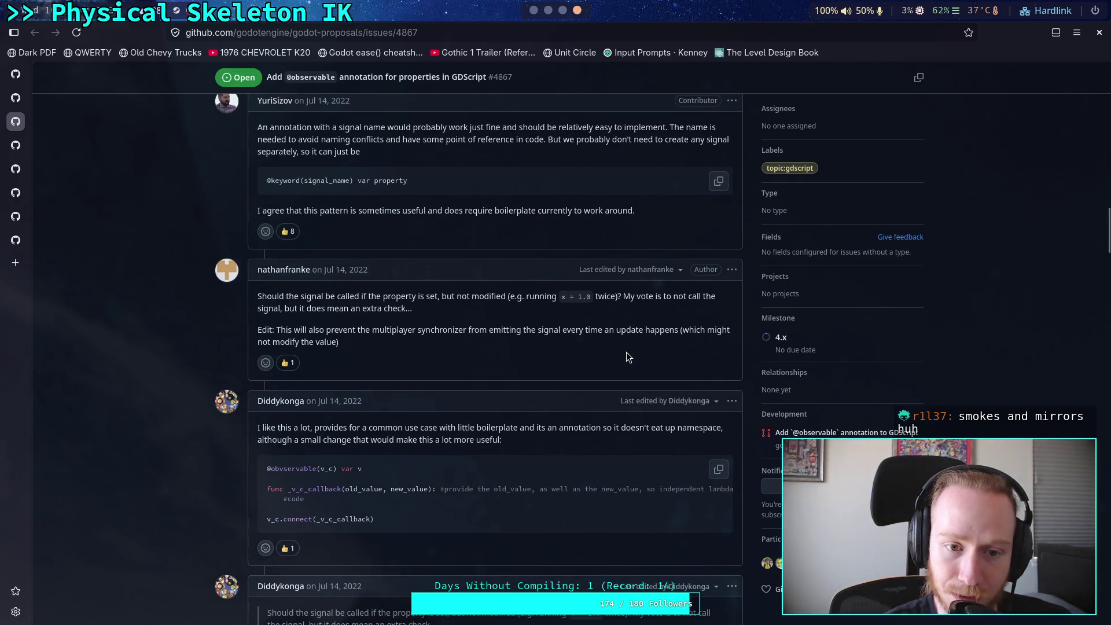
pyautogui.scroll(5, 627, 353)
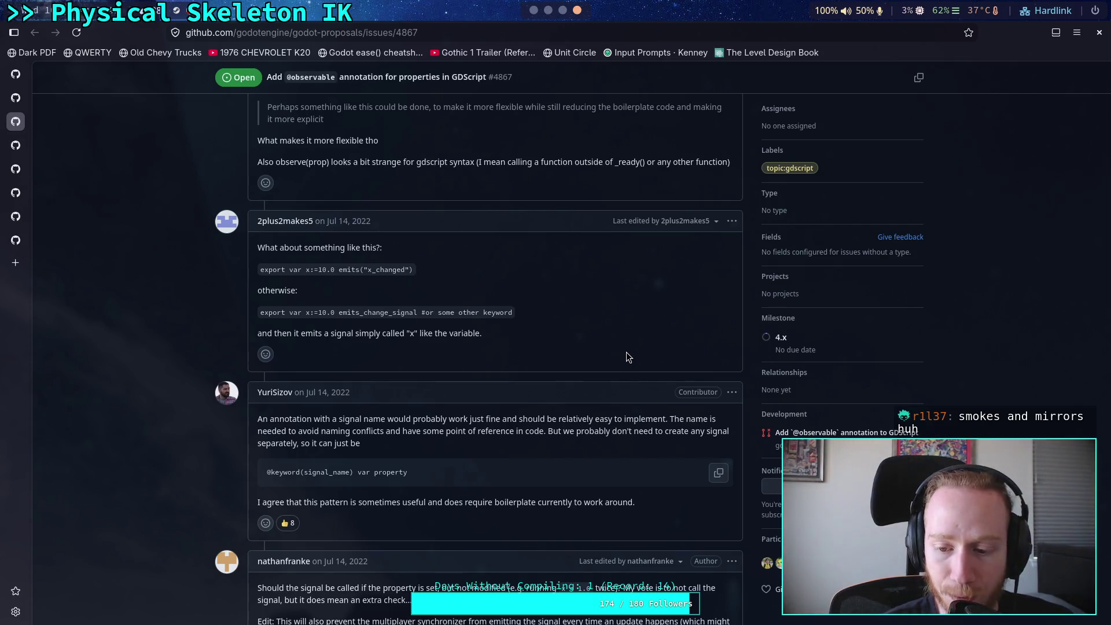
pyautogui.scroll(-15, 628, 356)
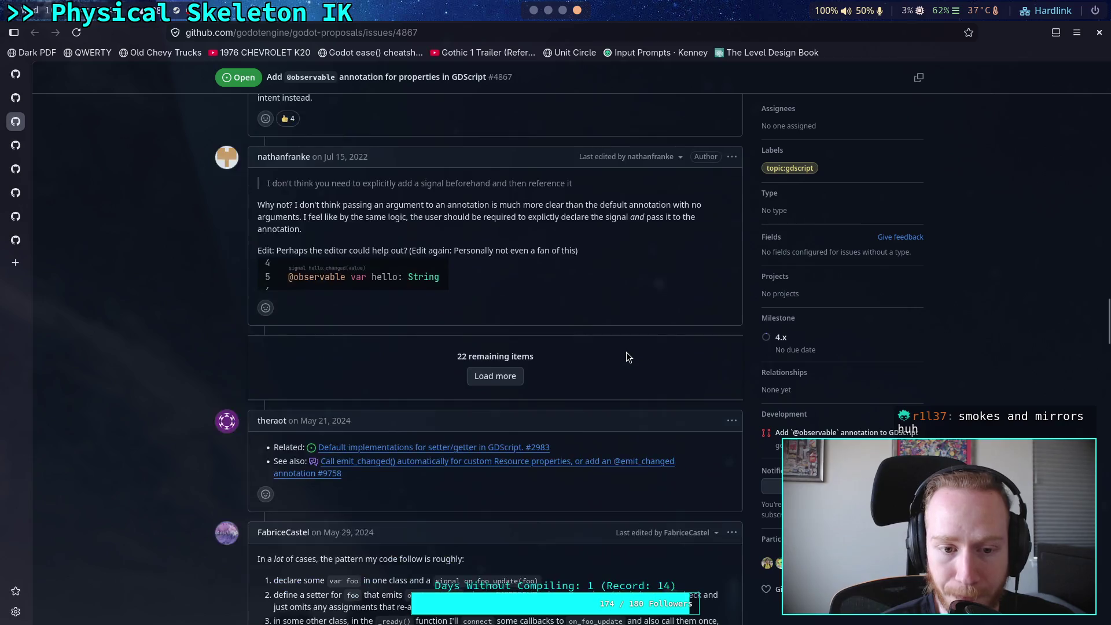
pyautogui.scroll(-20, 627, 356)
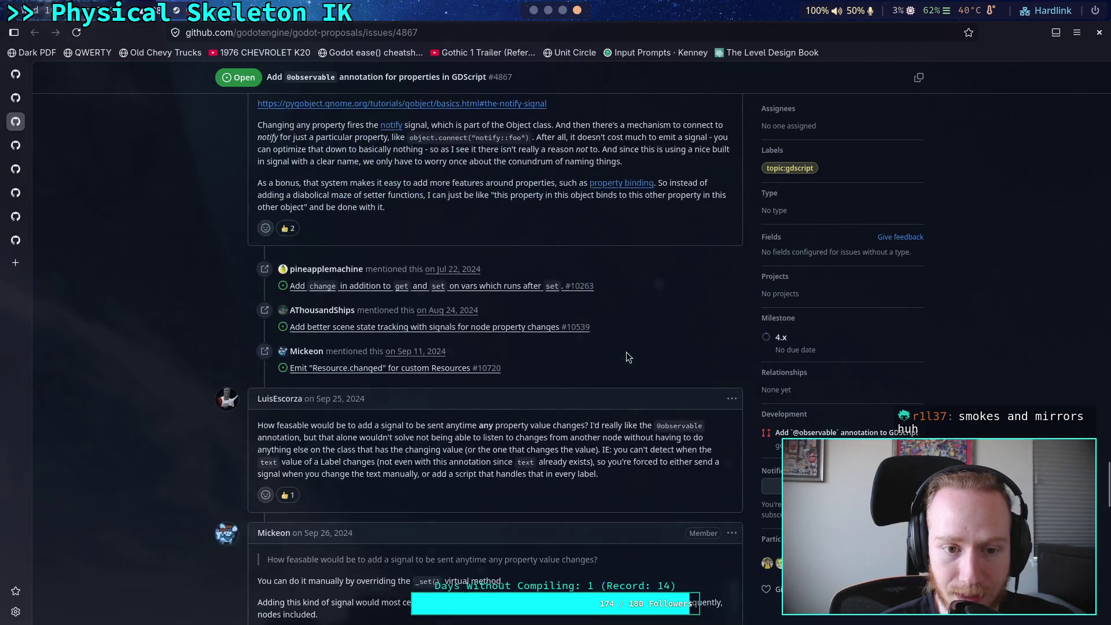
pyautogui.scroll(-10, 627, 352)
pyautogui.scroll(6, 627, 352)
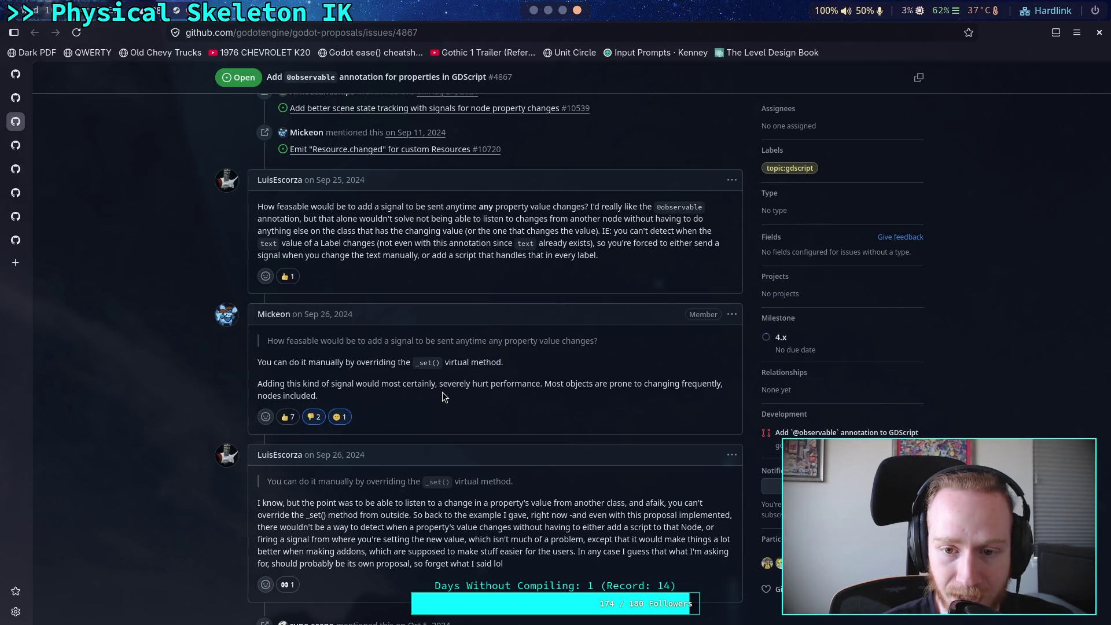
# Step: Inspect the _get_property_list declaration on line 256 in Godot without editing, then go back to the issue
pyautogui.click(534, 10)
pyautogui.moveTo(554, 449); pyautogui.dragTo(244, 449)
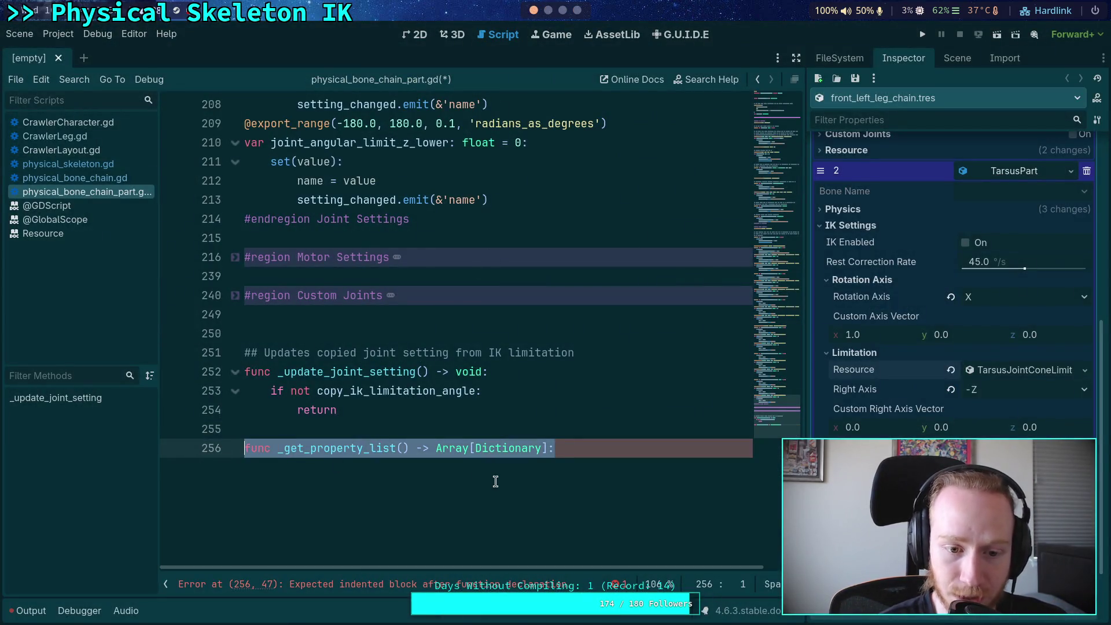
pyautogui.click(408, 328)
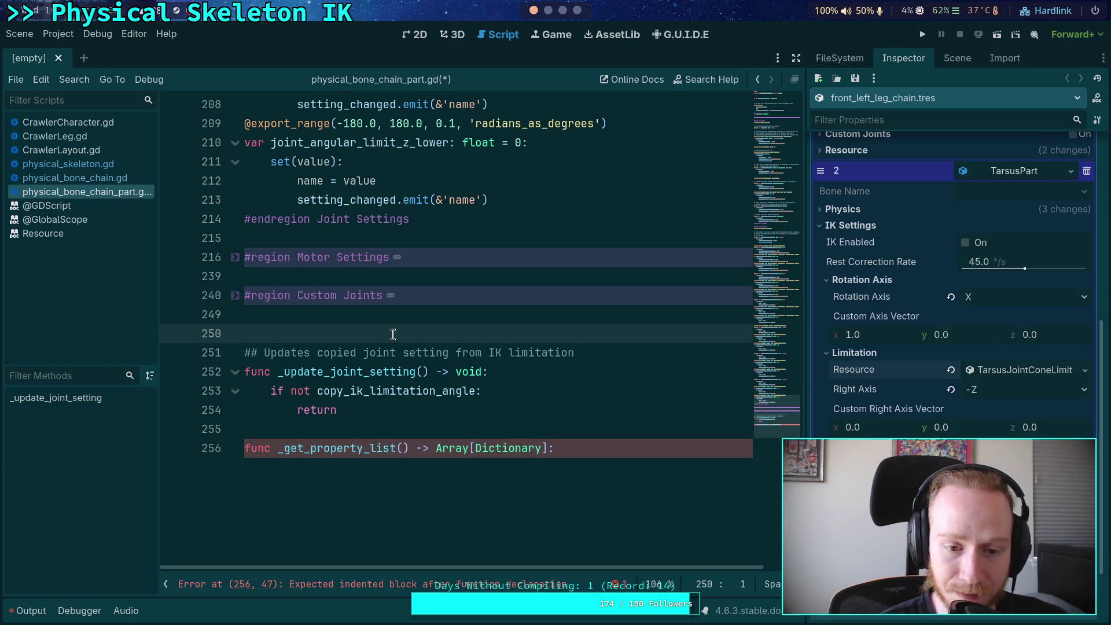
pyautogui.click(452, 470)
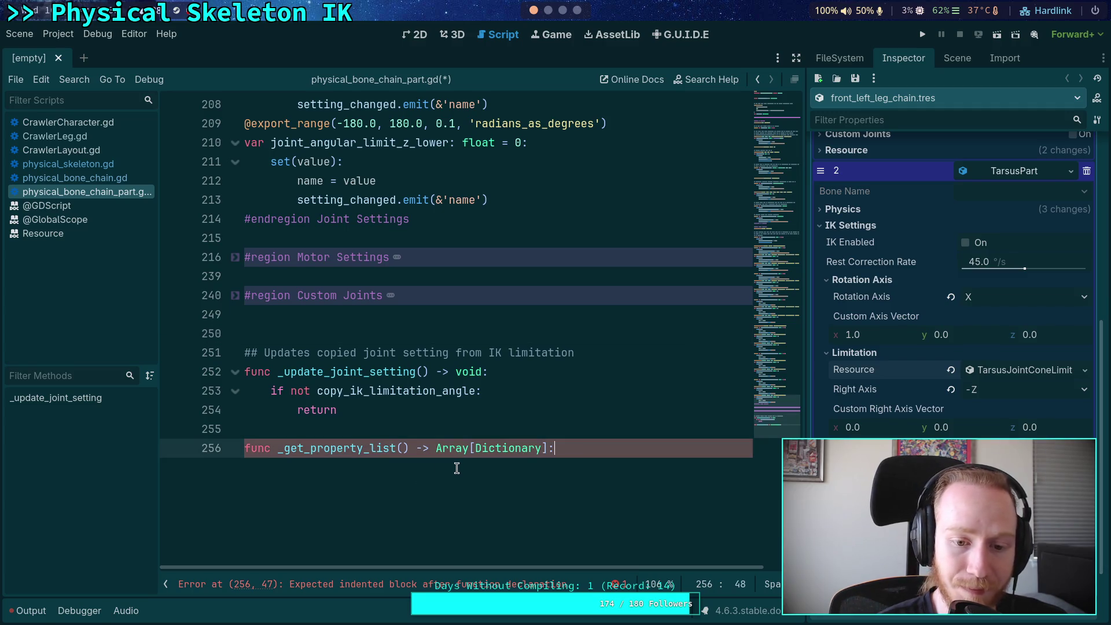
pyautogui.moveTo(247, 450)
pyautogui.mouseDown()
pyautogui.moveTo(580, 447)
pyautogui.moveTo(248, 451)
pyautogui.mouseUp()
pyautogui.click(581, 451)
pyautogui.click(391, 452)
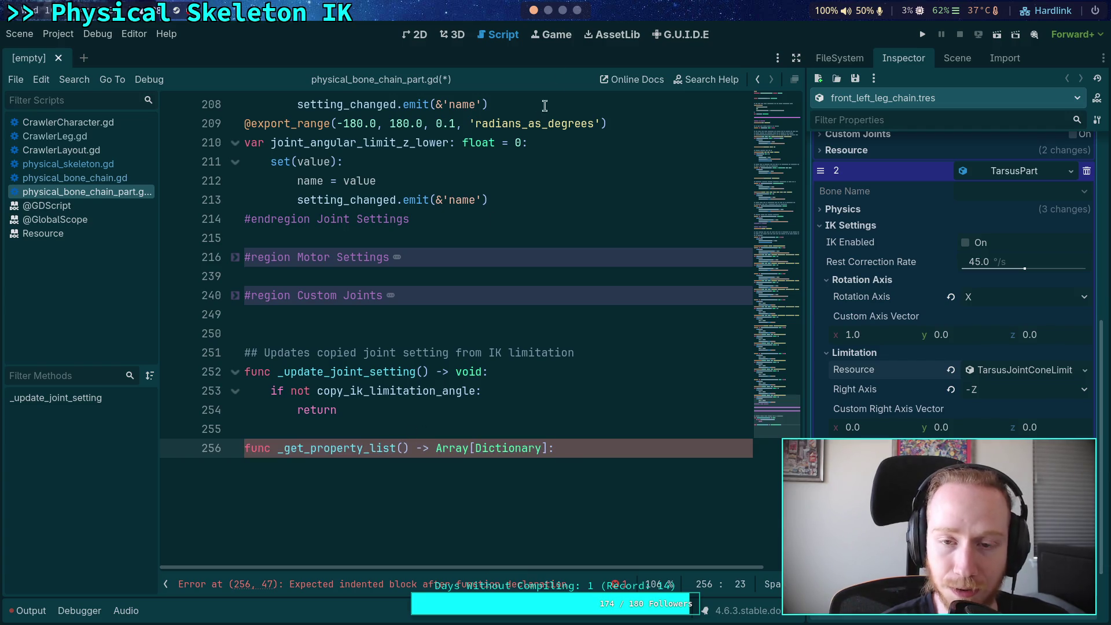
pyautogui.click(577, 10)
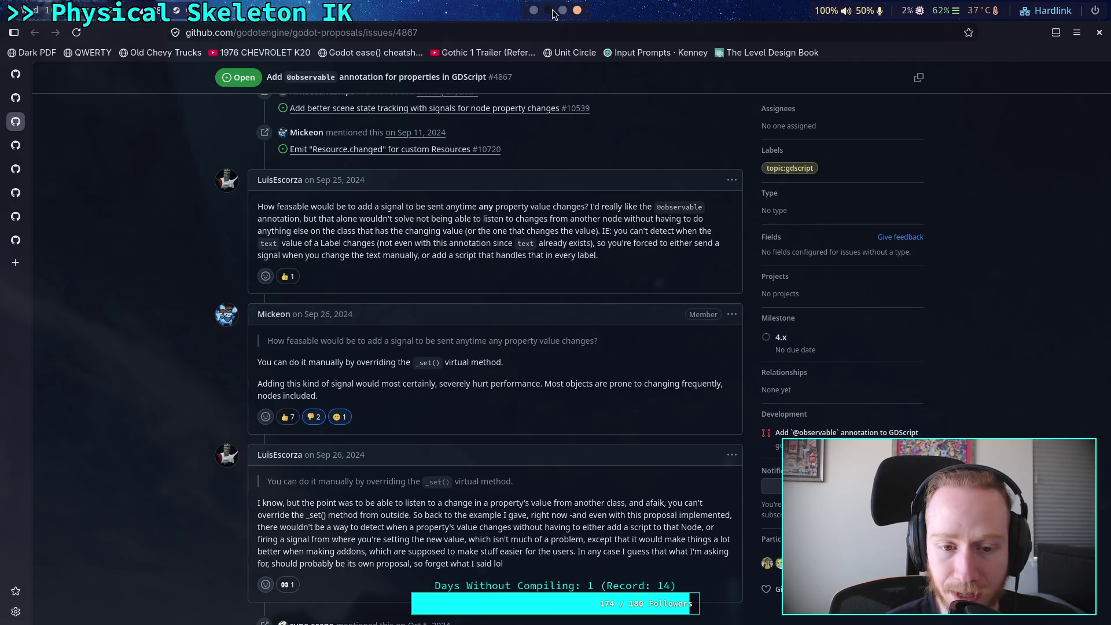
pyautogui.scroll(3, 554, 13)
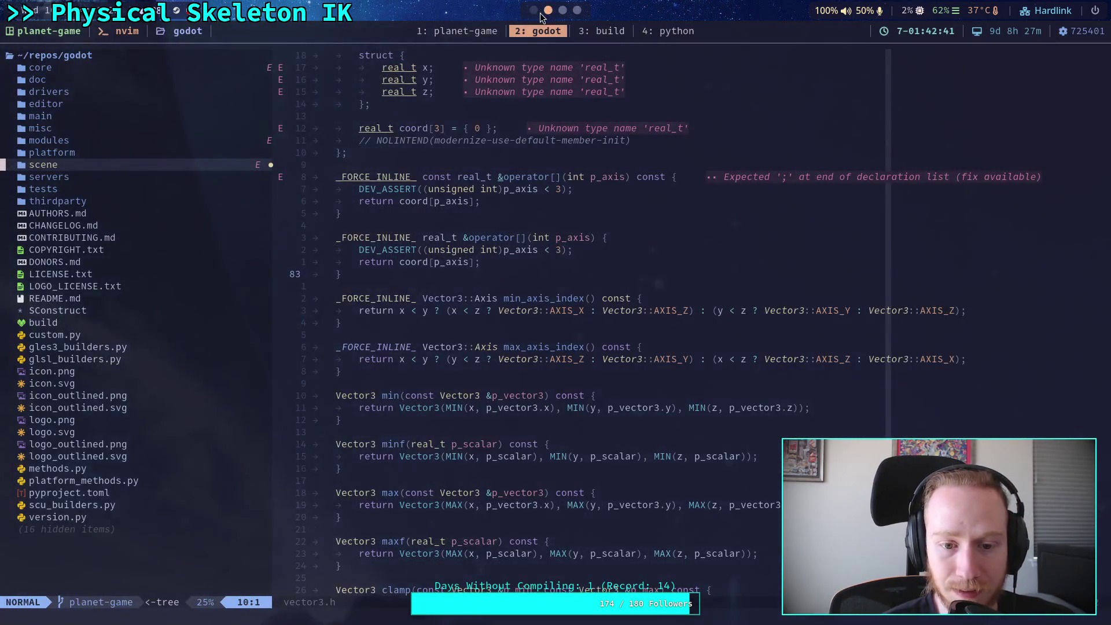
pyautogui.scroll(-3, 579, 17)
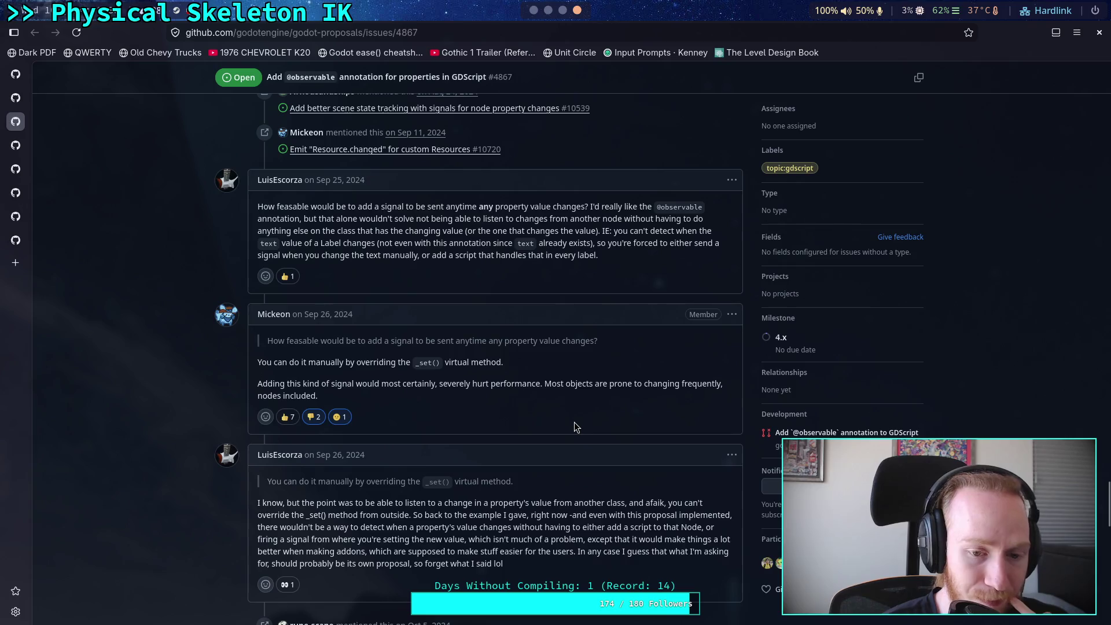
pyautogui.scroll(-5, 573, 427)
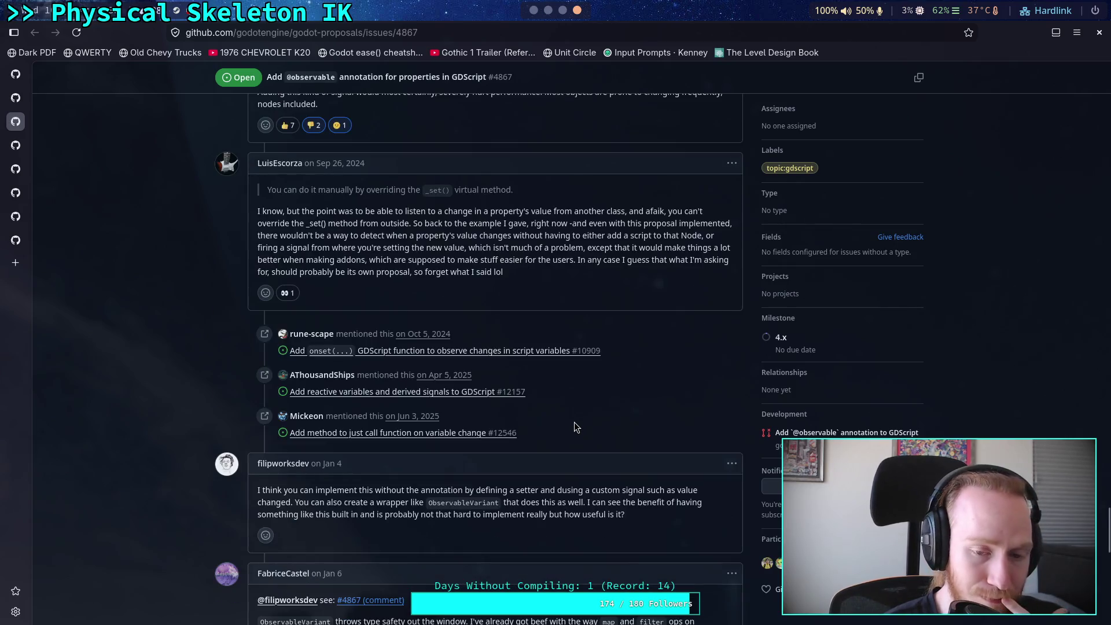
pyautogui.scroll(-8, 575, 428)
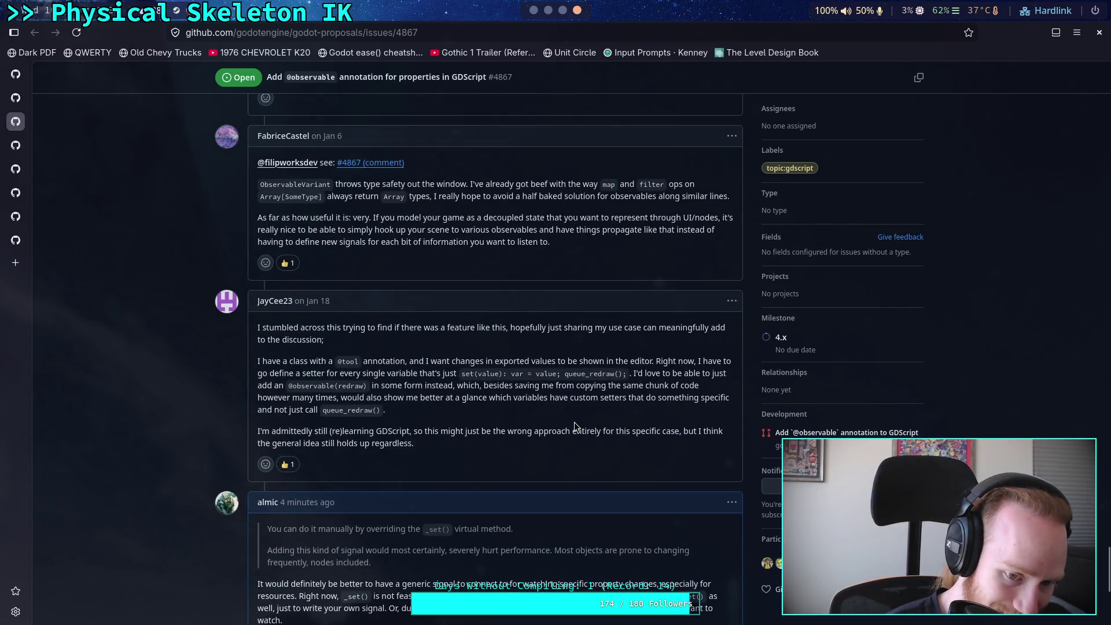
pyautogui.scroll(-4, 575, 428)
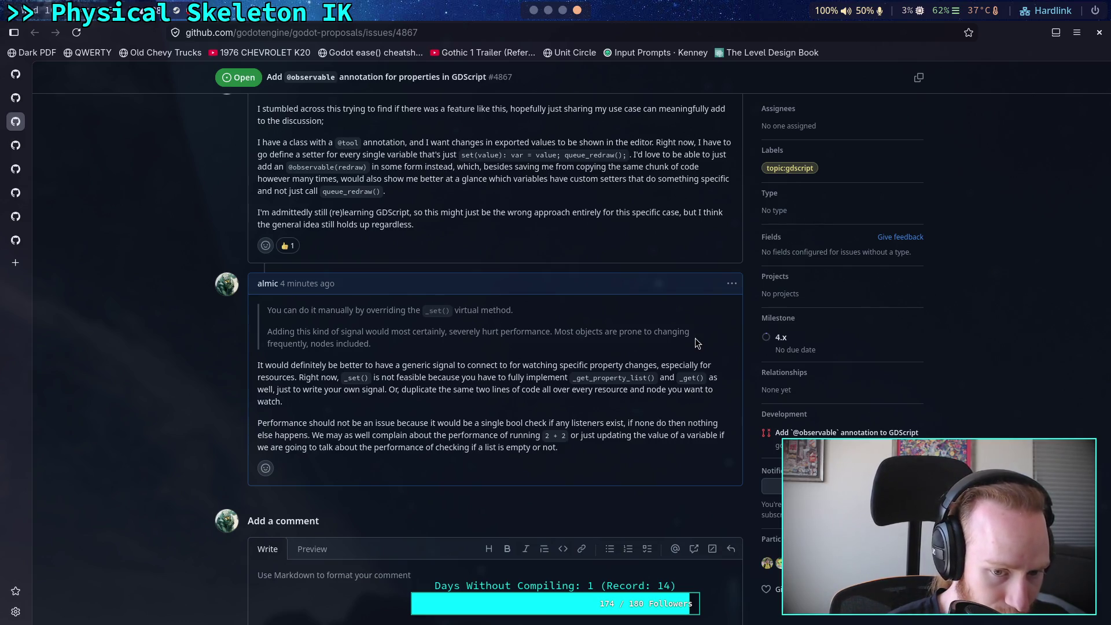
pyautogui.scroll(10, 632, 357)
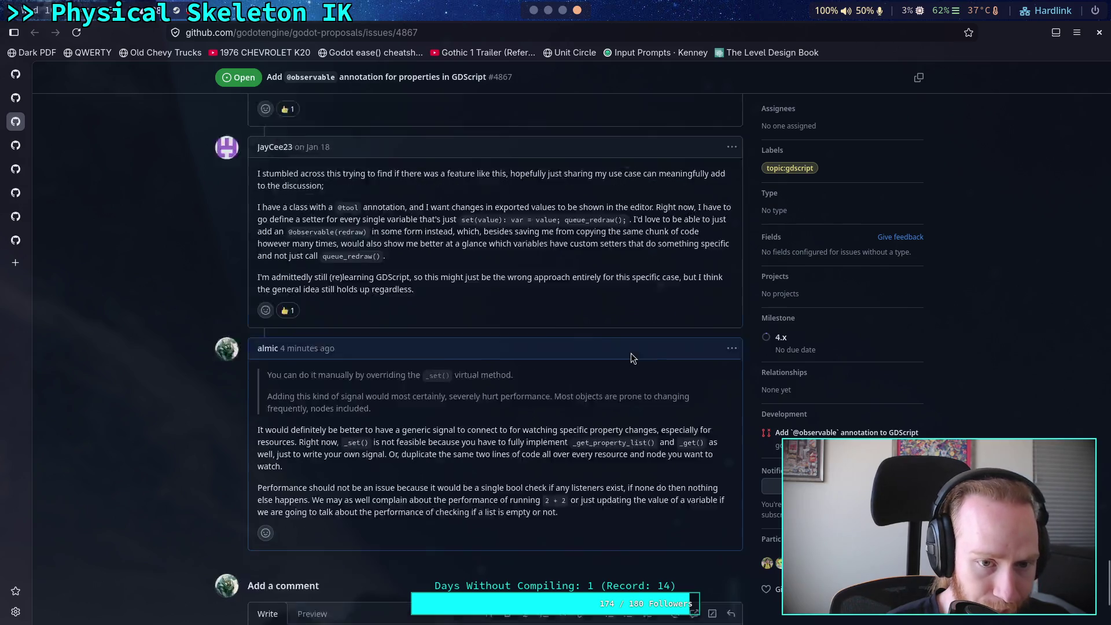
pyautogui.scroll(10, 631, 353)
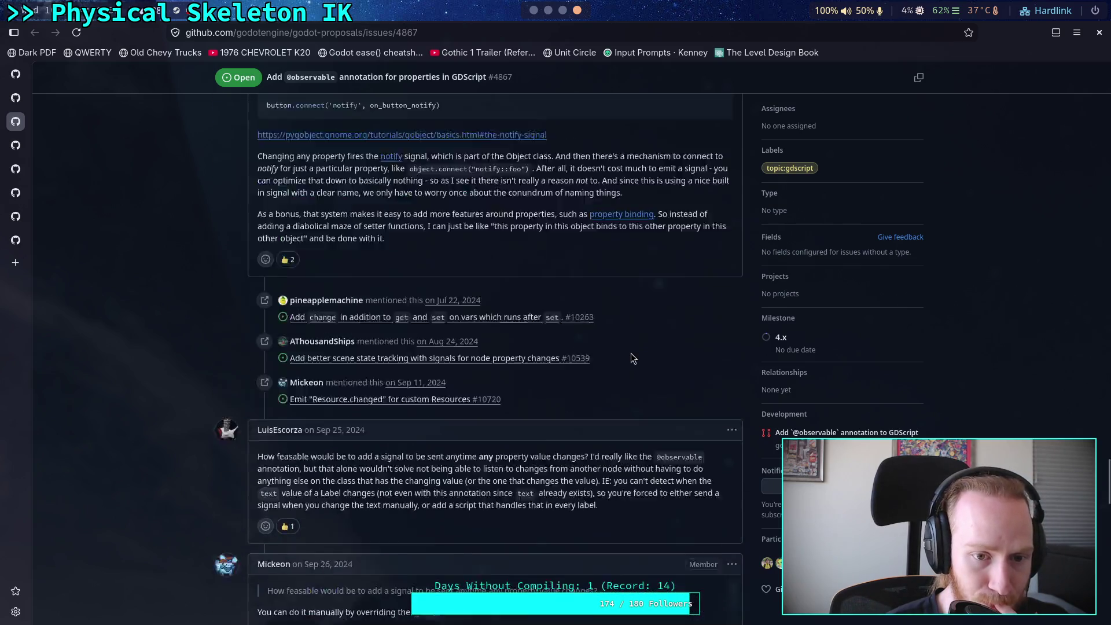
pyautogui.scroll(15, 399, 394)
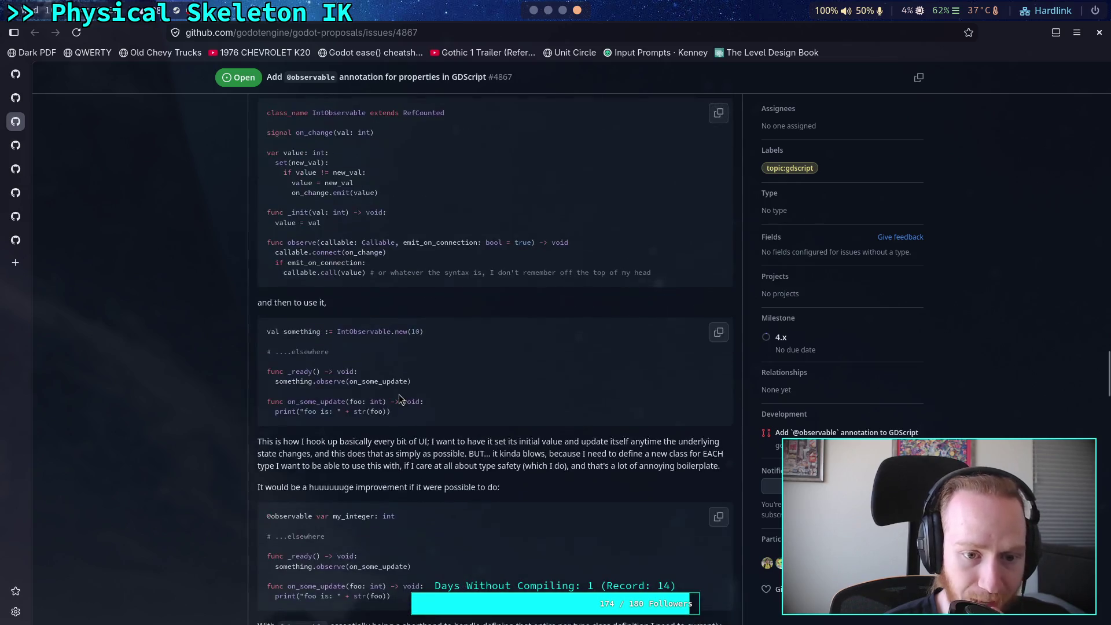
pyautogui.scroll(15, 382, 383)
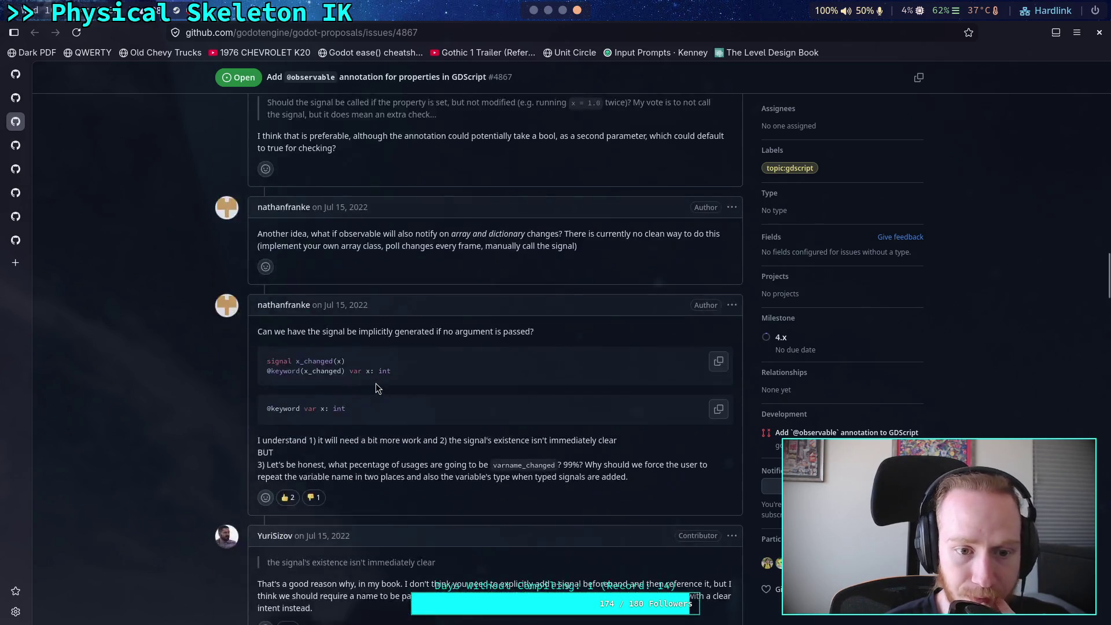
pyautogui.scroll(8, 358, 384)
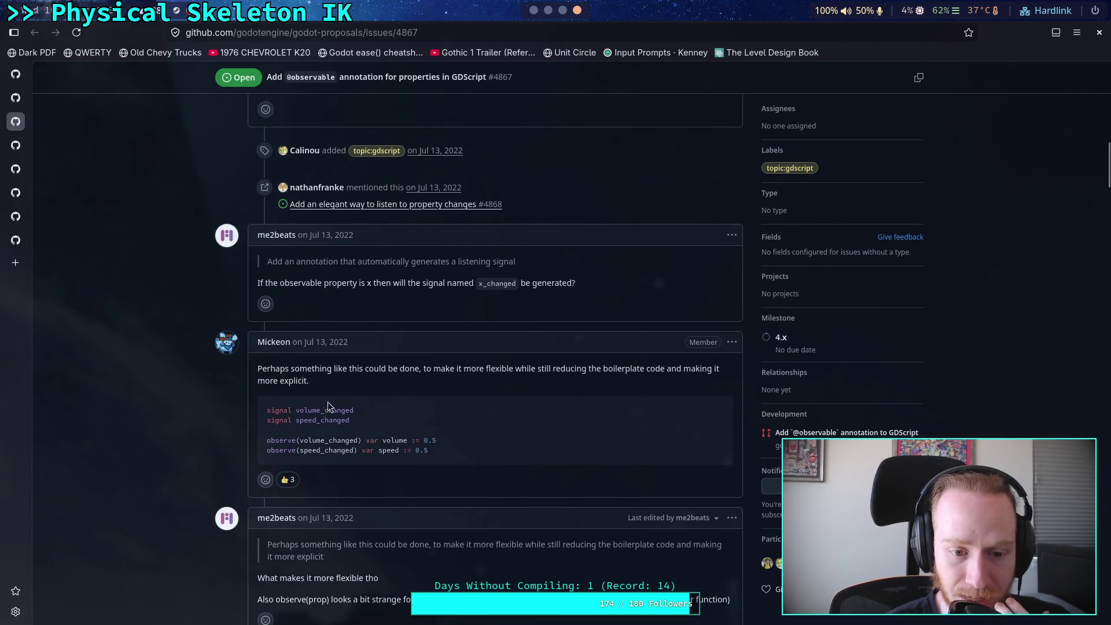
pyautogui.moveTo(267, 445)
pyautogui.mouseDown()
pyautogui.moveTo(431, 452)
pyautogui.moveTo(372, 441)
pyautogui.moveTo(434, 443)
pyautogui.moveTo(398, 443)
pyautogui.mouseUp()
pyautogui.click(395, 443)
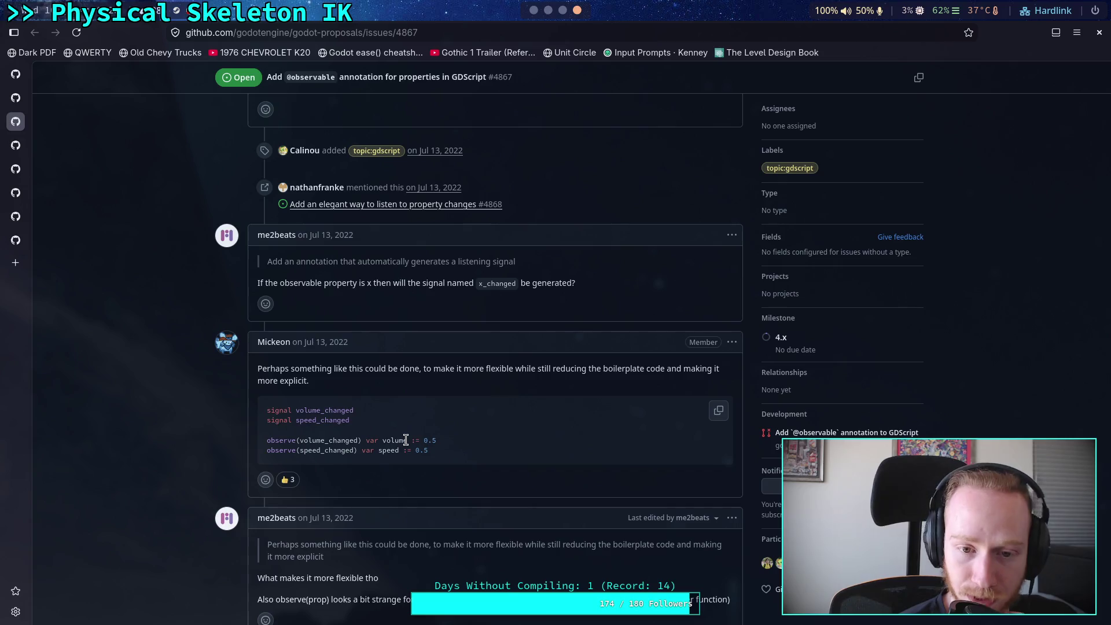
pyautogui.scroll(12, 406, 440)
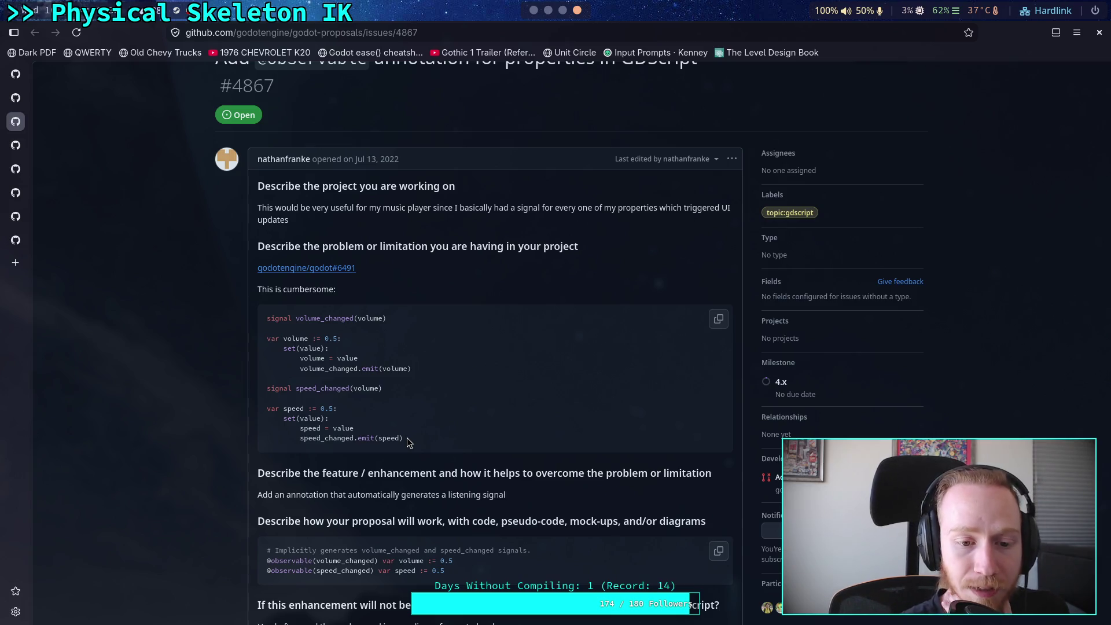
pyautogui.doubleClick(292, 409)
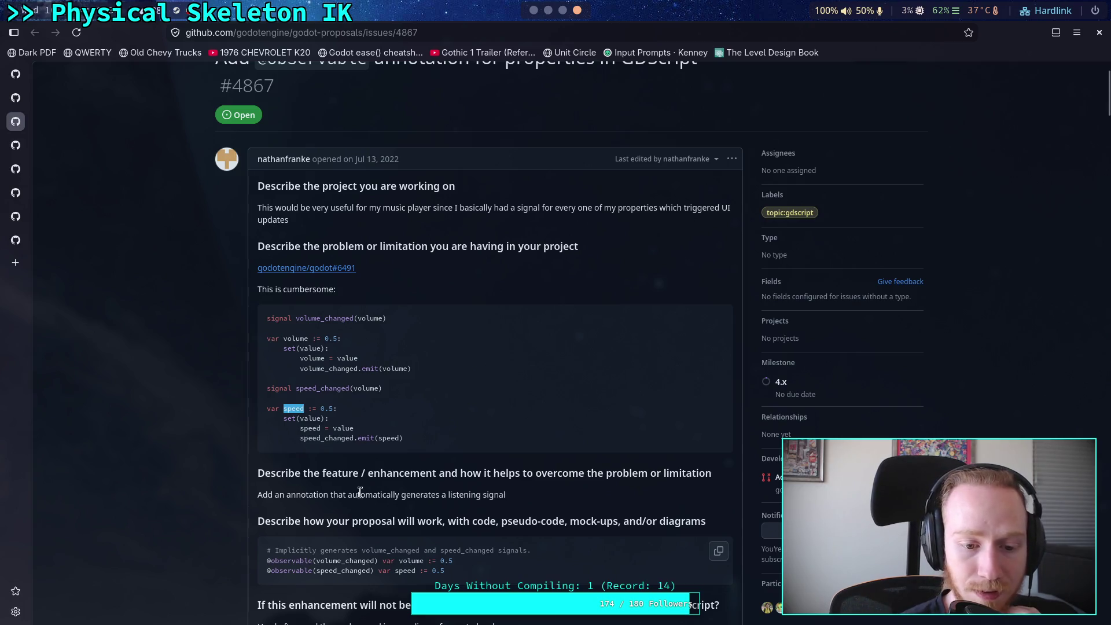
pyautogui.scroll(-2, 359, 492)
pyautogui.click(269, 487)
pyautogui.doubleClick(291, 488)
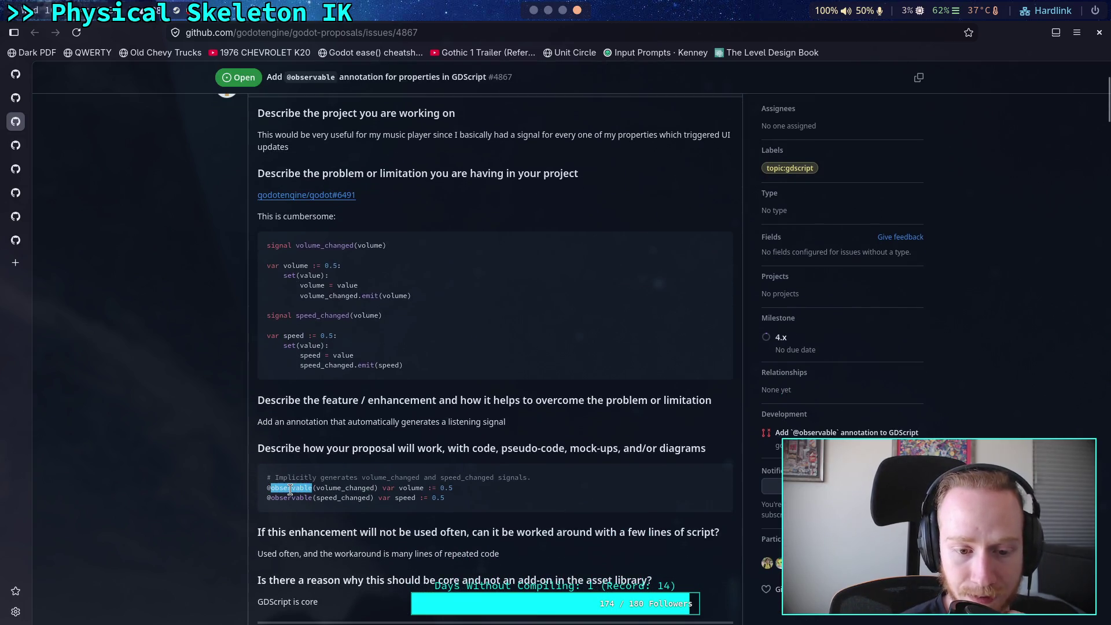
pyautogui.click(494, 515)
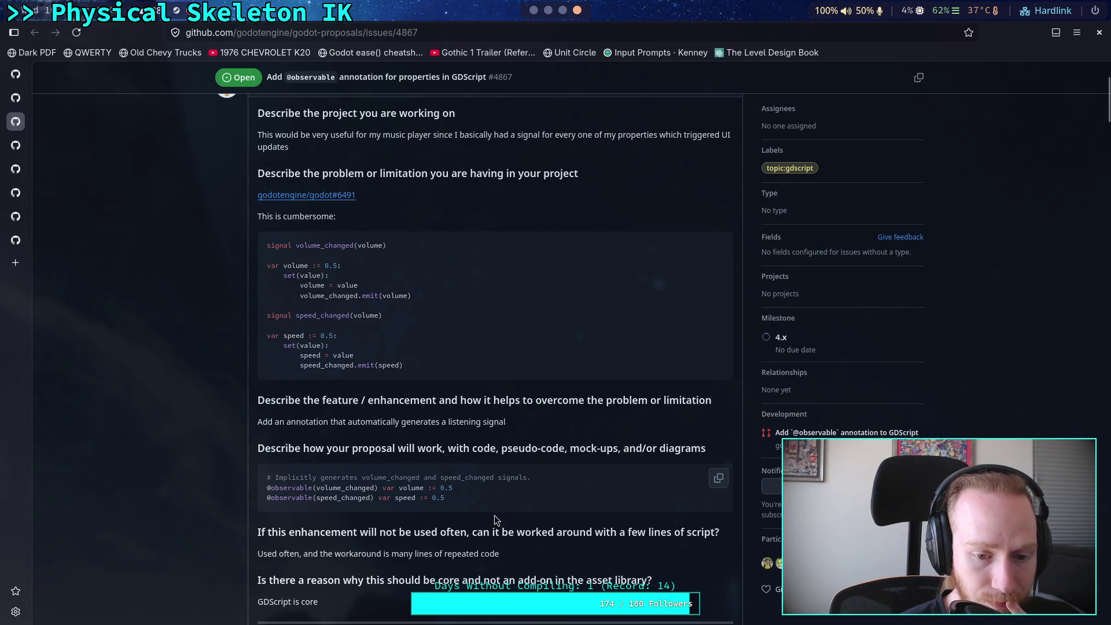
pyautogui.scroll(-8, 495, 503)
pyautogui.scroll(-5, 495, 487)
pyautogui.scroll(6, 495, 488)
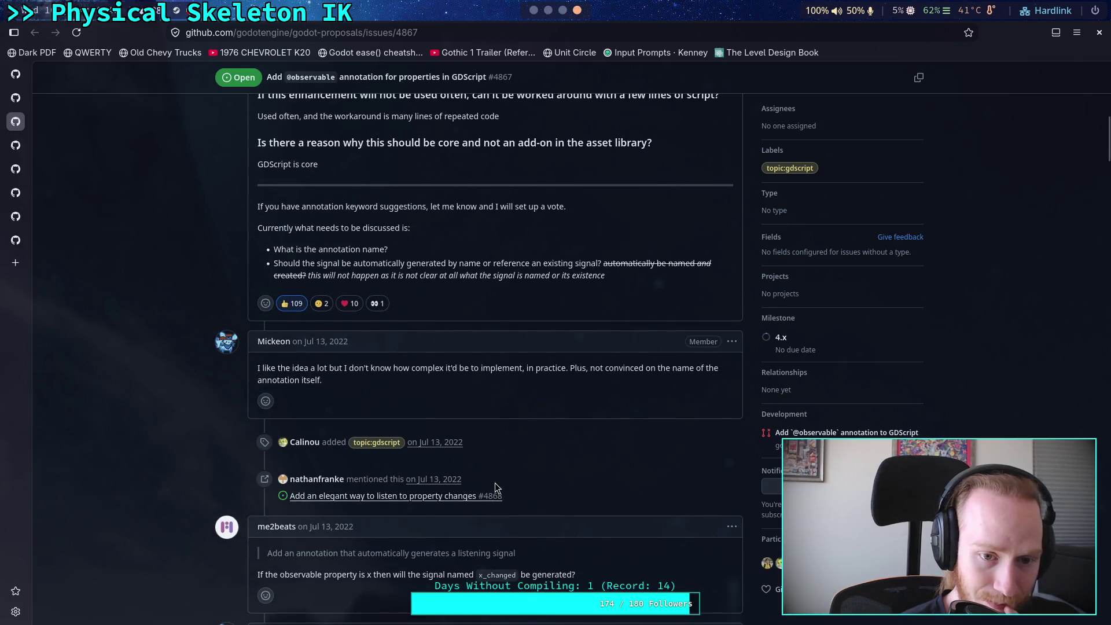
pyautogui.scroll(5, 495, 483)
pyautogui.scroll(3, 481, 434)
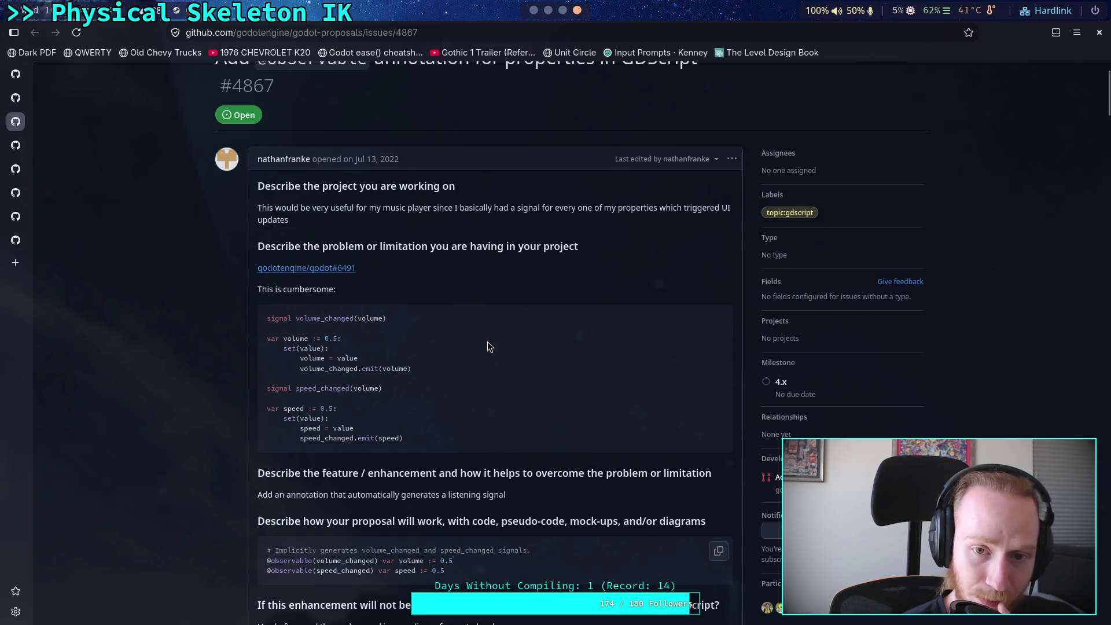
pyautogui.click(534, 10)
# Step: Delete the unfinished _get_property_list stub at line 256
pyautogui.click(628, 469)
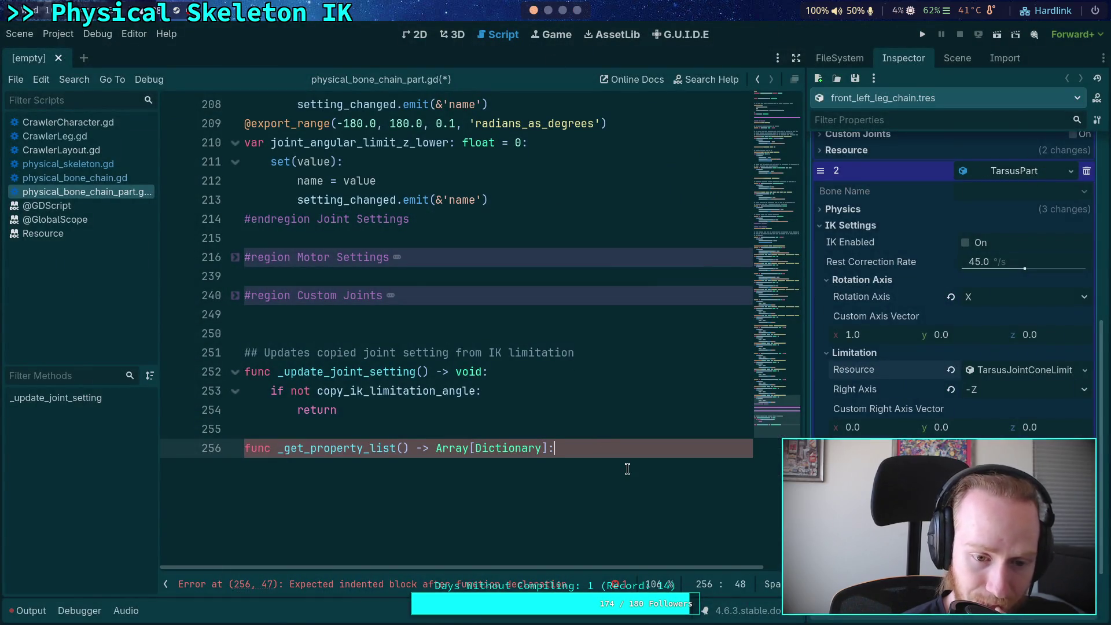
pyautogui.press('Return')
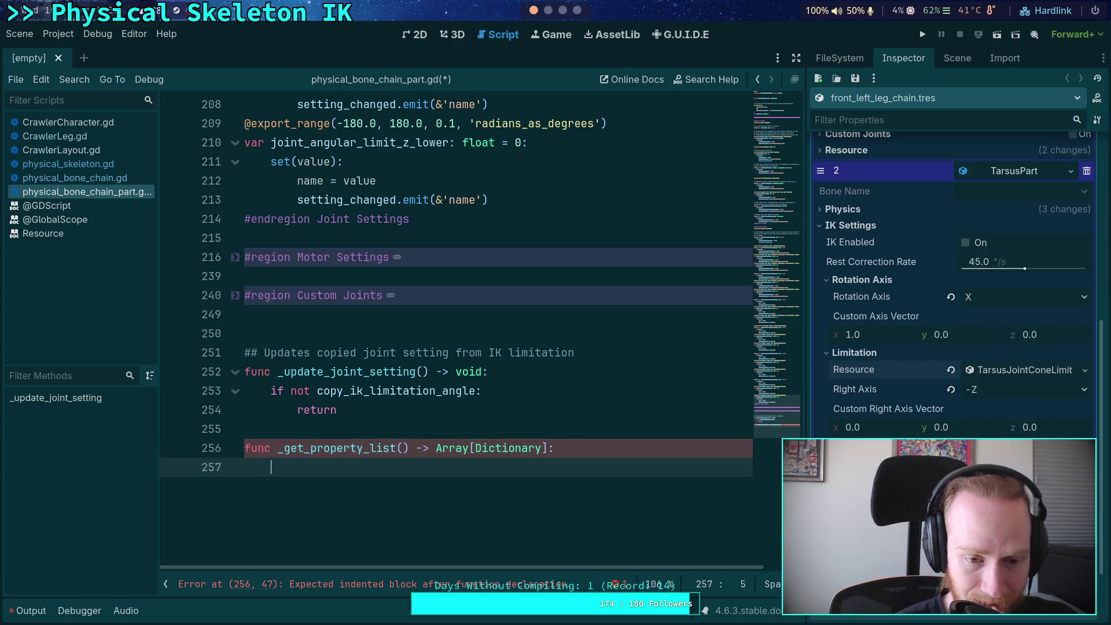
pyautogui.moveTo(303, 466); pyautogui.dragTo(243, 447)
pyautogui.press('BackSpace')
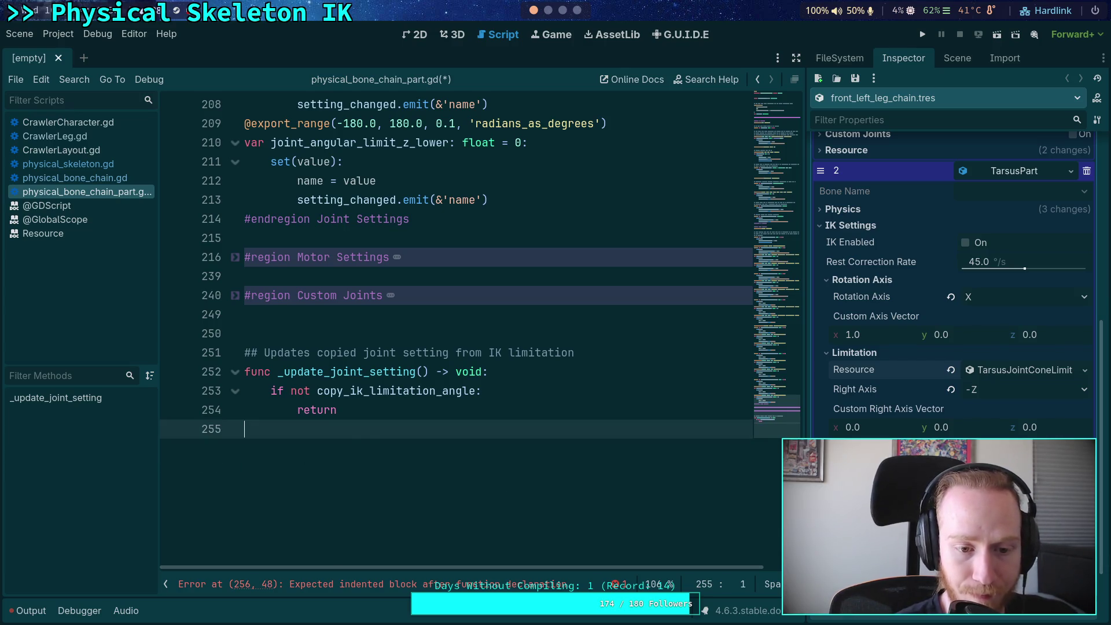
# Step: Review the code above, confirming _update_joint_setting now ends the script
pyautogui.click(385, 336)
pyautogui.scroll(2, 386, 339)
pyautogui.scroll(2, 386, 338)
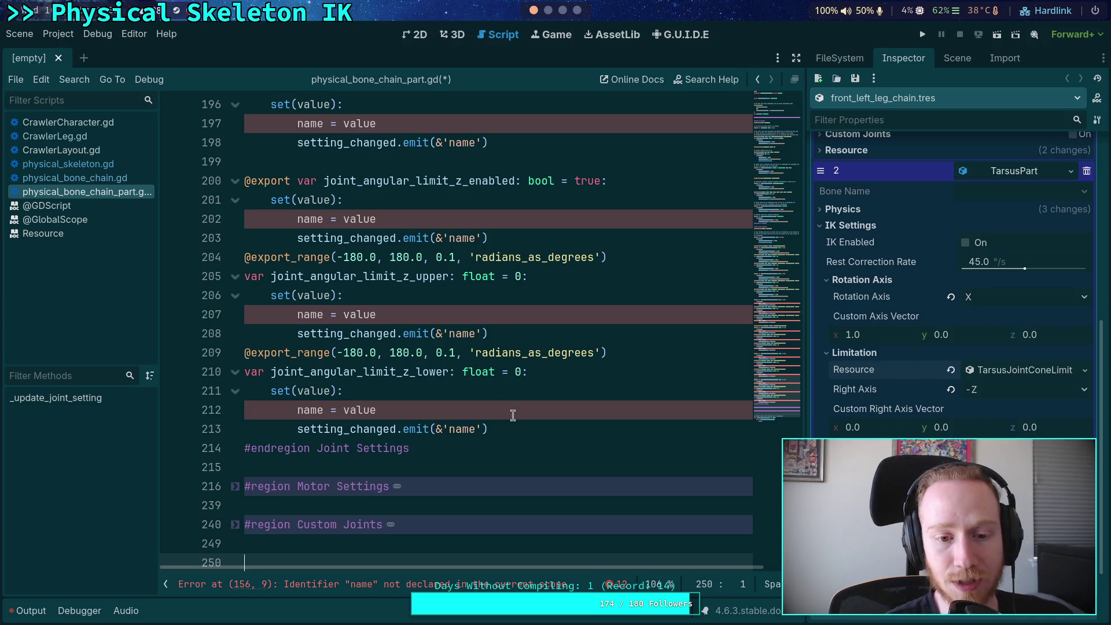
pyautogui.moveTo(513, 426)
pyautogui.mouseDown()
pyautogui.moveTo(405, 410)
pyautogui.moveTo(246, 354)
pyautogui.mouseUp()
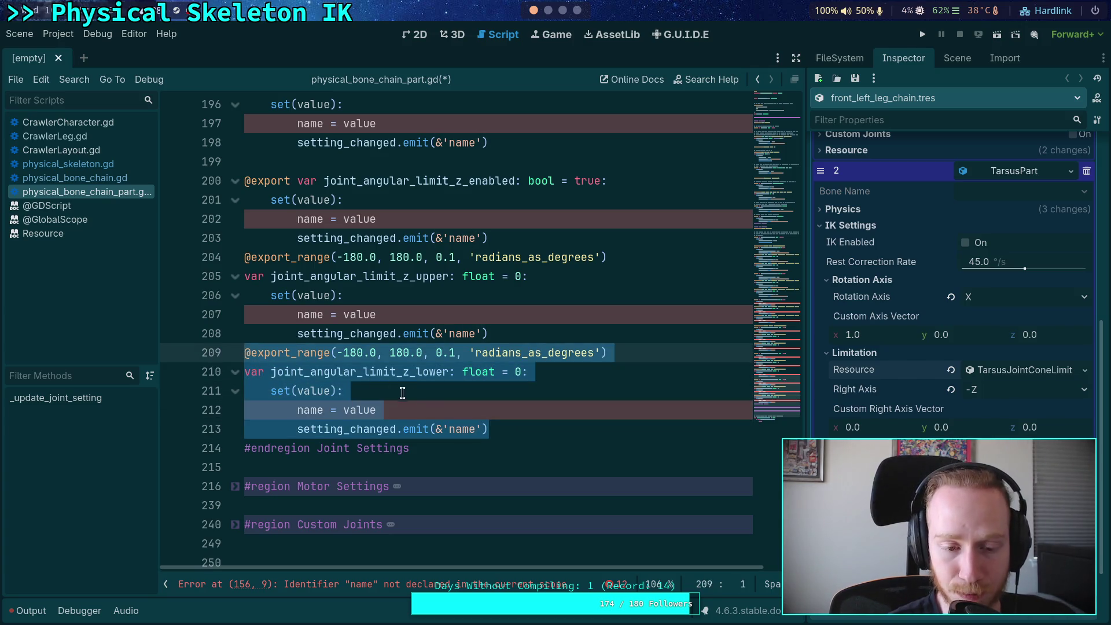
pyautogui.scroll(-3, 446, 405)
pyautogui.click(454, 454)
pyautogui.scroll(-2, 454, 454)
pyautogui.scroll(3, 453, 412)
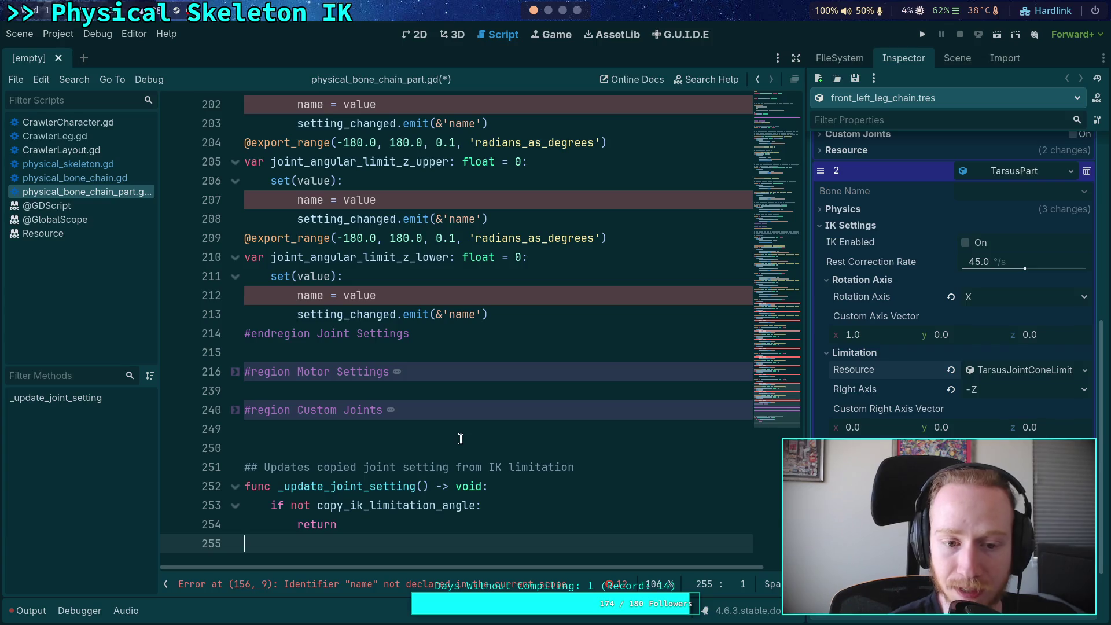
# Step: Make the joint_angular_limit_z_lower setter assign and emit joint_angular_limit_z_lower on lines 212–213
pyautogui.doubleClick(368, 257)
pyautogui.hotkey('ctrl', 'c')
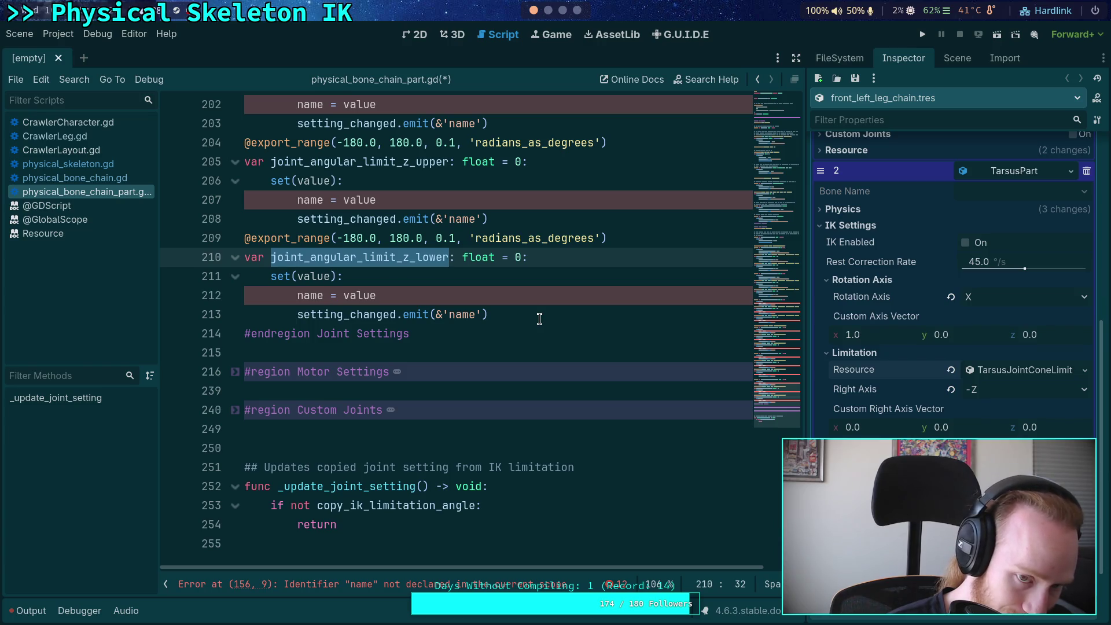
pyautogui.scroll(2, 540, 319)
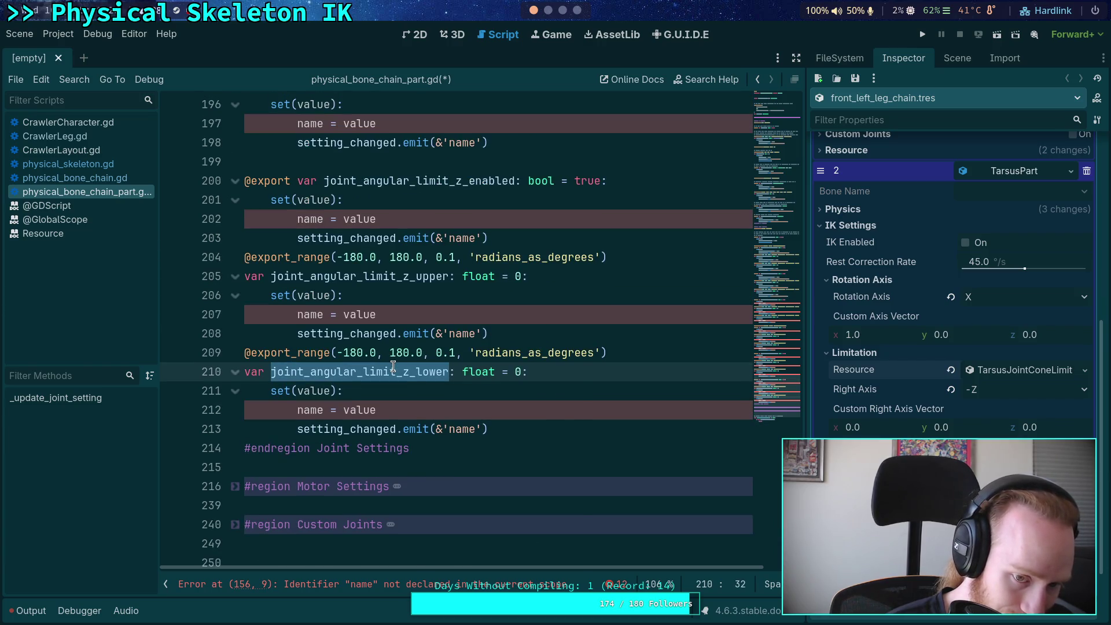
pyautogui.rightClick(394, 365)
pyautogui.click(428, 428)
pyautogui.doubleClick(310, 411)
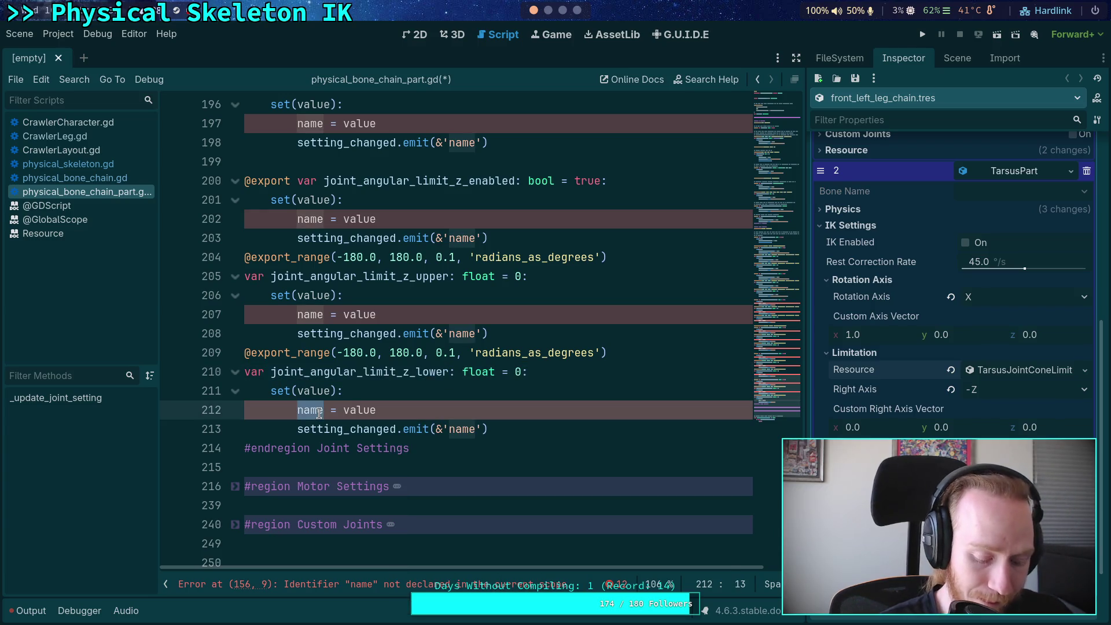
pyautogui.hotkey('ctrl', 'v')
pyautogui.doubleClick(461, 429)
pyautogui.hotkey('ctrl', 'v')
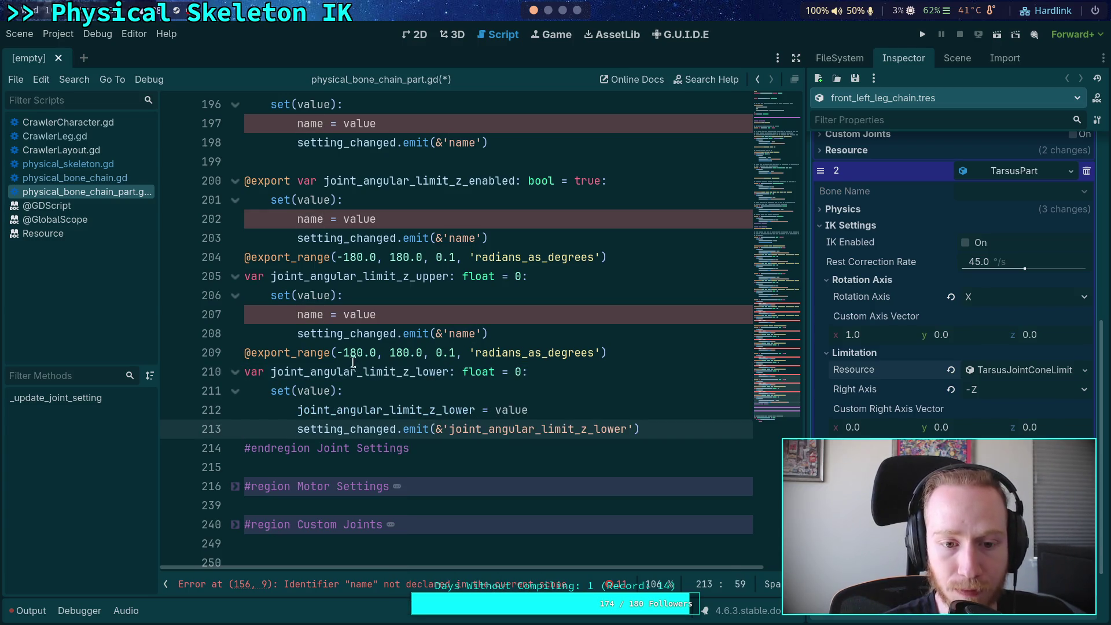
# Step: Put joint_angular_limit_z_upper into its setter and emit call on lines 207–208
pyautogui.doubleClick(334, 276)
pyautogui.hotkey('ctrl', 'c')
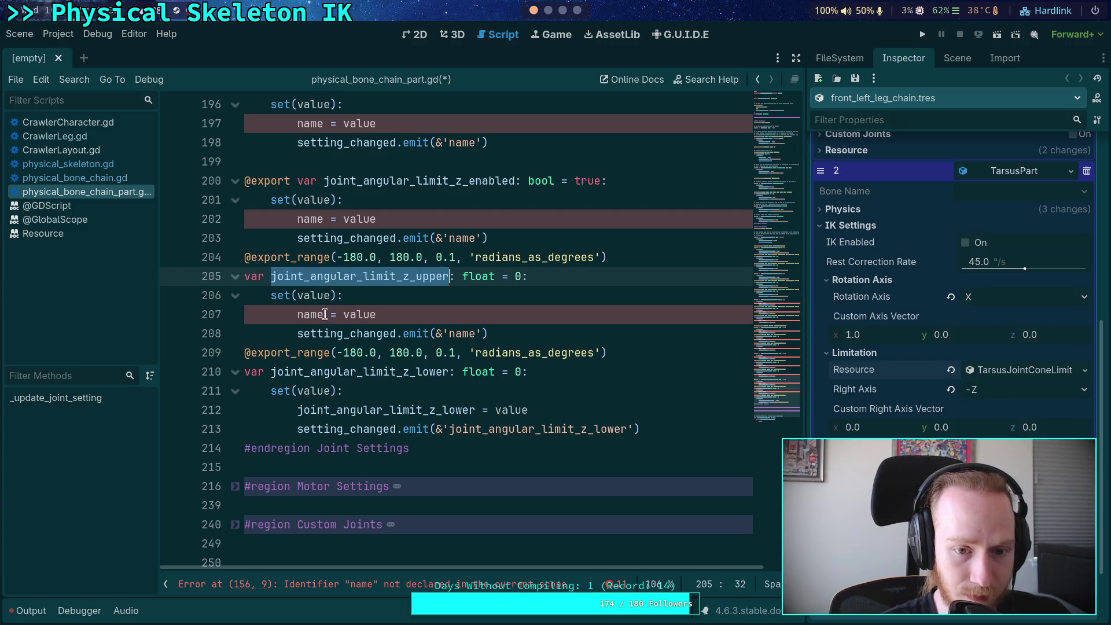
pyautogui.doubleClick(324, 314)
pyautogui.hotkey('ctrl', 'v')
pyautogui.doubleClick(462, 333)
pyautogui.hotkey('ctrl', 'v')
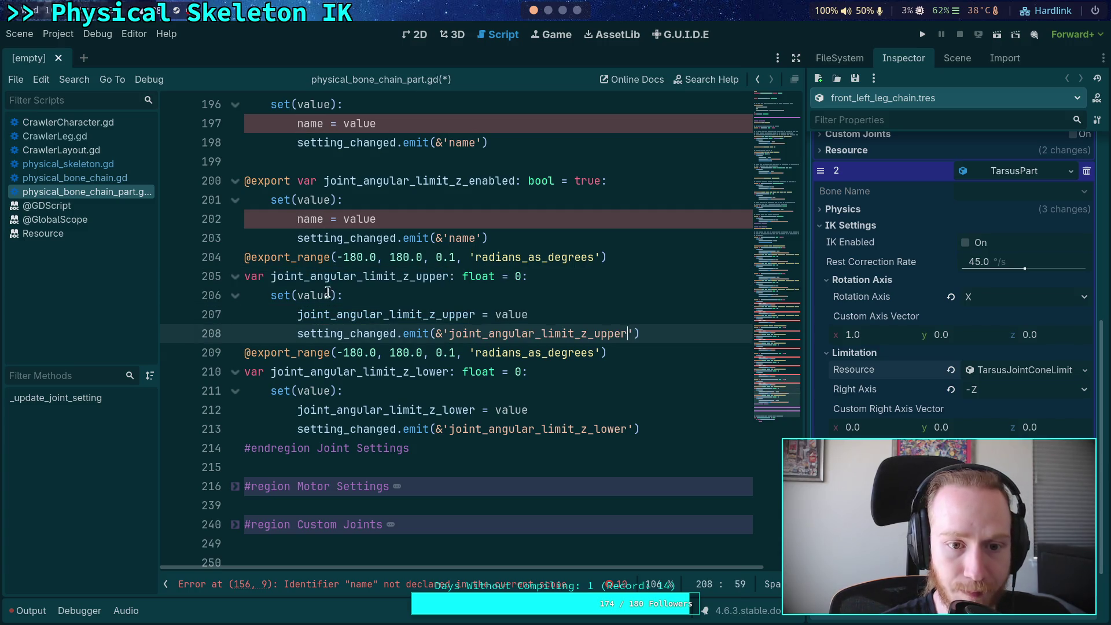
# Step: Replace the name placeholders on lines 202–203 with joint_angular_limit_z_enabled
pyautogui.scroll(2, 328, 293)
pyautogui.doubleClick(377, 296)
pyautogui.hotkey('ctrl', 'c')
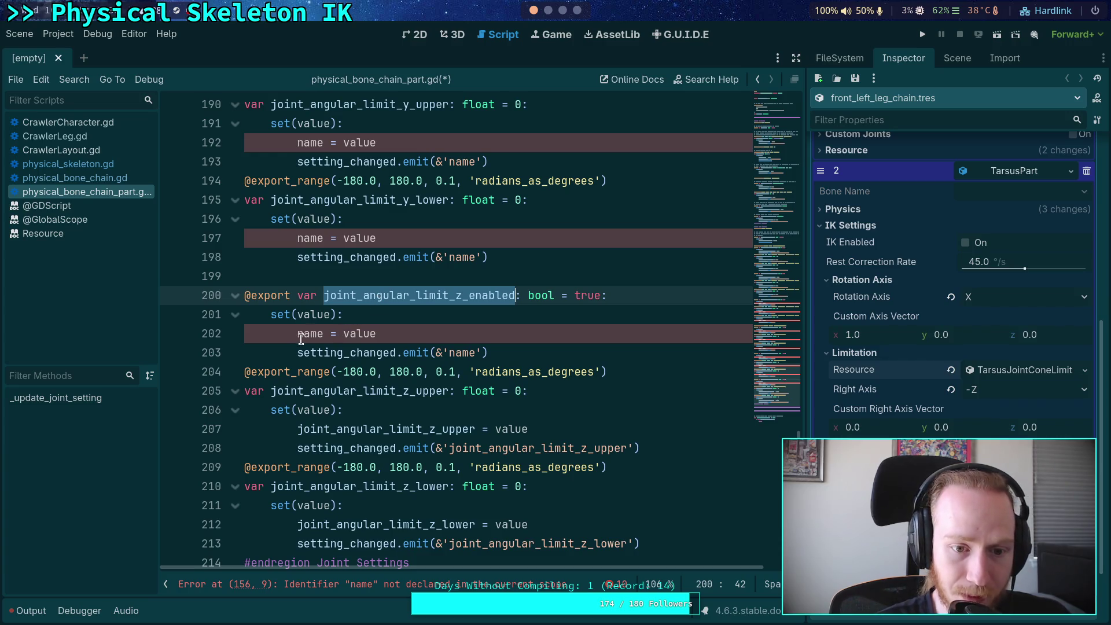
pyautogui.doubleClick(310, 333)
pyautogui.hotkey('ctrl', 'v')
pyautogui.doubleClick(399, 353)
pyautogui.doubleClick(462, 352)
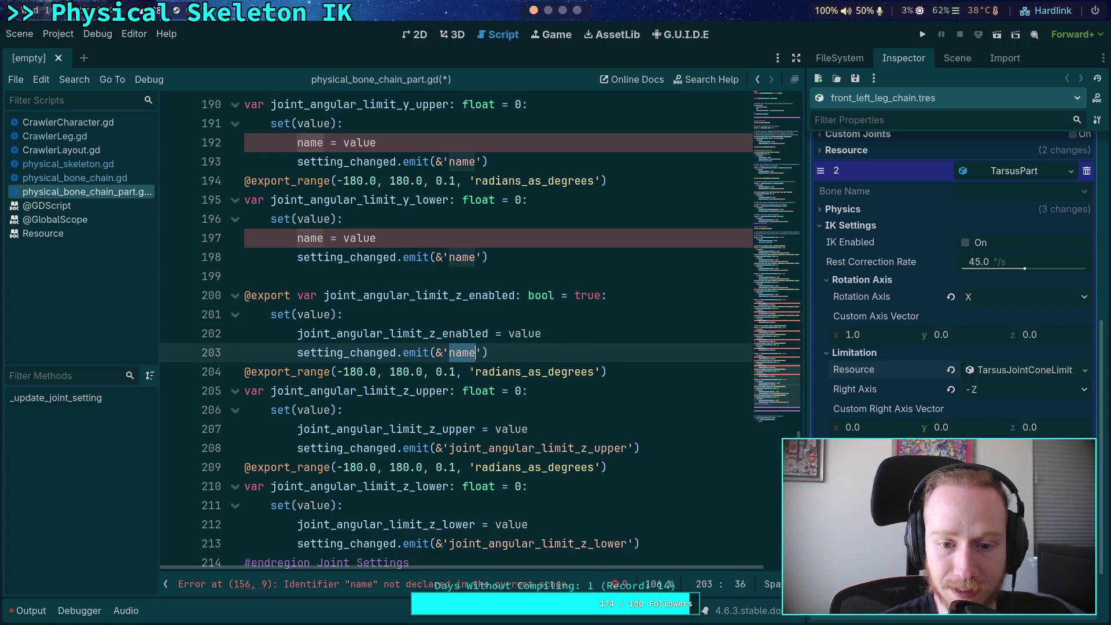
pyautogui.hotkey('ctrl', 'v')
# Step: Fill joint_angular_limit_y_lower into its setter and emit call on lines 197–198
pyautogui.scroll(2, 401, 314)
pyautogui.doubleClick(401, 314)
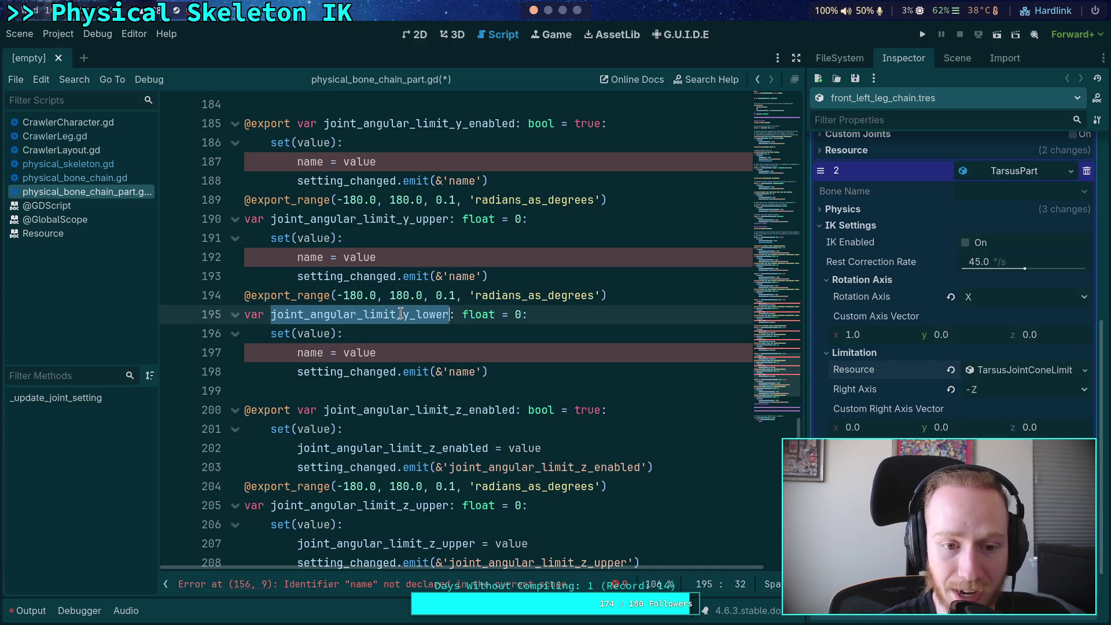
pyautogui.hotkey('ctrl', 'c')
pyautogui.doubleClick(302, 354)
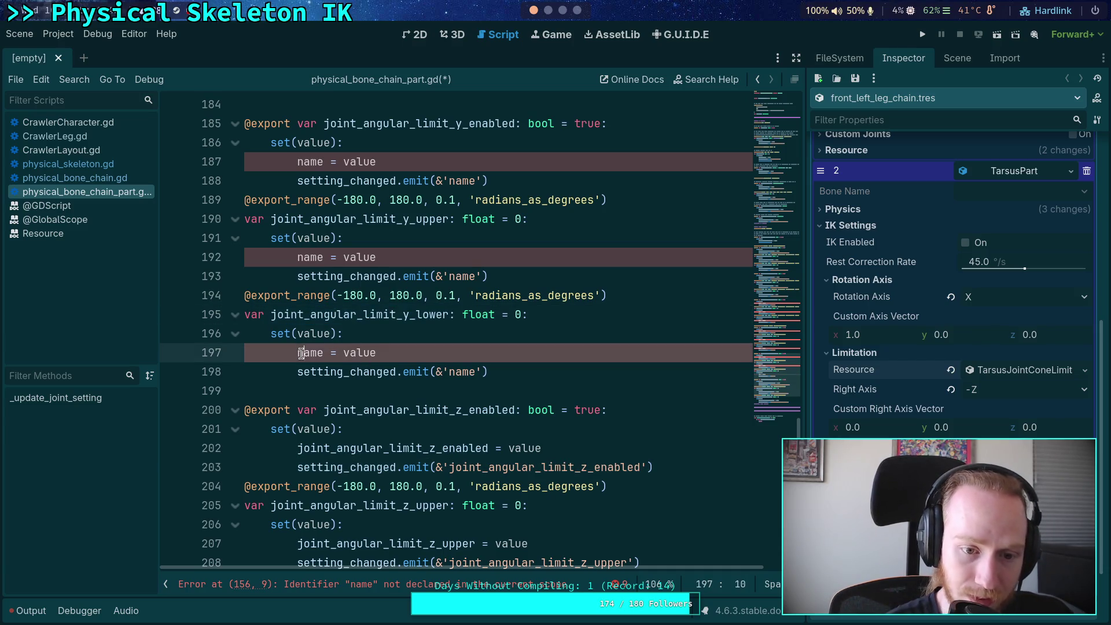
pyautogui.hotkey('ctrl', 'v')
pyautogui.doubleClick(462, 372)
pyautogui.hotkey('ctrl', 'v')
# Step: Fill joint_angular_limit_y_upper into its setter and emit call on lines 192–193
pyautogui.scroll(2, 362, 354)
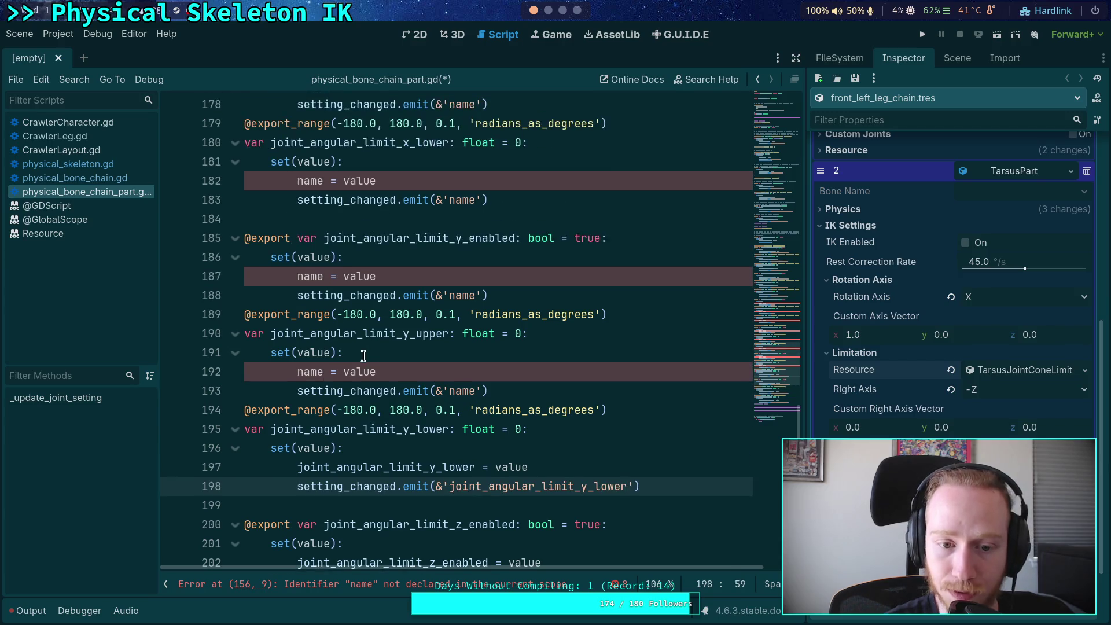
pyautogui.doubleClick(389, 327)
pyautogui.hotkey('ctrl', 'c')
pyautogui.doubleClick(312, 373)
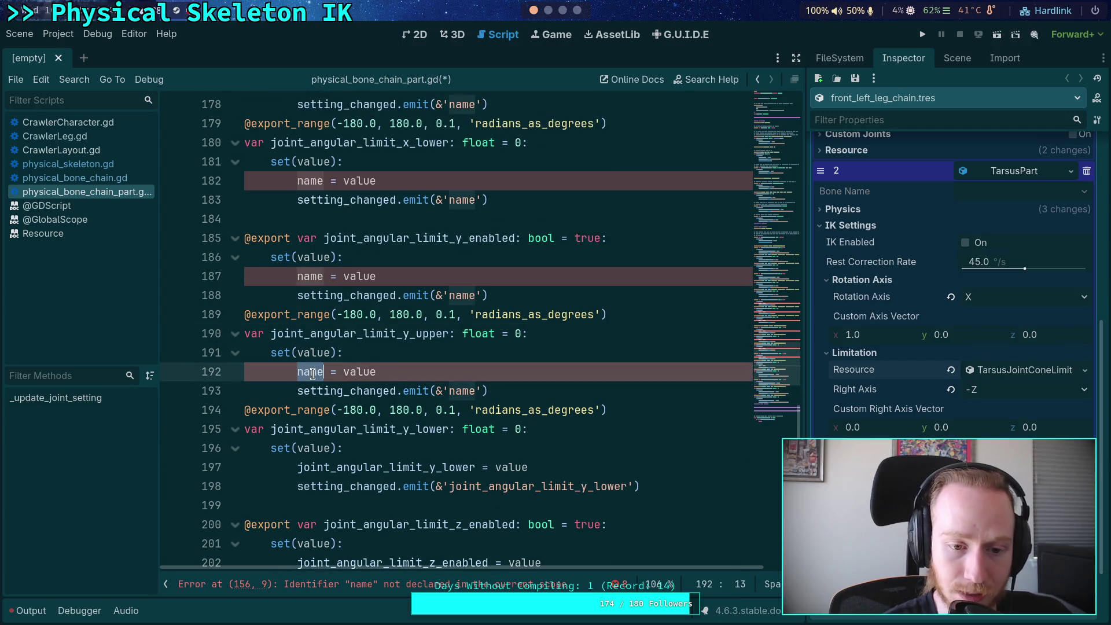
pyautogui.hotkey('ctrl', 'v')
pyautogui.doubleClick(462, 391)
pyautogui.hotkey('ctrl', 'v')
# Step: Make the y_enabled setter assign and emit joint_angular_limit_y_enabled
pyautogui.scroll(1, 462, 391)
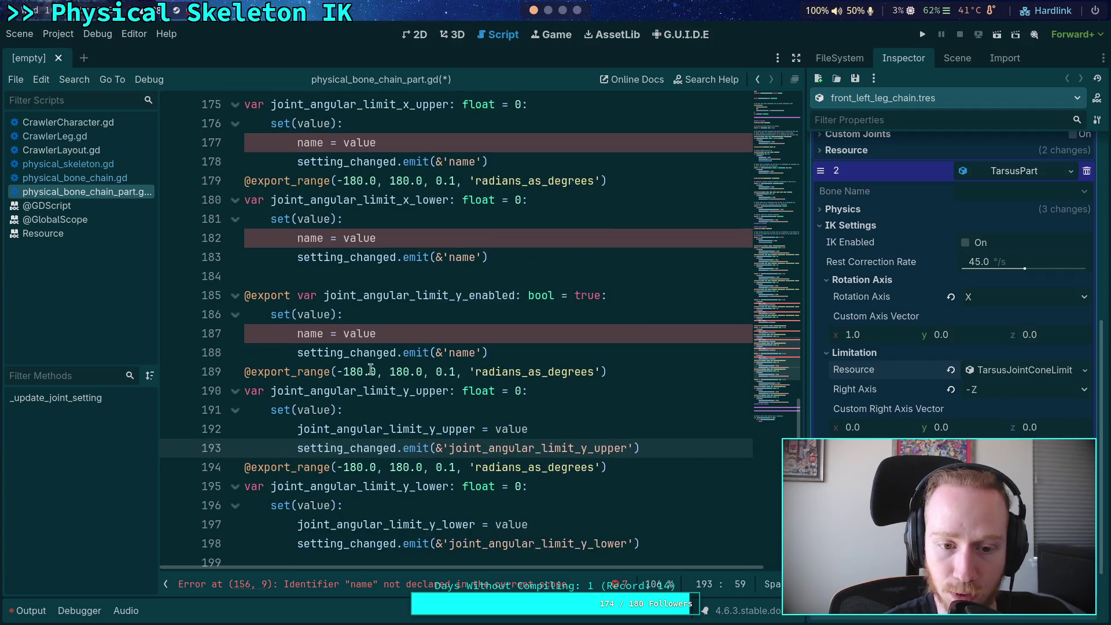
pyautogui.click(404, 297)
pyautogui.doubleClick(405, 297)
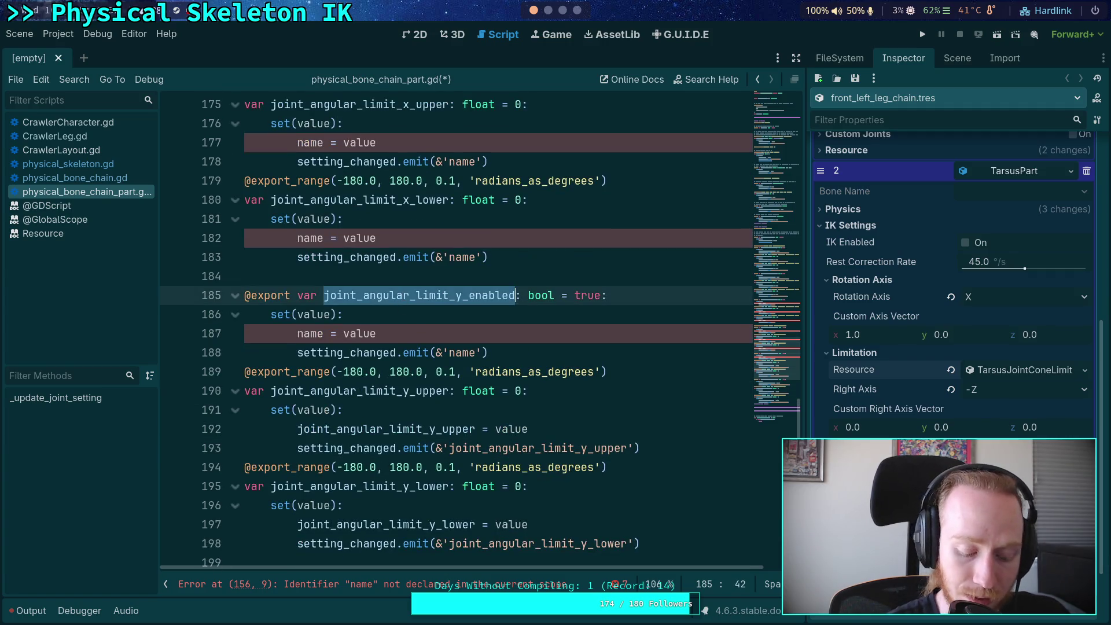
pyautogui.doubleClick(311, 336)
pyautogui.hotkey('ctrl', 'v')
pyautogui.doubleClick(462, 353)
pyautogui.hotkey('ctrl', 'v')
# Step: Put joint_angular_limit_x_lower into its setter and emit call on lines 182–183
pyautogui.scroll(1, 462, 353)
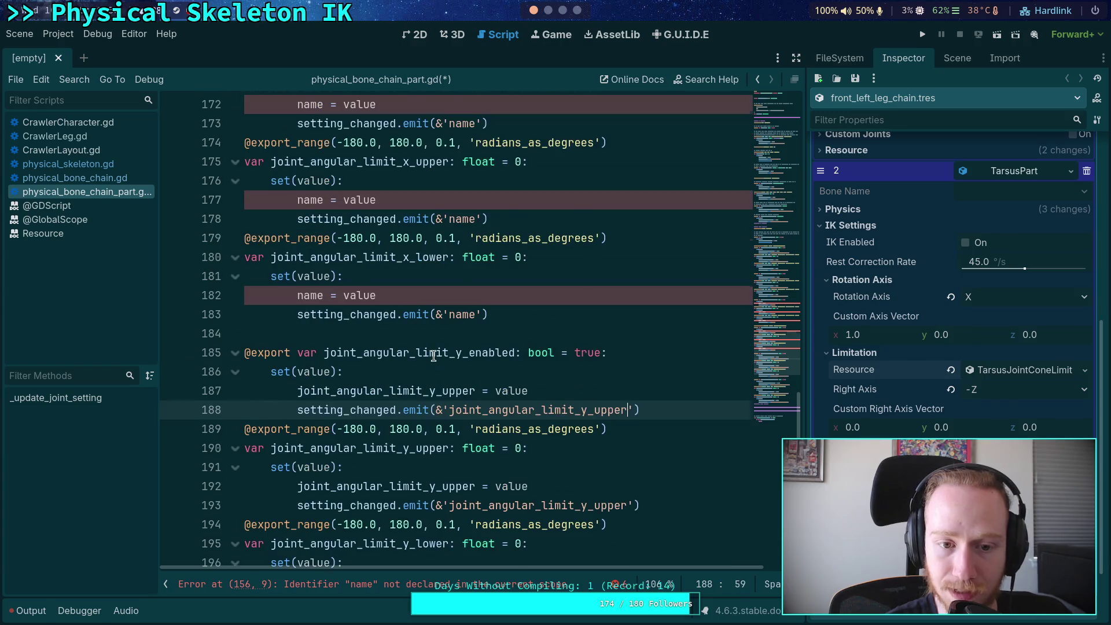
pyautogui.moveTo(261, 277); pyautogui.dragTo(569, 311)
pyautogui.scroll(1, 510, 313)
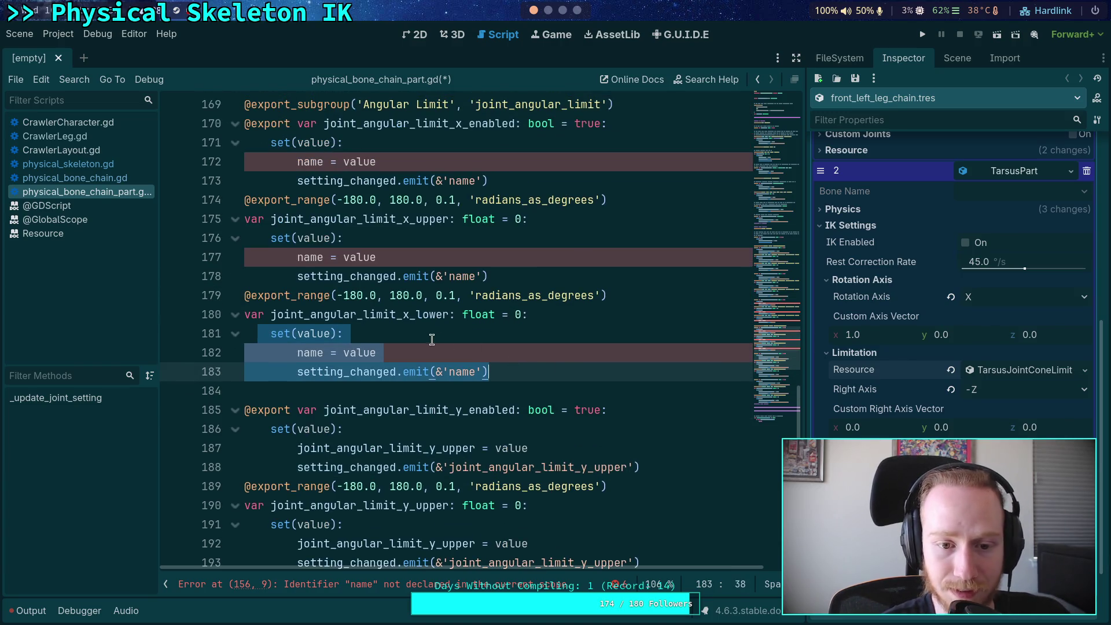
pyautogui.doubleClick(404, 315)
pyautogui.hotkey('ctrl', 'c')
pyautogui.doubleClick(311, 352)
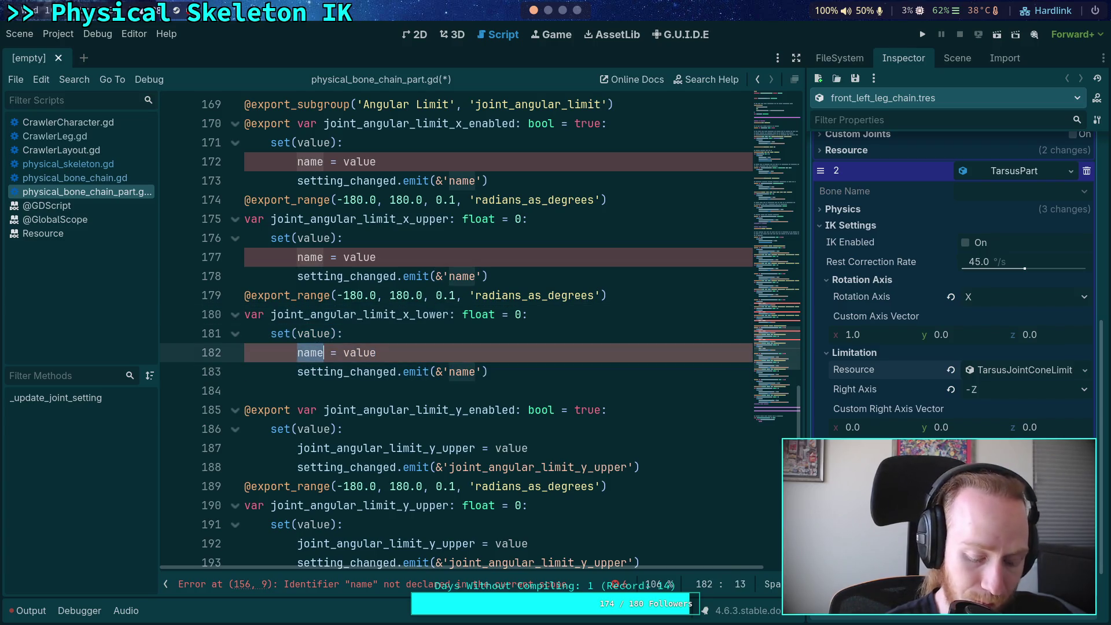
pyautogui.hotkey('ctrl', 'v')
pyautogui.doubleClick(464, 372)
pyautogui.hotkey('ctrl', 'v')
# Step: Put joint_angular_limit_x_upper into its setter and emit call on lines 177–178
pyautogui.scroll(2, 440, 353)
pyautogui.doubleClick(393, 334)
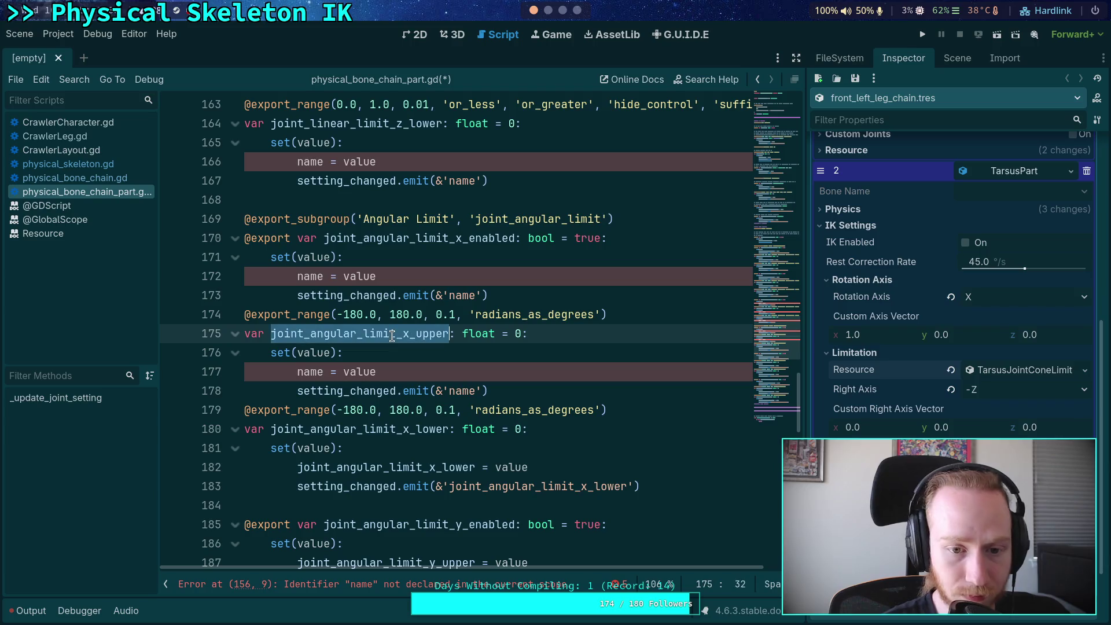
pyautogui.hotkey('ctrl', 'c')
pyautogui.doubleClick(311, 371)
pyautogui.hotkey('ctrl', 'v')
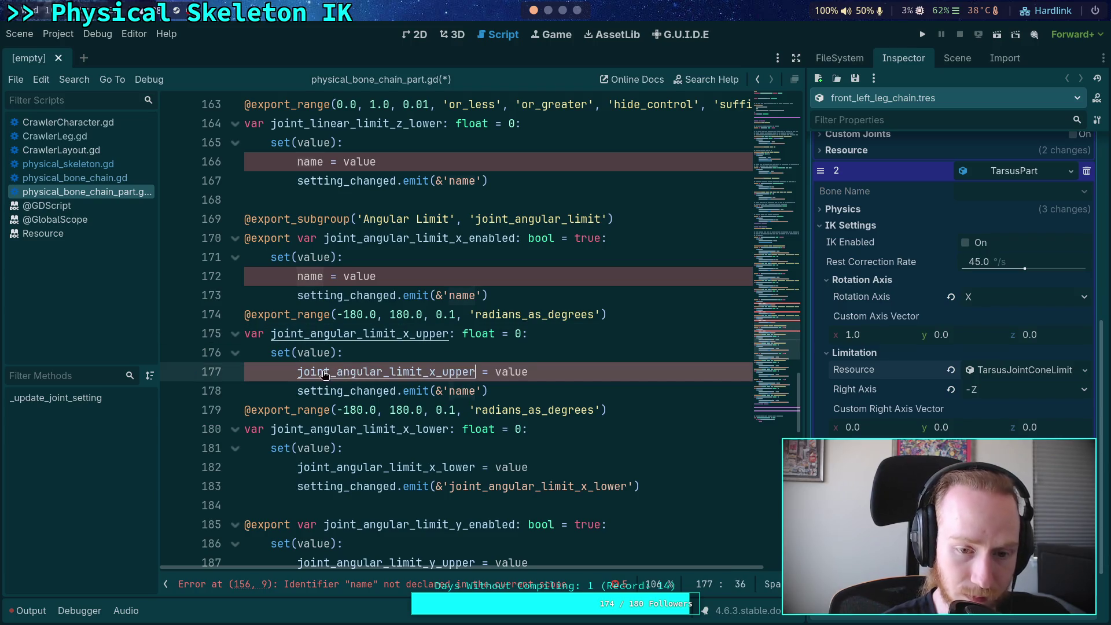
pyautogui.click(469, 390)
pyautogui.doubleClick(463, 391)
pyautogui.hotkey('ctrl', 'v')
# Step: Replace the placeholders on lines 172–173 with joint_angular_limit_x_enabled
pyautogui.doubleClick(400, 238)
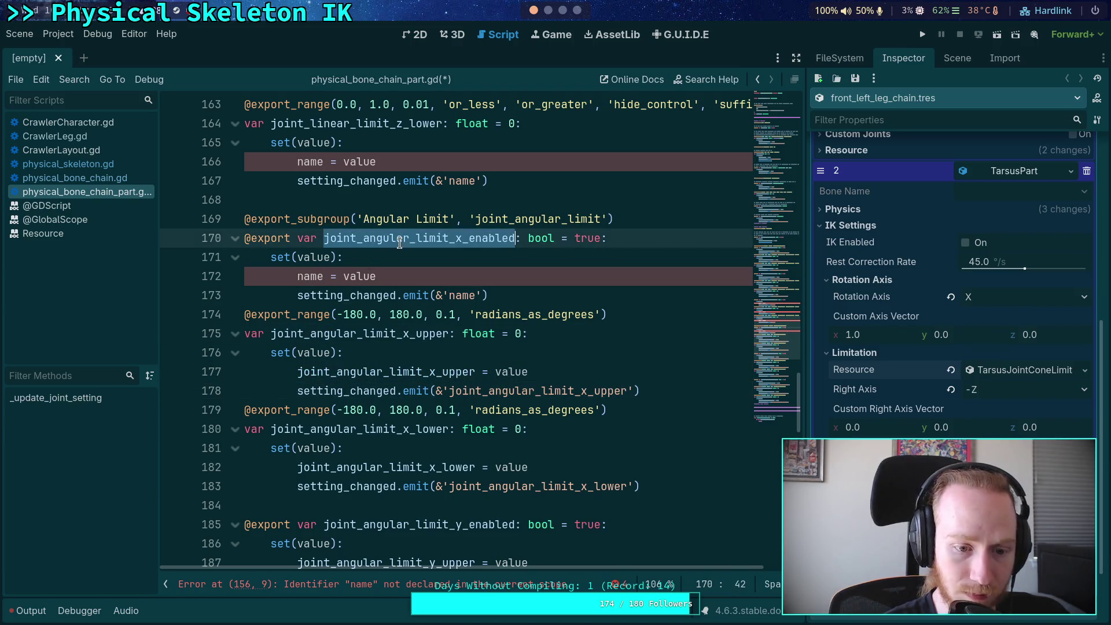
pyautogui.hotkey('ctrl', 'c')
pyautogui.doubleClick(310, 276)
pyautogui.hotkey('ctrl', 'v')
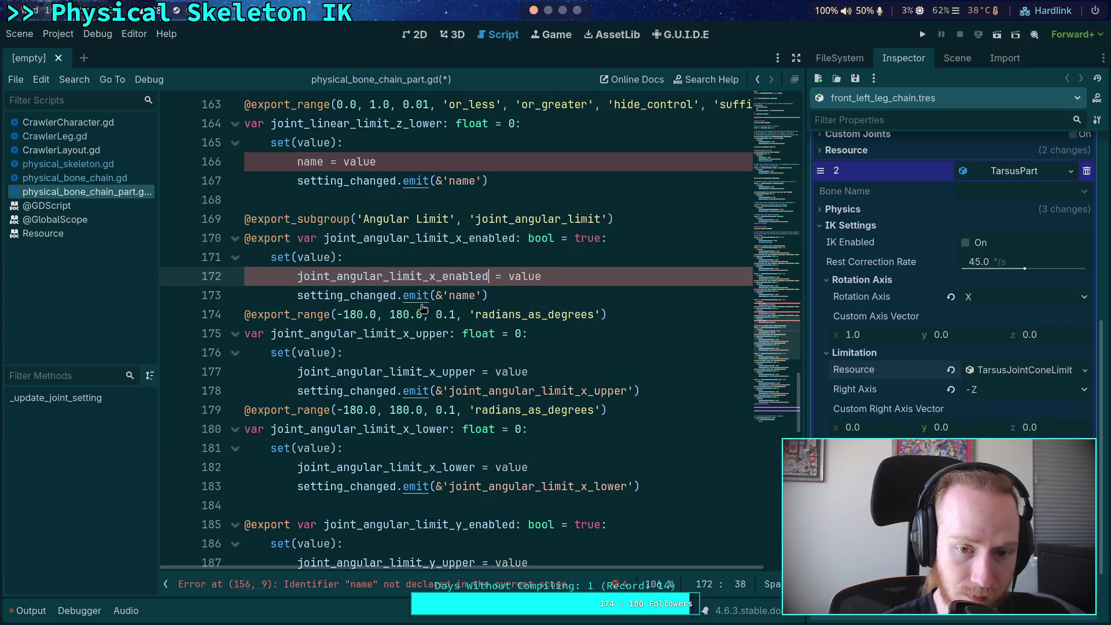
pyautogui.doubleClick(462, 295)
pyautogui.hotkey('ctrl', 'v')
# Step: Fill joint_linear_limit_z_lower into its setter and emit call on lines 166–167
pyautogui.scroll(3, 463, 296)
pyautogui.doubleClick(356, 296)
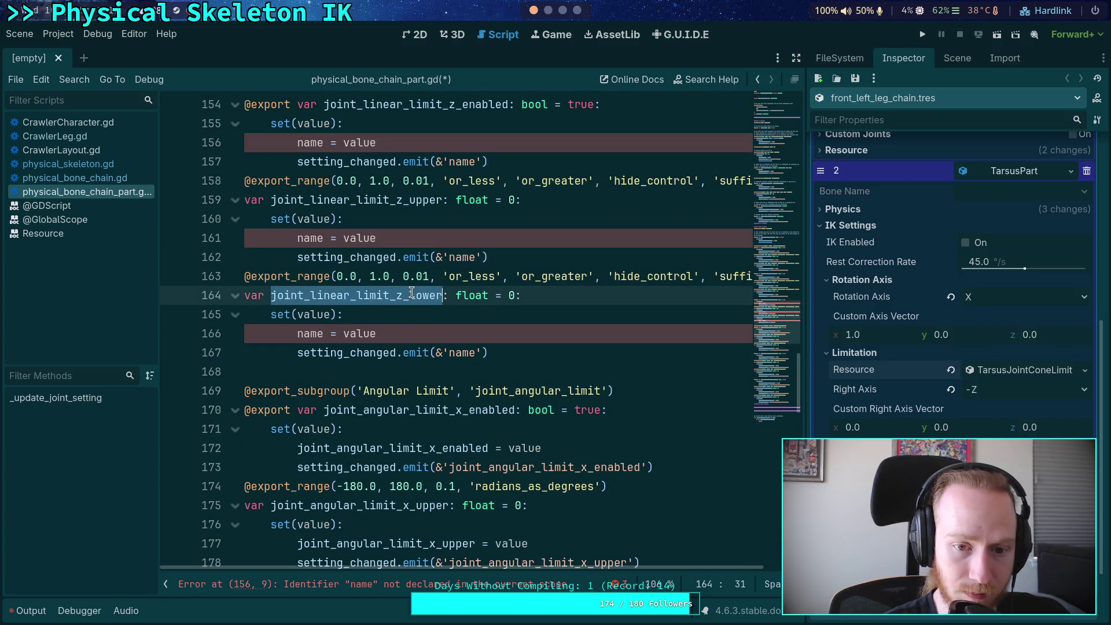
pyautogui.hotkey('ctrl', 'c')
pyautogui.doubleClick(310, 334)
pyautogui.hotkey('ctrl', 'v')
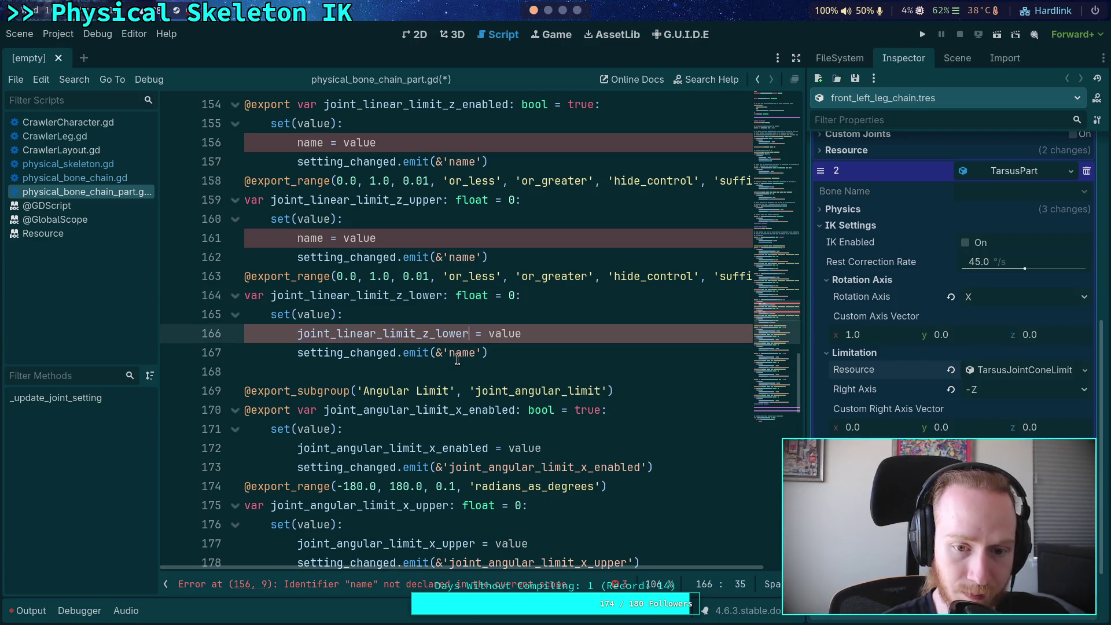
pyautogui.doubleClick(470, 353)
pyautogui.hotkey('ctrl', 'v')
# Step: Fill joint_linear_limit_z_upper into its setter and emit call on lines 161–162
pyautogui.scroll(1, 405, 331)
pyautogui.doubleClick(375, 255)
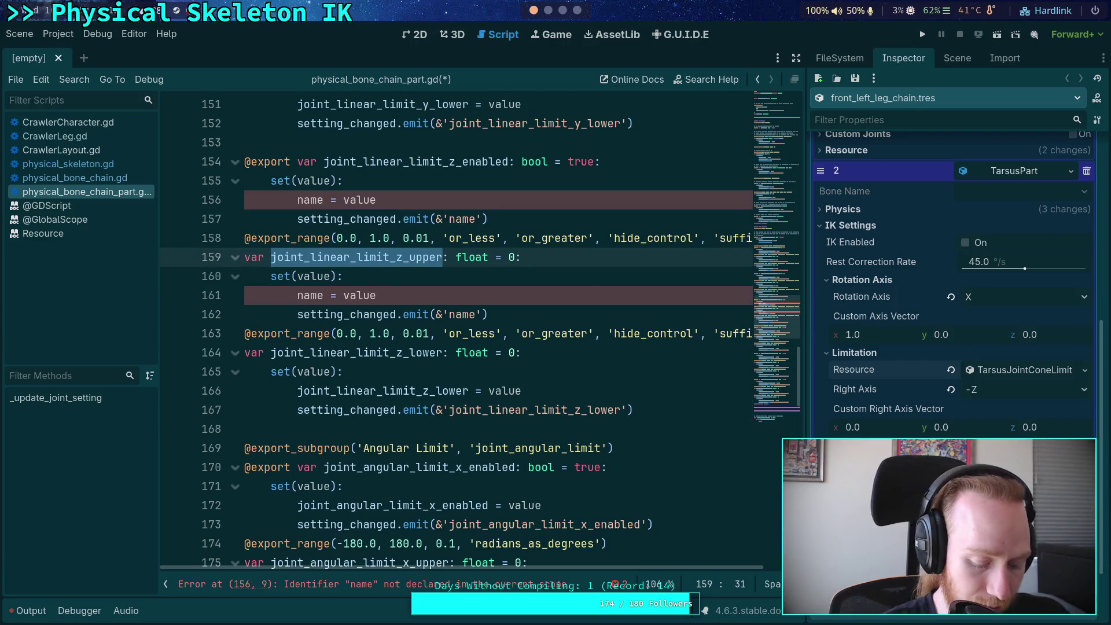
pyautogui.hotkey('ctrl', 'l')
pyautogui.press('Escape')
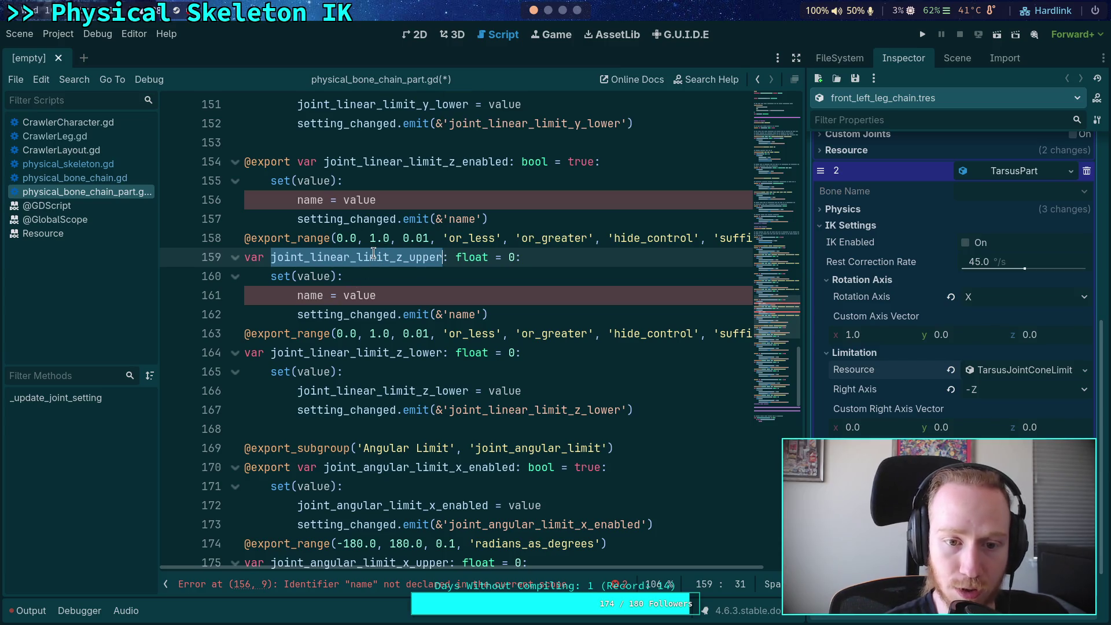
pyautogui.hotkey('ctrl', 'c')
pyautogui.doubleClick(310, 295)
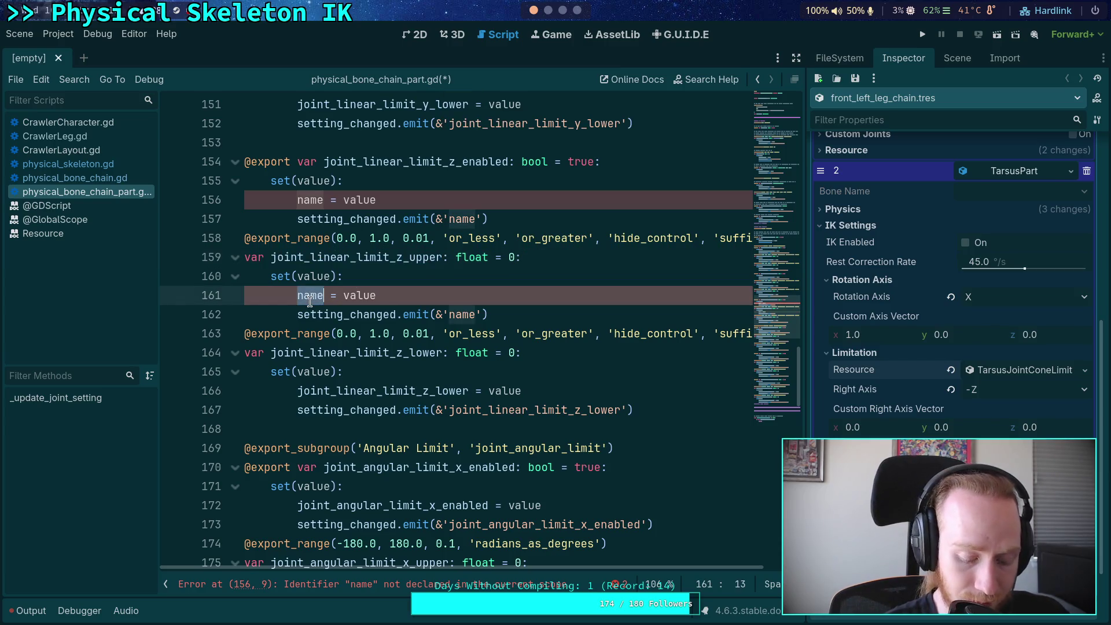
pyautogui.hotkey('ctrl', 'v')
pyautogui.doubleClick(460, 314)
pyautogui.hotkey('ctrl', 'v')
# Step: Make lines 156–157 set and emit joint_linear_limit_z_enabled
pyautogui.scroll(2, 451, 317)
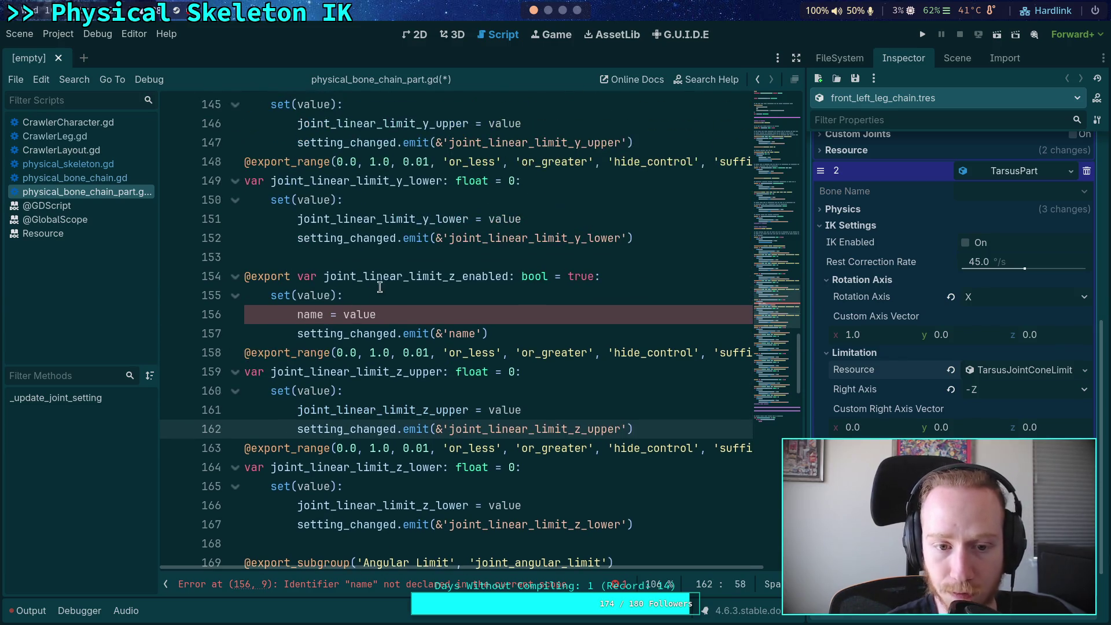
pyautogui.doubleClick(384, 283)
pyautogui.hotkey('ctrl', 'c')
pyautogui.doubleClick(312, 315)
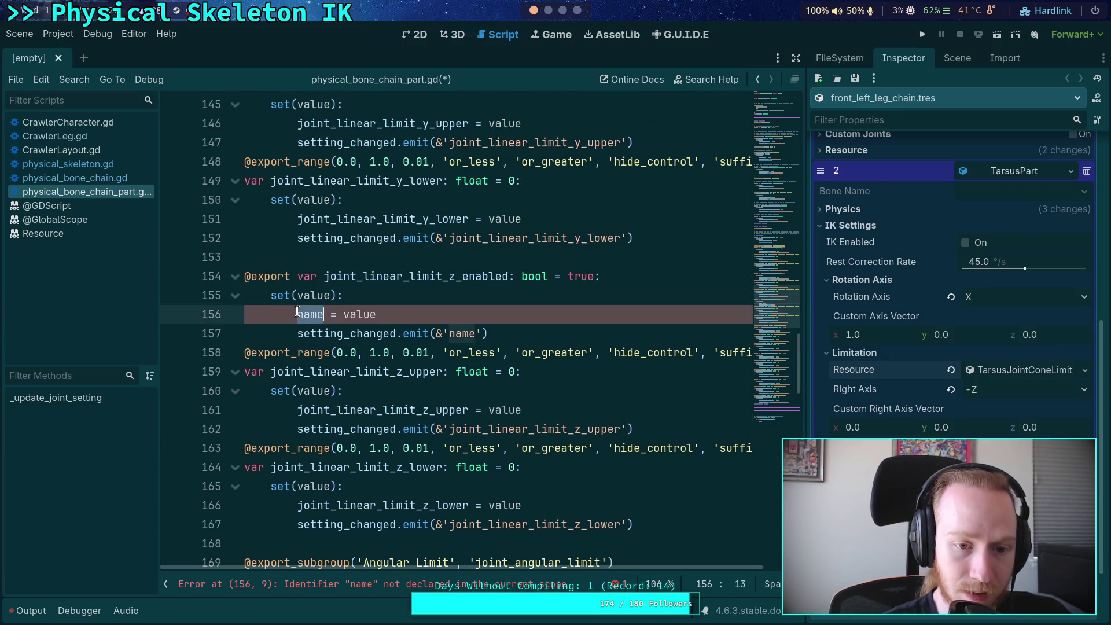
pyautogui.hotkey('ctrl', 'v')
pyautogui.doubleClick(465, 334)
pyautogui.hotkey('ctrl', 'v')
# Step: Review the edited setters and save physical_bone_chain_part.gd
pyautogui.scroll(2, 457, 356)
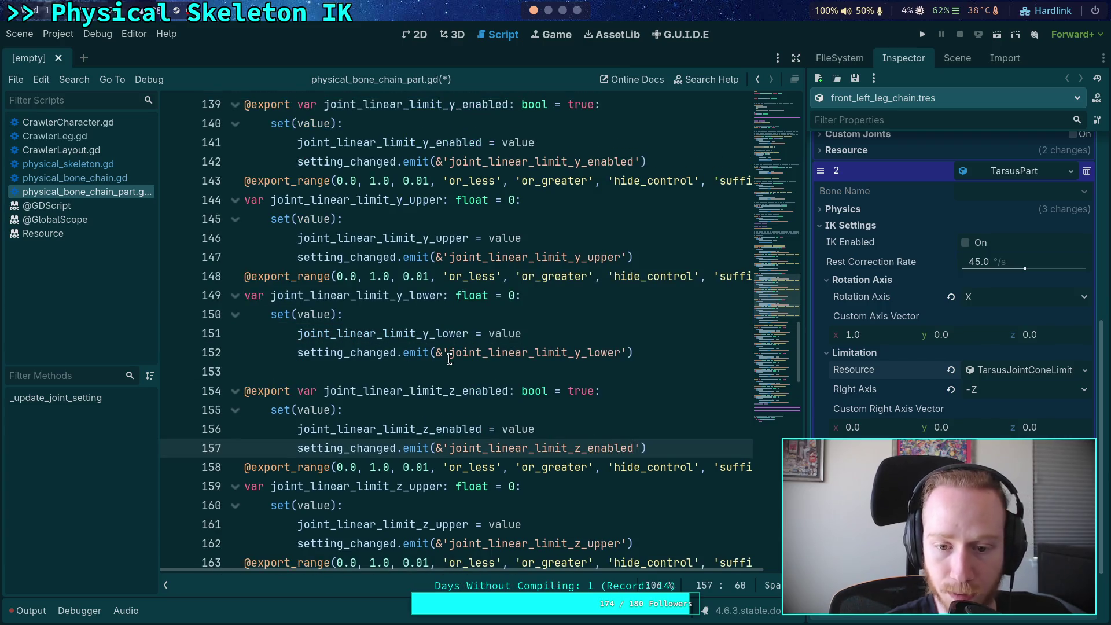
pyautogui.scroll(9, 467, 356)
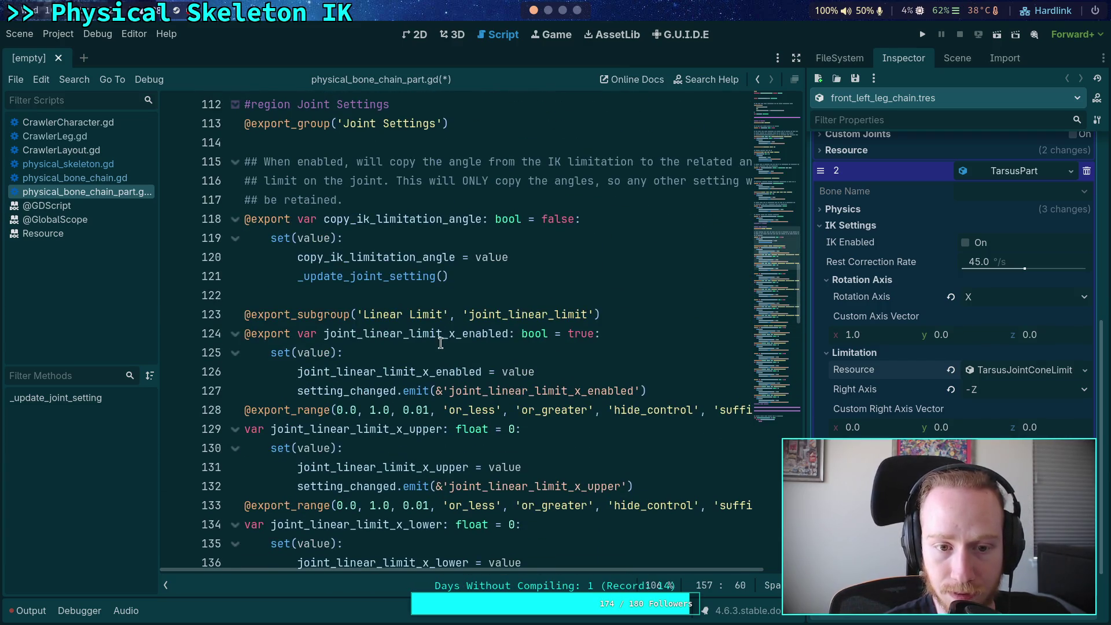
pyautogui.scroll(2, 441, 342)
pyautogui.scroll(-1, 439, 336)
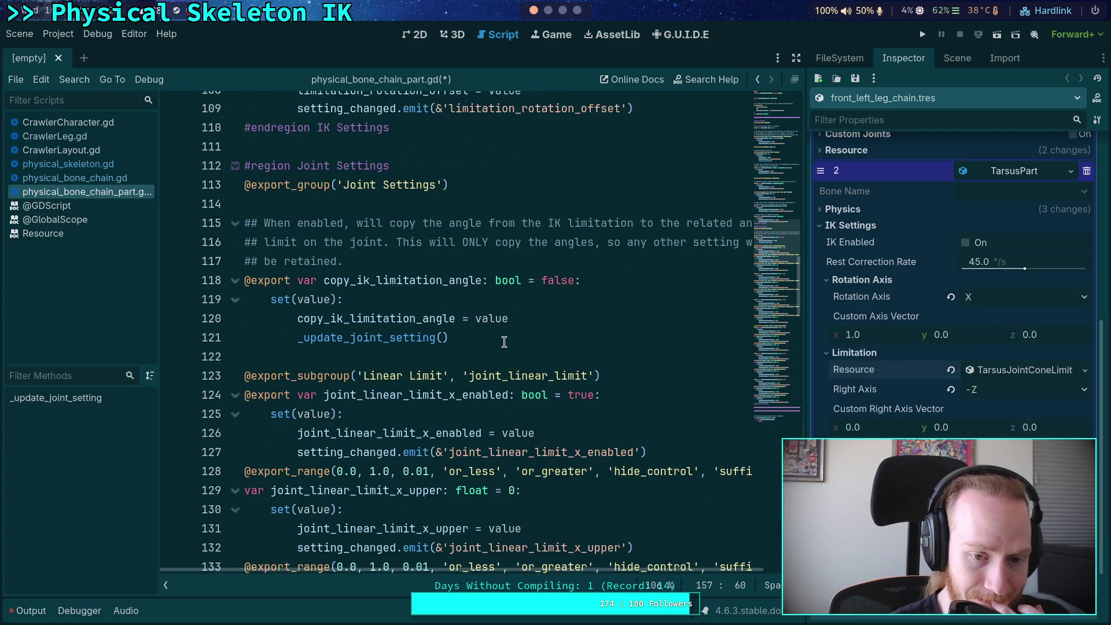
pyautogui.scroll(6, 440, 334)
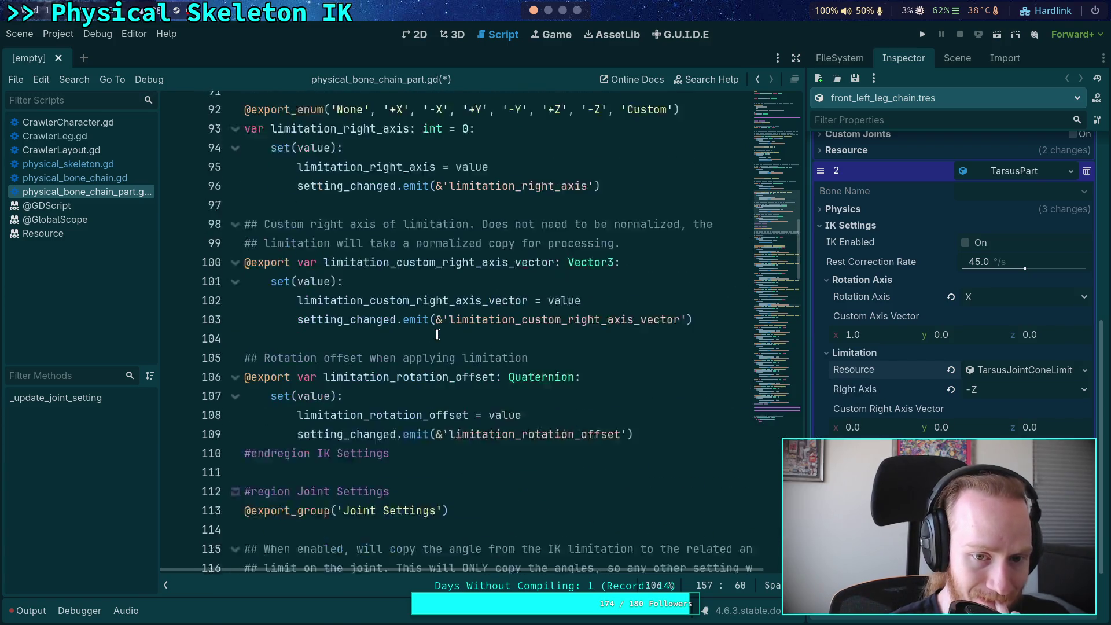
pyautogui.click(444, 333)
pyautogui.hotkey('ctrl', 's')
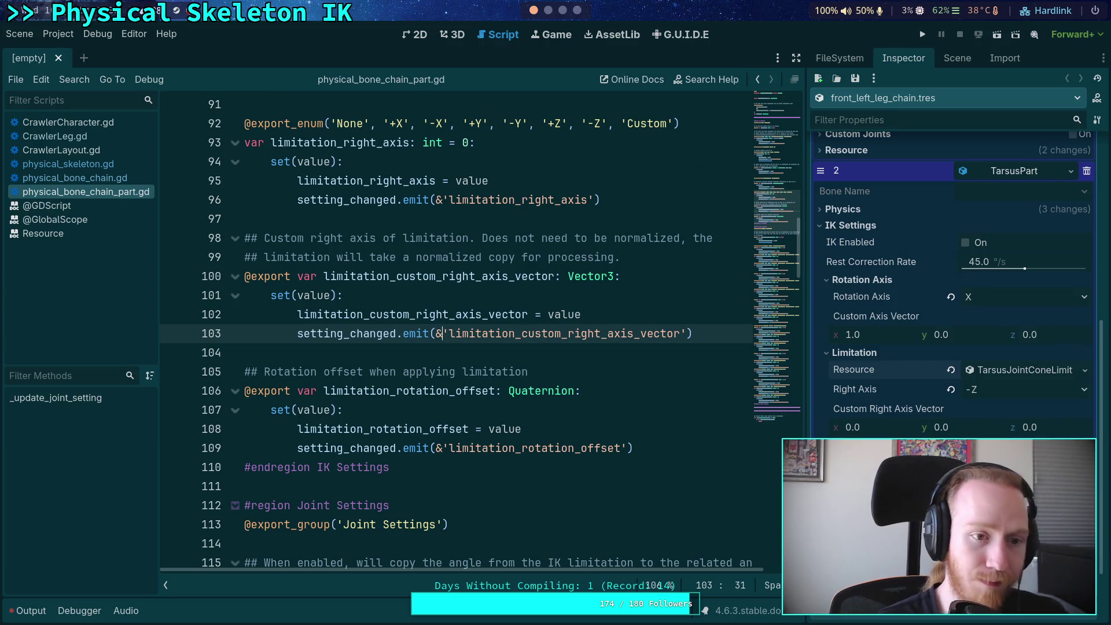
pyautogui.click(562, 10)
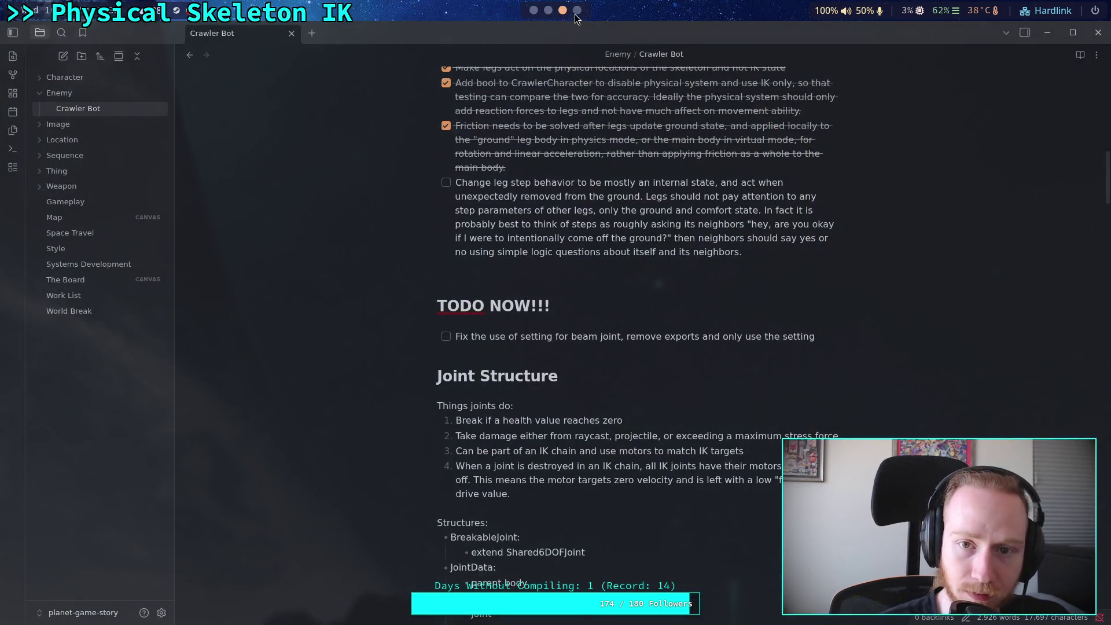
pyautogui.click(576, 10)
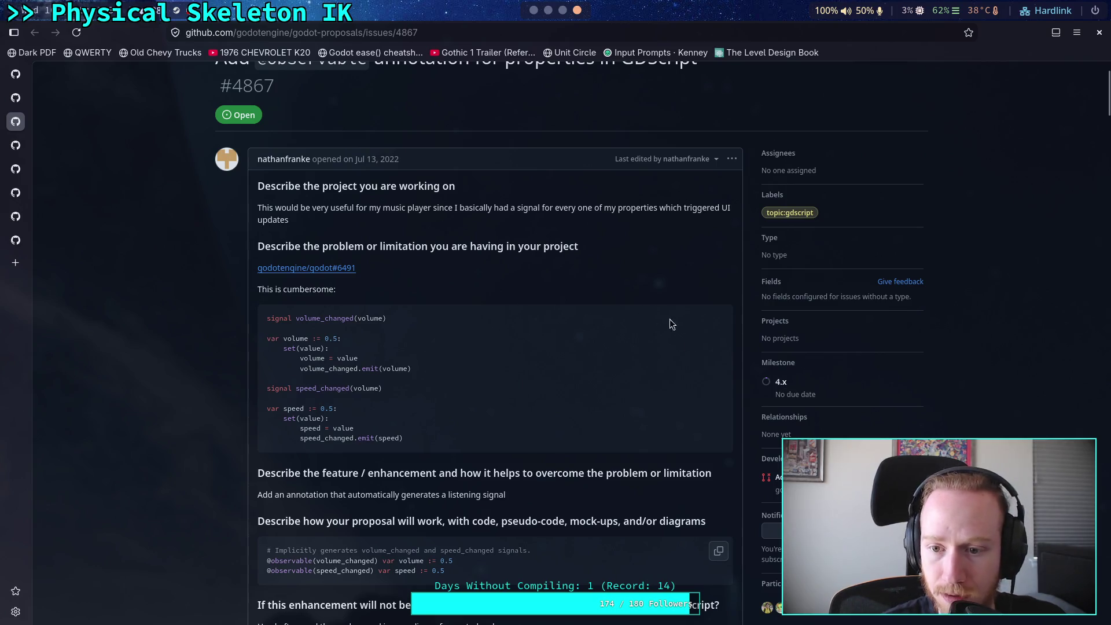
pyautogui.scroll(-2, 823, 420)
pyautogui.click(822, 432)
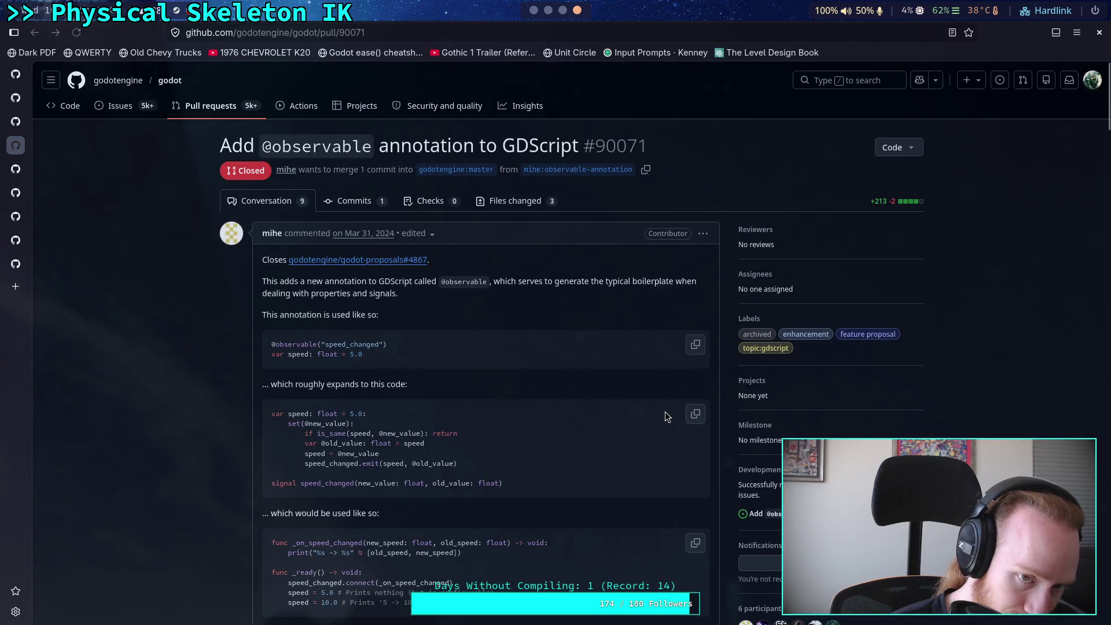
pyautogui.scroll(-3, 379, 386)
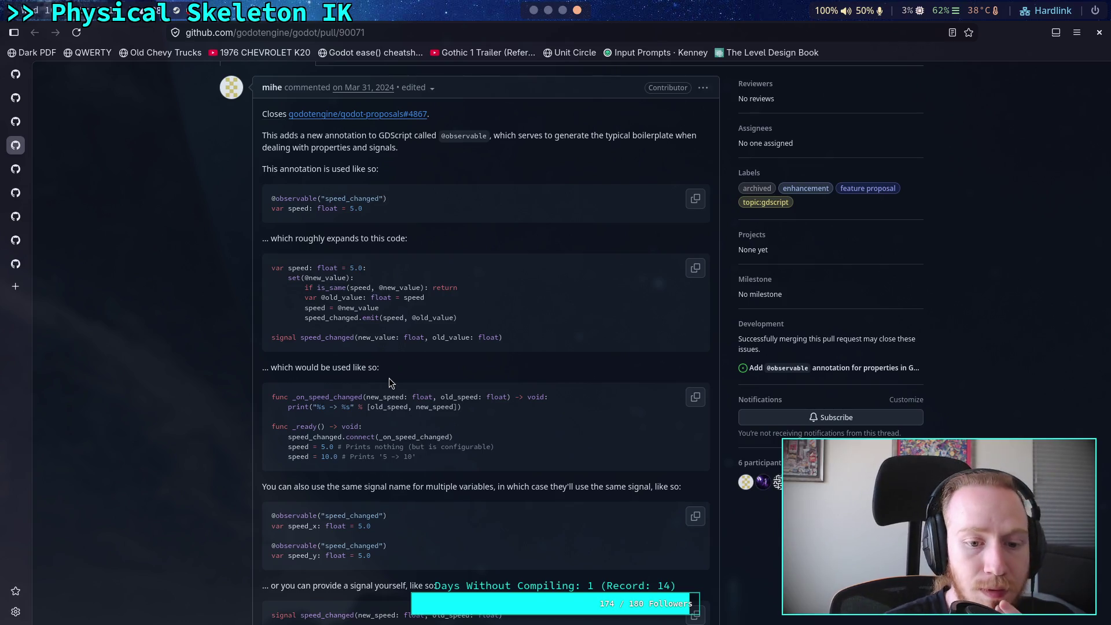
pyautogui.scroll(-3, 562, 414)
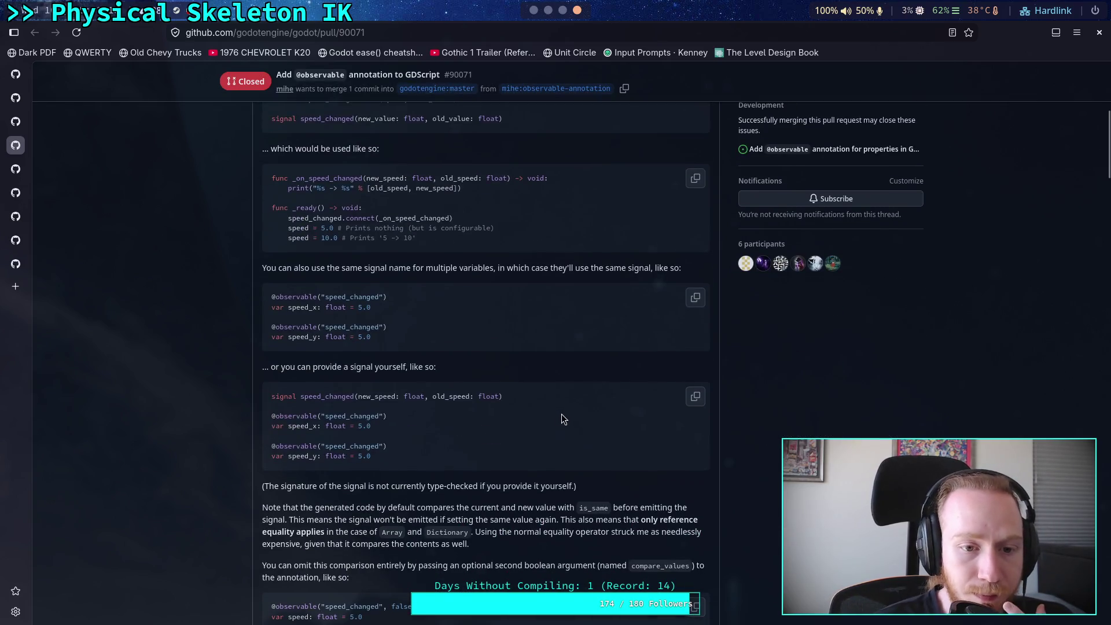
pyautogui.scroll(-4, 544, 405)
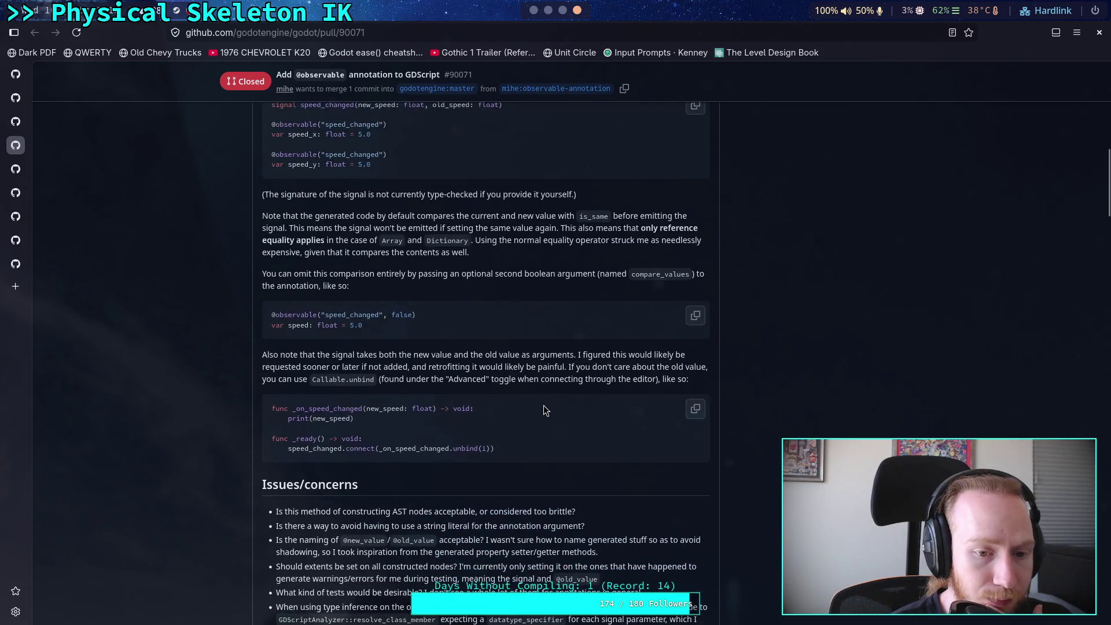
pyautogui.scroll(-4, 544, 410)
pyautogui.scroll(-2, 544, 409)
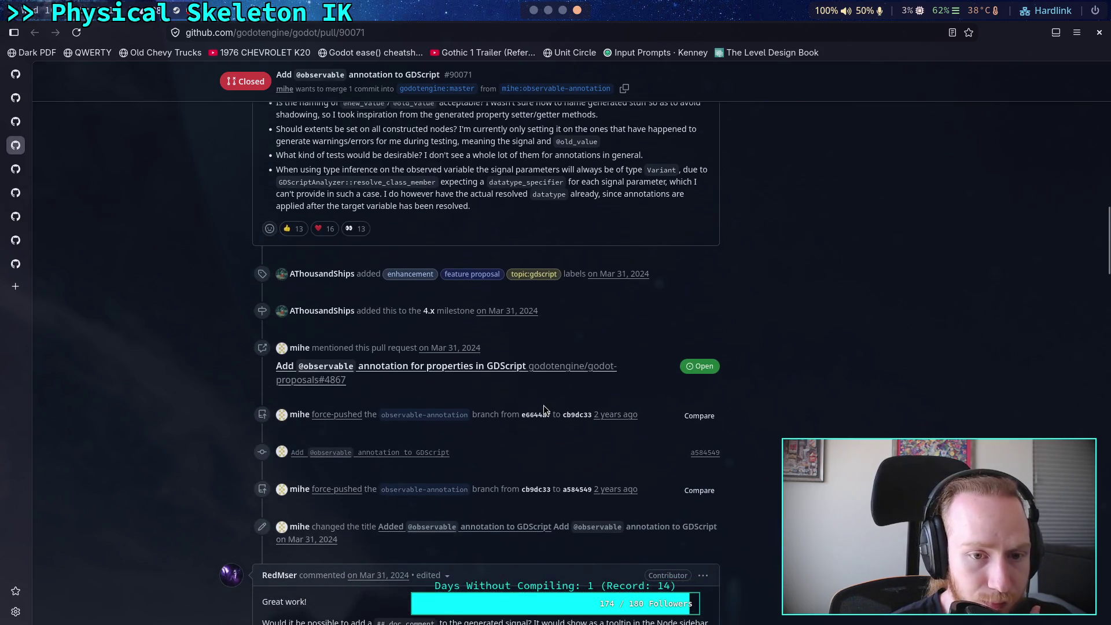
pyautogui.scroll(-4, 544, 406)
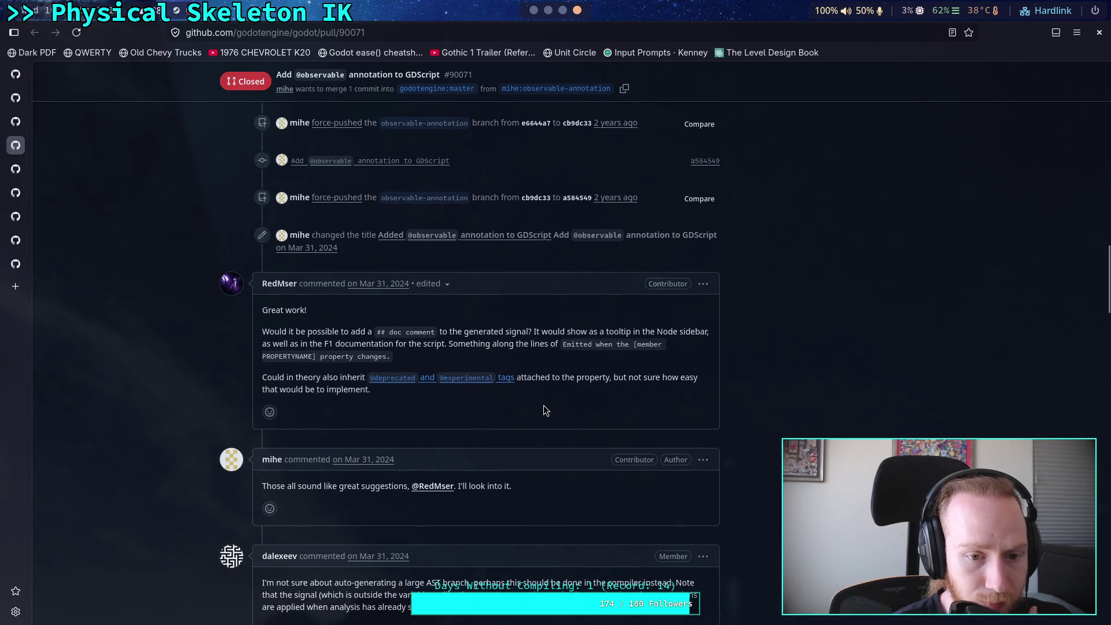
pyautogui.scroll(-10, 543, 405)
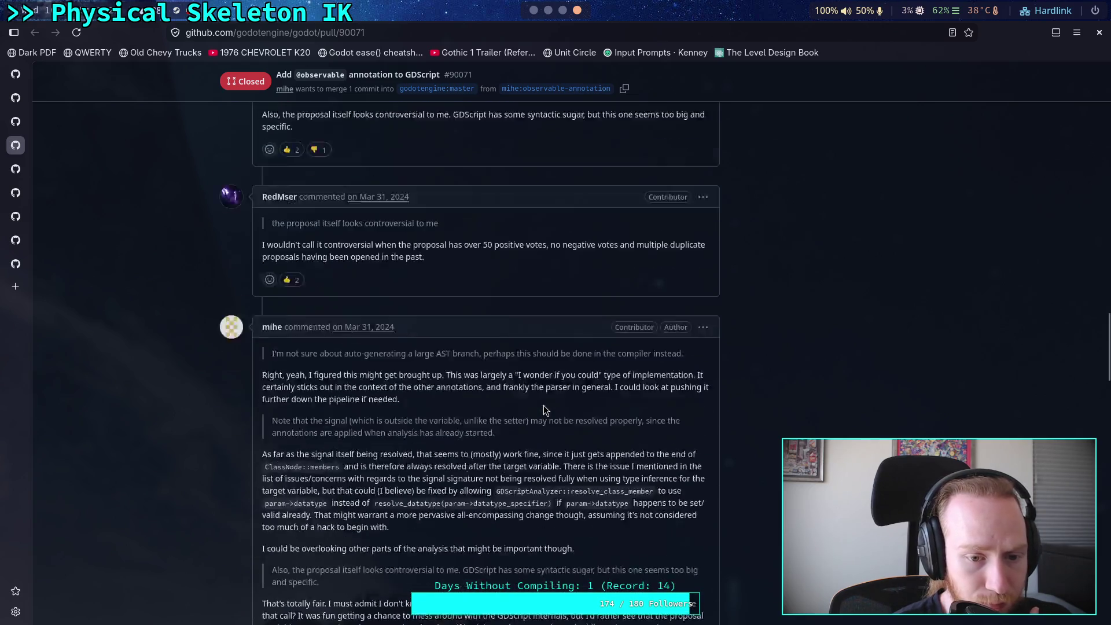
pyautogui.scroll(5, 544, 405)
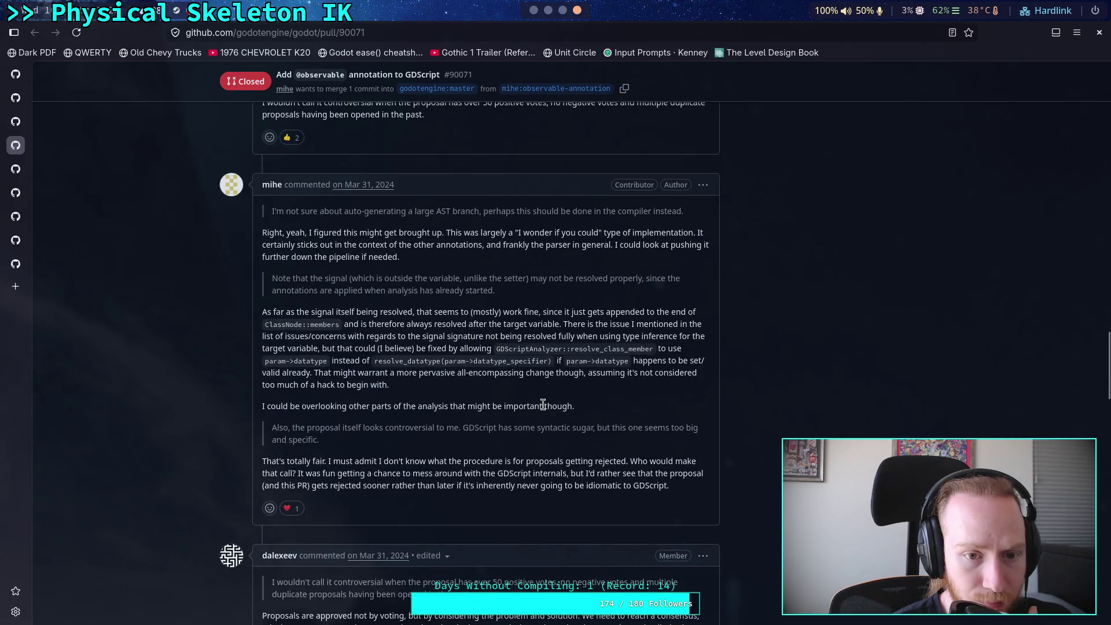
pyautogui.scroll(4, 543, 405)
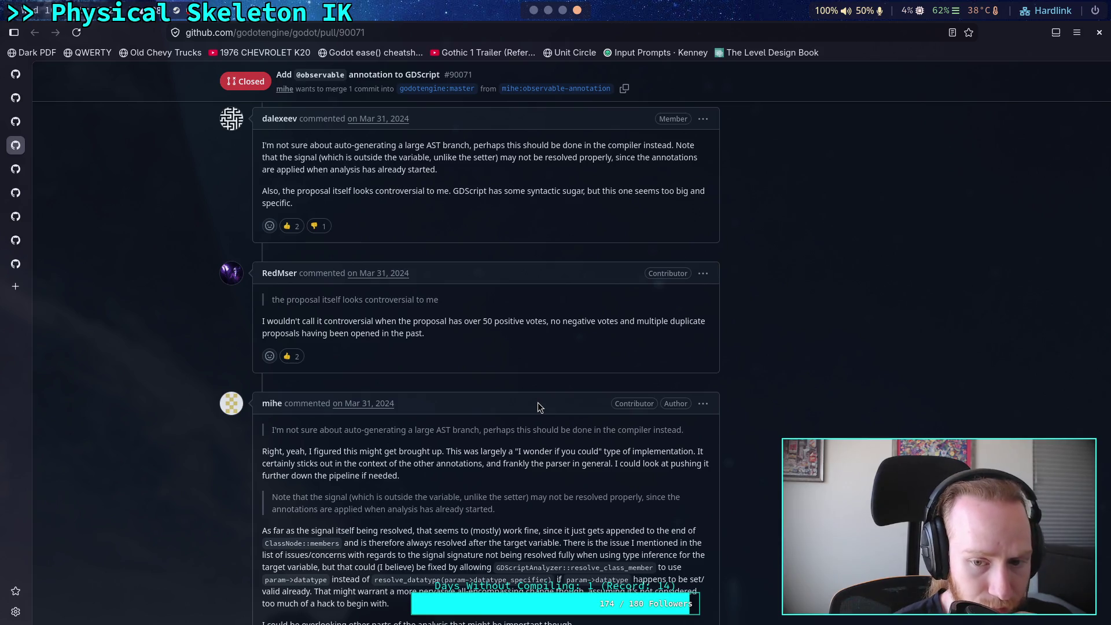
pyautogui.scroll(1, 537, 406)
pyautogui.scroll(1, 538, 405)
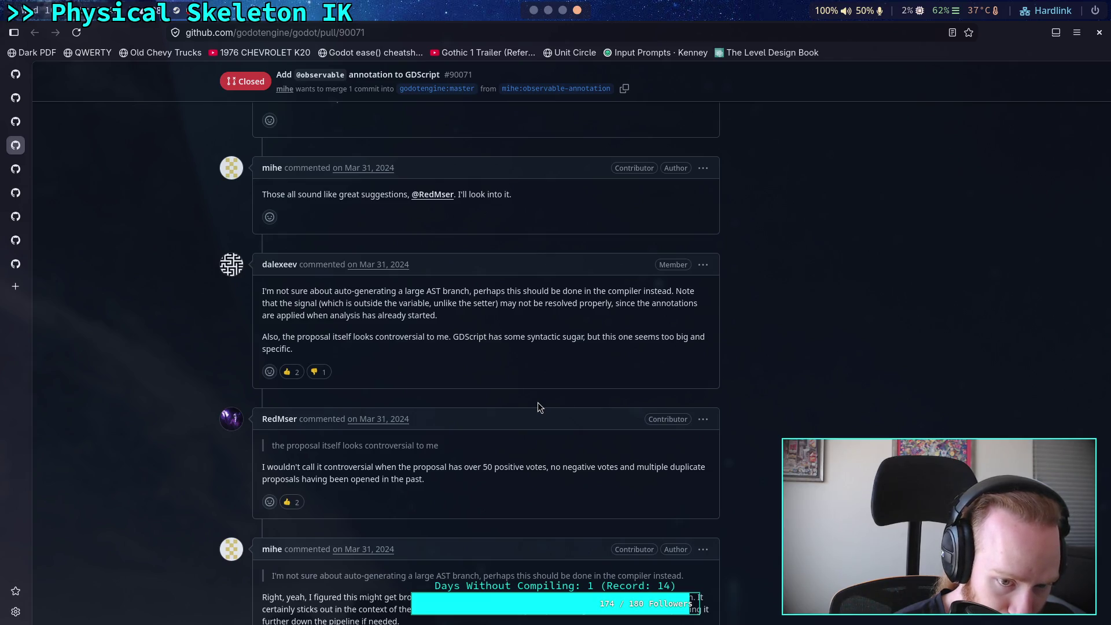
pyautogui.scroll(-2, 538, 402)
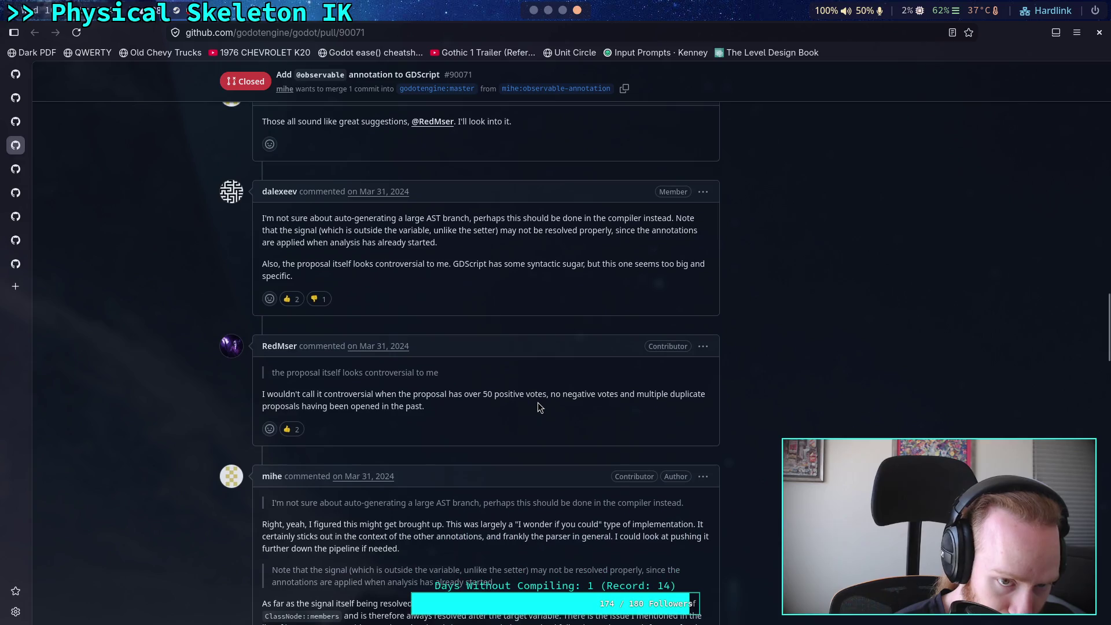
pyautogui.scroll(2, 538, 403)
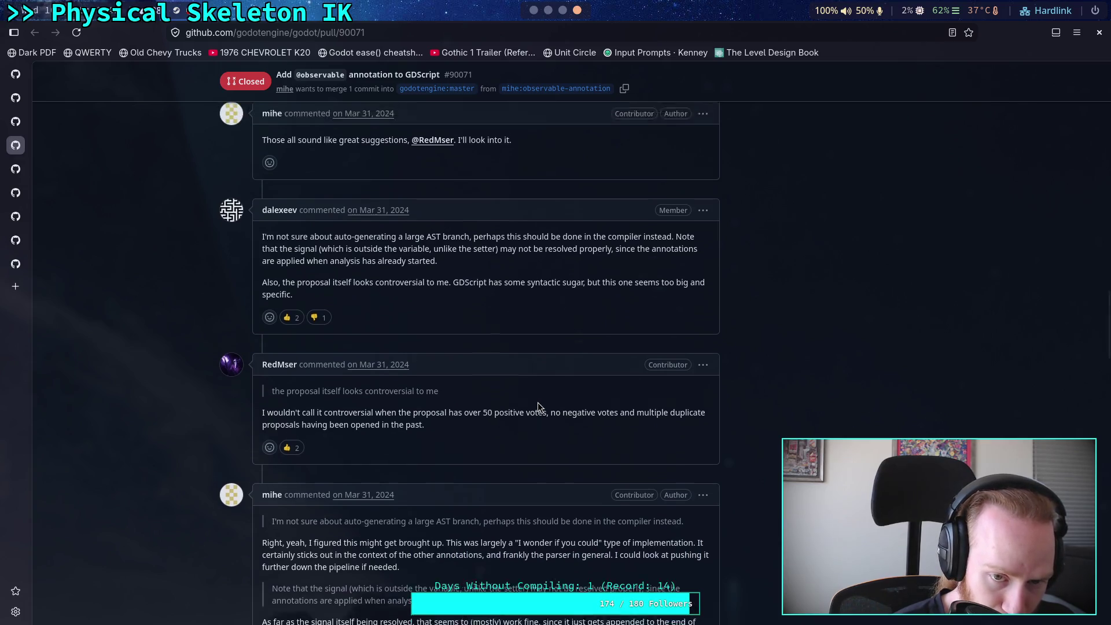
pyautogui.scroll(-2, 538, 402)
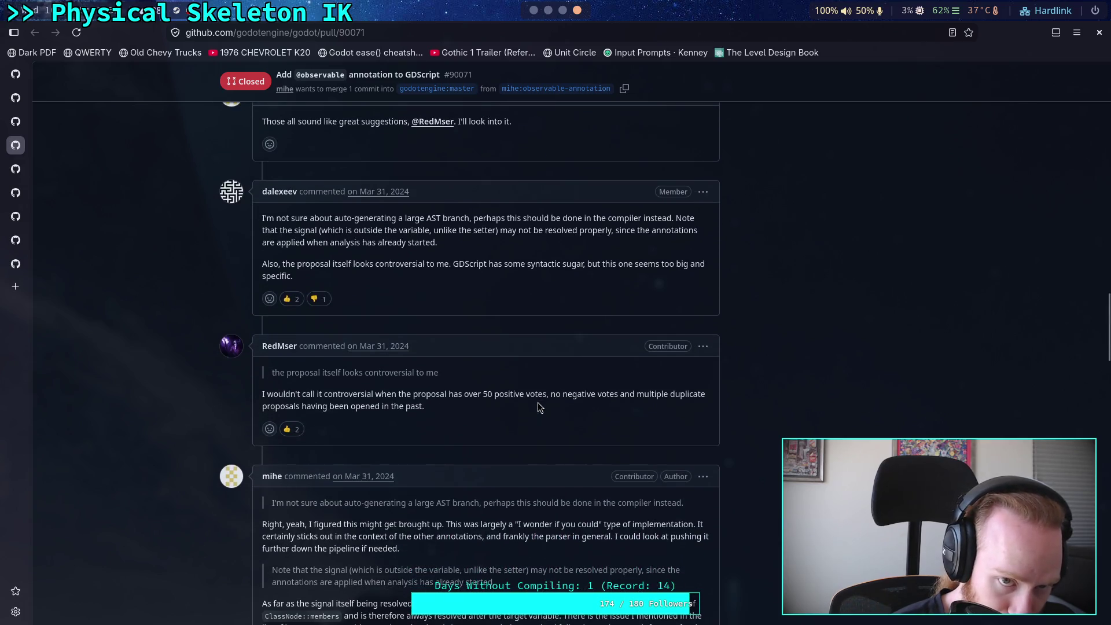
pyautogui.scroll(-2, 537, 407)
pyautogui.scroll(4, 537, 408)
pyautogui.moveTo(263, 338); pyautogui.dragTo(301, 359)
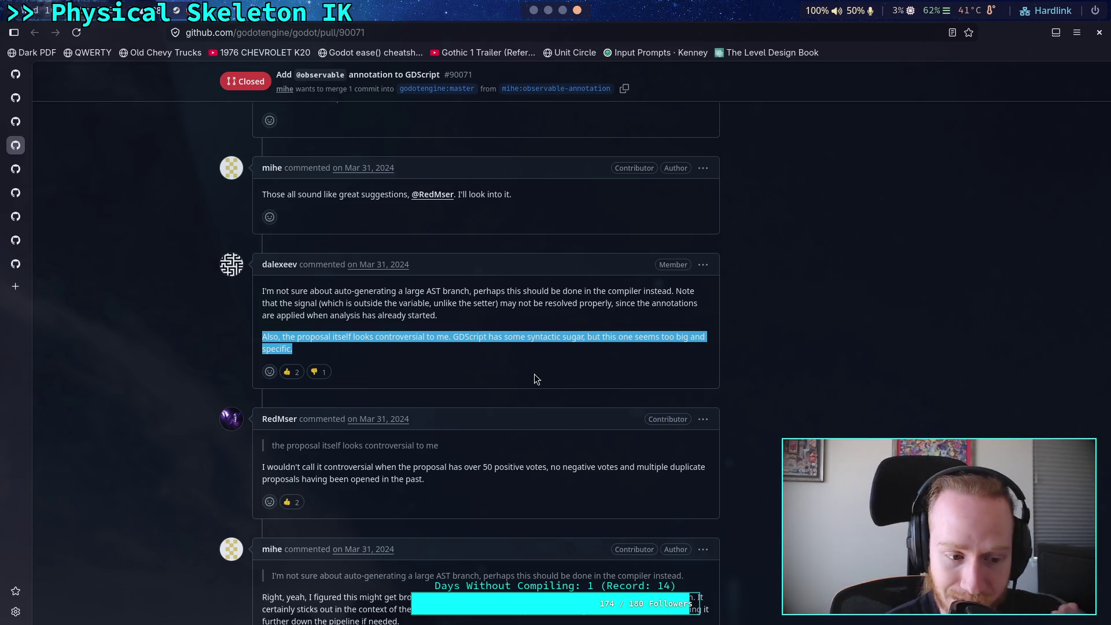
pyautogui.click(534, 374)
pyautogui.scroll(-3, 534, 374)
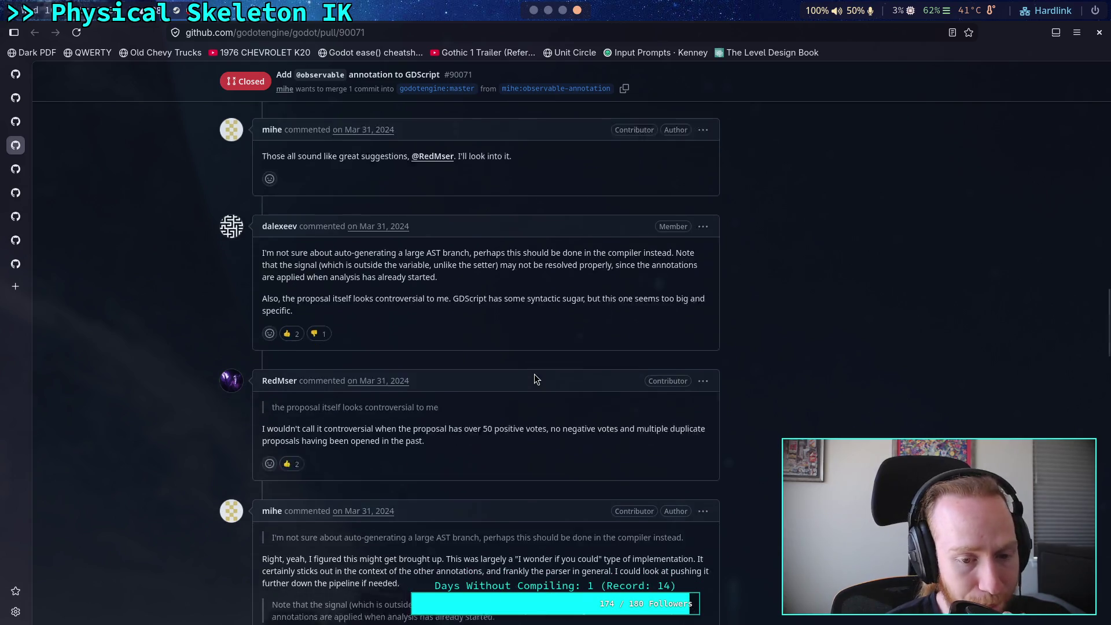
pyautogui.scroll(-2, 534, 374)
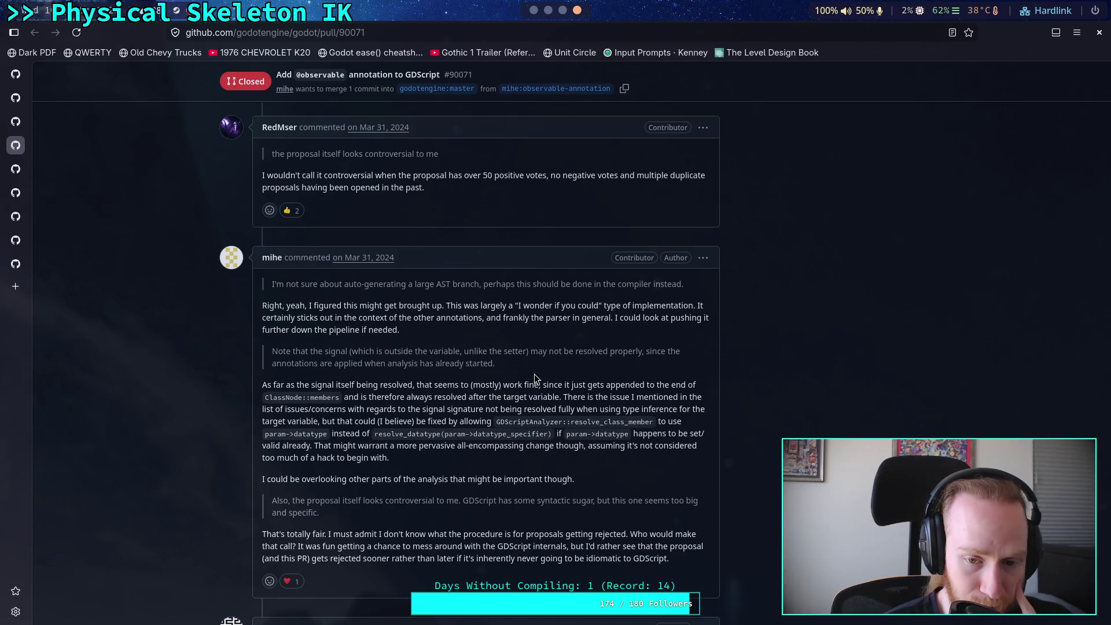
pyautogui.scroll(-6, 534, 374)
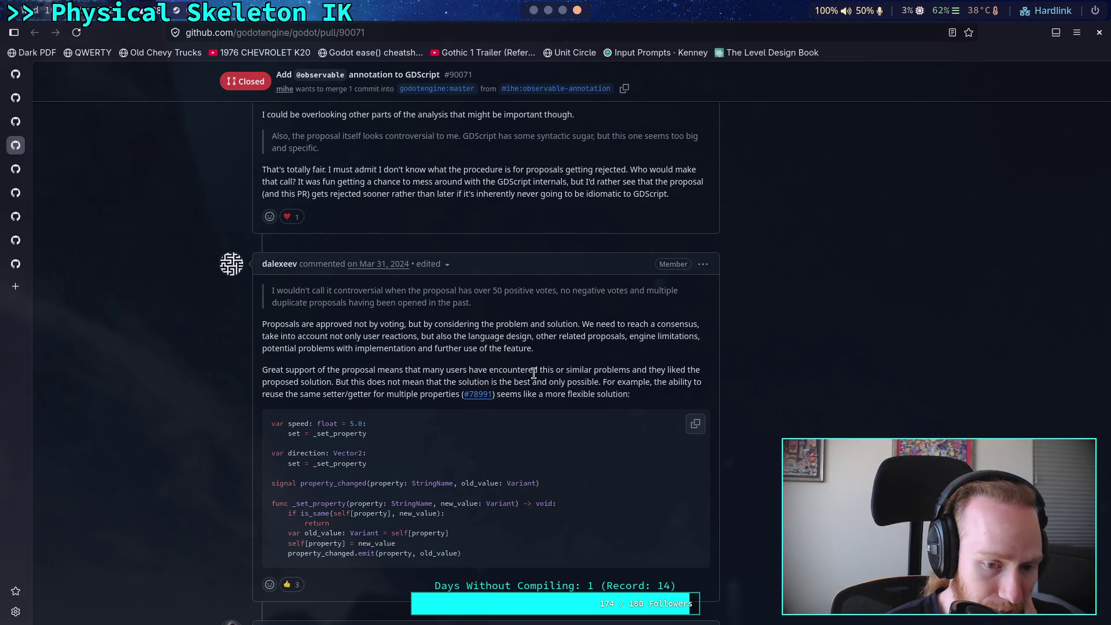
# Step: Highlight the signal property_changed line in the PR #90071 code sample
pyautogui.moveTo(540, 484); pyautogui.dragTo(266, 486)
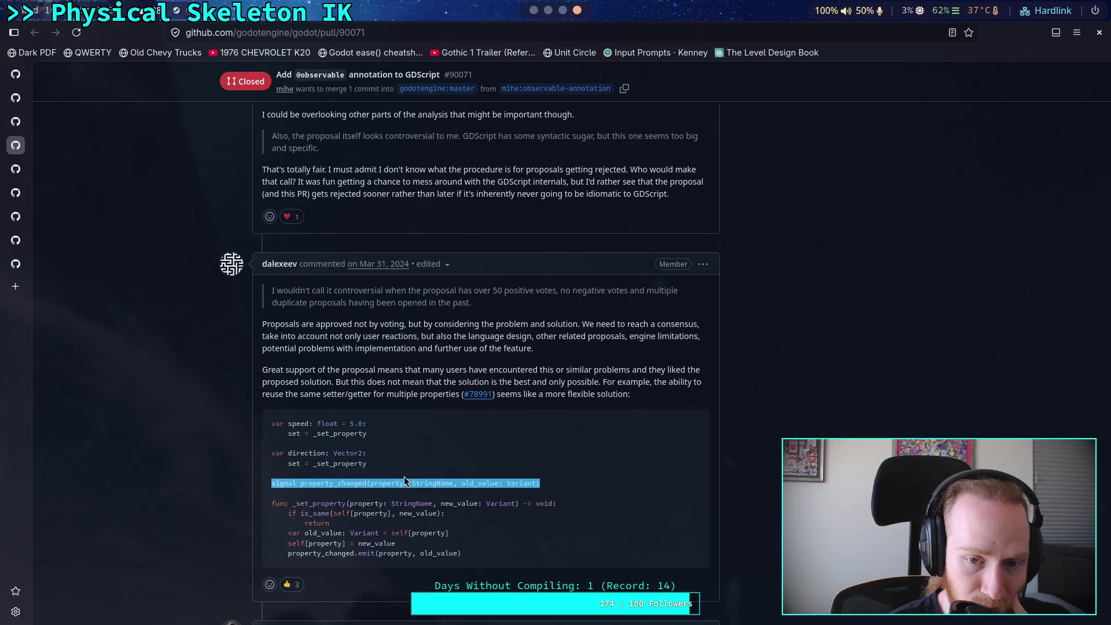
pyautogui.scroll(-2, 404, 477)
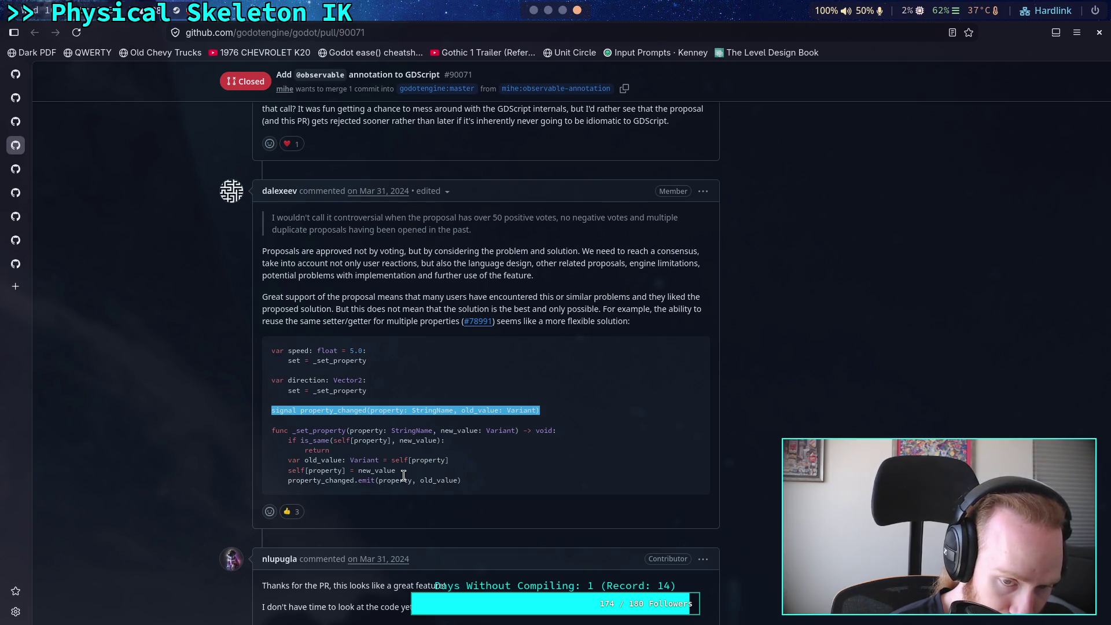
pyautogui.click(560, 523)
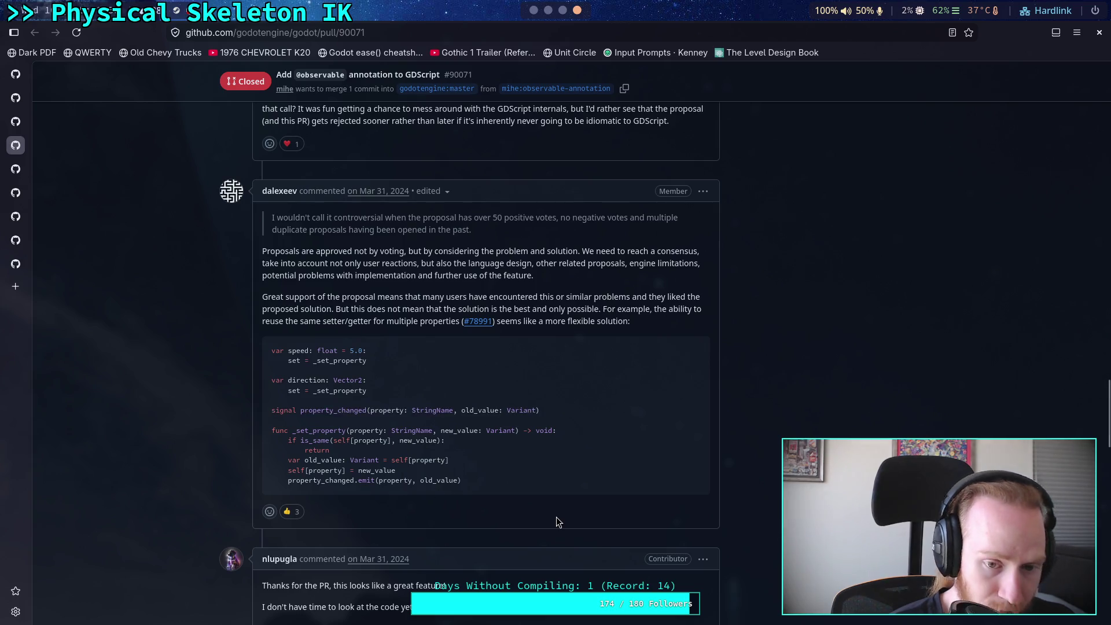
pyautogui.moveTo(482, 326)
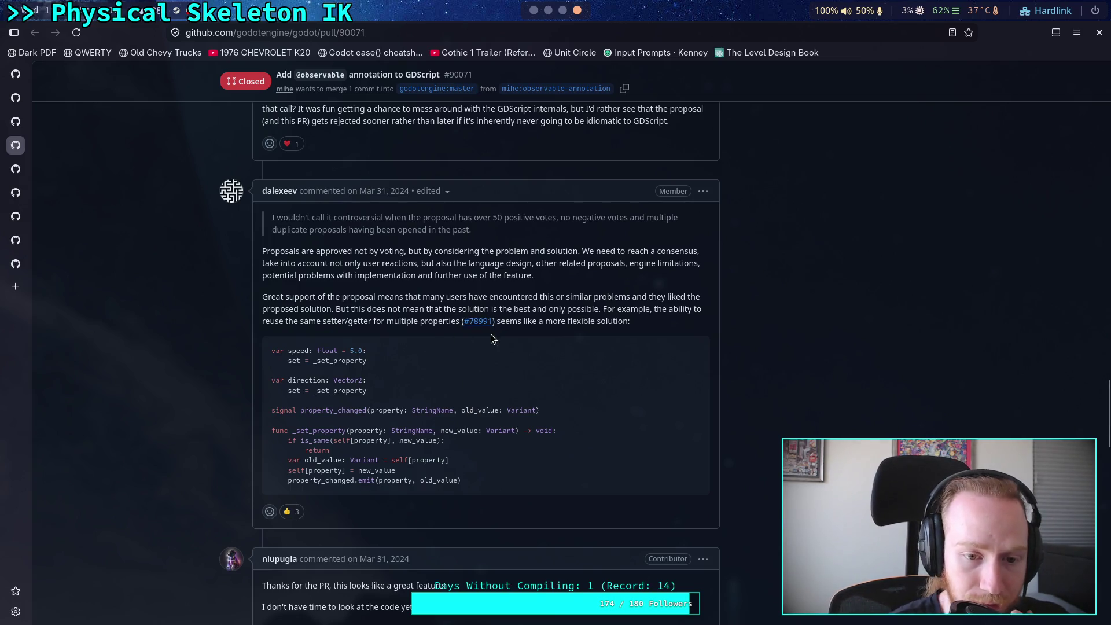
# Step: Examine the remaining sample lines and the property_changed word, then bring up the Crawler Bot notes
pyautogui.moveTo(300, 360); pyautogui.dragTo(271, 360)
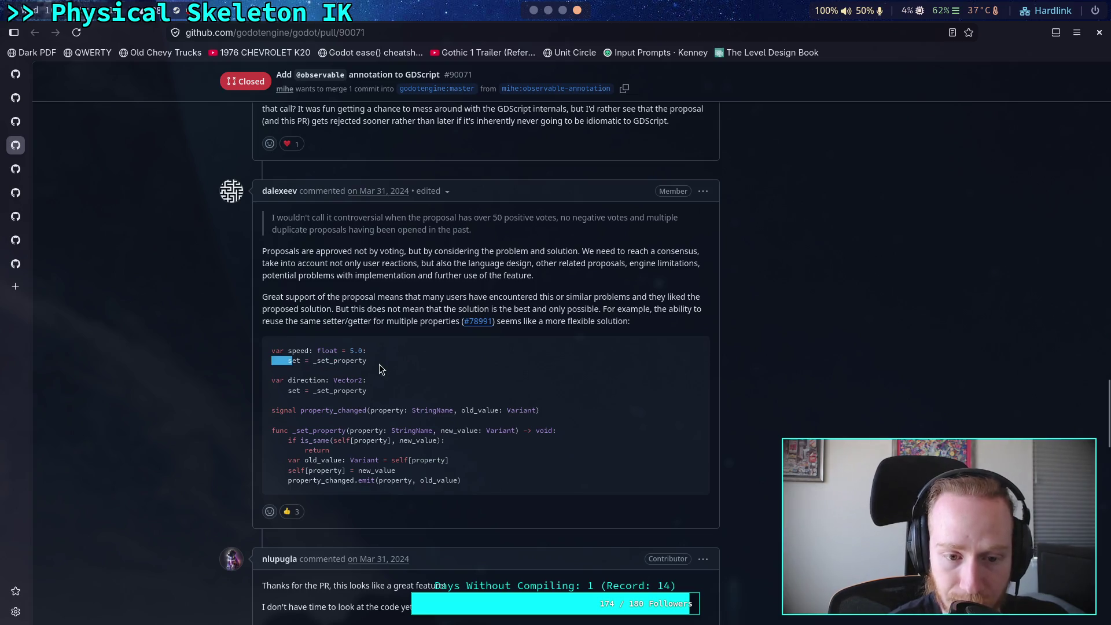
pyautogui.click(380, 363)
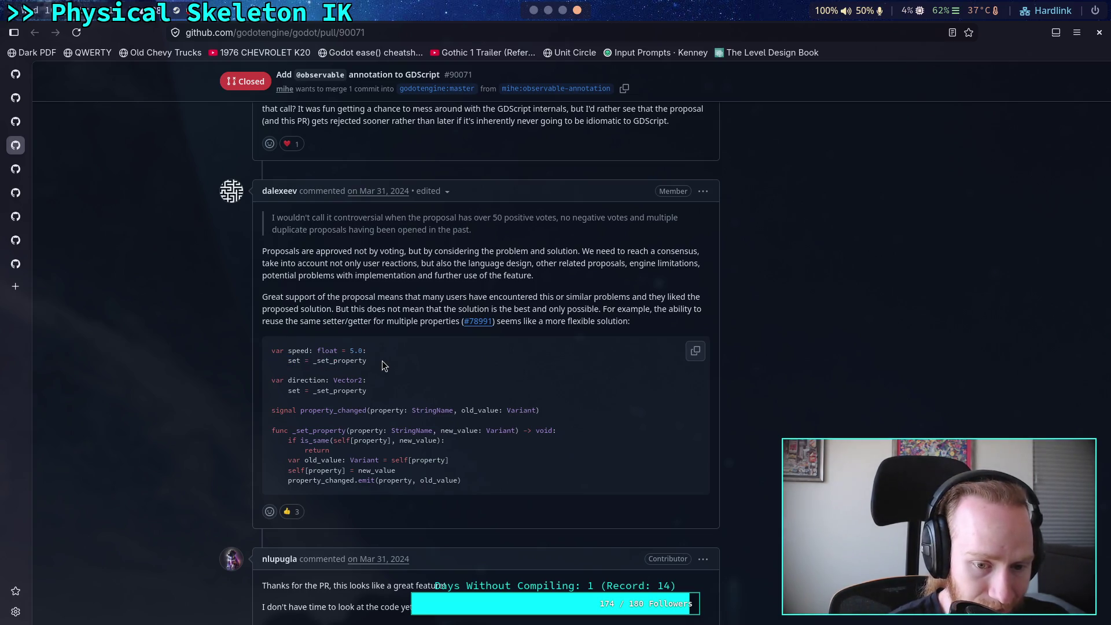
pyautogui.moveTo(291, 481); pyautogui.dragTo(484, 482)
pyautogui.click(484, 481)
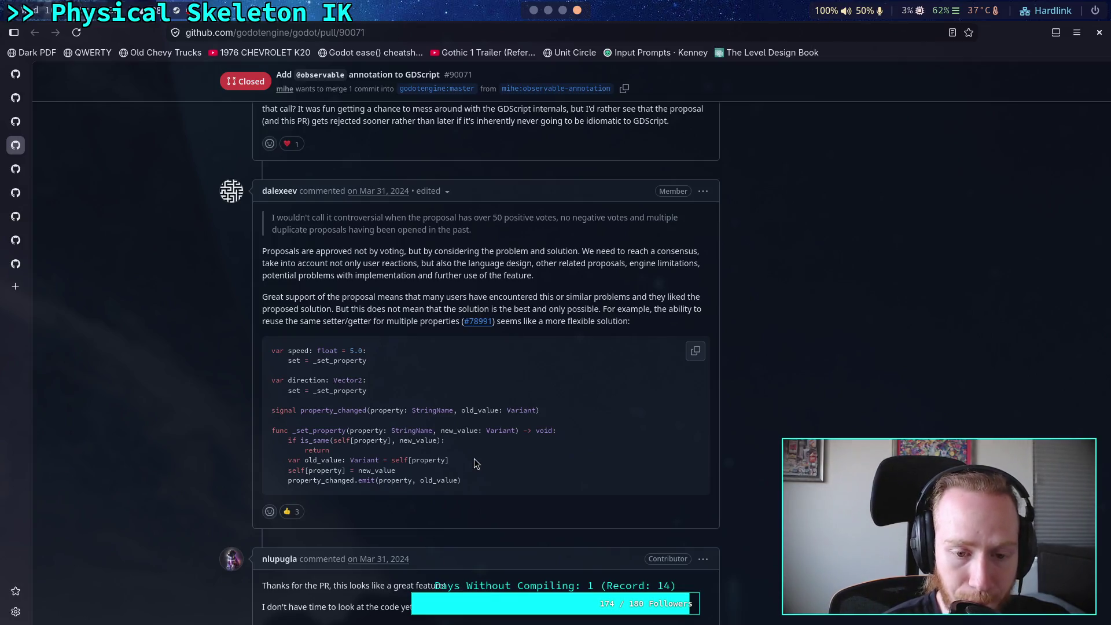
pyautogui.doubleClick(321, 412)
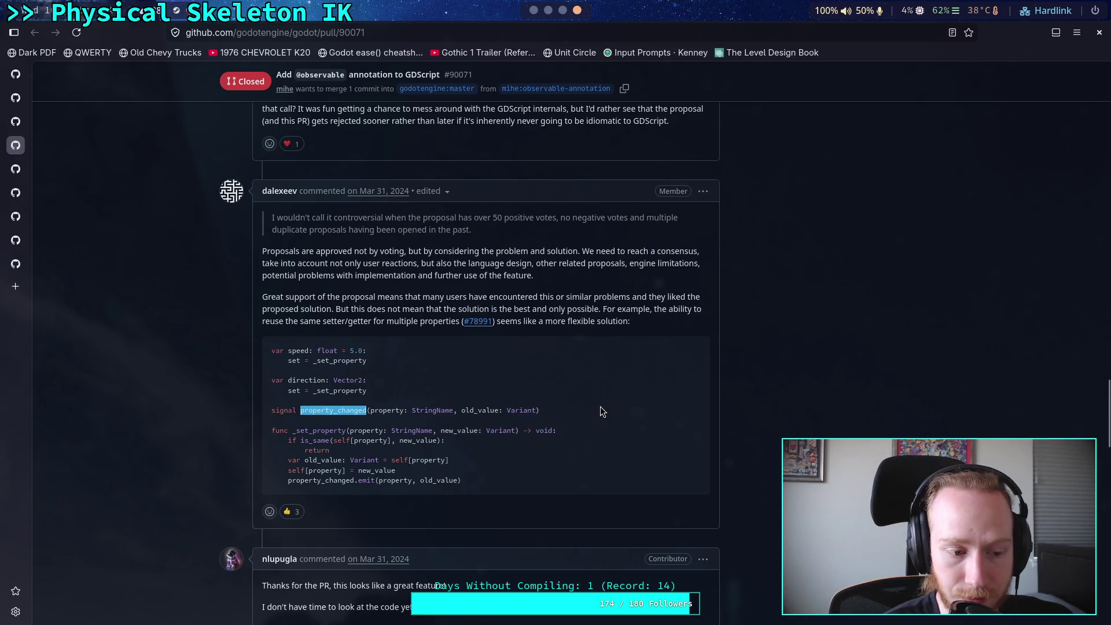
pyautogui.click(563, 11)
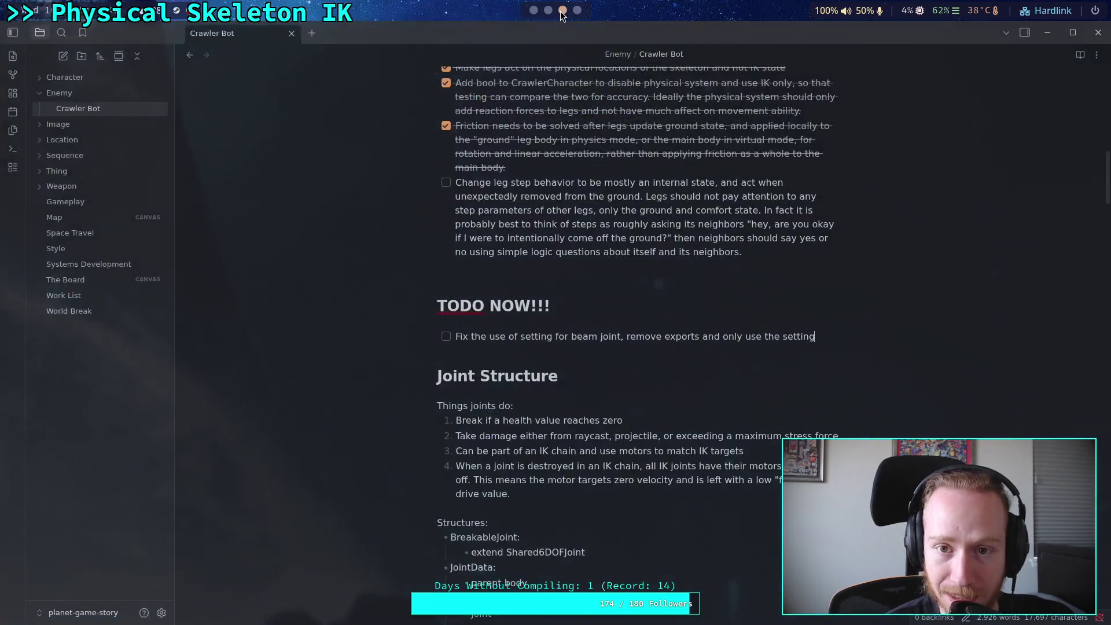
# Step: In Godot, open the Resource and Object class references and highlight the property_list_changed signal
pyautogui.click(548, 10)
pyautogui.click(534, 10)
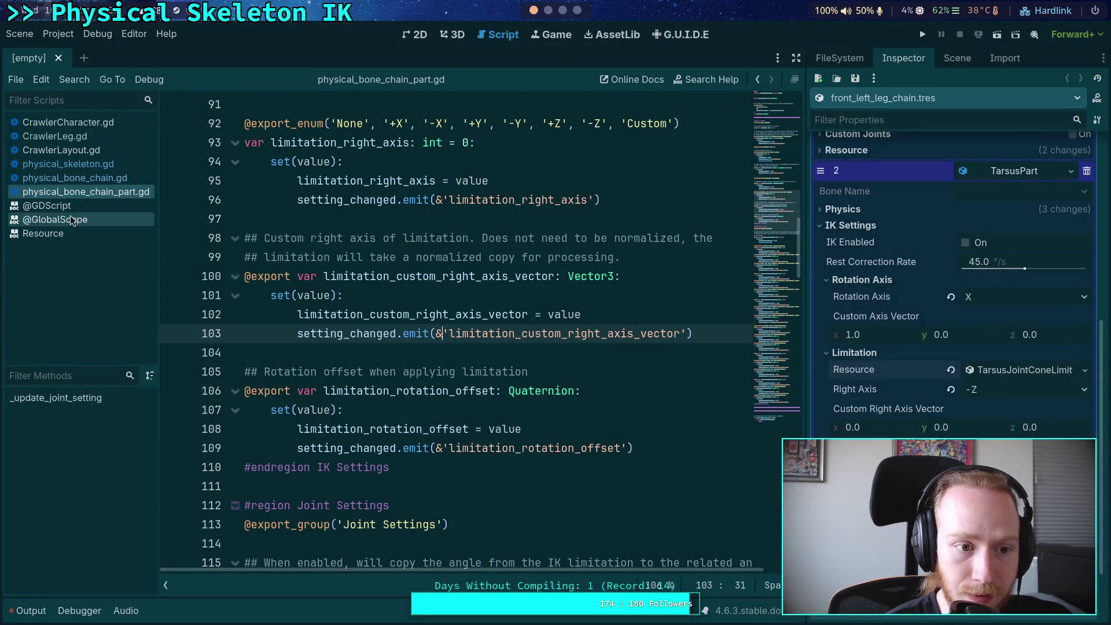
pyautogui.click(74, 232)
pyautogui.click(307, 124)
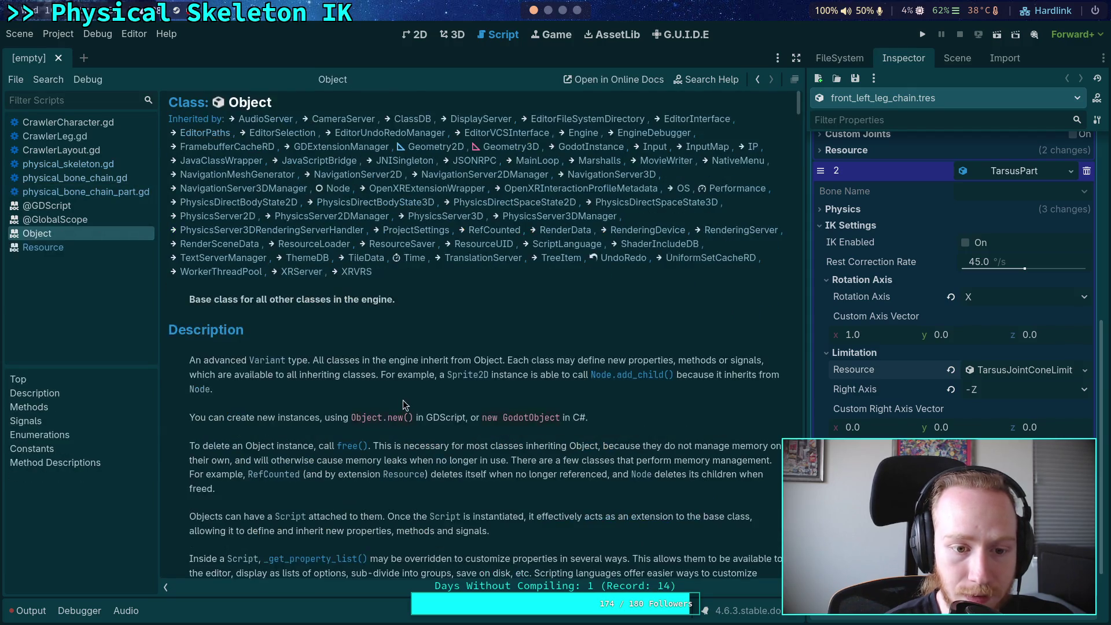
pyautogui.scroll(-20, 404, 403)
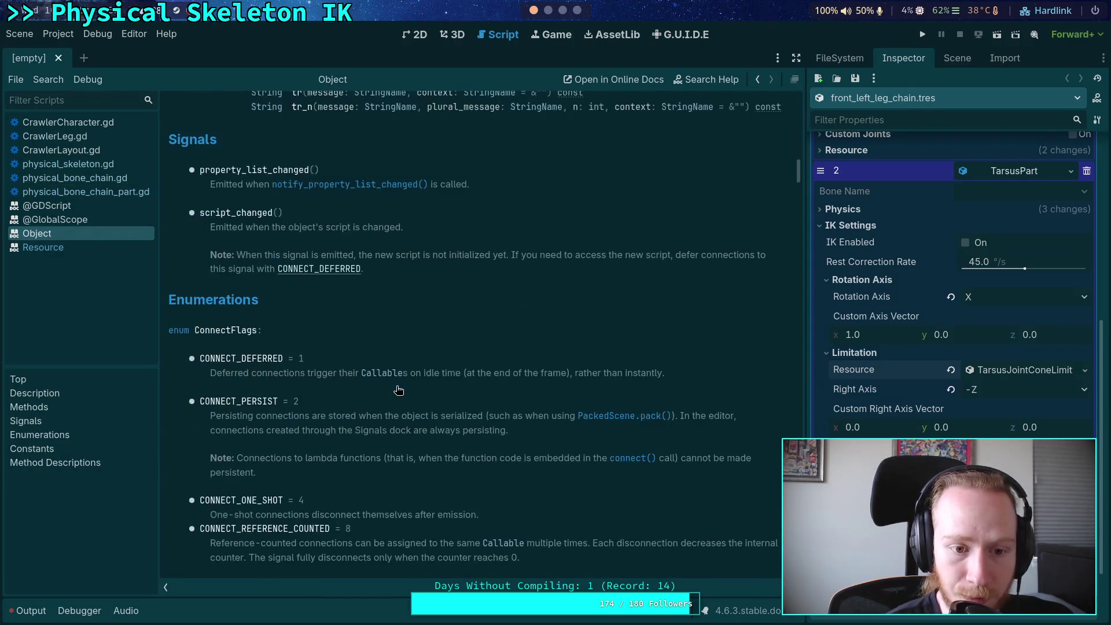
pyautogui.scroll(5, 342, 280)
pyautogui.moveTo(334, 290); pyautogui.dragTo(199, 290)
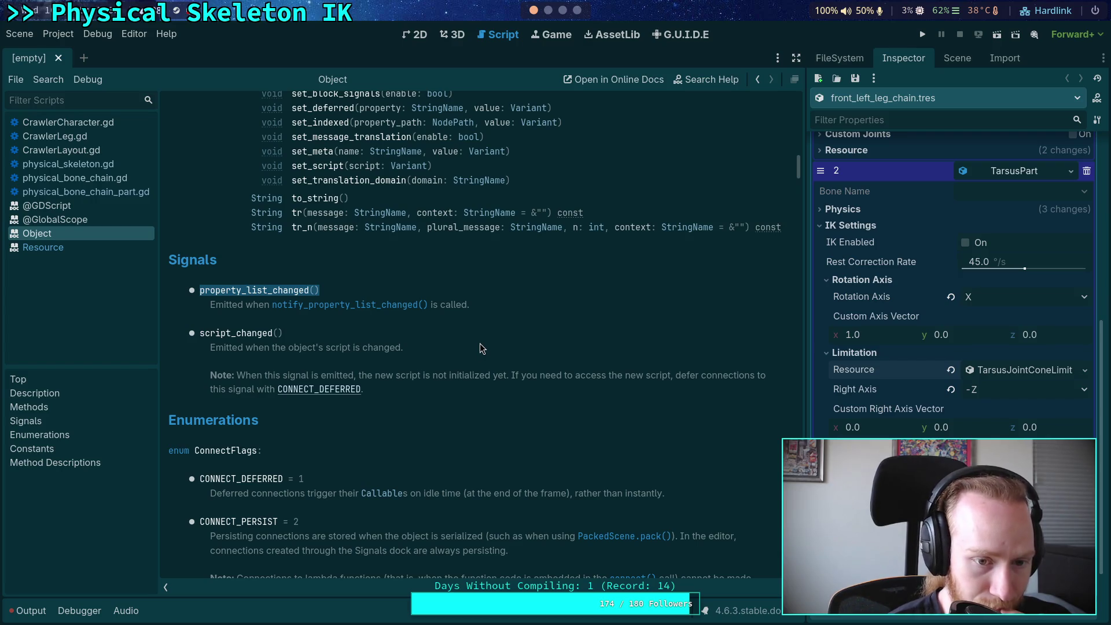
# Step: Return to Resource, glance at the RefCounted reference, and close RefCounted again
pyautogui.click(75, 248)
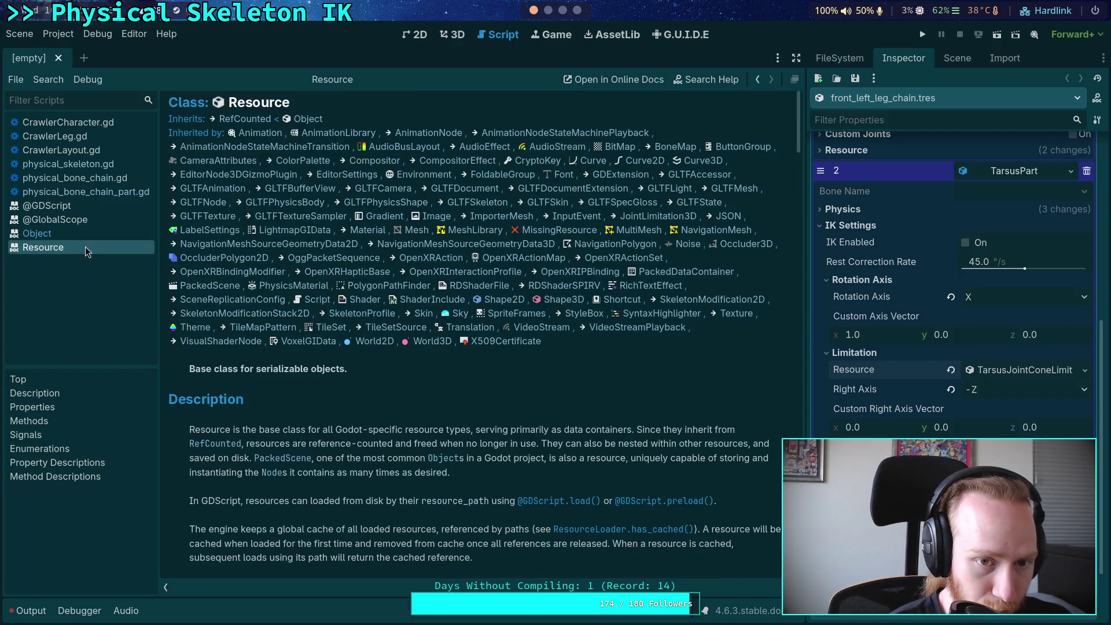
pyautogui.click(246, 118)
pyautogui.scroll(-10, 363, 335)
pyautogui.scroll(3, 354, 332)
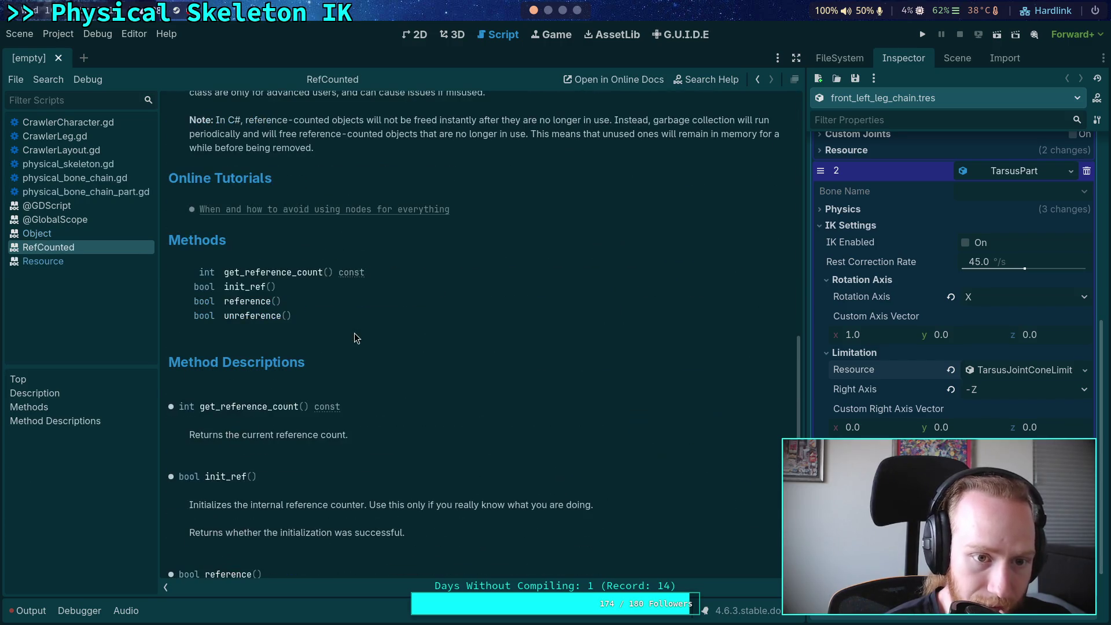
pyautogui.rightClick(58, 250)
pyautogui.click(80, 258)
# Step: Read Resource's changed() signal and its note about custom resource setters
pyautogui.scroll(-6, 371, 353)
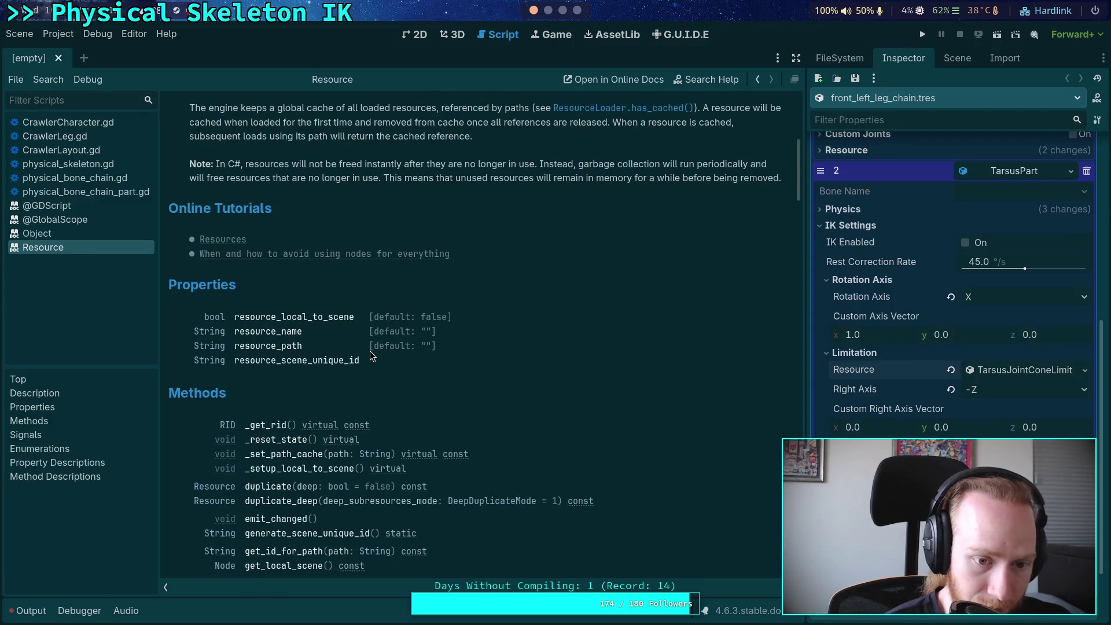
pyautogui.scroll(-1, 370, 350)
pyautogui.scroll(-8, 370, 350)
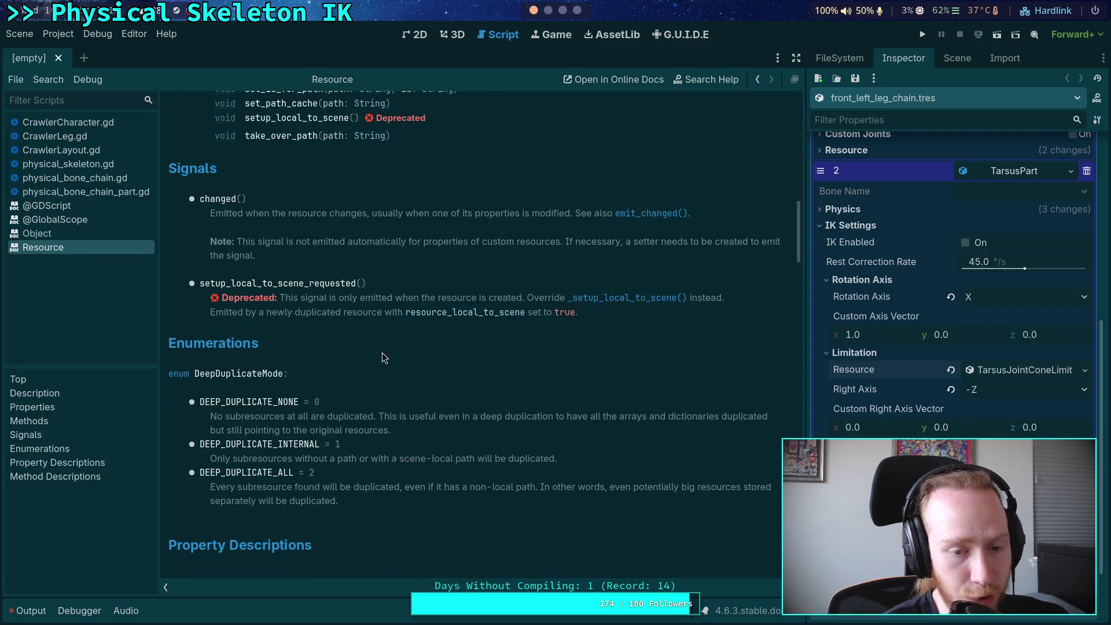
pyautogui.scroll(4, 385, 353)
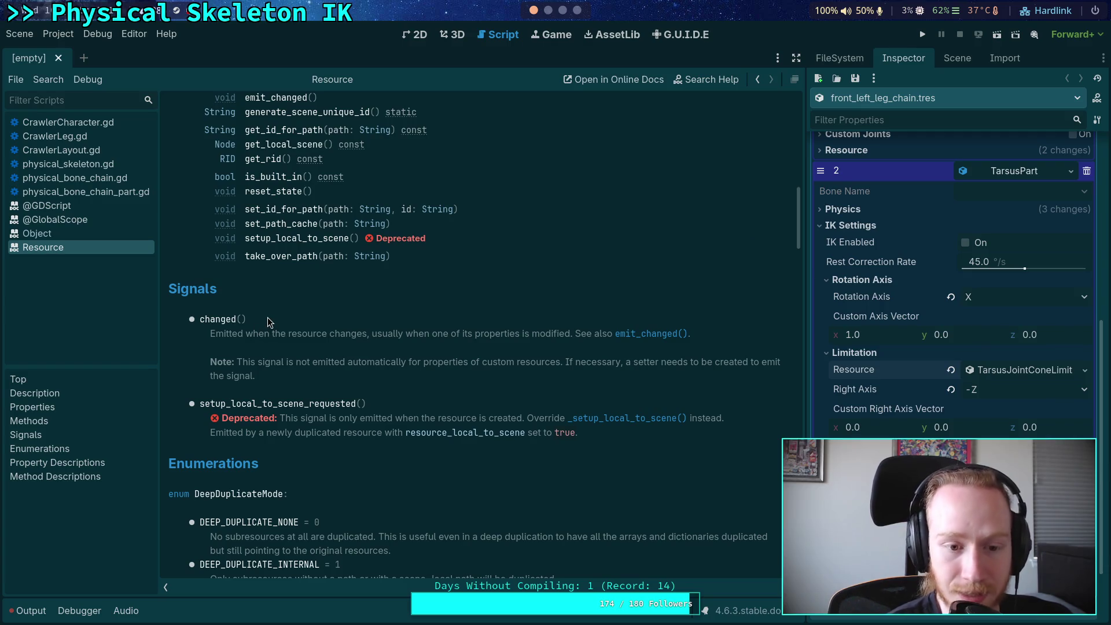
pyautogui.tripleClick(268, 317)
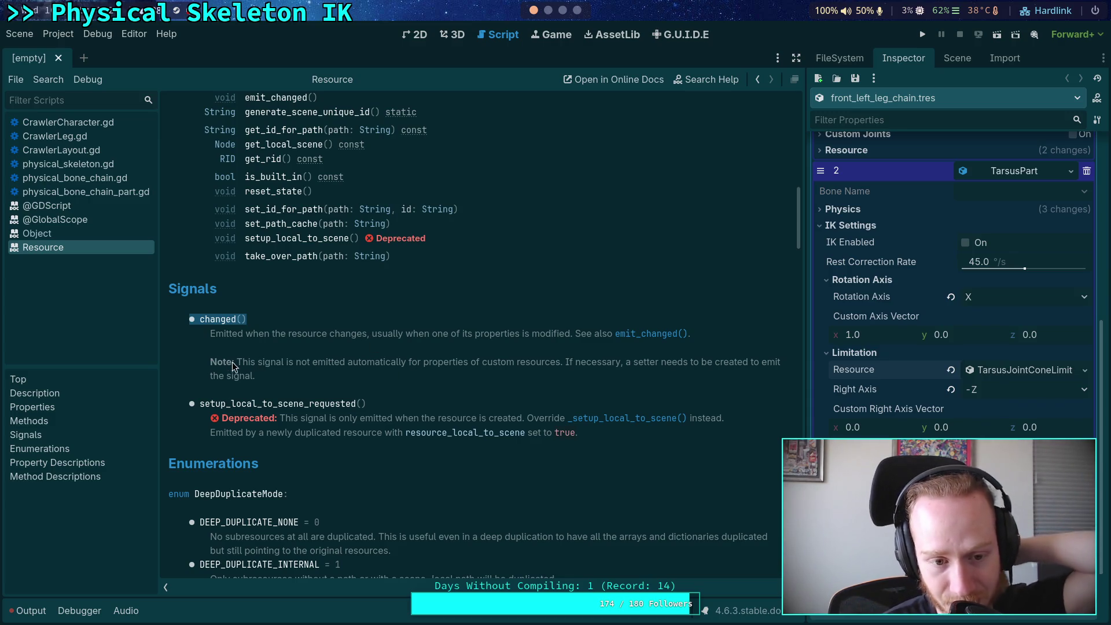
pyautogui.moveTo(233, 362)
pyautogui.mouseDown()
pyautogui.moveTo(499, 373)
pyautogui.moveTo(641, 363)
pyautogui.mouseUp()
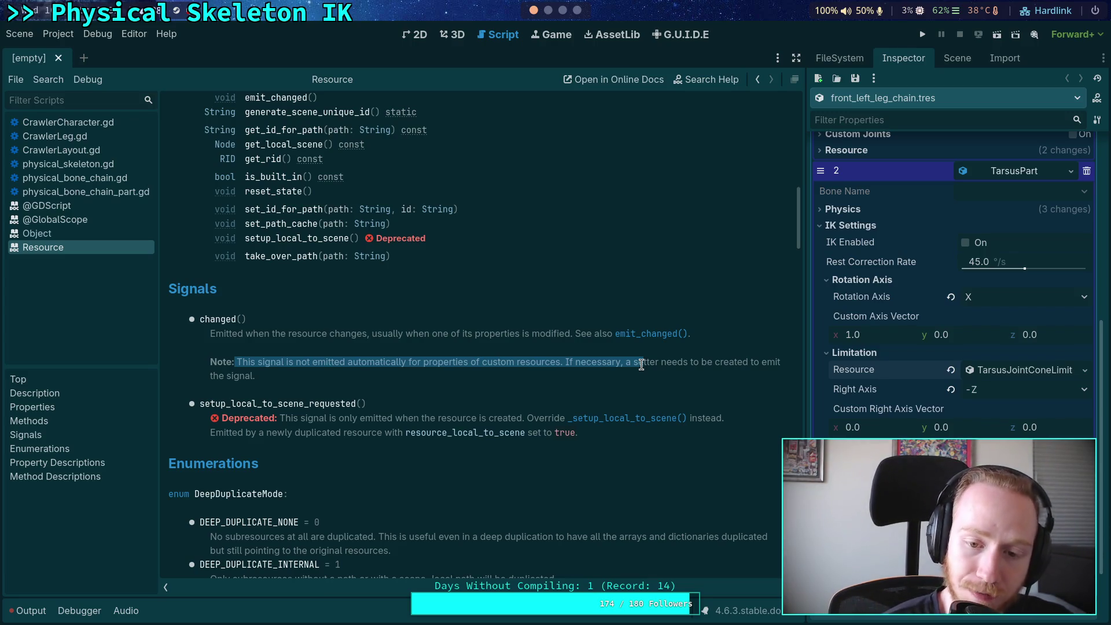
pyautogui.click(626, 365)
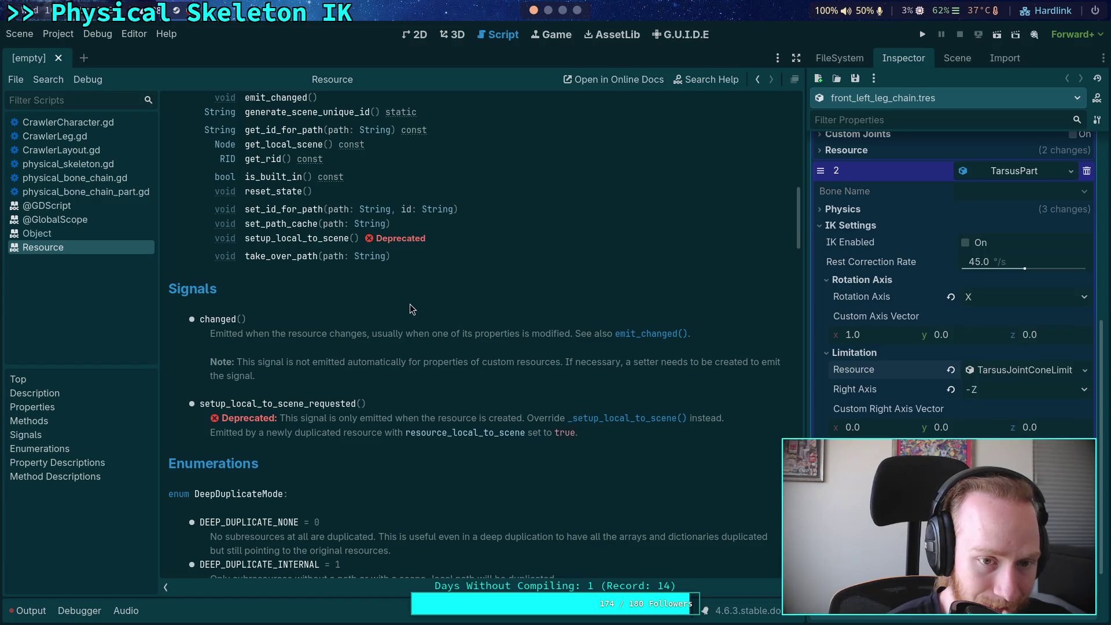
pyautogui.click(549, 11)
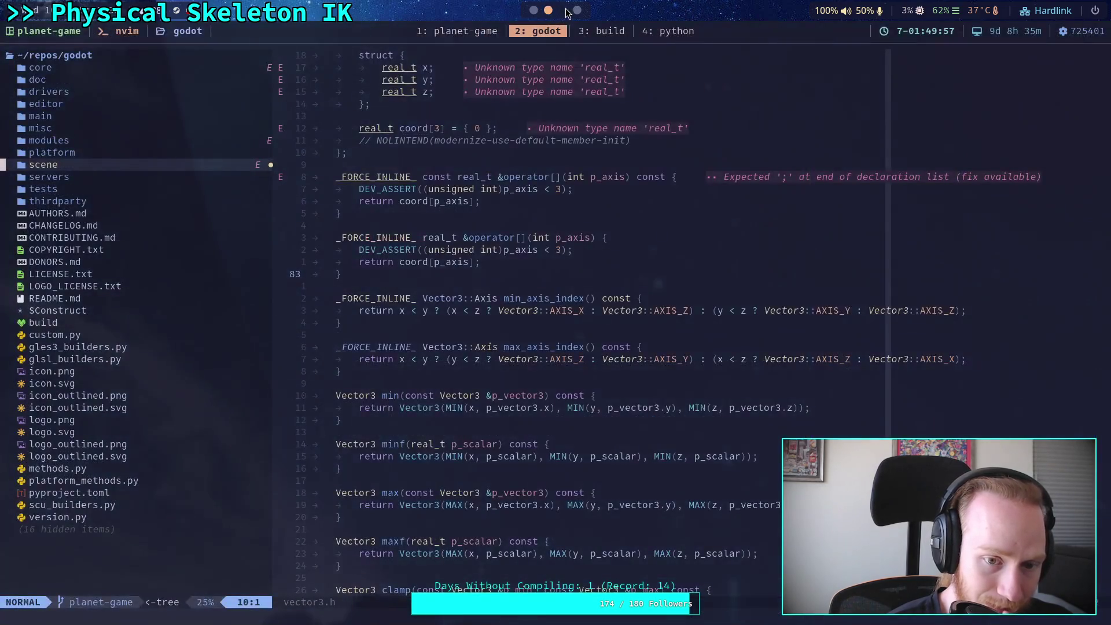
# Step: Cycle past the notes workspace back to the GitHub PR #90071 page
pyautogui.click(562, 11)
pyautogui.click(577, 10)
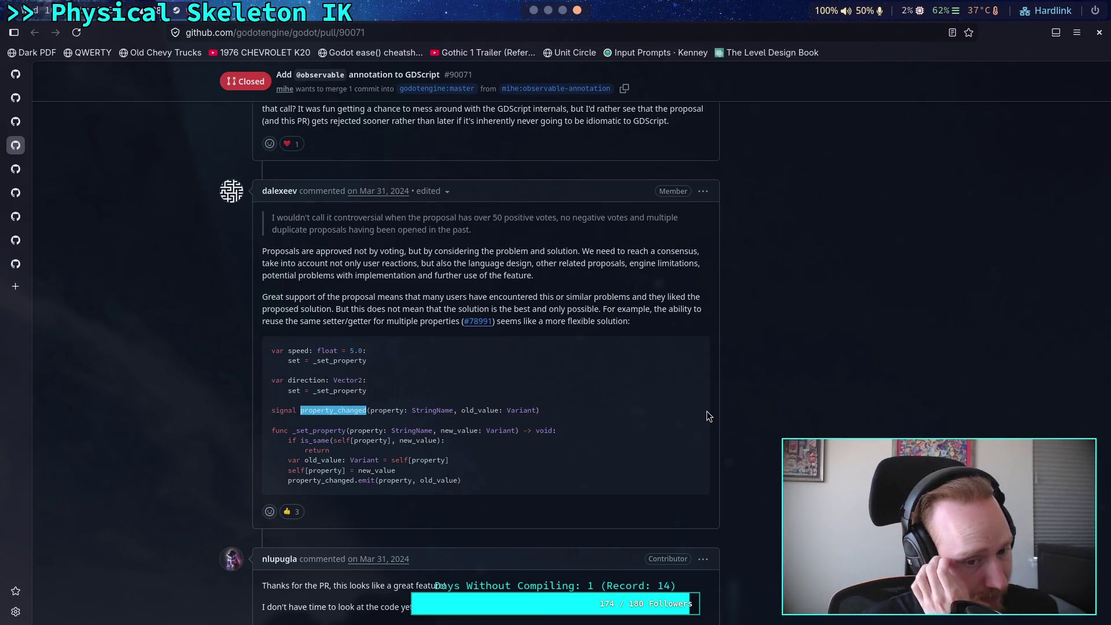
pyautogui.click(709, 415)
pyautogui.scroll(-3, 728, 474)
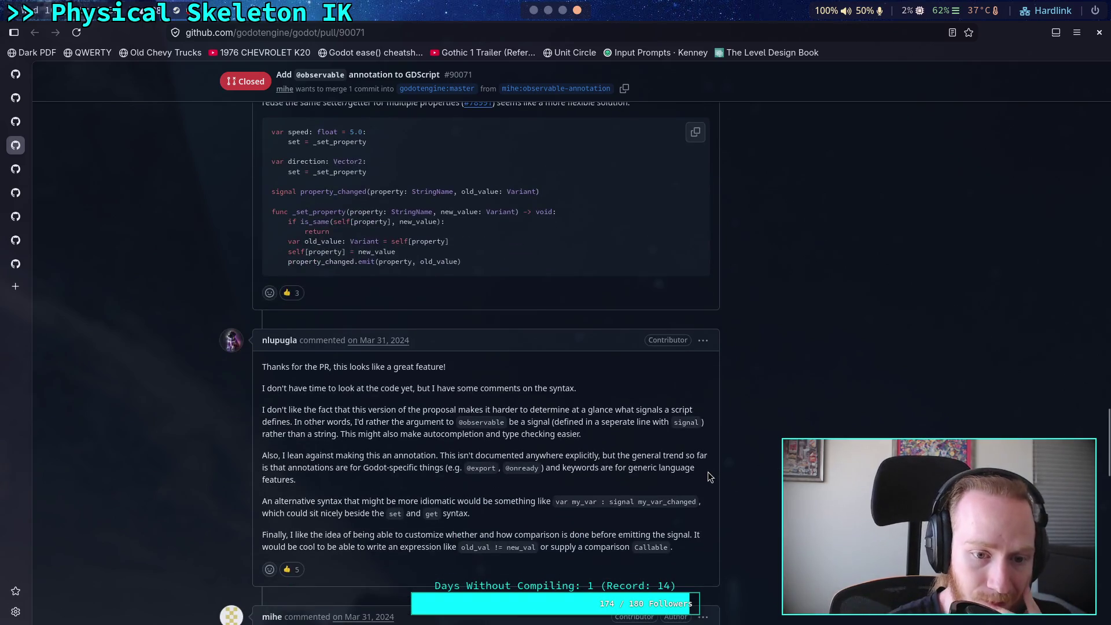
pyautogui.scroll(-1, 709, 469)
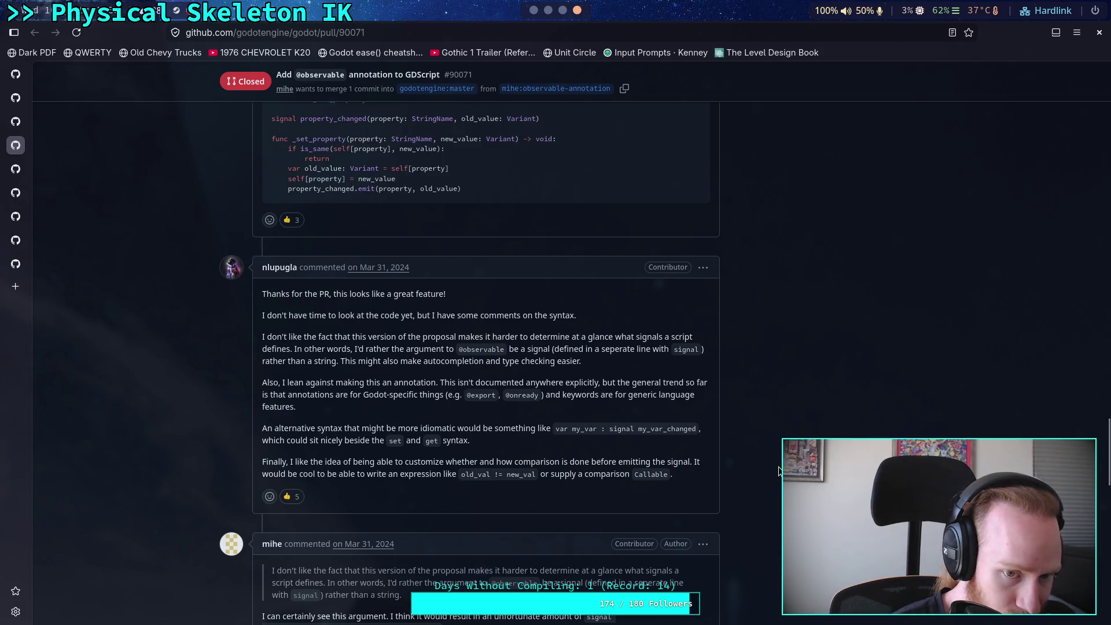
pyautogui.scroll(-1, 779, 471)
pyautogui.scroll(-2, 777, 467)
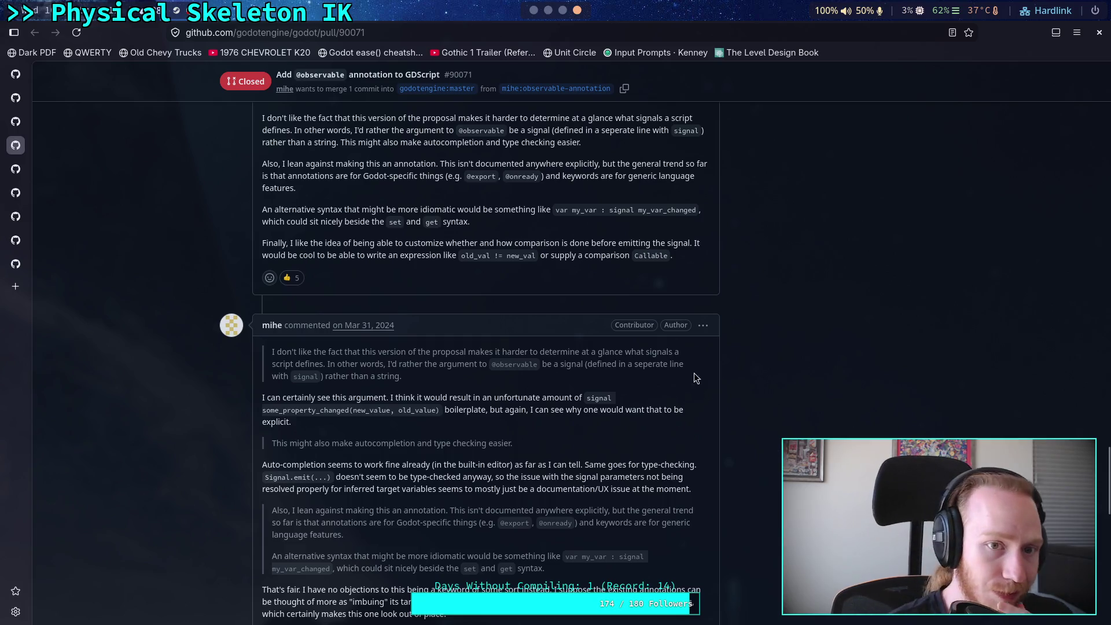
pyautogui.scroll(2, 571, 19)
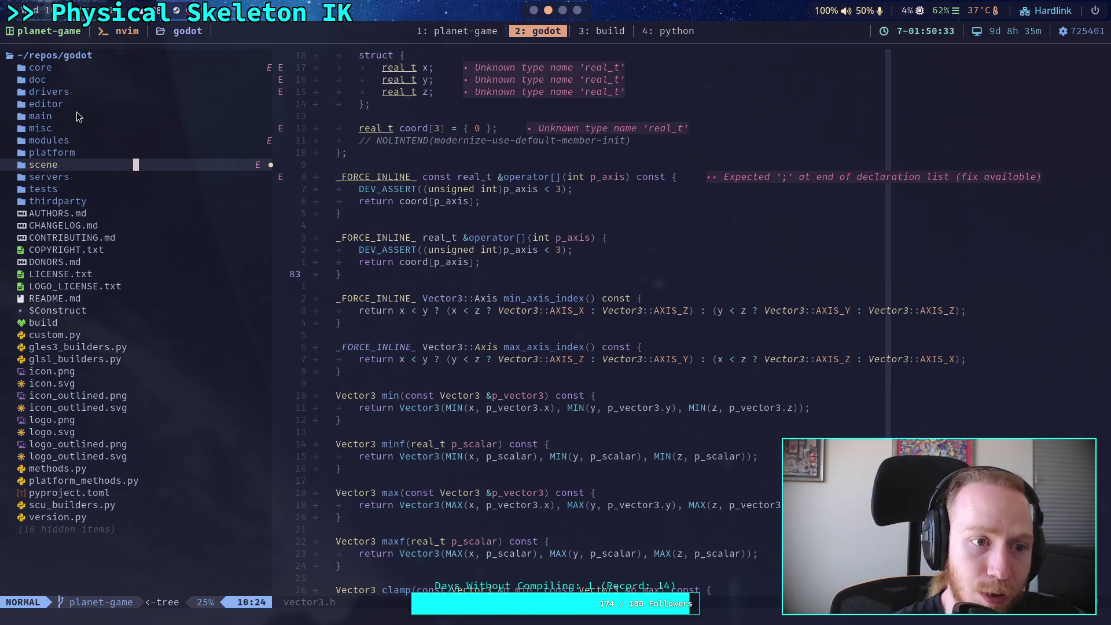
# Step: Browse the file tree into core/object and open object.cpp in Neovim
pyautogui.click(89, 92)
pyautogui.click(75, 116)
pyautogui.click(72, 127)
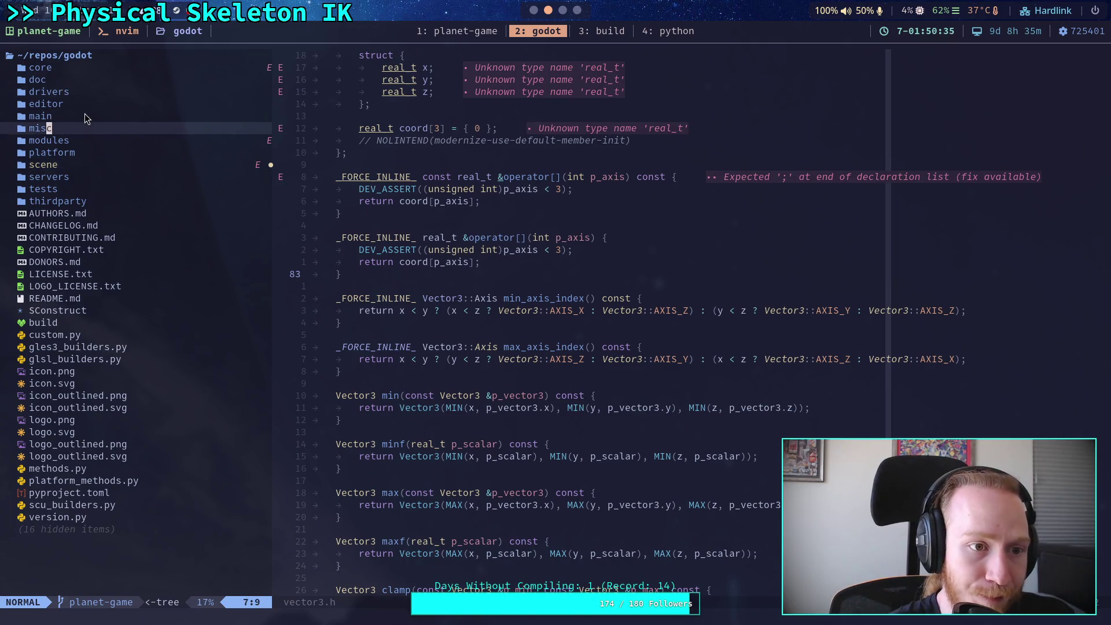
pyautogui.click(81, 116)
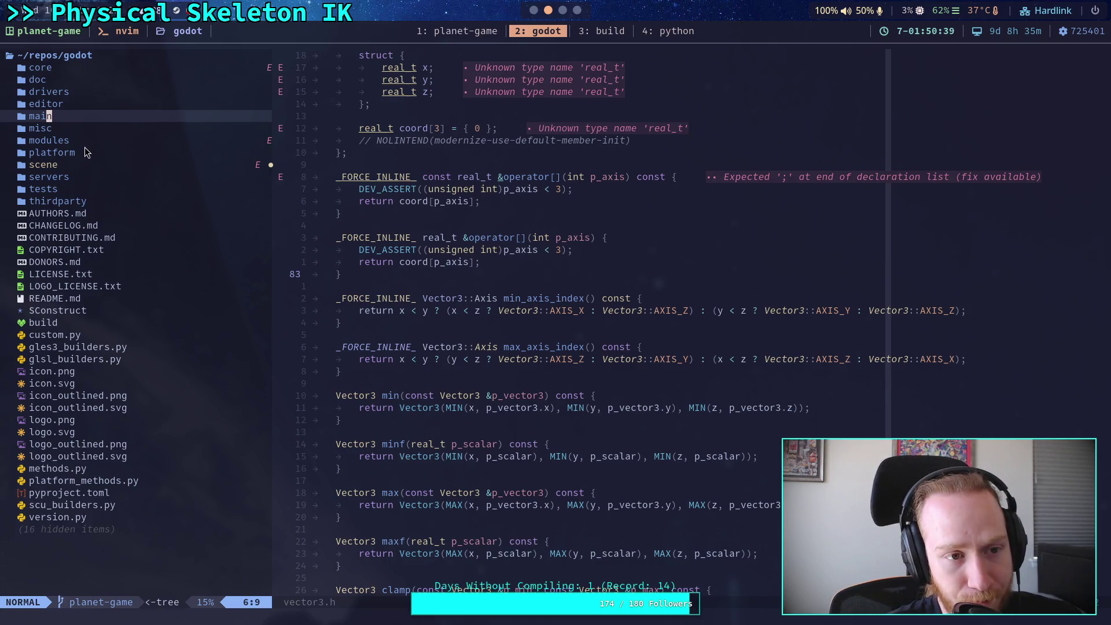
pyautogui.click(86, 71)
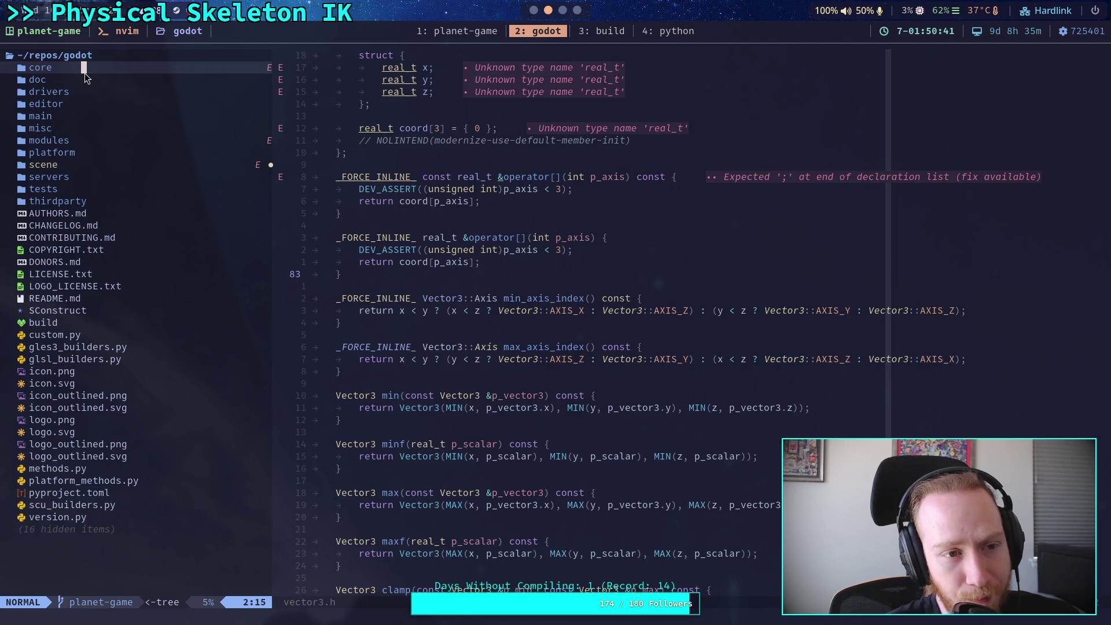
pyautogui.click(70, 116)
pyautogui.click(71, 116)
pyautogui.click(73, 116)
pyautogui.click(84, 70)
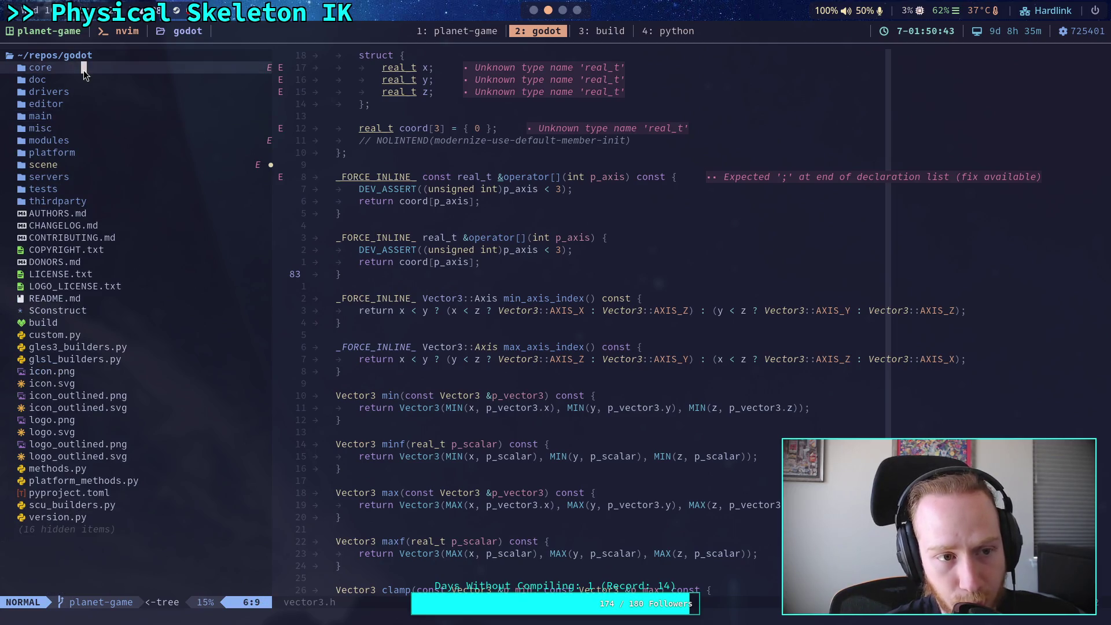
pyautogui.click(83, 70)
pyautogui.click(82, 176)
pyautogui.click(82, 176)
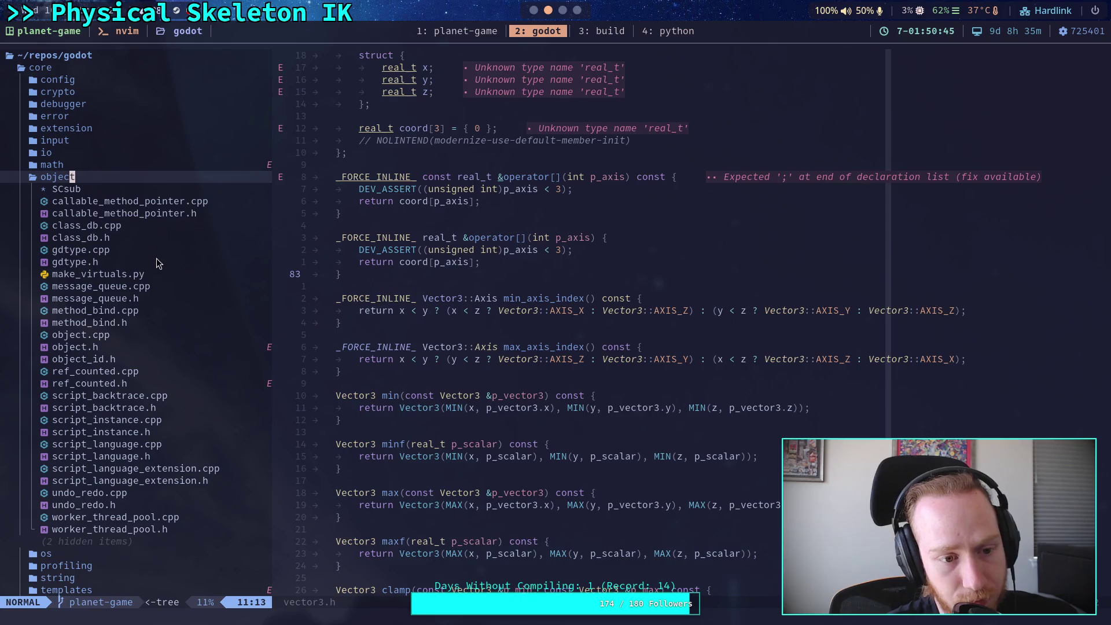
pyautogui.scroll(-2, 161, 278)
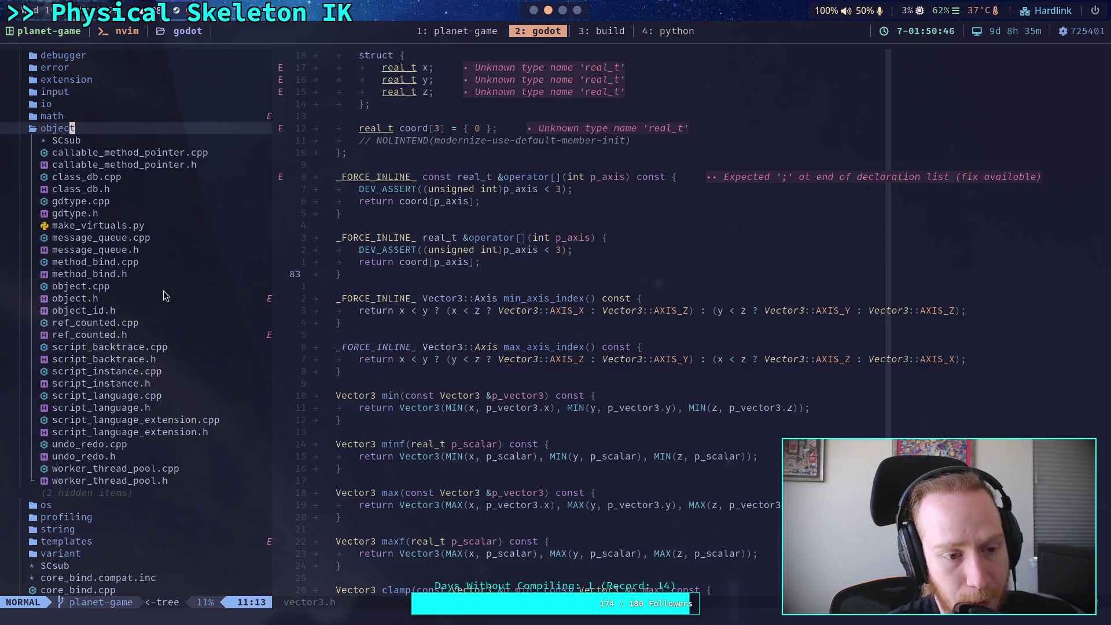
pyautogui.click(113, 298)
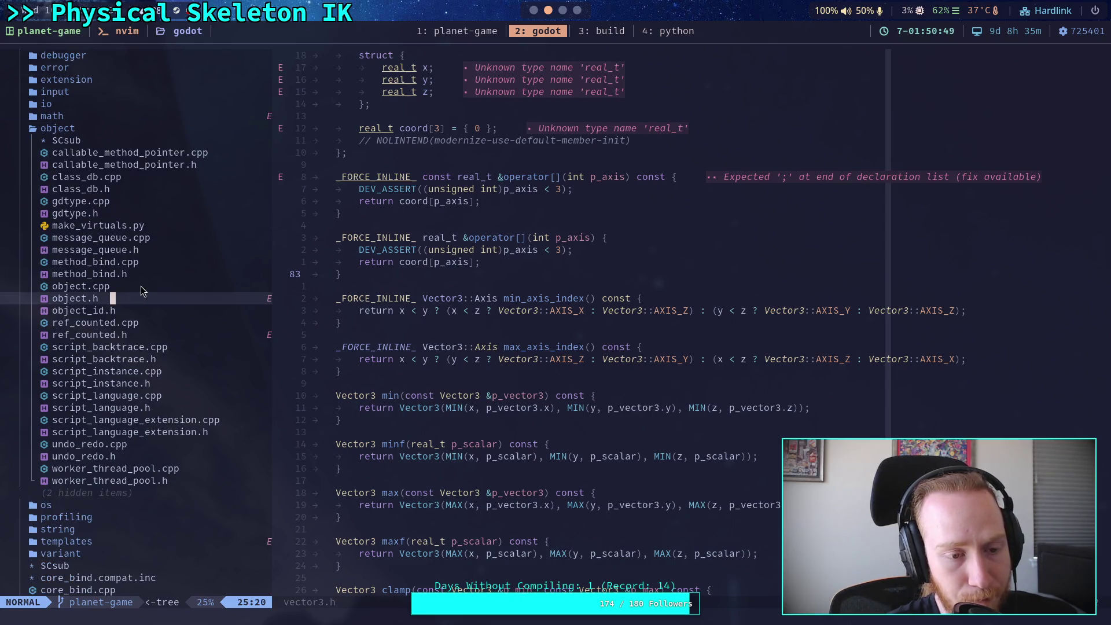
pyautogui.doubleClick(140, 286)
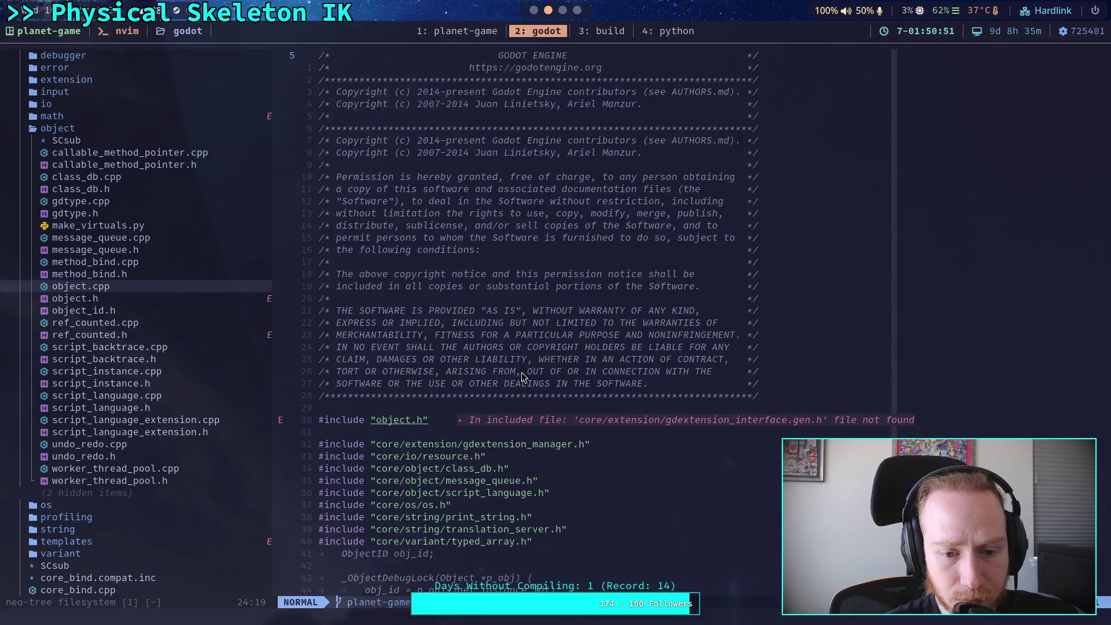
# Step: Inspect Object::set's r_valid check block and its closing braces at lines 367 and 376
pyautogui.scroll(-20, 522, 373)
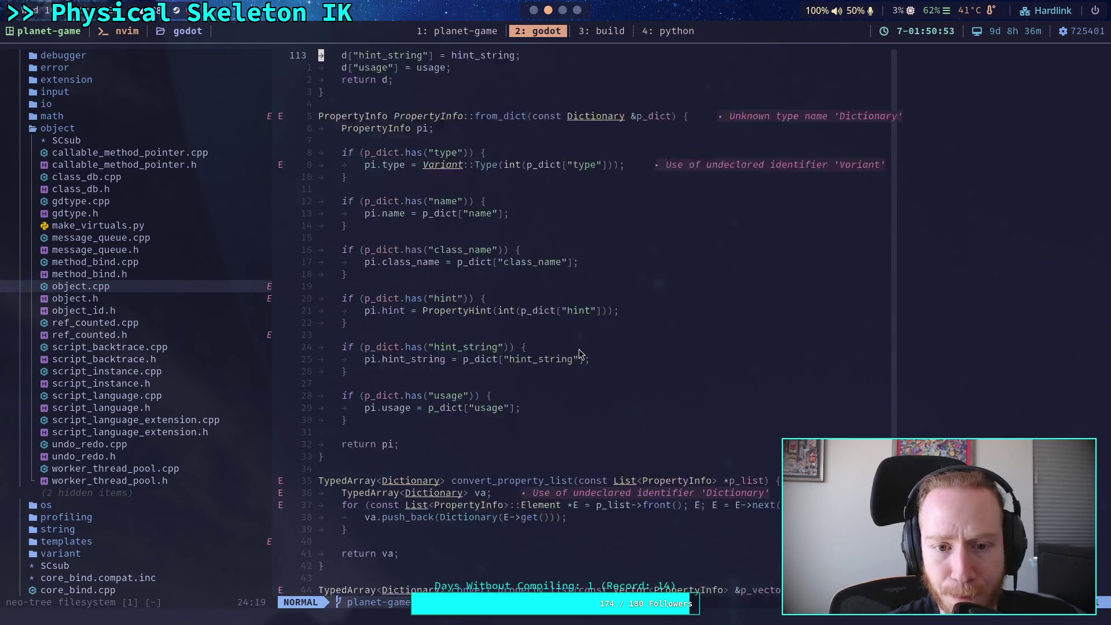
pyautogui.scroll(-17, 580, 352)
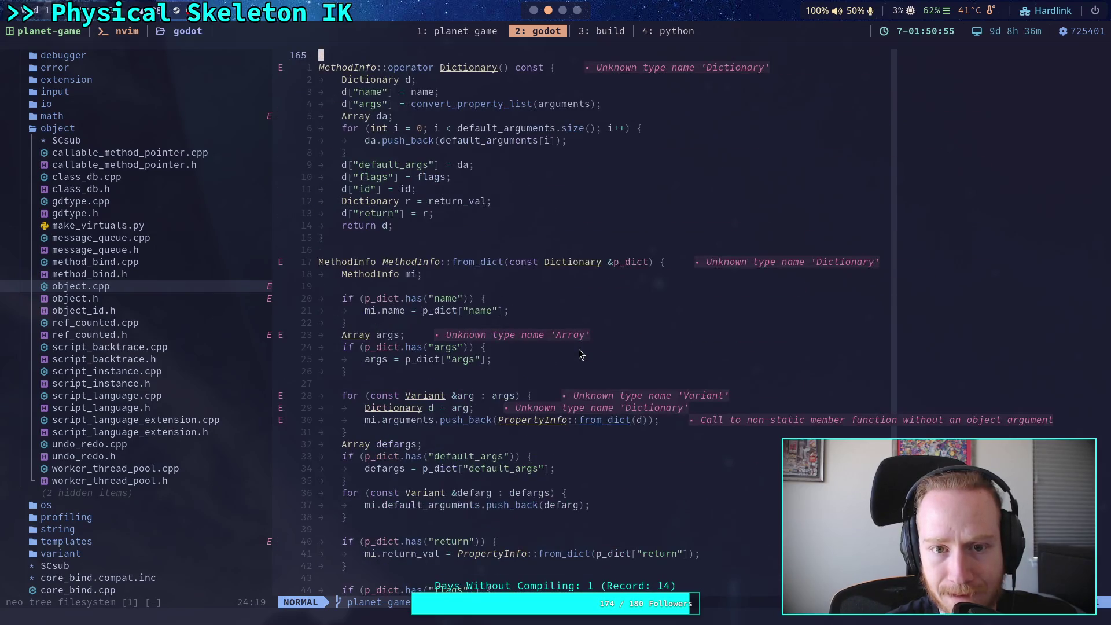
pyautogui.scroll(-20, 579, 349)
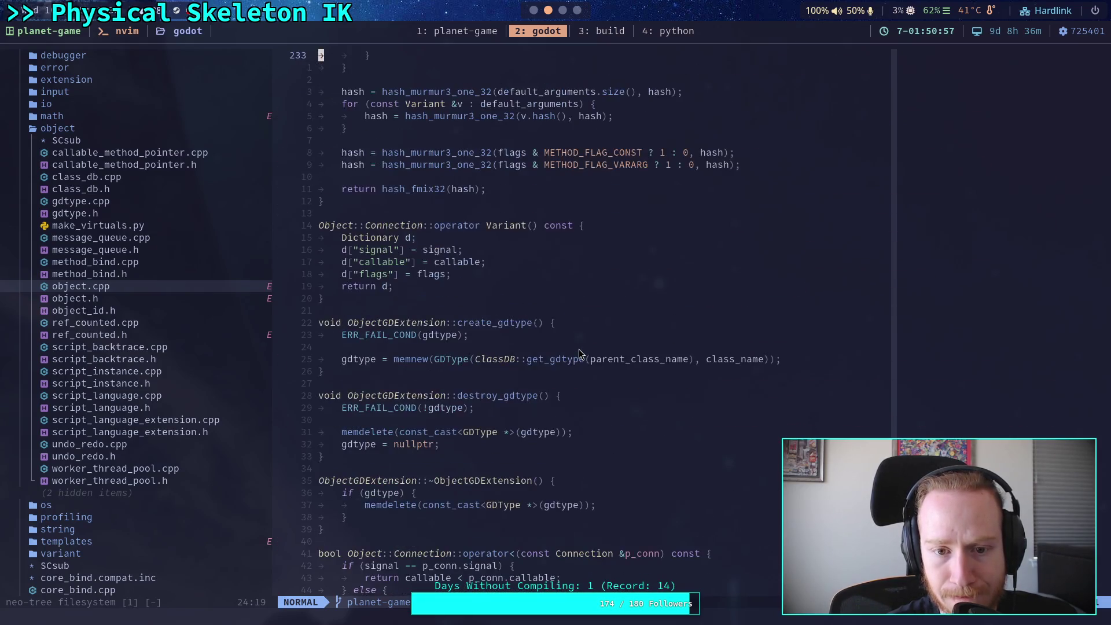
pyautogui.scroll(-20, 579, 349)
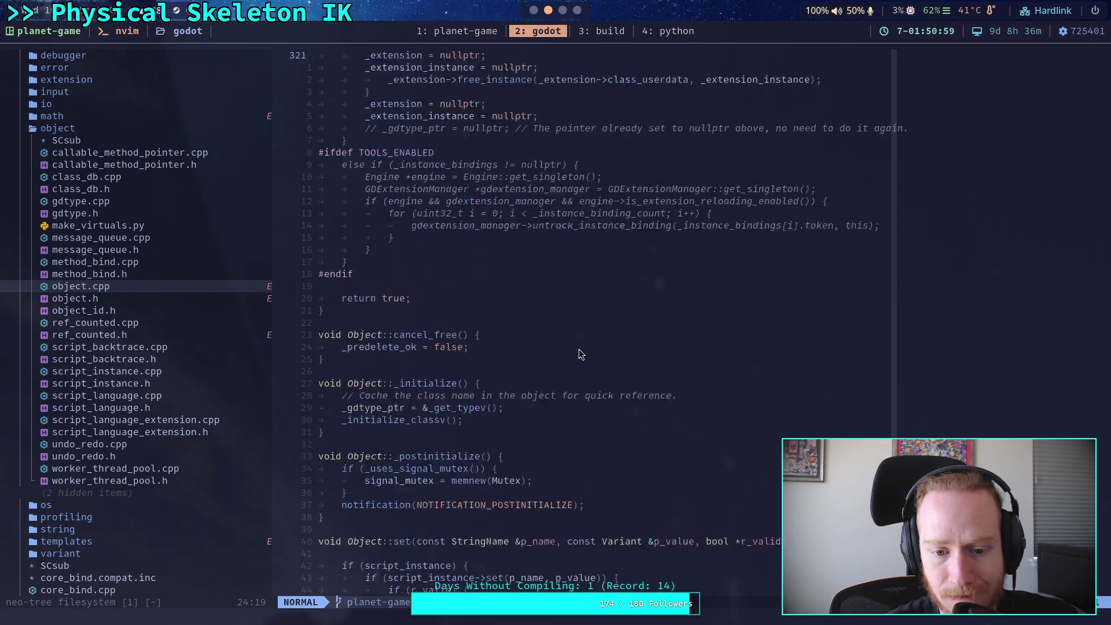
pyautogui.scroll(-15, 579, 349)
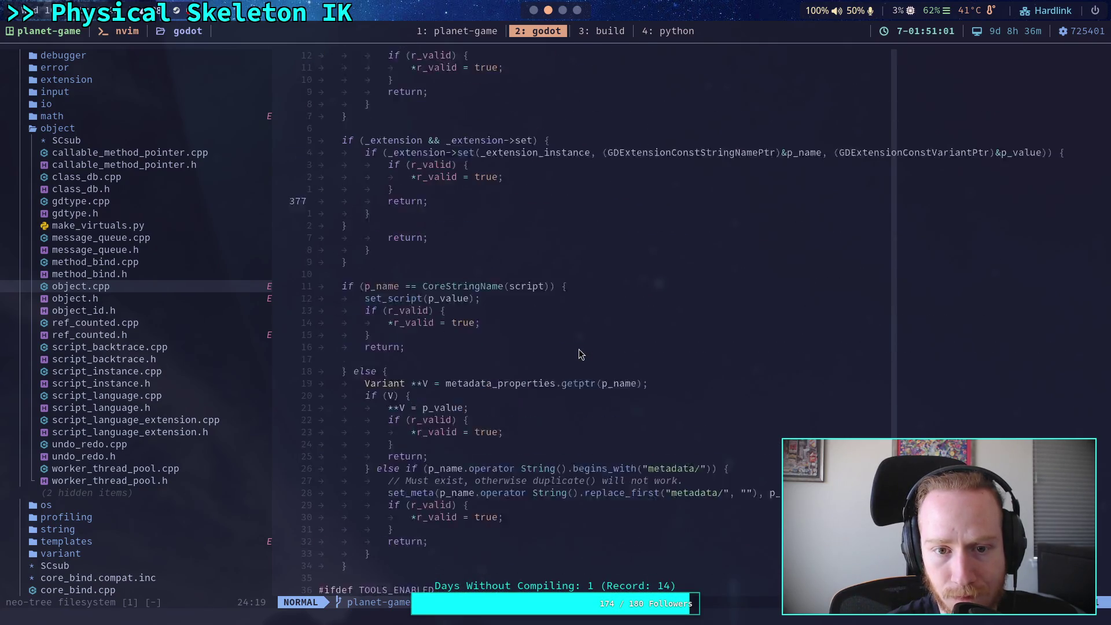
pyautogui.scroll(5, 579, 349)
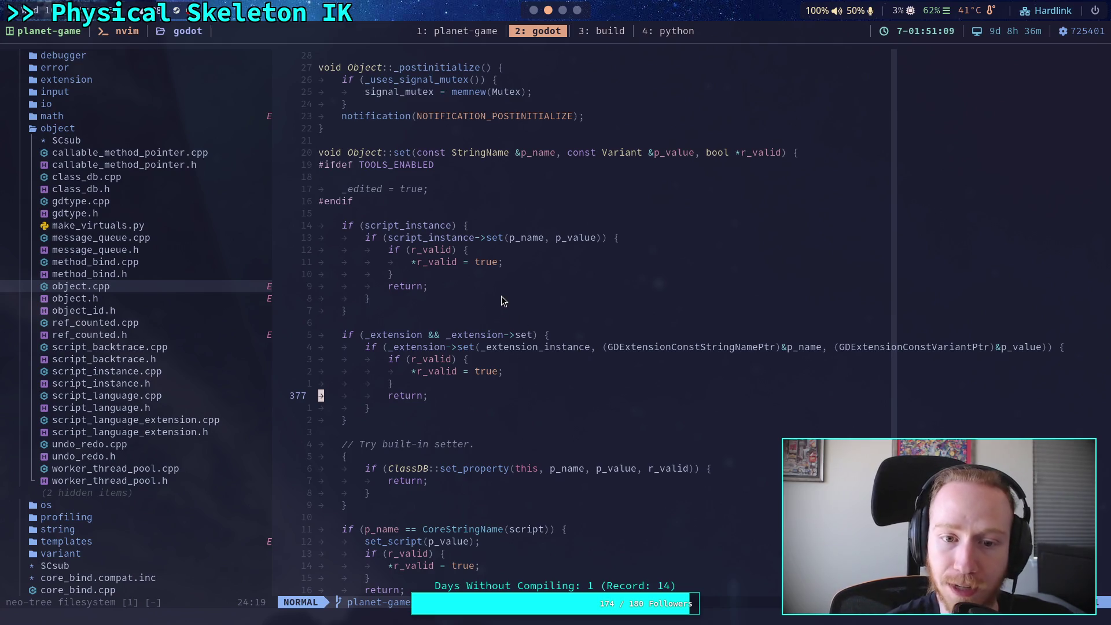
pyautogui.click(516, 277)
pyautogui.moveTo(391, 250); pyautogui.dragTo(453, 281)
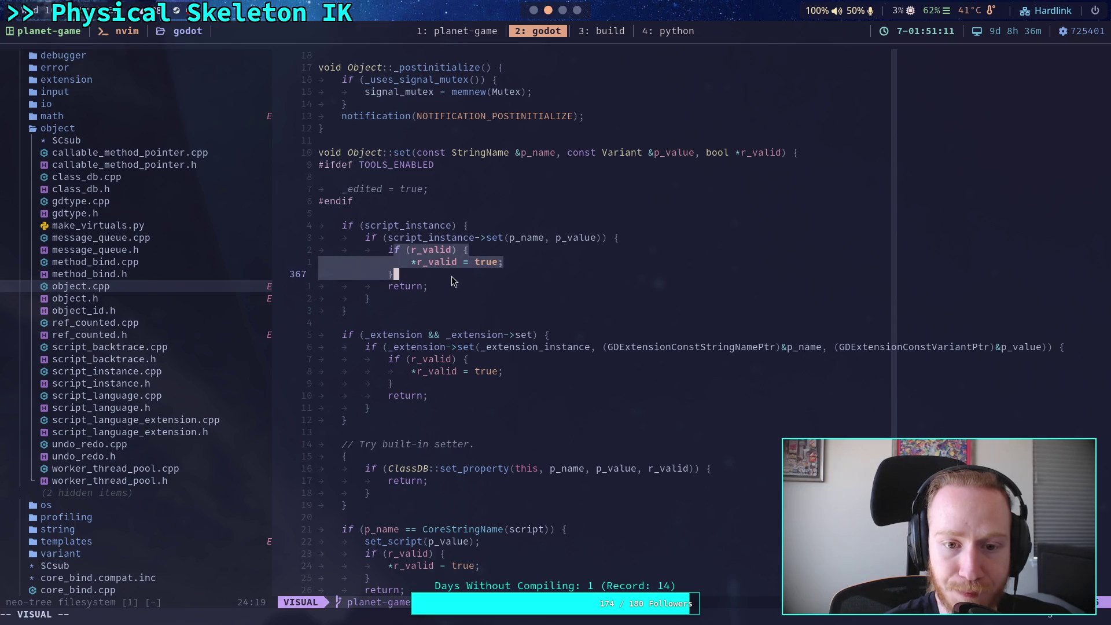
pyautogui.press('Escape')
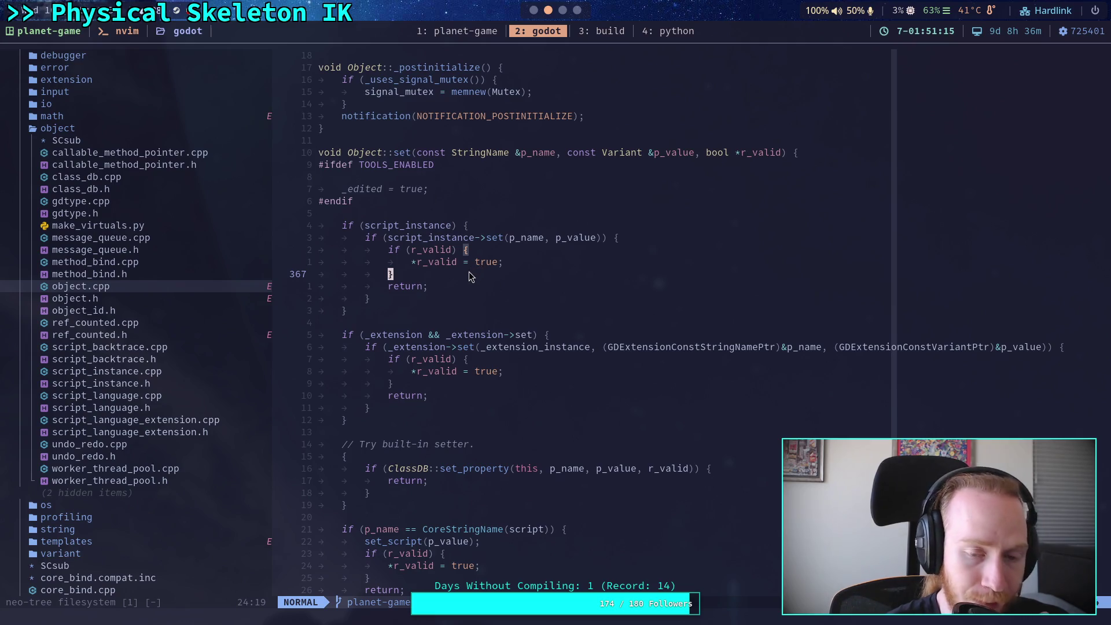
pyautogui.click(434, 384)
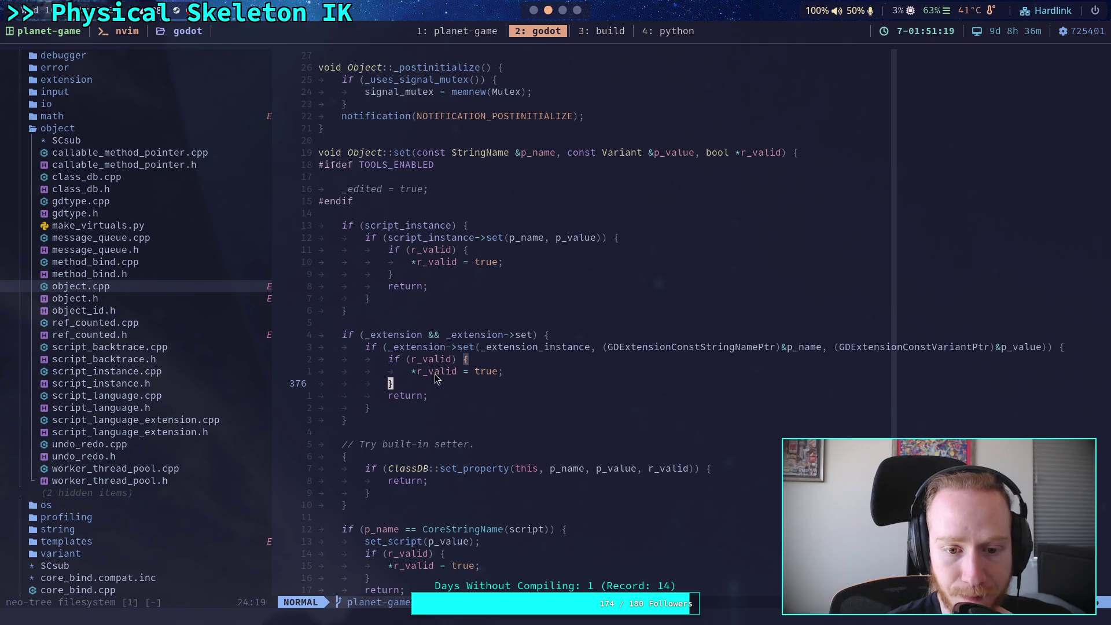
pyautogui.click(404, 284)
pyautogui.click(424, 277)
# Step: Scroll down to Object::get and select its script_instance if-block
pyautogui.scroll(3, 424, 280)
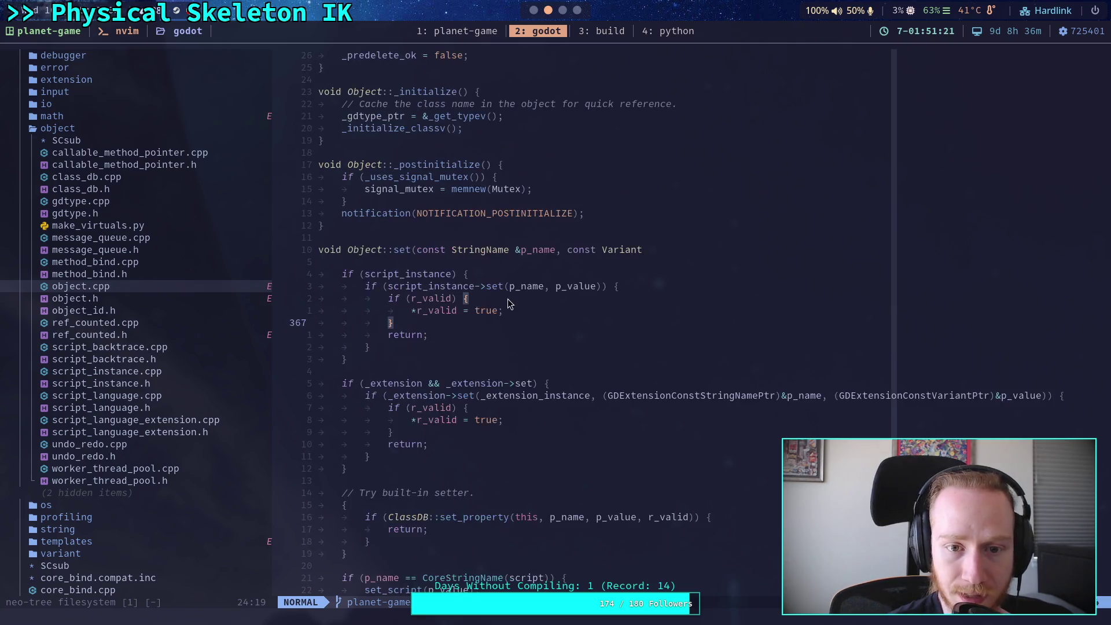
pyautogui.scroll(-3, 495, 335)
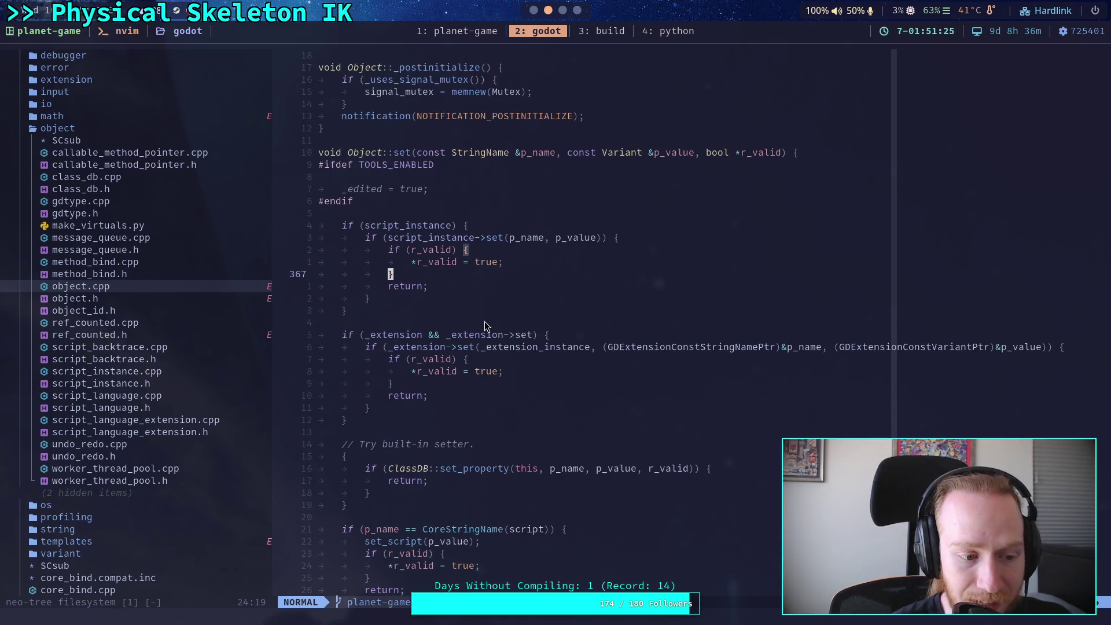
pyautogui.scroll(-4, 485, 325)
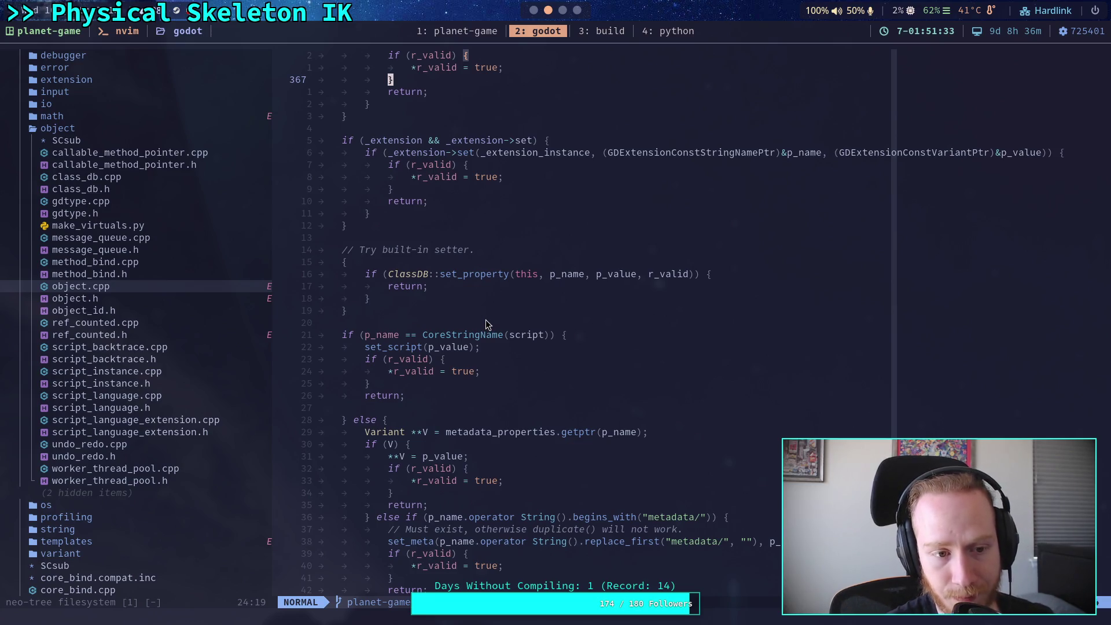
pyautogui.scroll(-5, 486, 324)
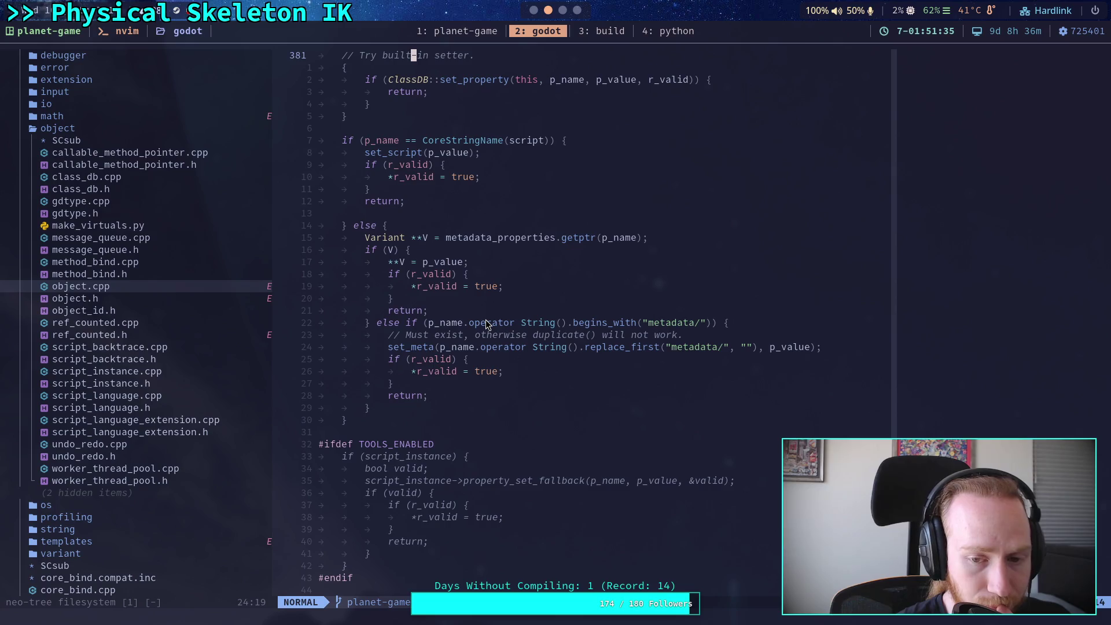
pyautogui.scroll(-5, 487, 325)
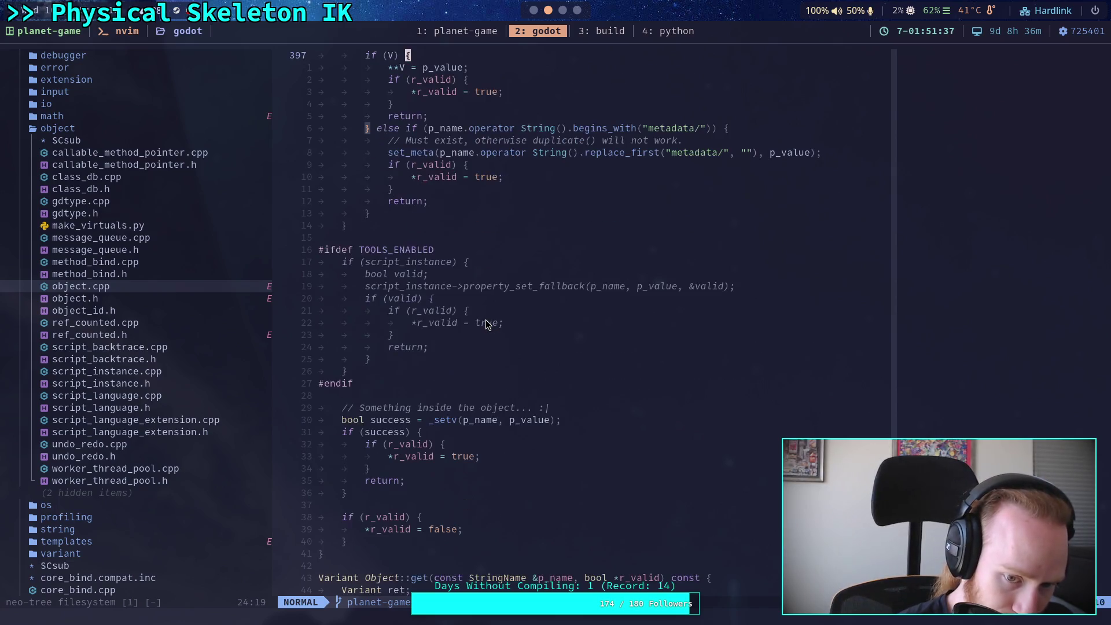
pyautogui.scroll(-3, 486, 324)
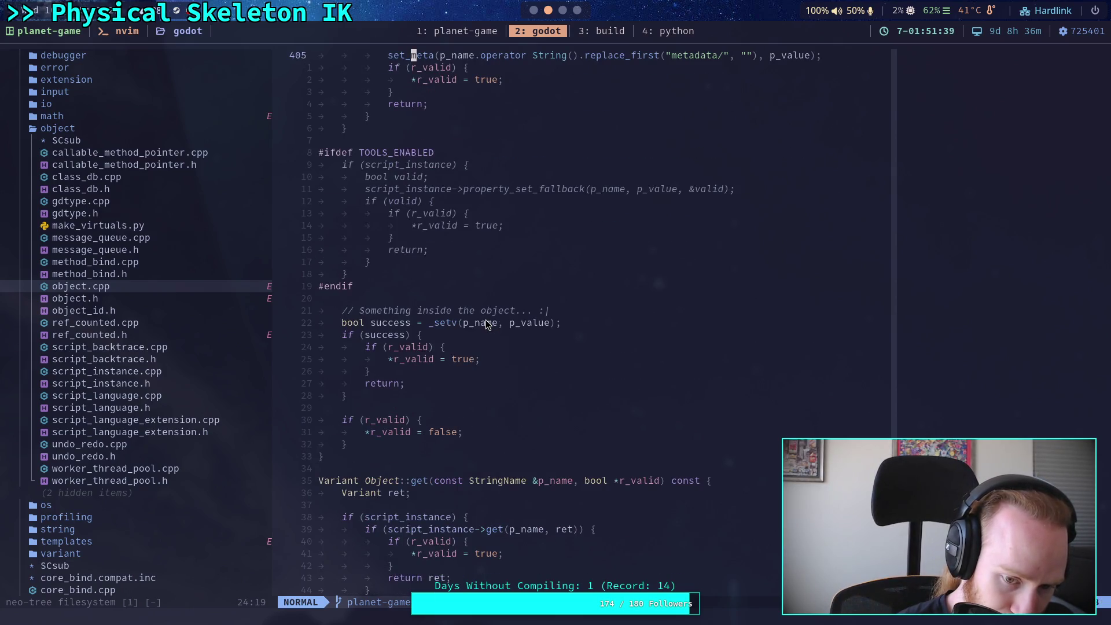
pyautogui.scroll(12, 486, 322)
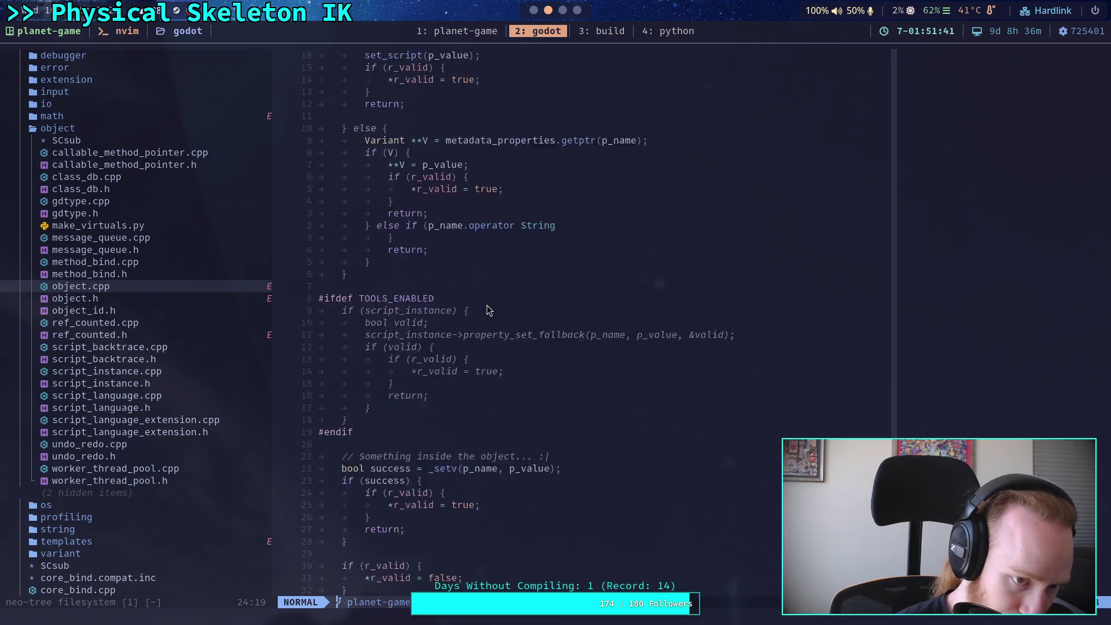
pyautogui.scroll(7, 487, 307)
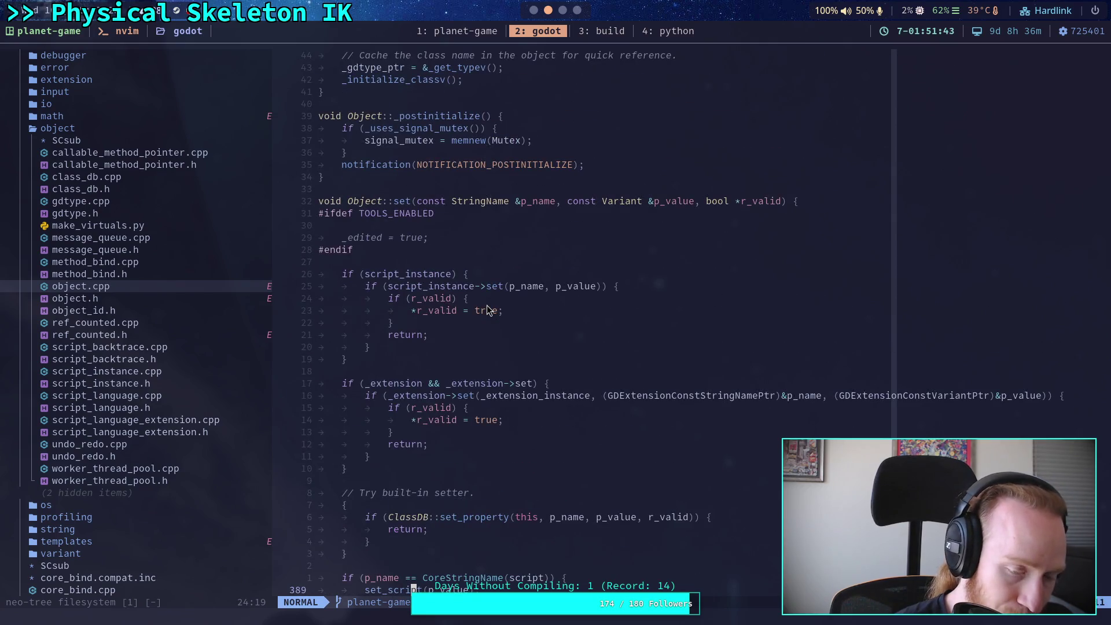
pyautogui.scroll(-12, 487, 310)
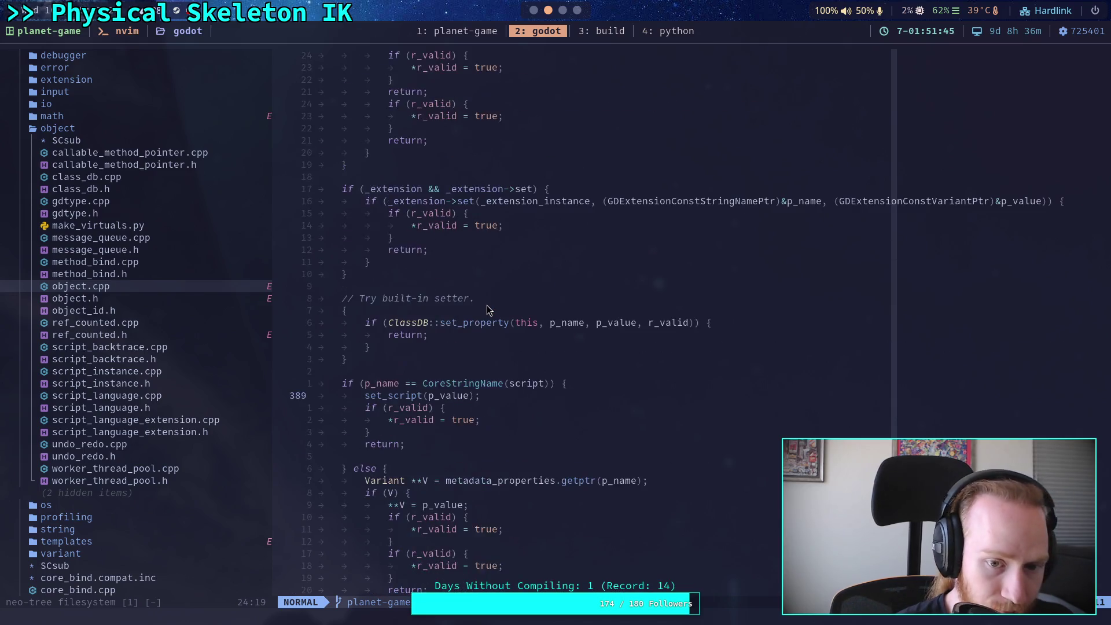
pyautogui.scroll(-9, 487, 304)
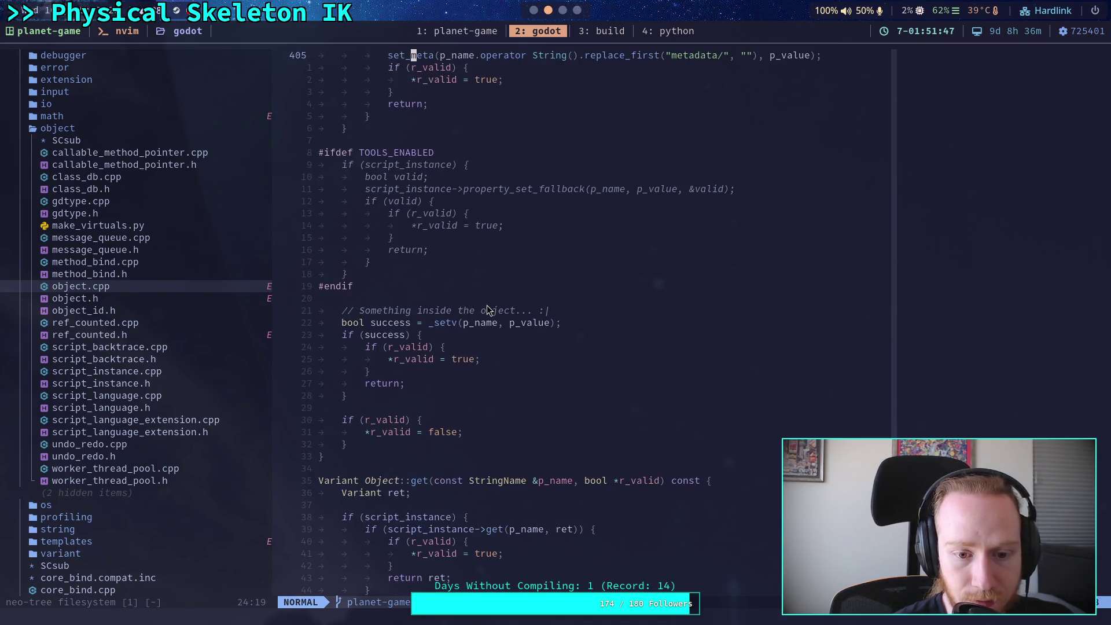
pyautogui.scroll(-5, 487, 305)
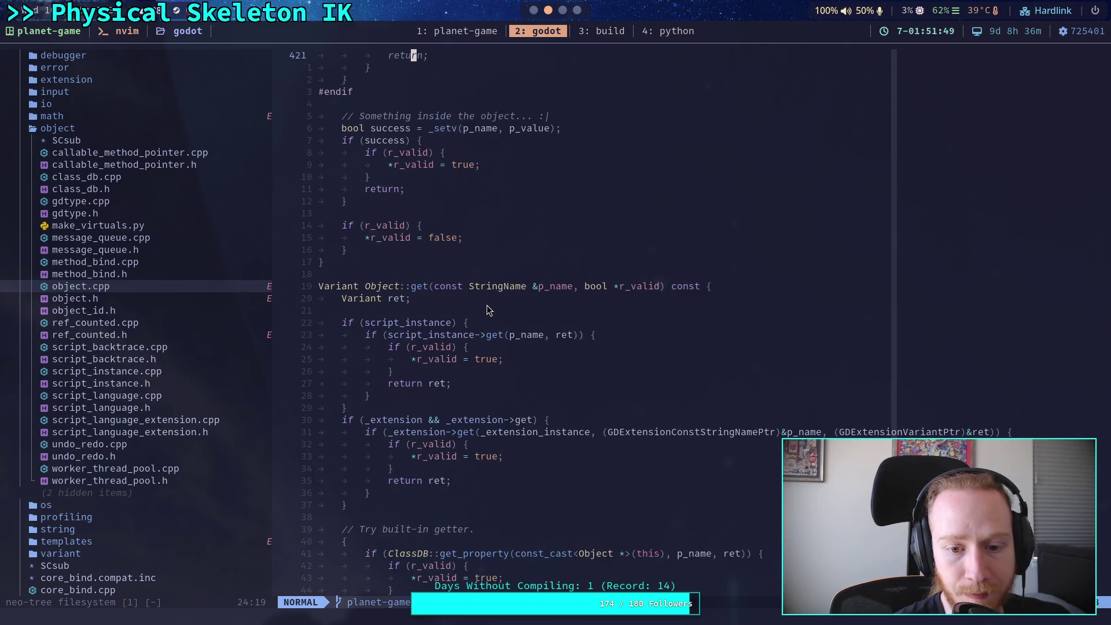
pyautogui.scroll(2, 487, 310)
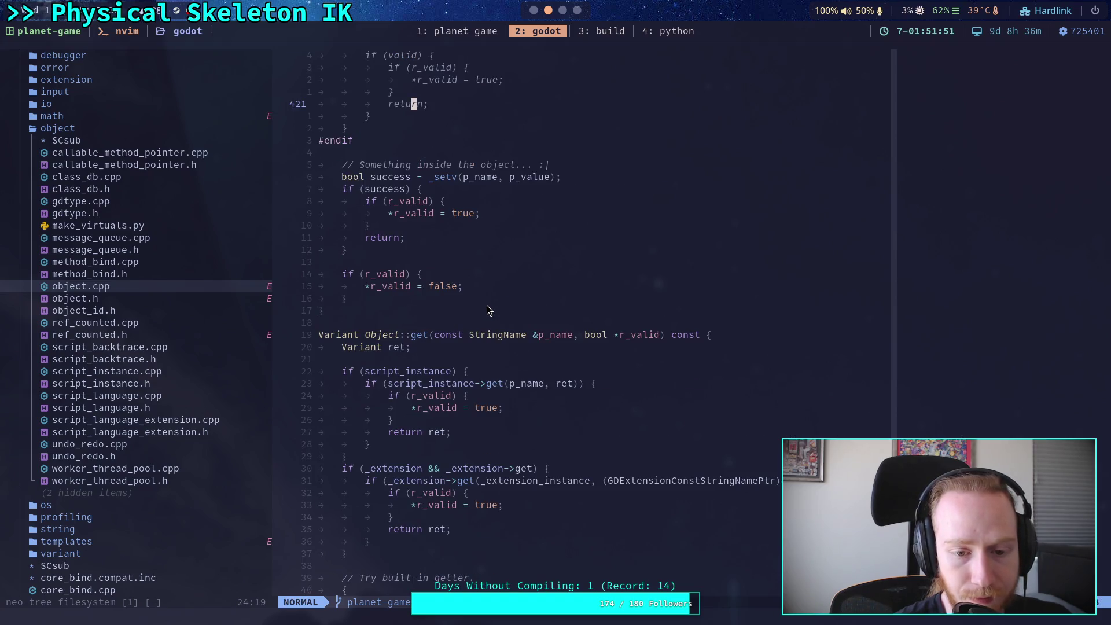
pyautogui.moveTo(356, 459); pyautogui.dragTo(338, 374)
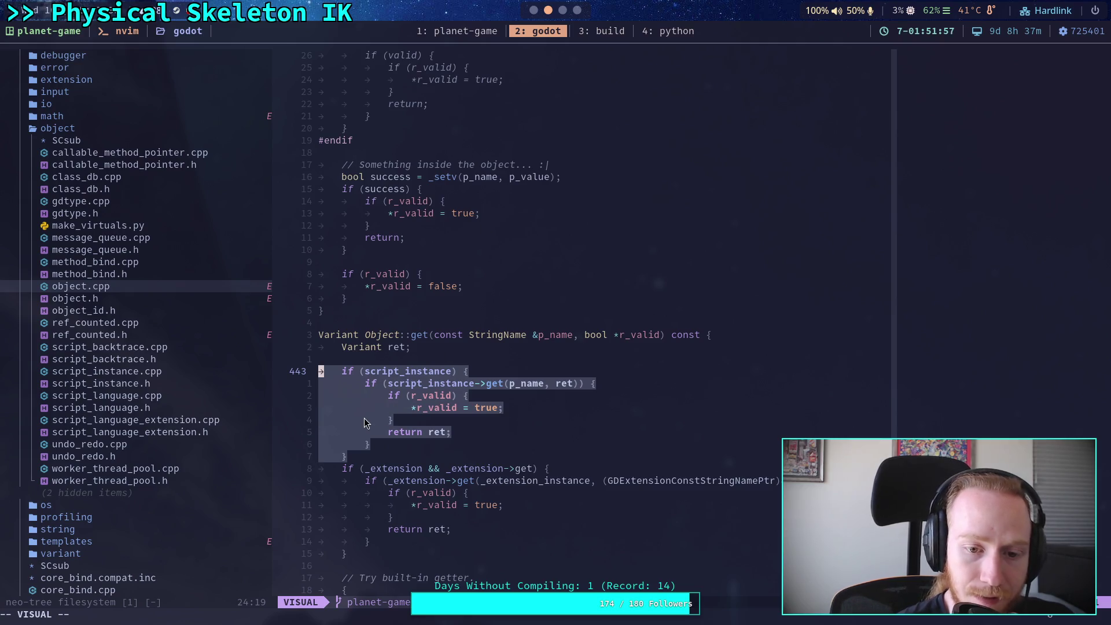
# Step: Compare the get call on line 444 with the r_valid and script_instance braces in Object::set
pyautogui.moveTo(481, 385); pyautogui.dragTo(577, 384)
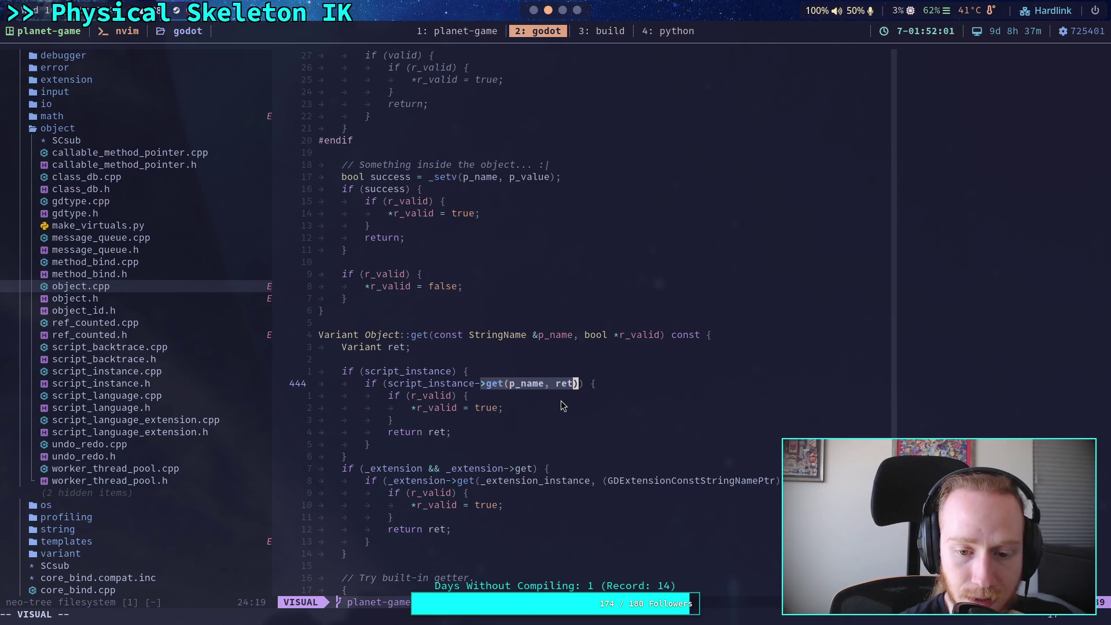
pyautogui.scroll(-5, 561, 402)
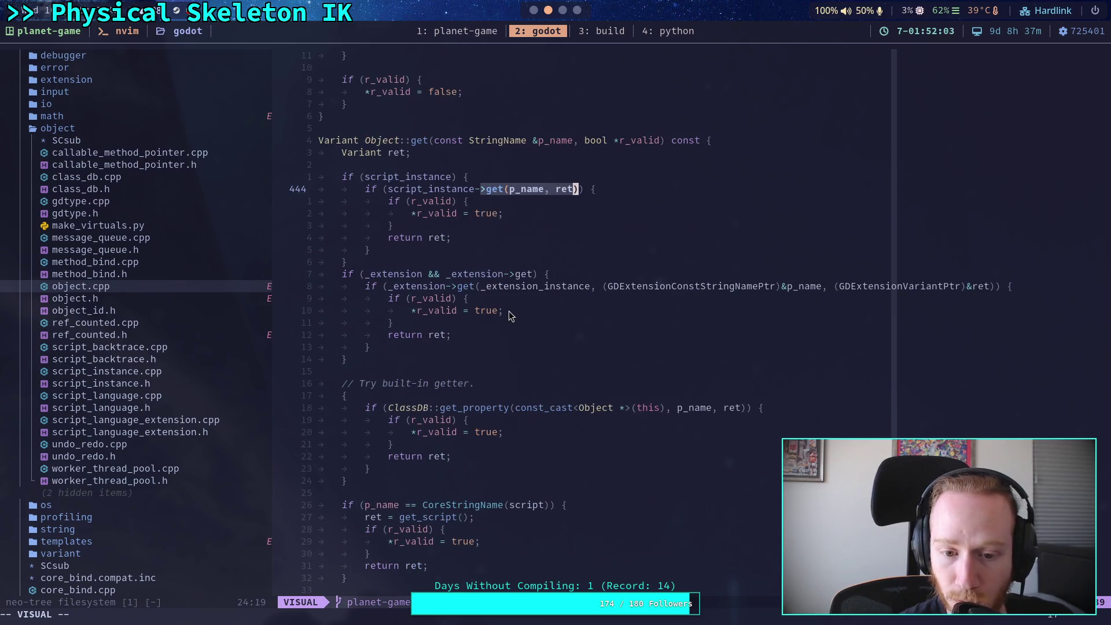
pyautogui.scroll(-5, 509, 311)
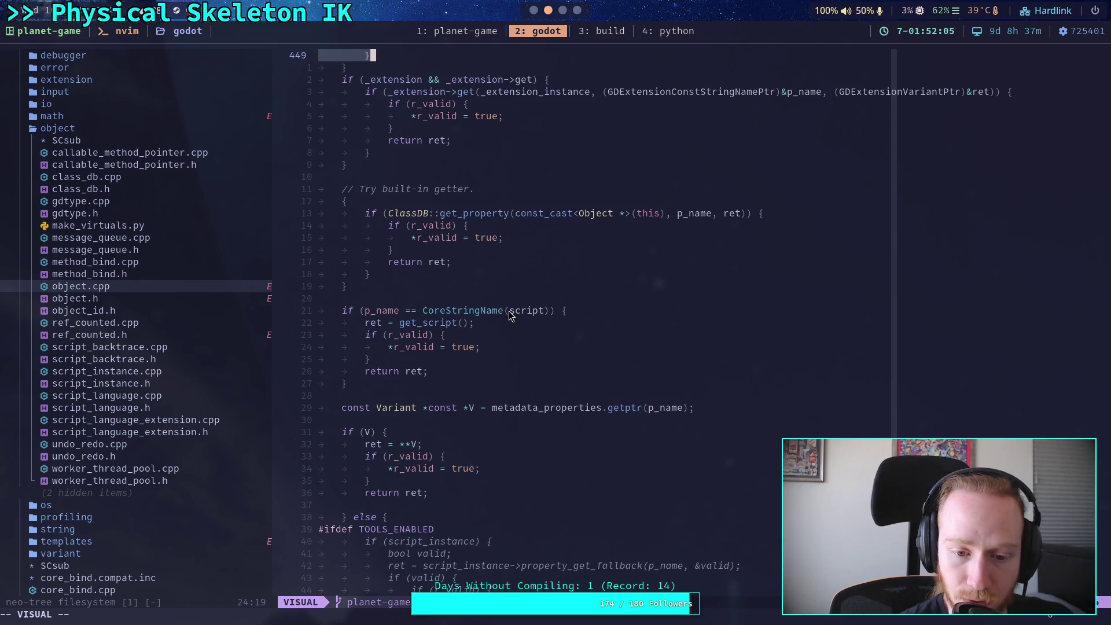
pyautogui.scroll(-6, 509, 313)
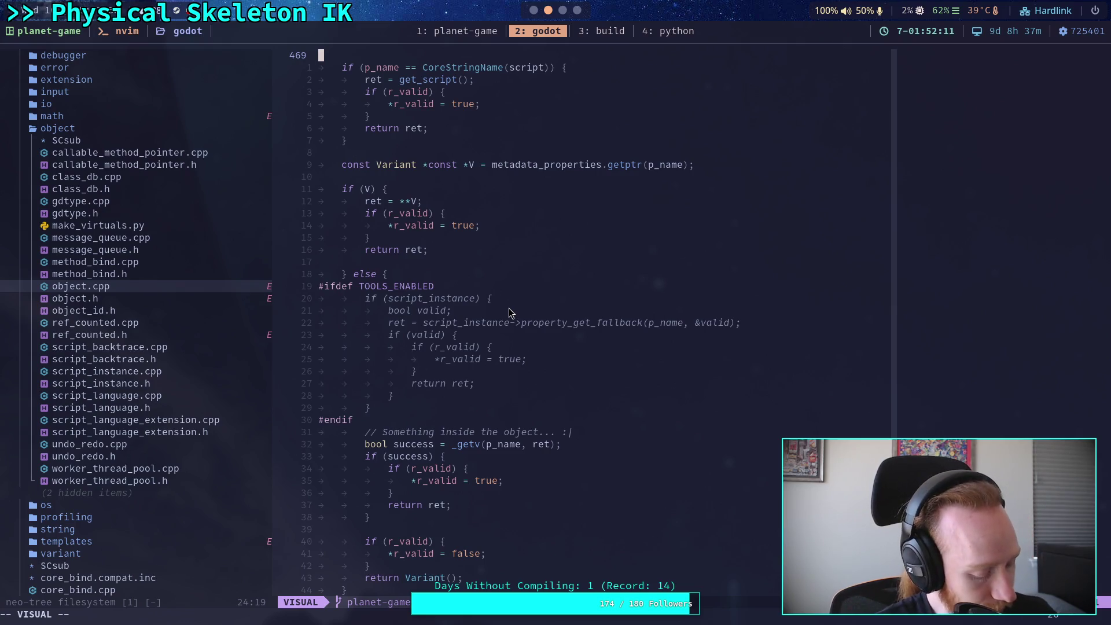
pyautogui.scroll(10, 544, 298)
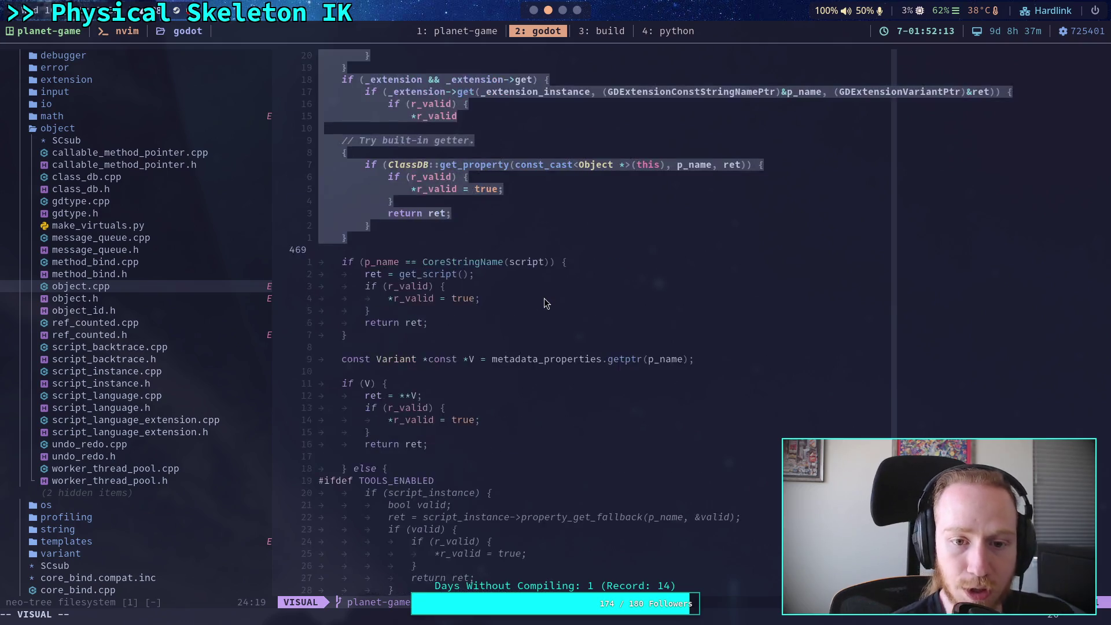
pyautogui.click(524, 288)
pyautogui.click(490, 178)
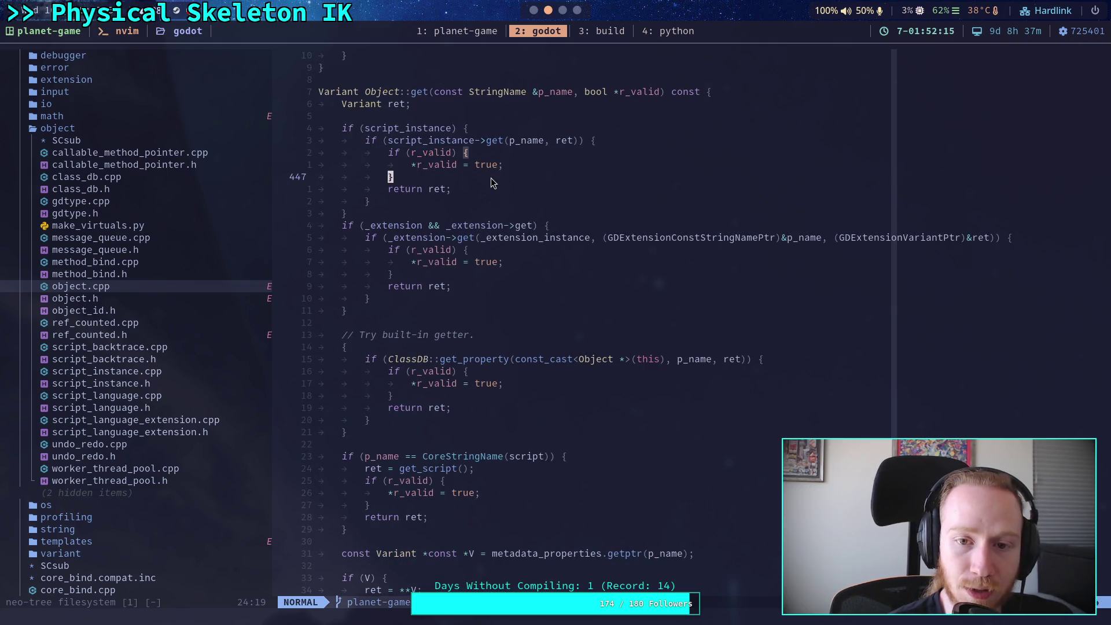
pyautogui.scroll(3, 490, 179)
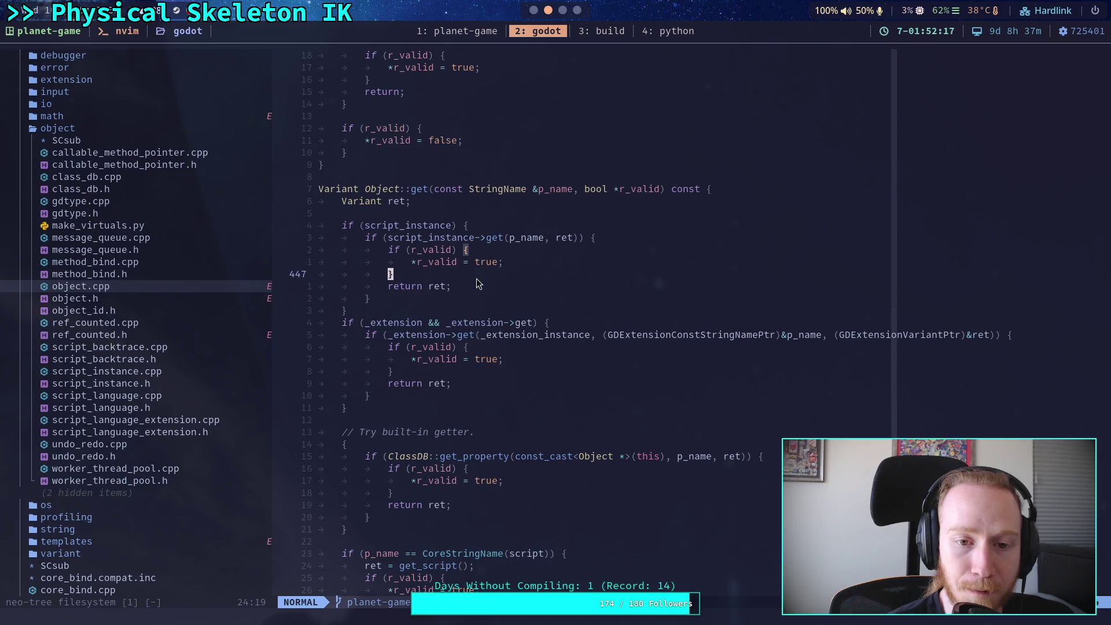
pyautogui.scroll(20, 477, 279)
pyautogui.scroll(8, 464, 289)
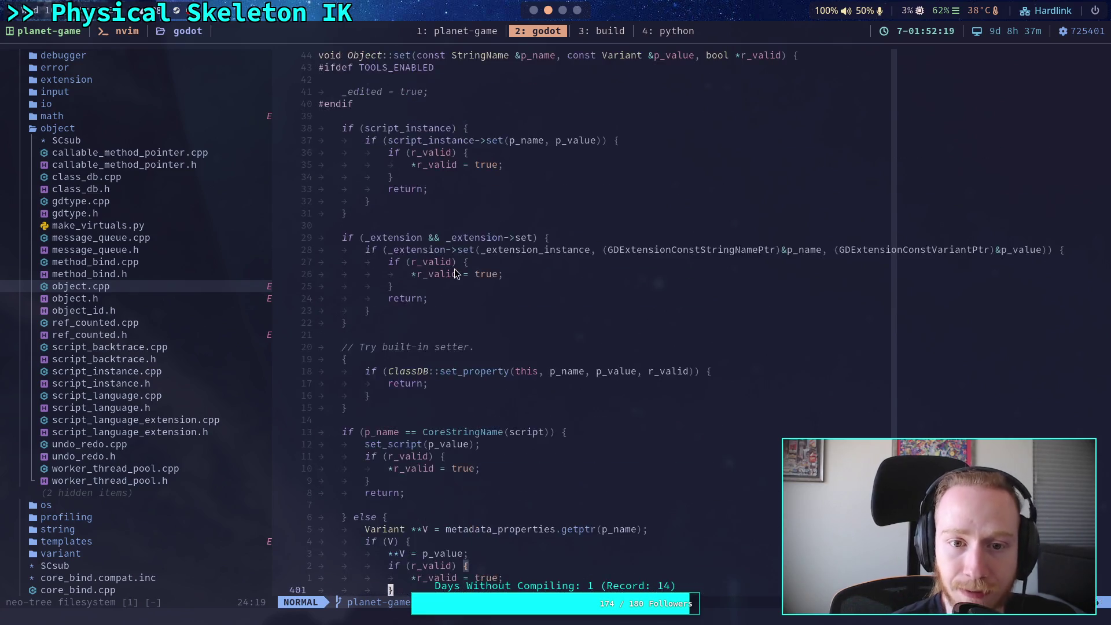
pyautogui.click(494, 323)
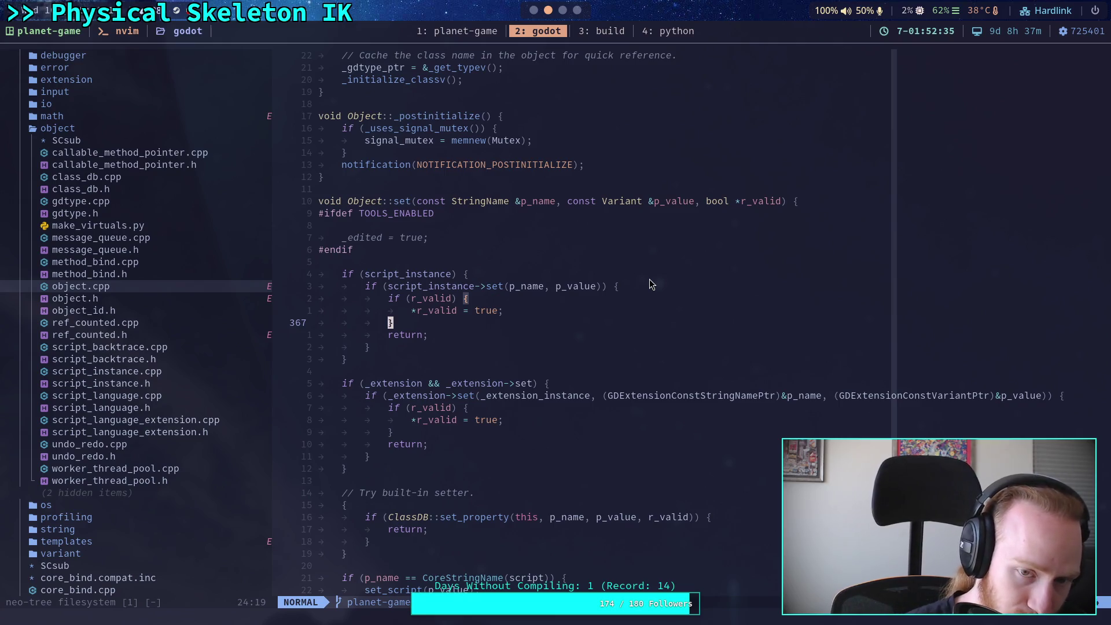
pyautogui.scroll(-20, 650, 279)
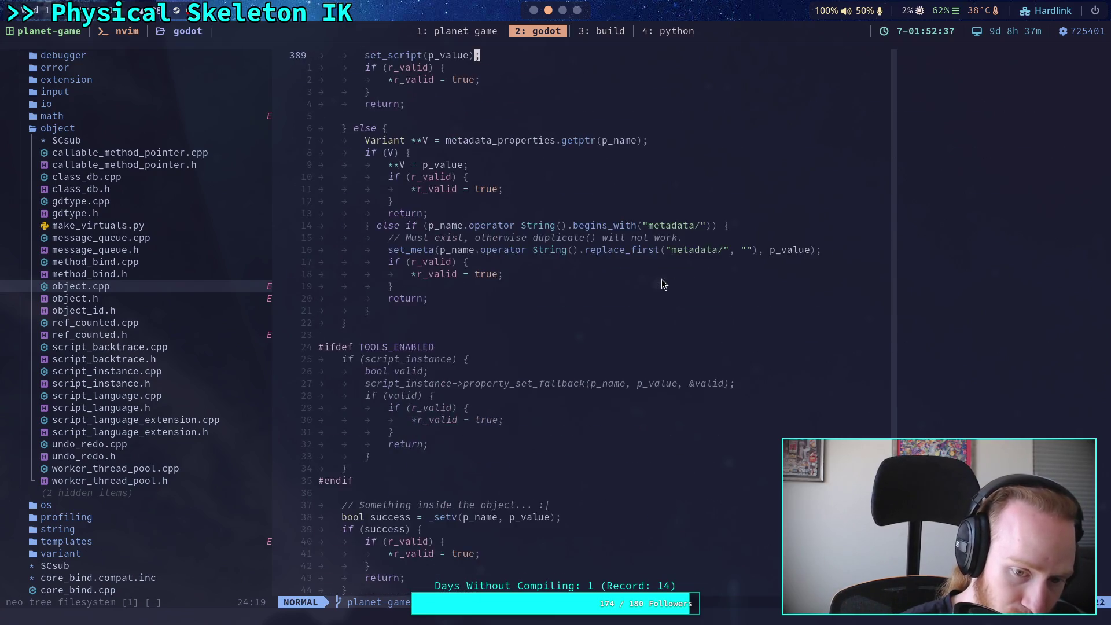
pyautogui.scroll(-4, 662, 279)
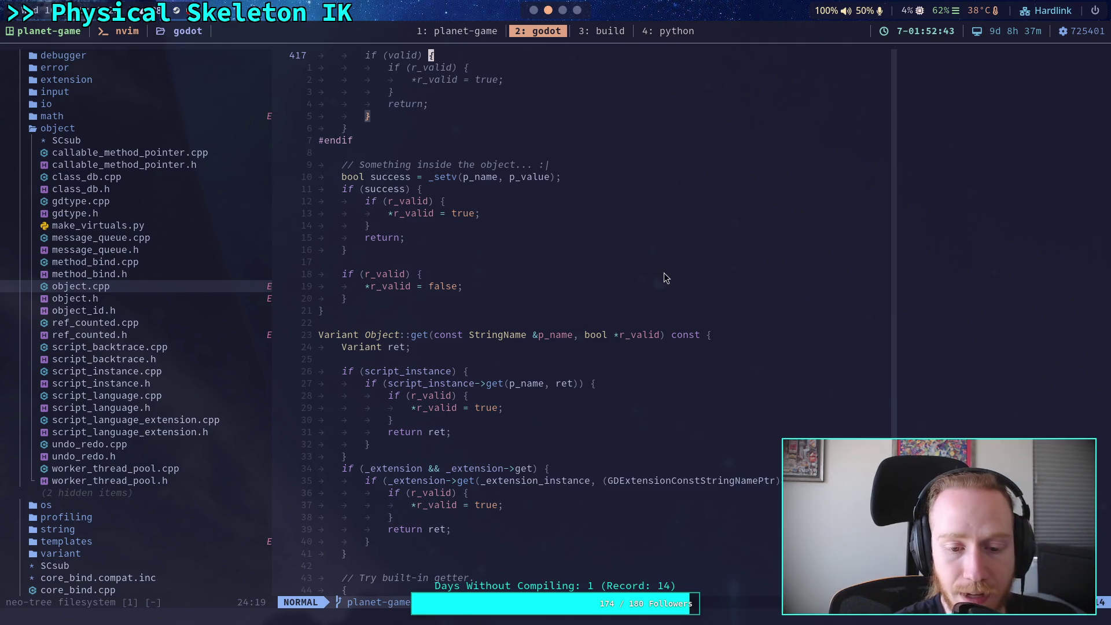
pyautogui.scroll(-5, 665, 280)
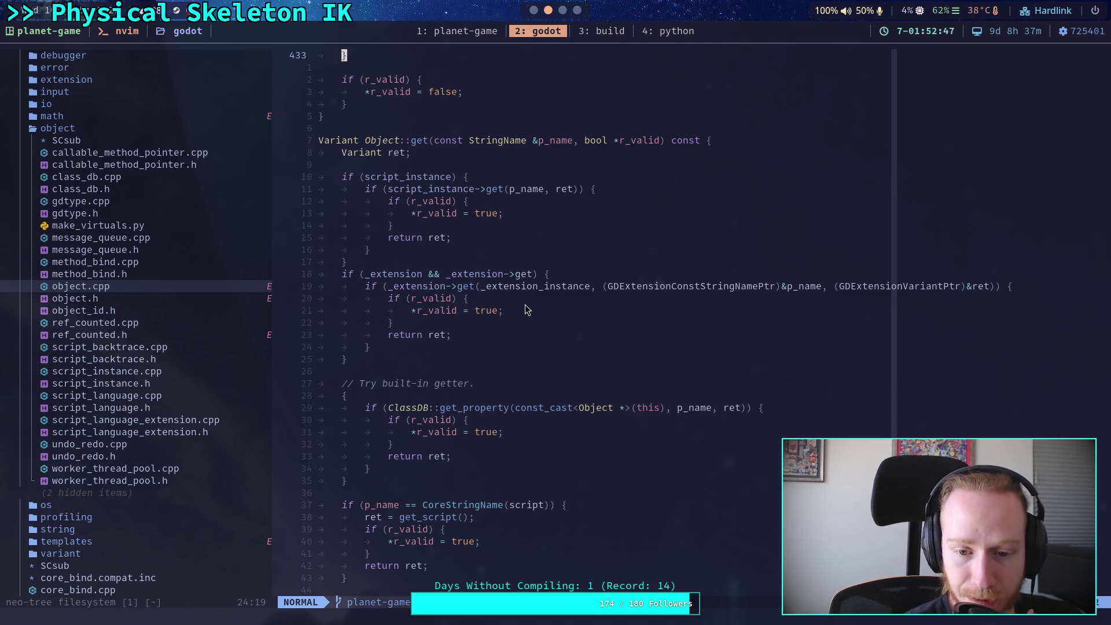
# Step: Select Object::get's script_instance through built-in getter blocks and reindent them with =
pyautogui.moveTo(355, 176)
pyautogui.mouseDown()
pyautogui.moveTo(492, 429)
pyautogui.moveTo(509, 401)
pyautogui.mouseUp()
pyautogui.scroll(-5, 509, 401)
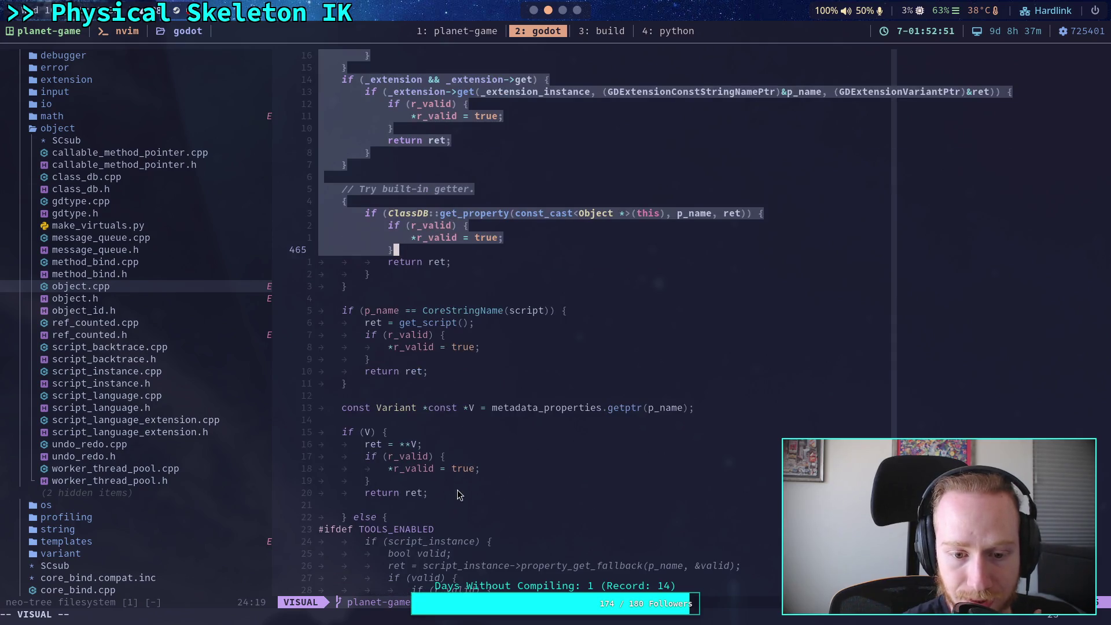
pyautogui.scroll(-8, 439, 393)
pyautogui.moveTo(342, 383); pyautogui.dragTo(373, 517)
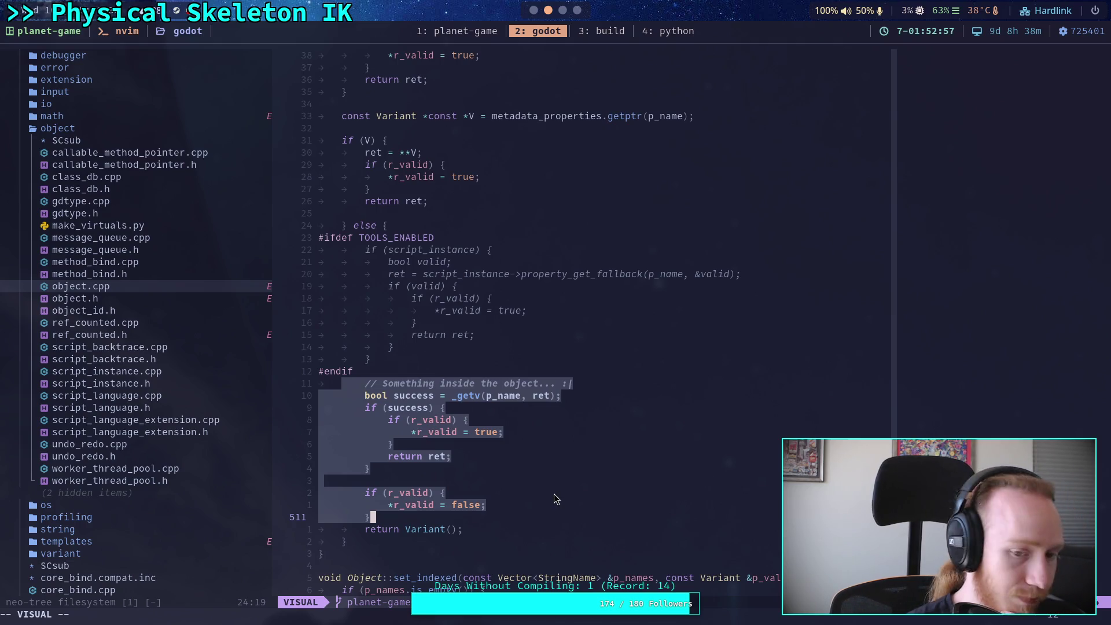
pyautogui.press('=')
# Step: Check the reindented success and r_valid false lines at the end of Object::get
pyautogui.moveTo(378, 404); pyautogui.dragTo(534, 500)
pyautogui.click(534, 500)
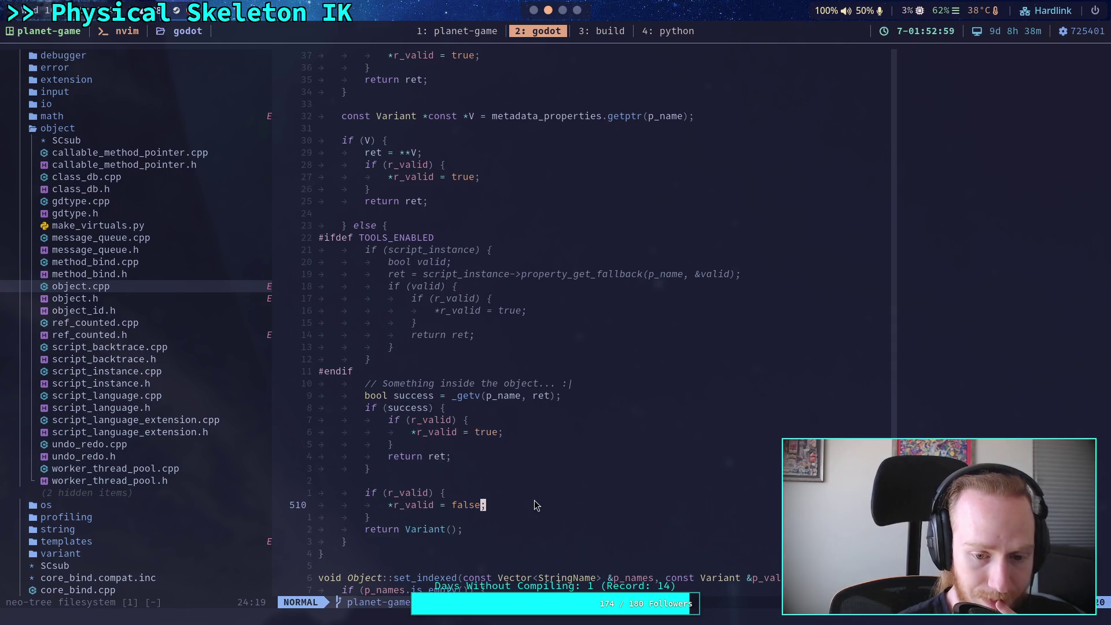
pyautogui.scroll(-2, 534, 500)
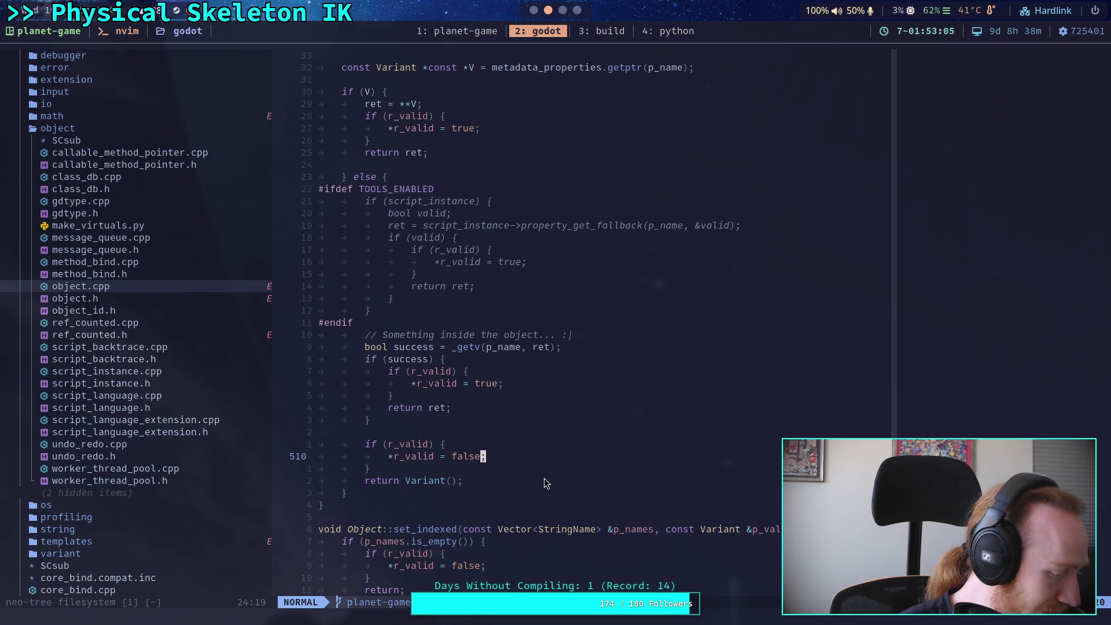
pyautogui.scroll(-3, 547, 483)
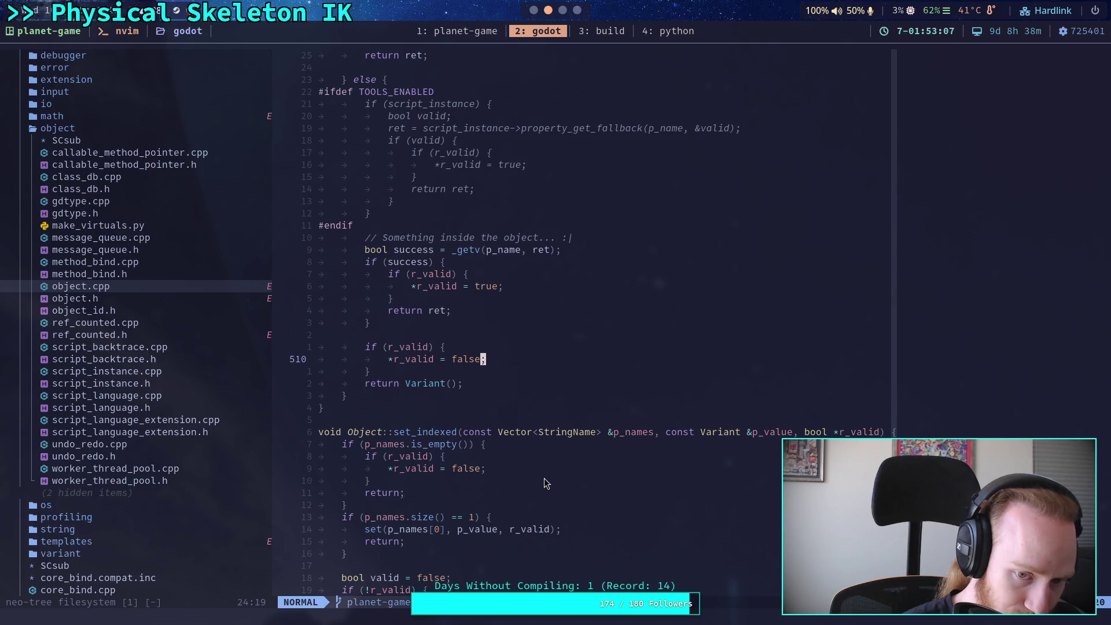
pyautogui.scroll(15, 547, 484)
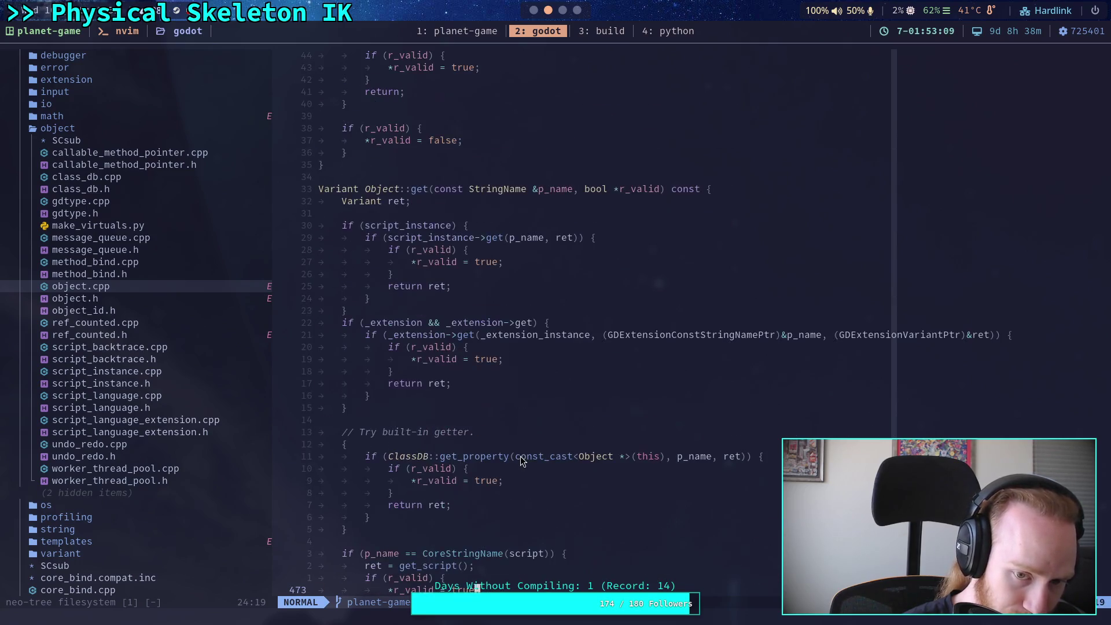
# Step: Reread object.cpp up to the closing brace of the script r_valid block
pyautogui.scroll(12, 520, 460)
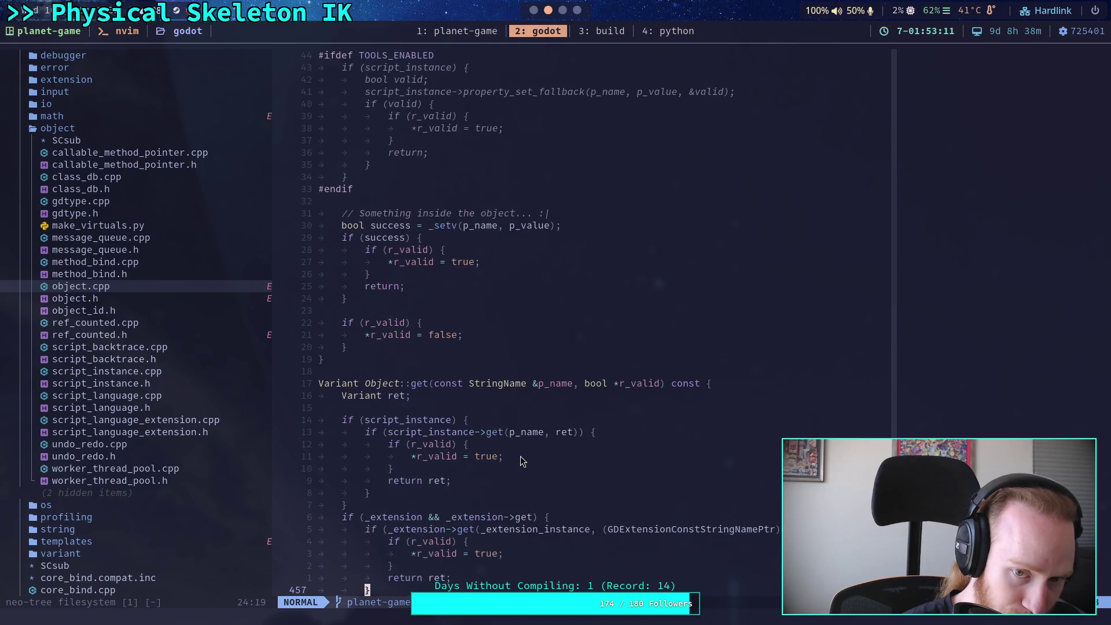
pyautogui.scroll(-20, 521, 461)
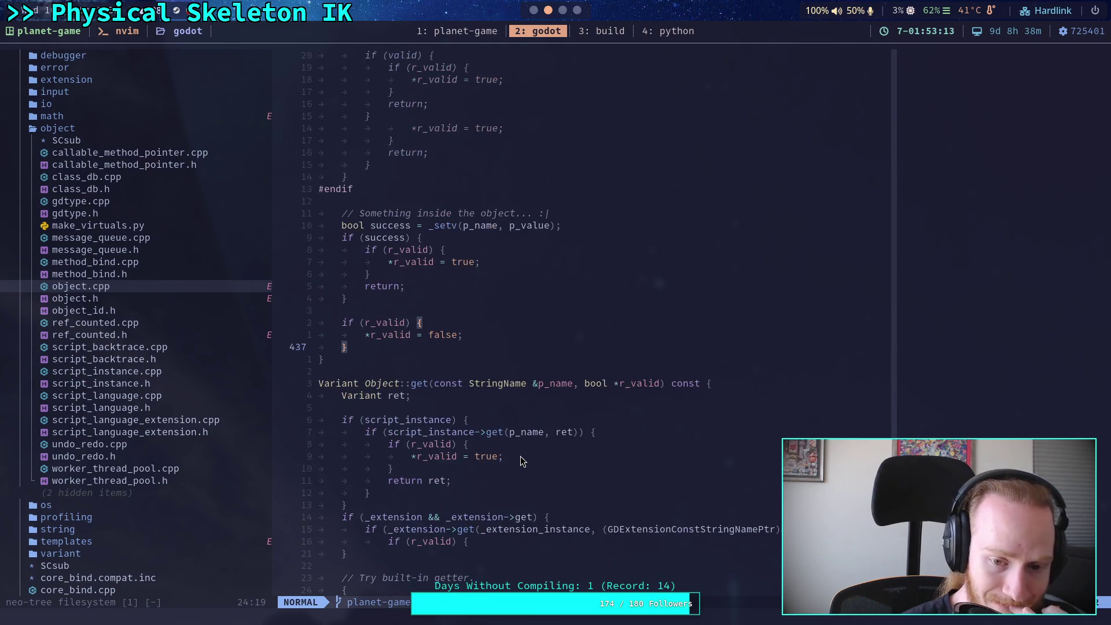
pyautogui.scroll(-19, 521, 457)
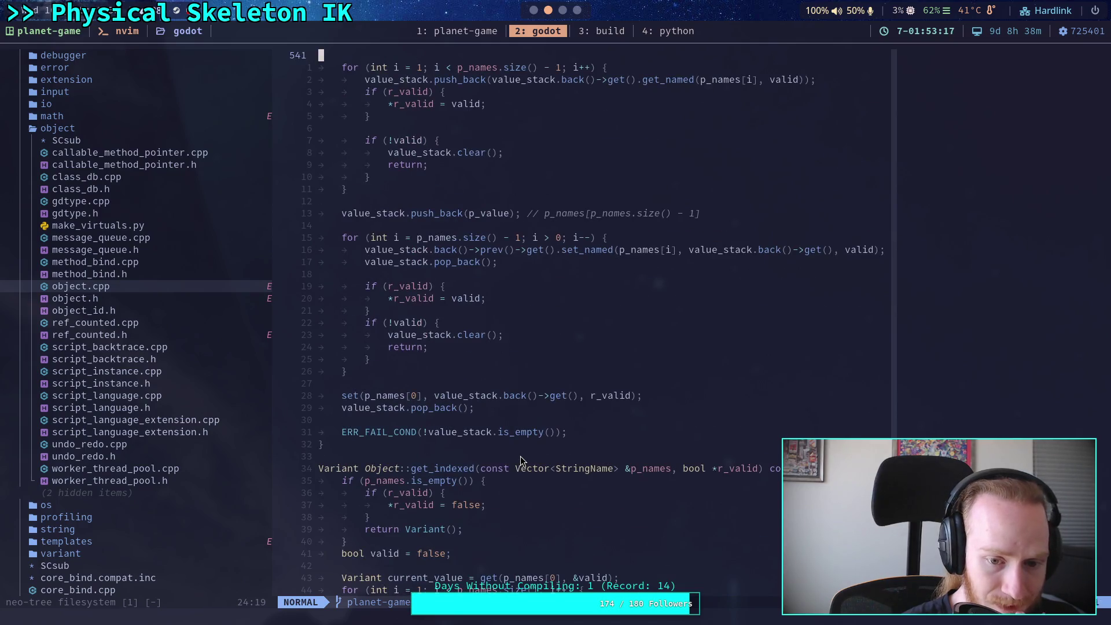
pyautogui.scroll(13, 521, 460)
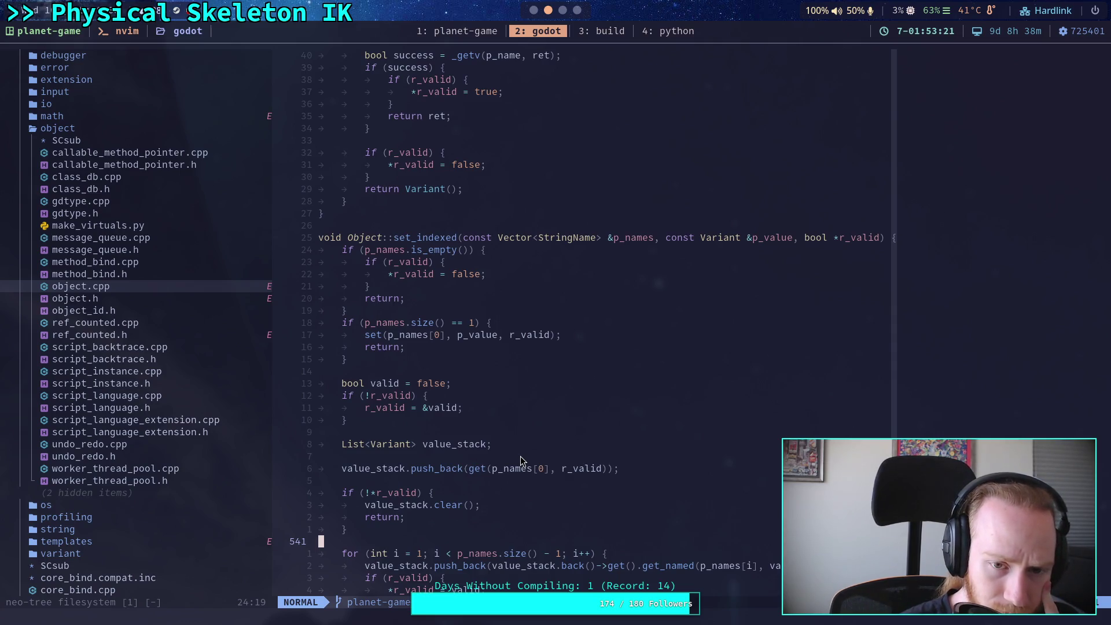
pyautogui.scroll(-4, 521, 457)
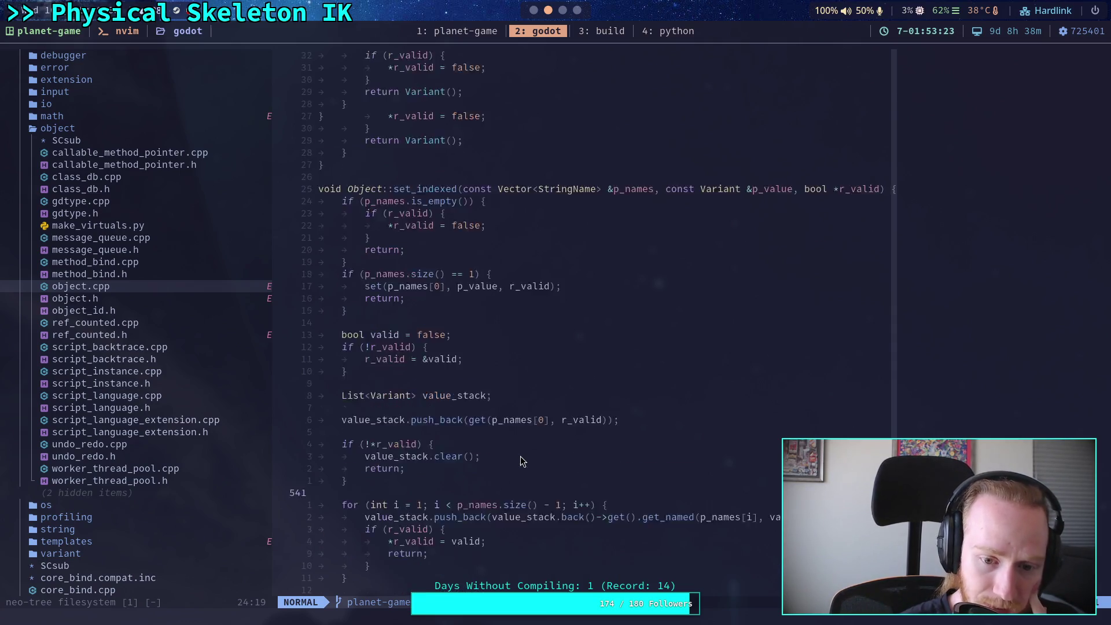
pyautogui.scroll(-8, 520, 456)
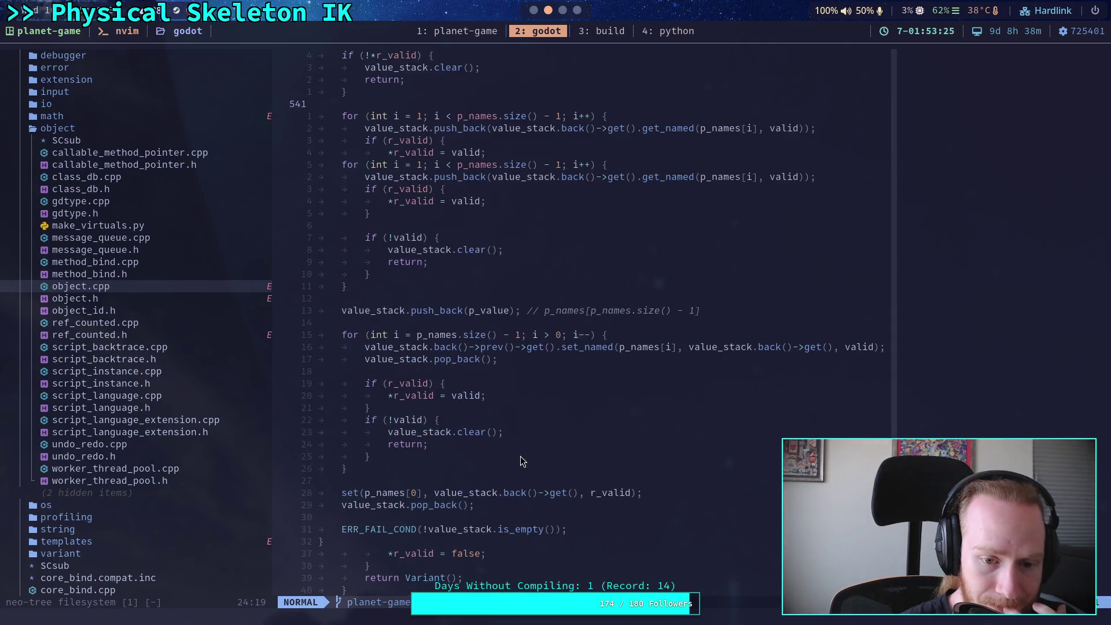
pyautogui.scroll(10, 521, 457)
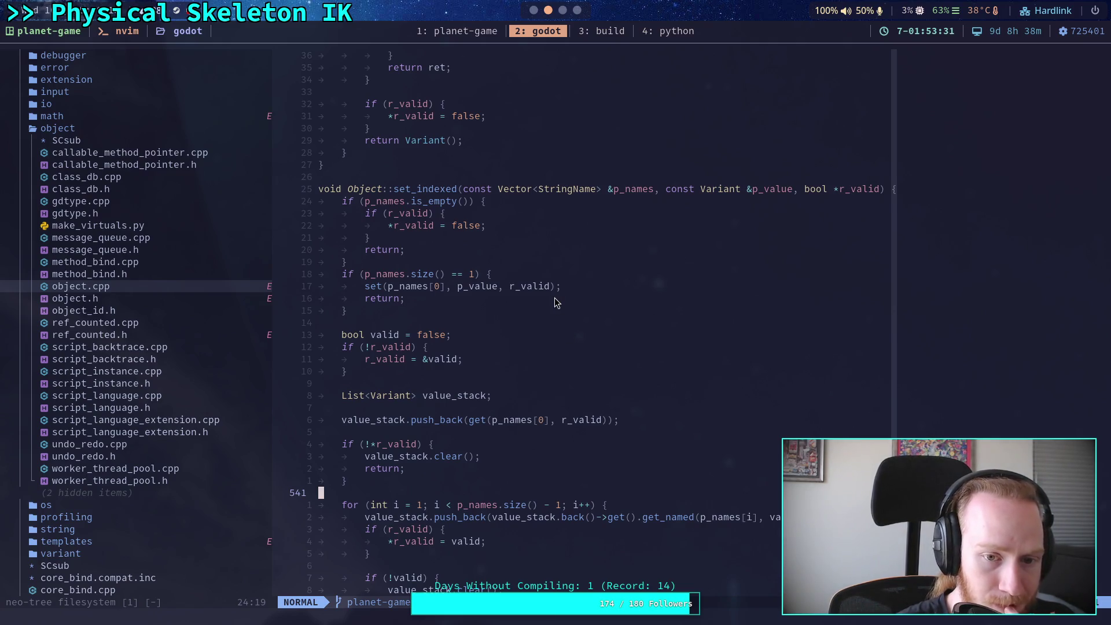
pyautogui.scroll(-5, 502, 321)
pyautogui.scroll(15, 471, 342)
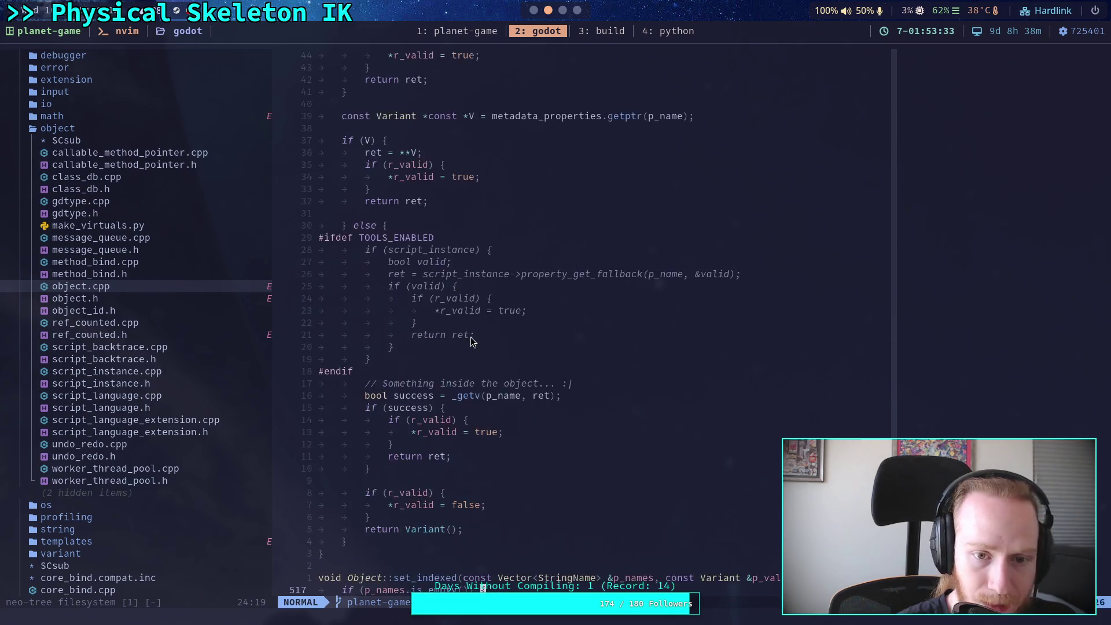
pyautogui.scroll(20, 470, 341)
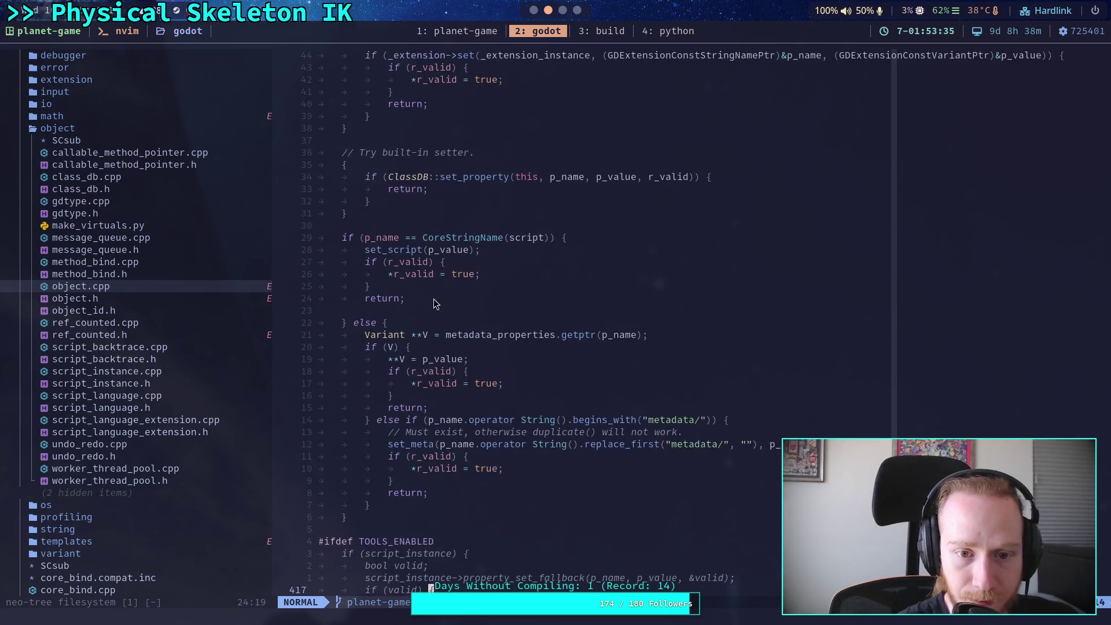
pyautogui.click(413, 289)
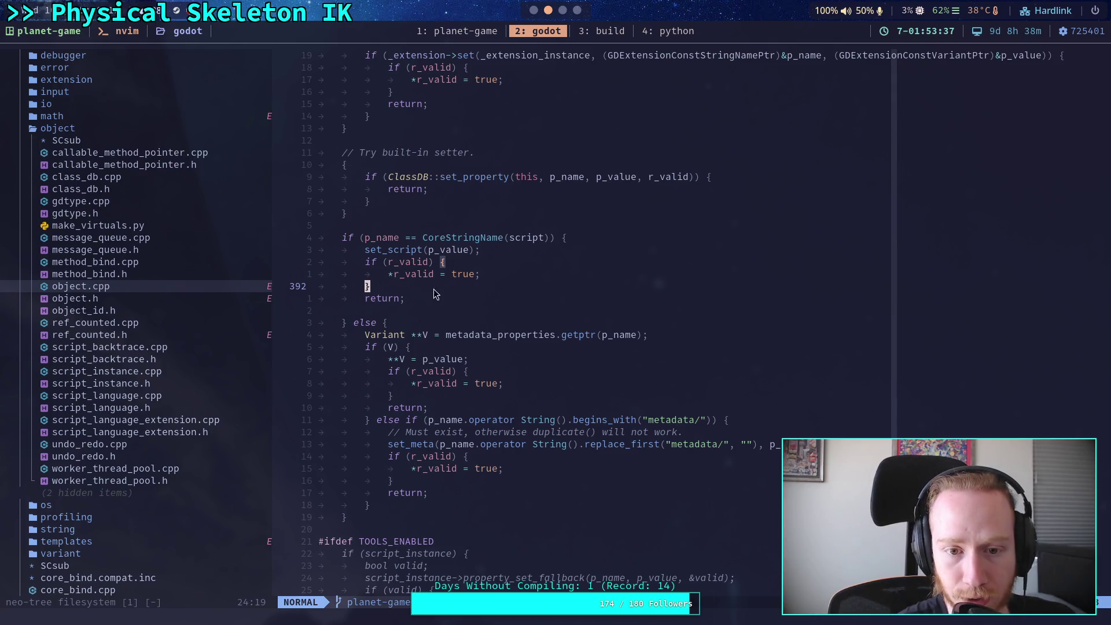
# Step: Inspect the extension r_valid block, the ClassDB set_property line and the success block's brace
pyautogui.scroll(1, 481, 284)
pyautogui.scroll(5, 481, 283)
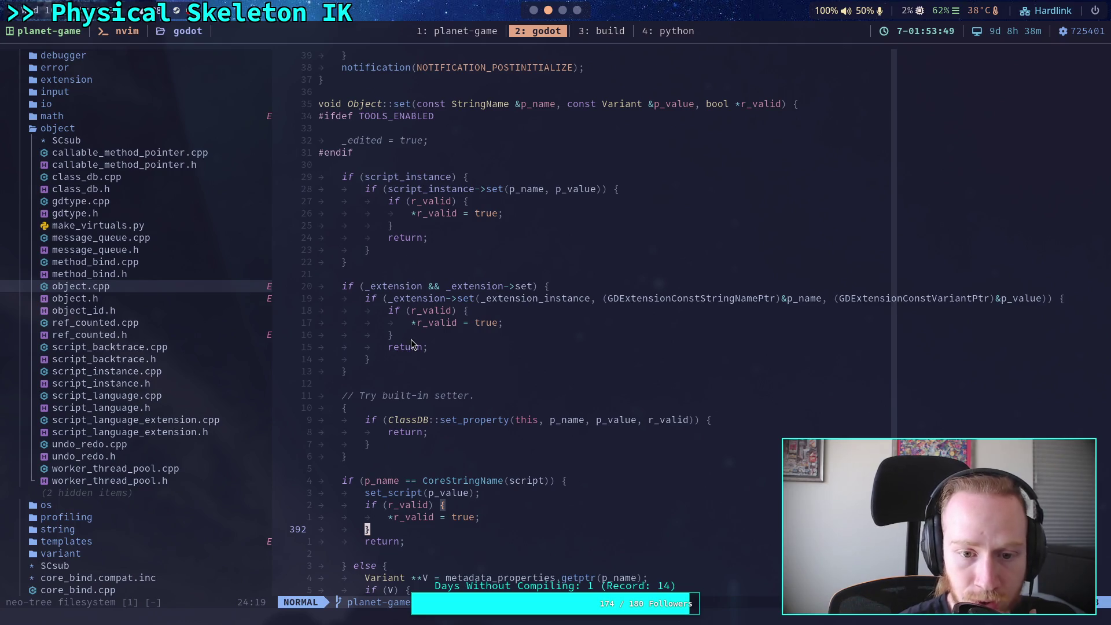
pyautogui.click(390, 335)
pyautogui.click(408, 419)
pyautogui.scroll(-9, 440, 376)
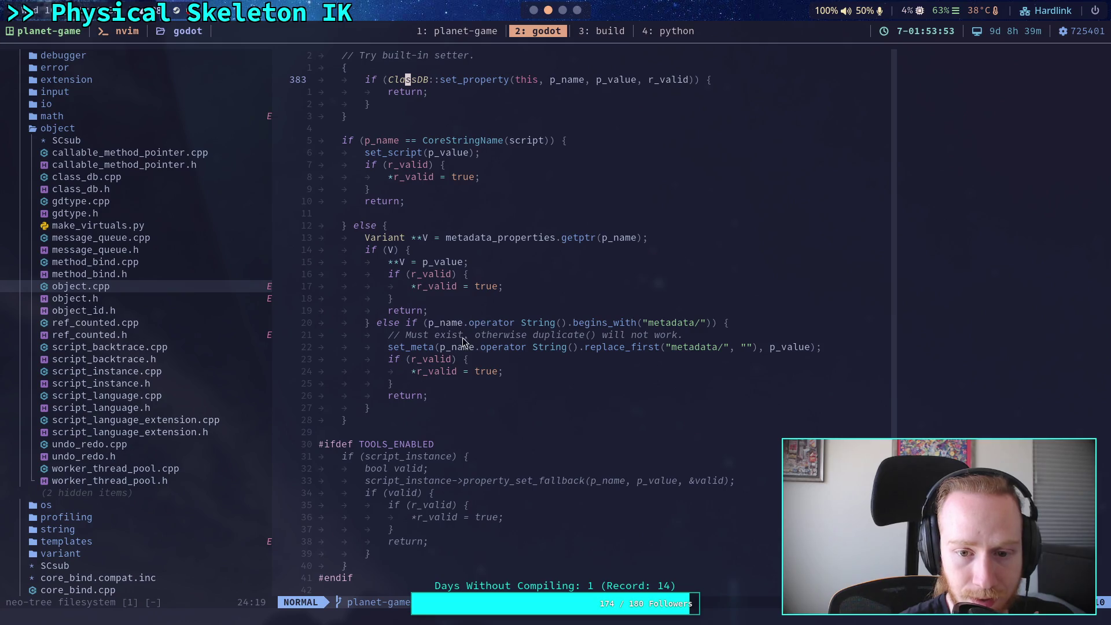
pyautogui.scroll(-3, 478, 313)
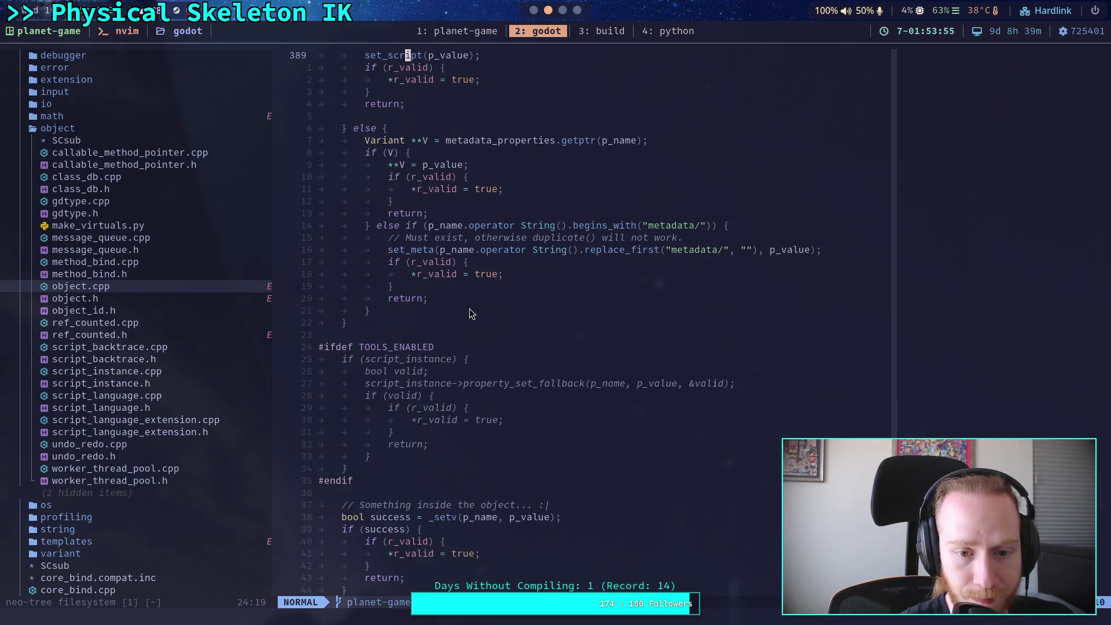
pyautogui.scroll(-4, 421, 313)
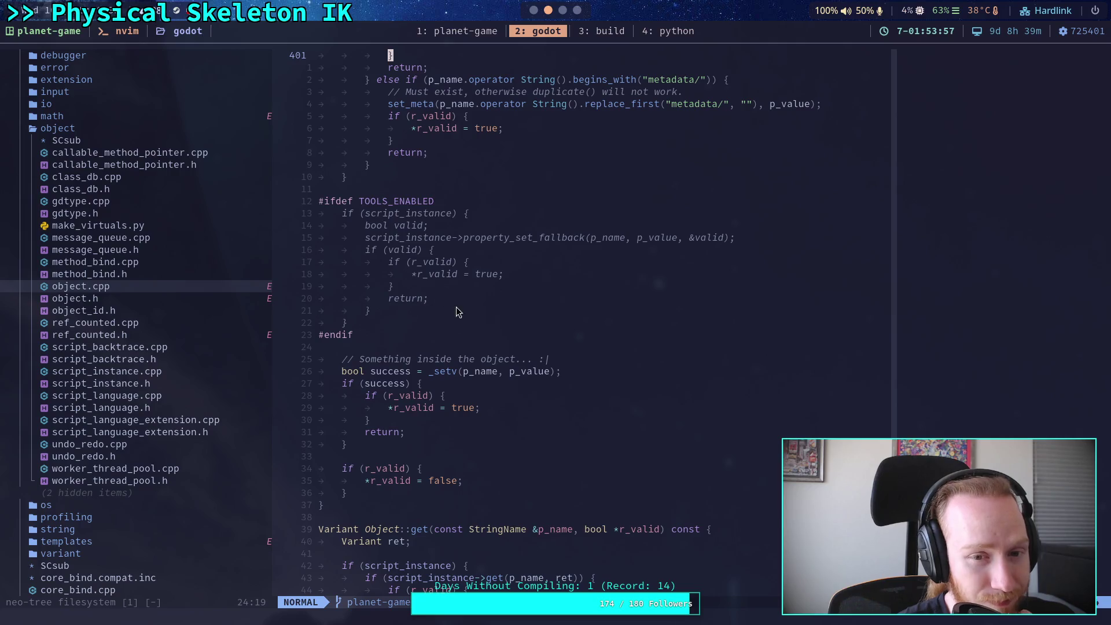
pyautogui.click(397, 420)
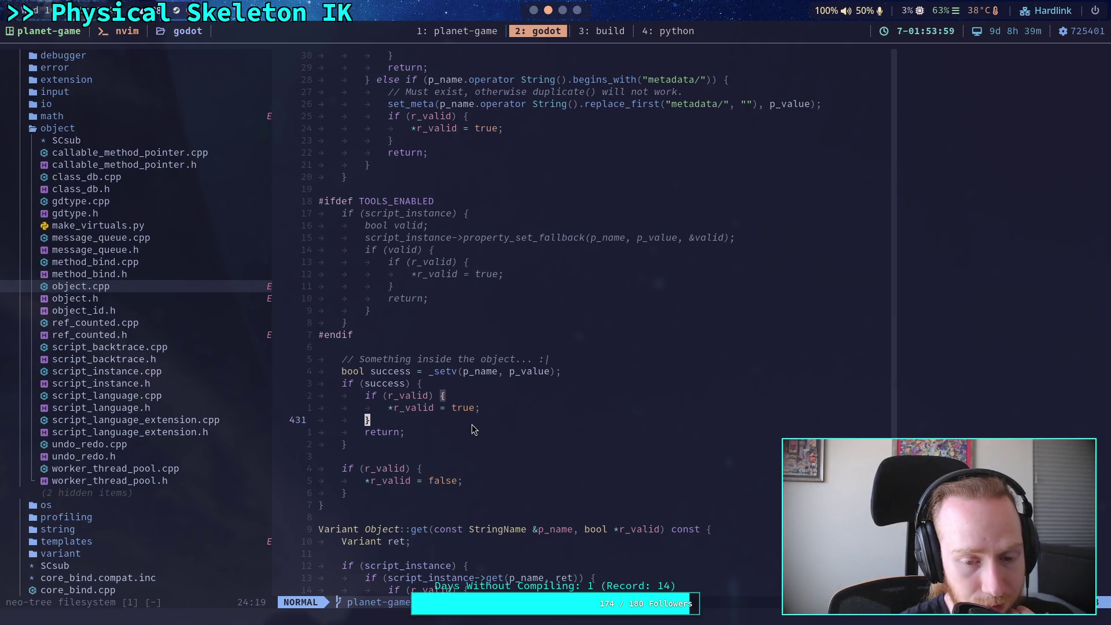
# Step: Read through validate_property to property_can_revert's closing brace, then return to the Godot editor
pyautogui.scroll(3, 471, 424)
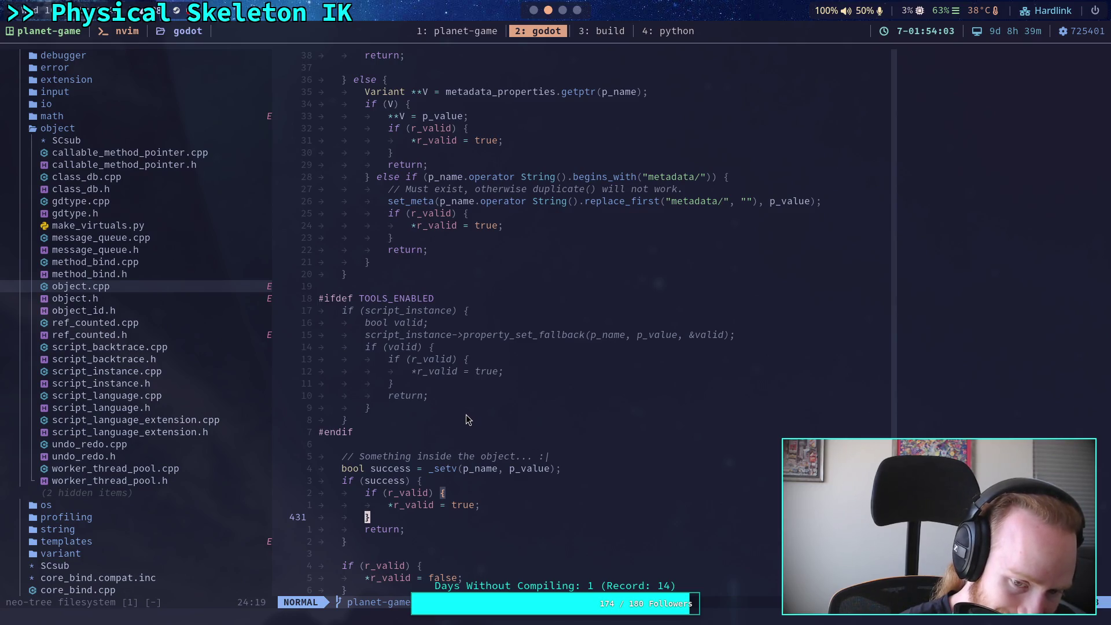
pyautogui.scroll(-5, 466, 415)
pyautogui.scroll(-20, 463, 408)
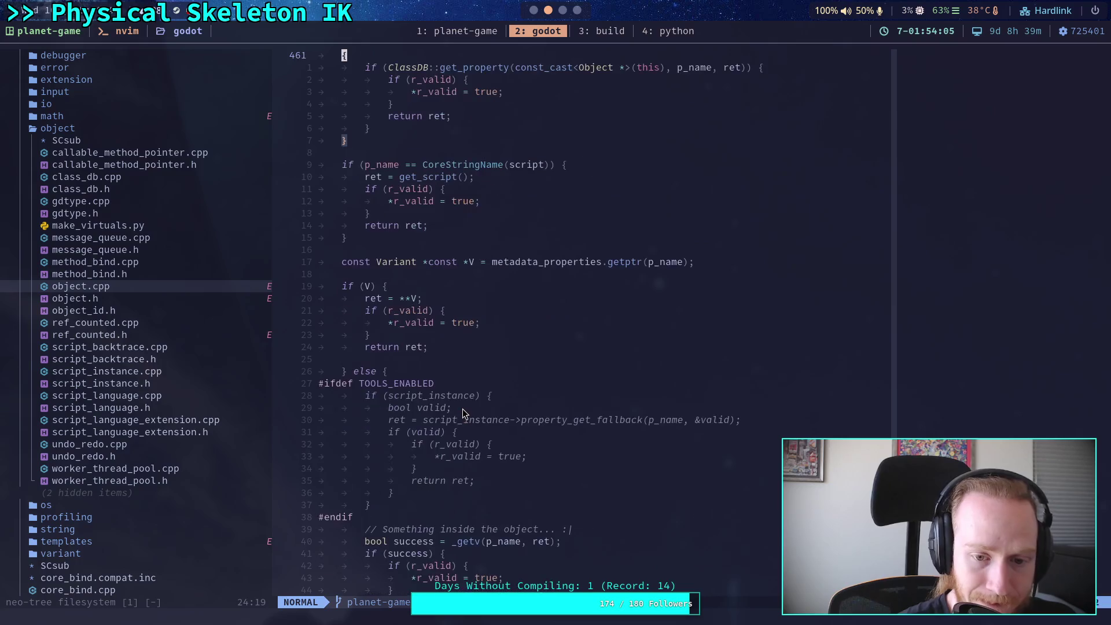
pyautogui.scroll(-20, 463, 409)
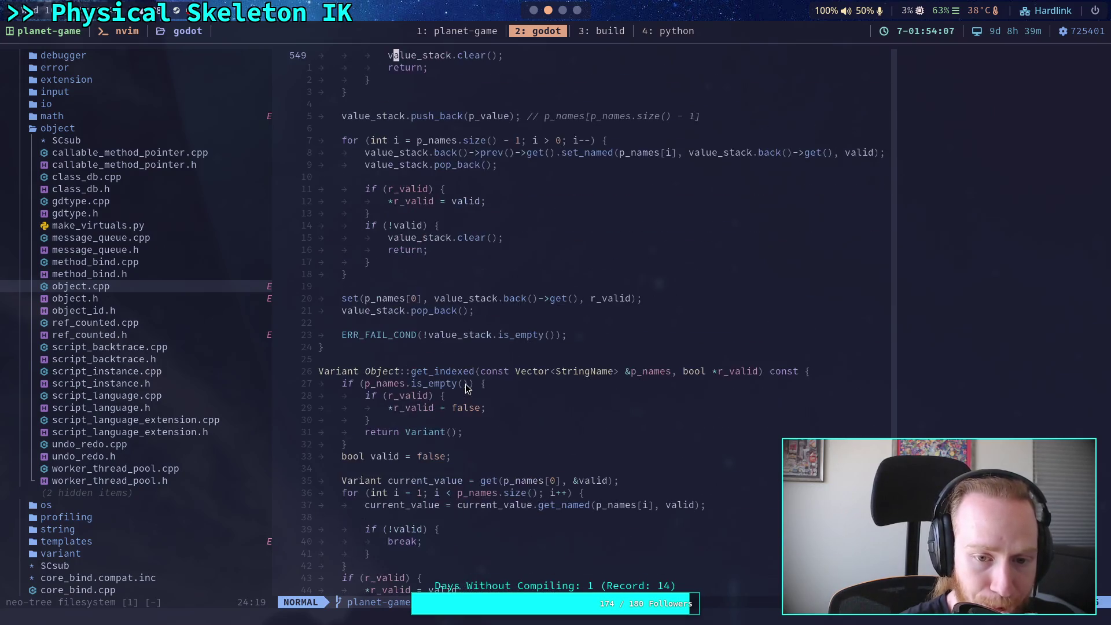
pyautogui.scroll(-11, 468, 388)
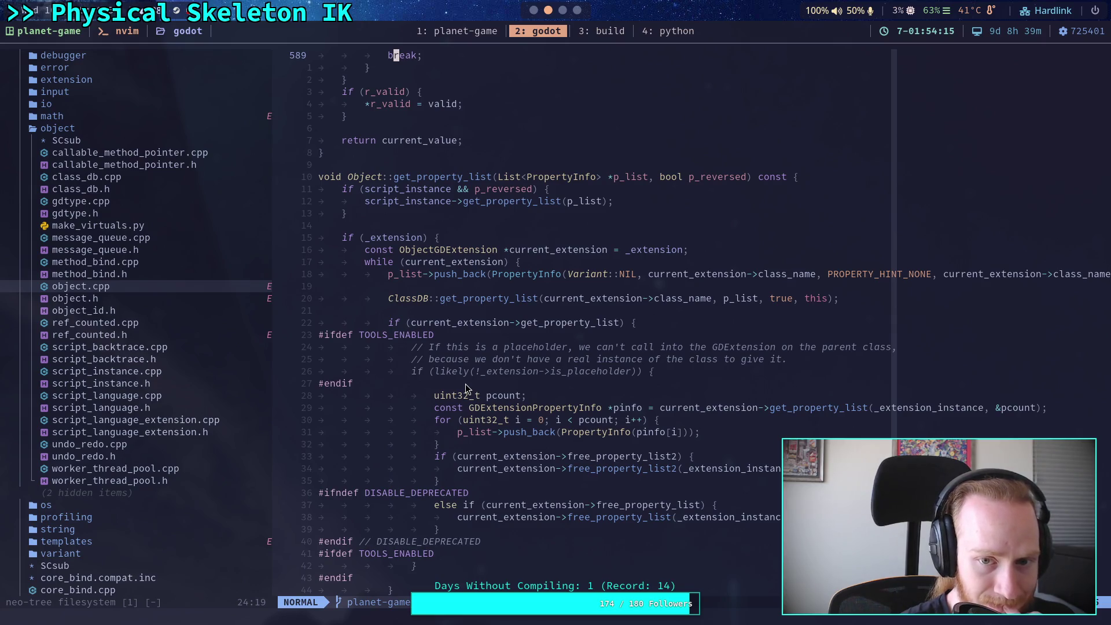
pyautogui.scroll(-3, 466, 384)
pyautogui.scroll(-5, 467, 390)
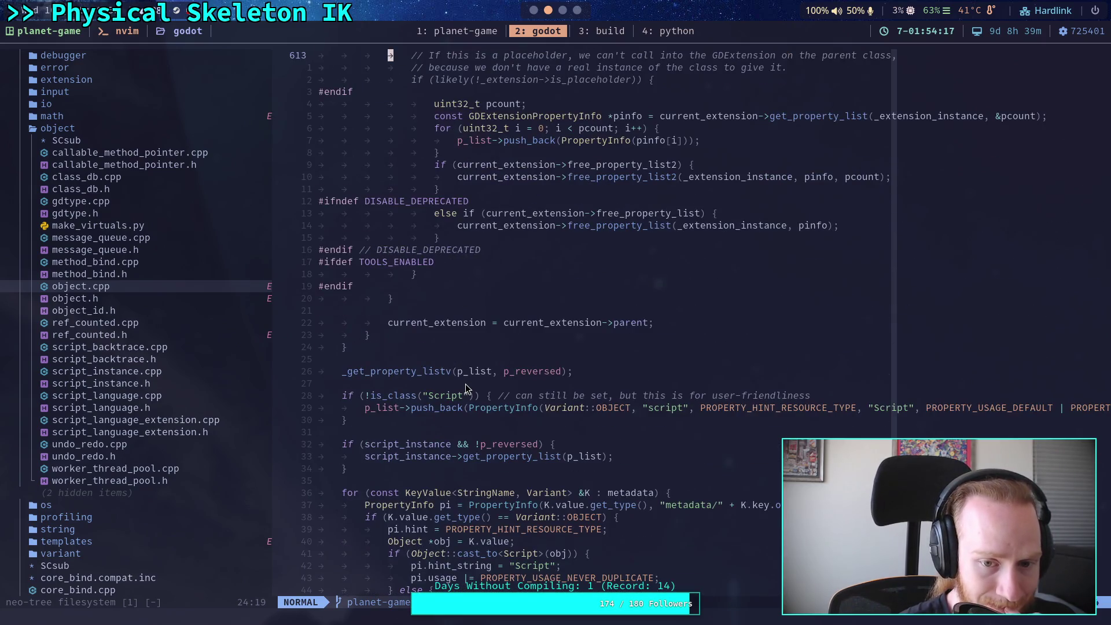
pyautogui.scroll(-13, 467, 389)
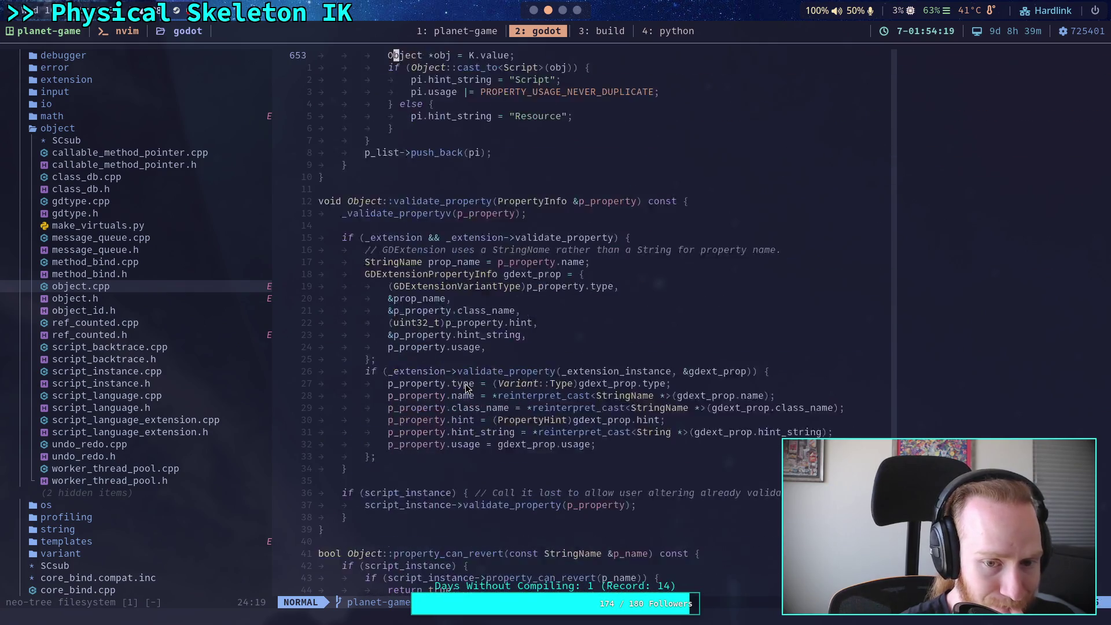
pyautogui.scroll(-4, 465, 384)
pyautogui.scroll(3, 465, 384)
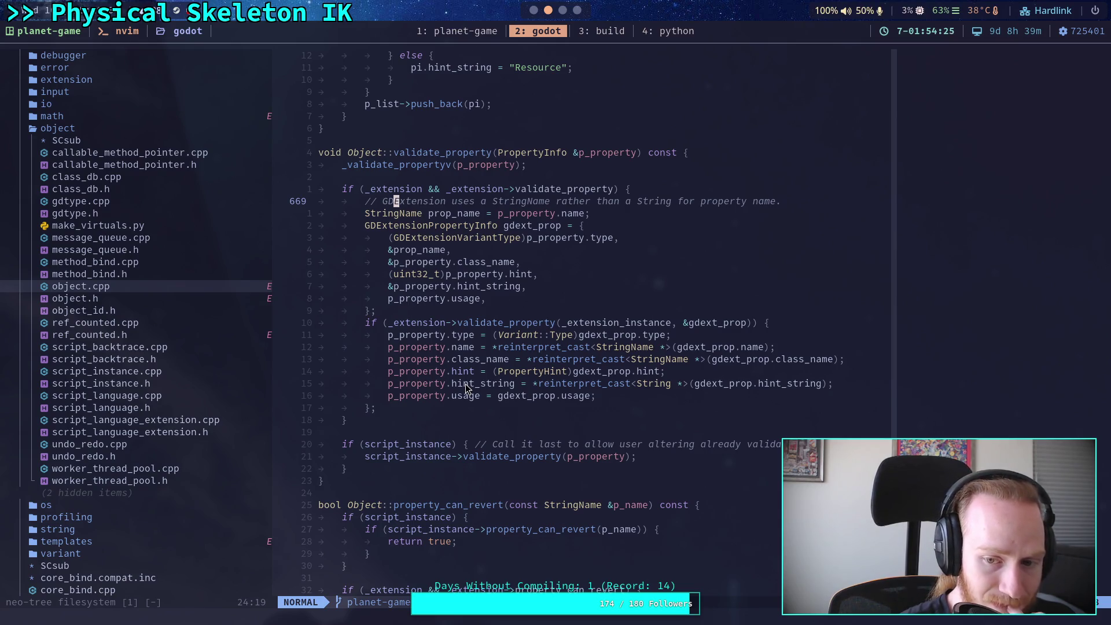
pyautogui.scroll(-1, 465, 383)
pyautogui.scroll(-2, 468, 389)
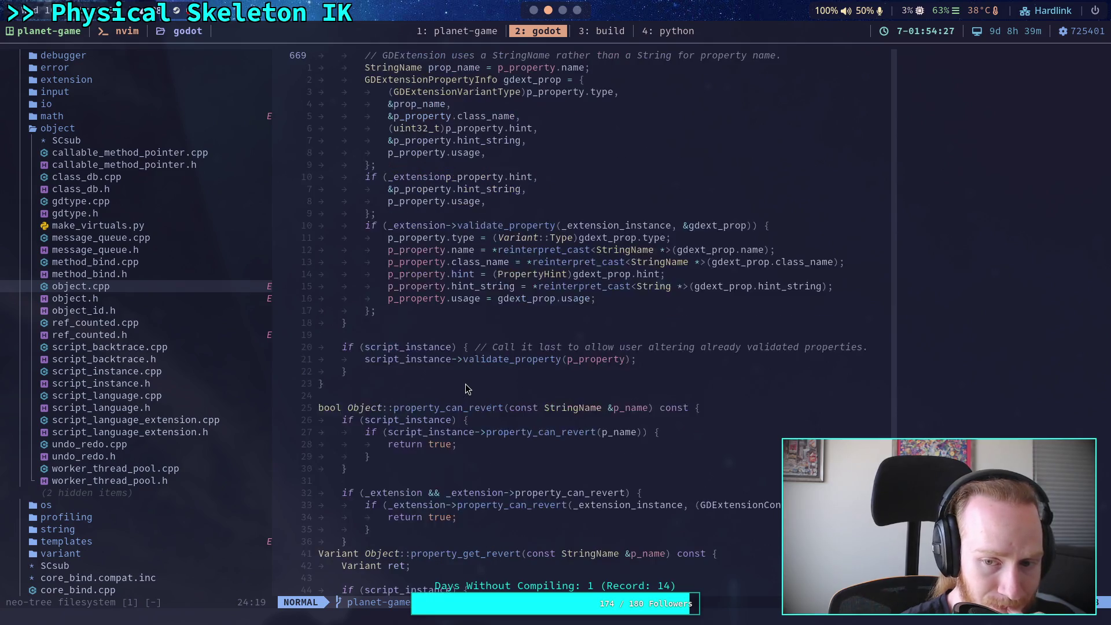
pyautogui.scroll(-2, 468, 389)
pyautogui.click(453, 390)
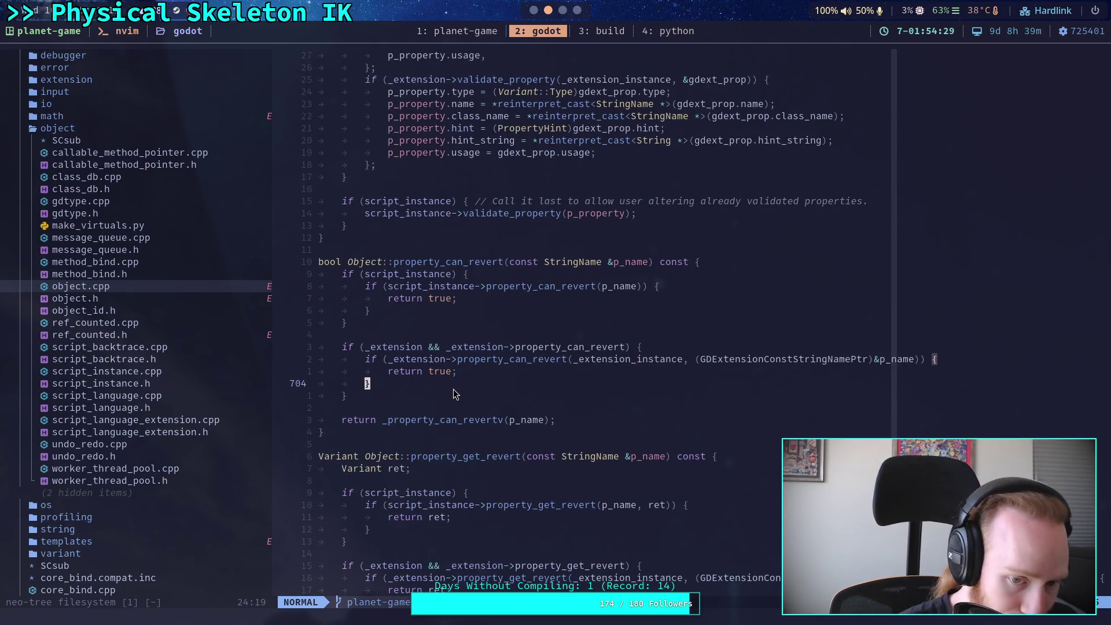
pyautogui.click(533, 11)
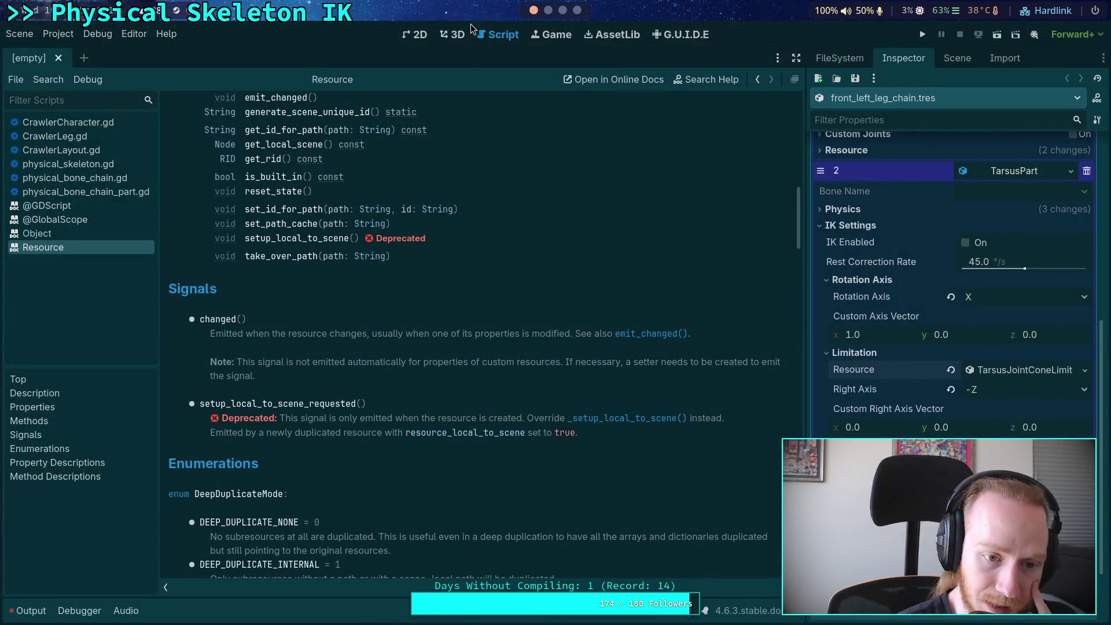
# Step: Open the Object class reference and scroll through its methods and signals
pyautogui.click(72, 229)
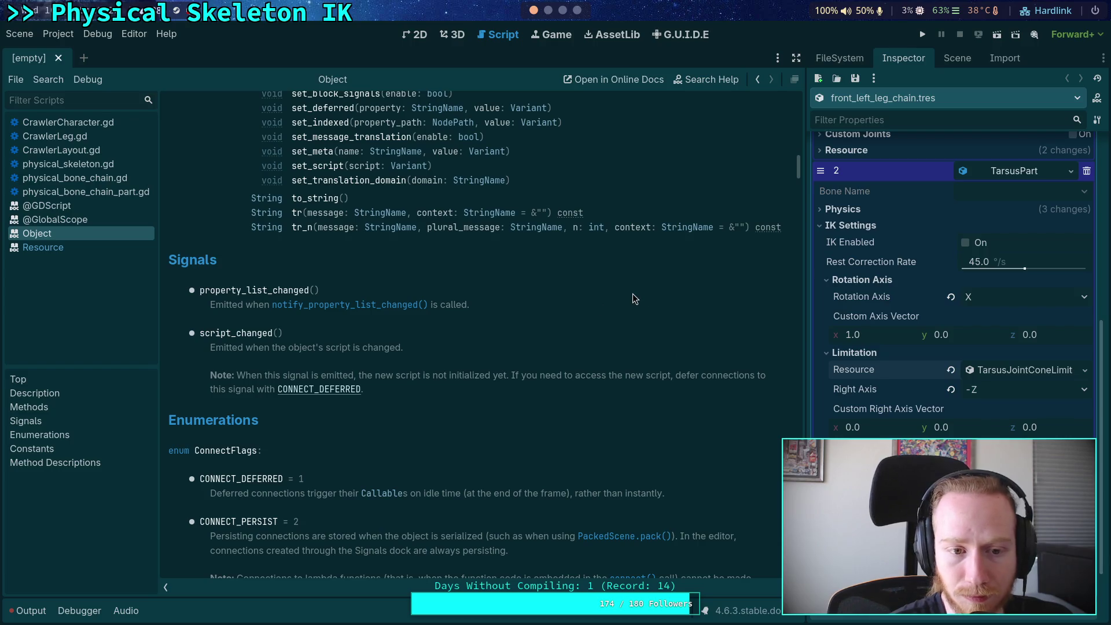
pyautogui.scroll(4, 633, 294)
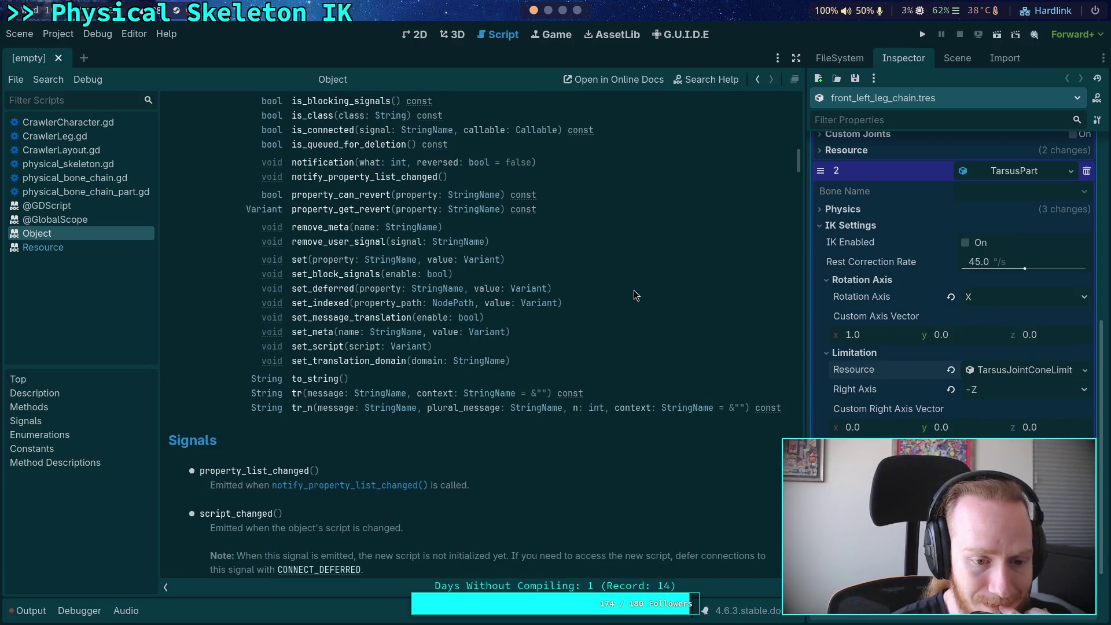
pyautogui.scroll(-1, 634, 295)
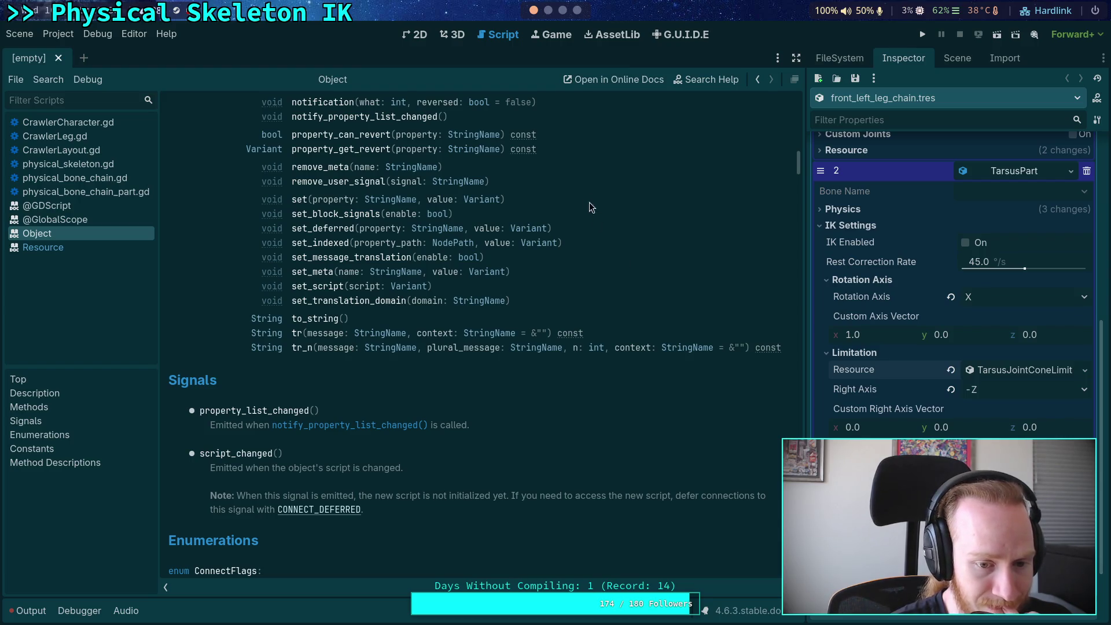
pyautogui.scroll(-2, 573, 18)
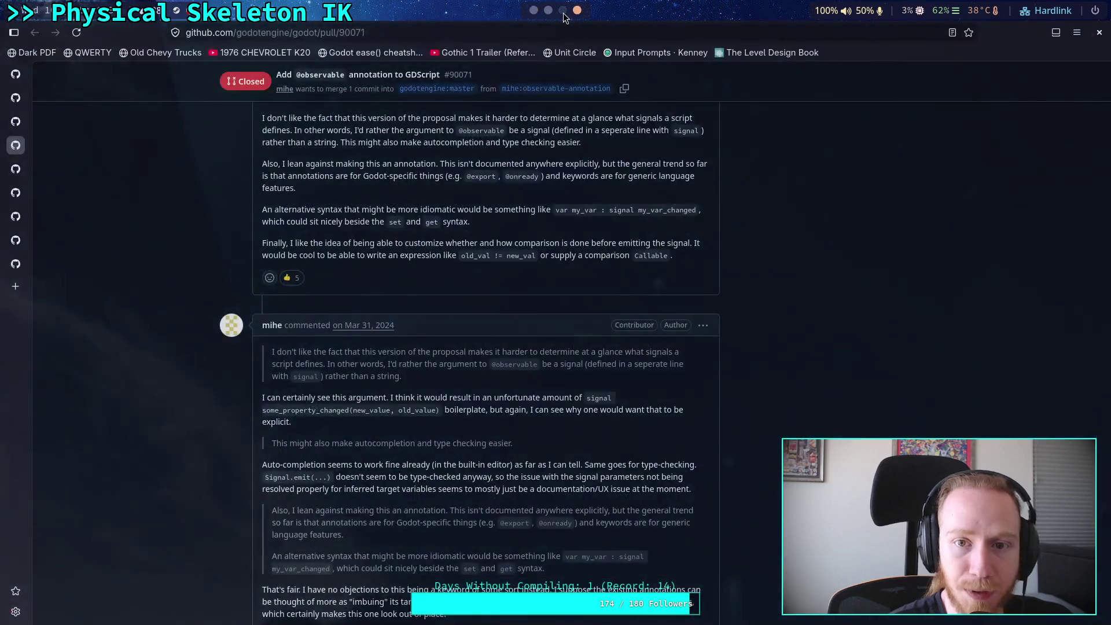
# Step: Scroll back to Object::set's script branch, select set_script, and bring up the Crawler Bot note
pyautogui.scroll(1, 542, 15)
pyautogui.scroll(12, 591, 301)
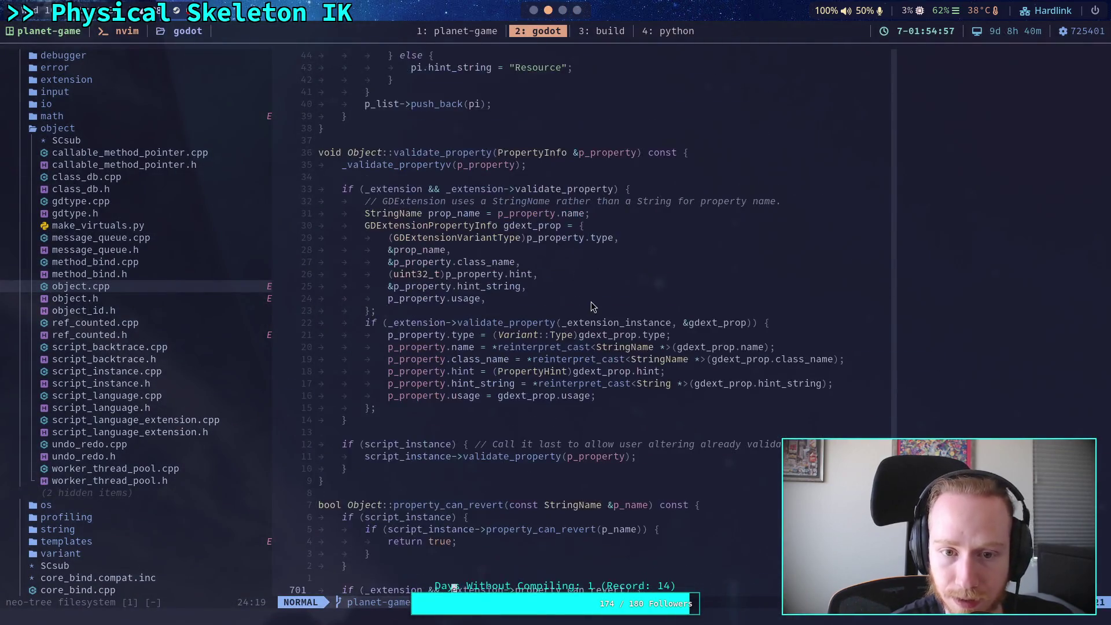
pyautogui.scroll(20, 592, 301)
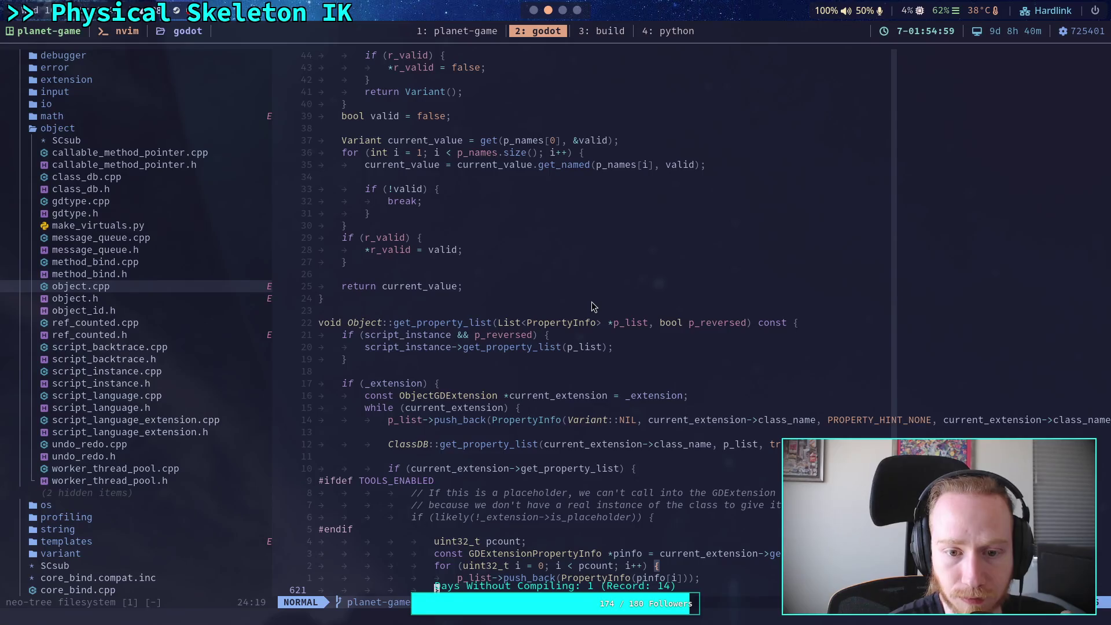
pyautogui.scroll(20, 592, 302)
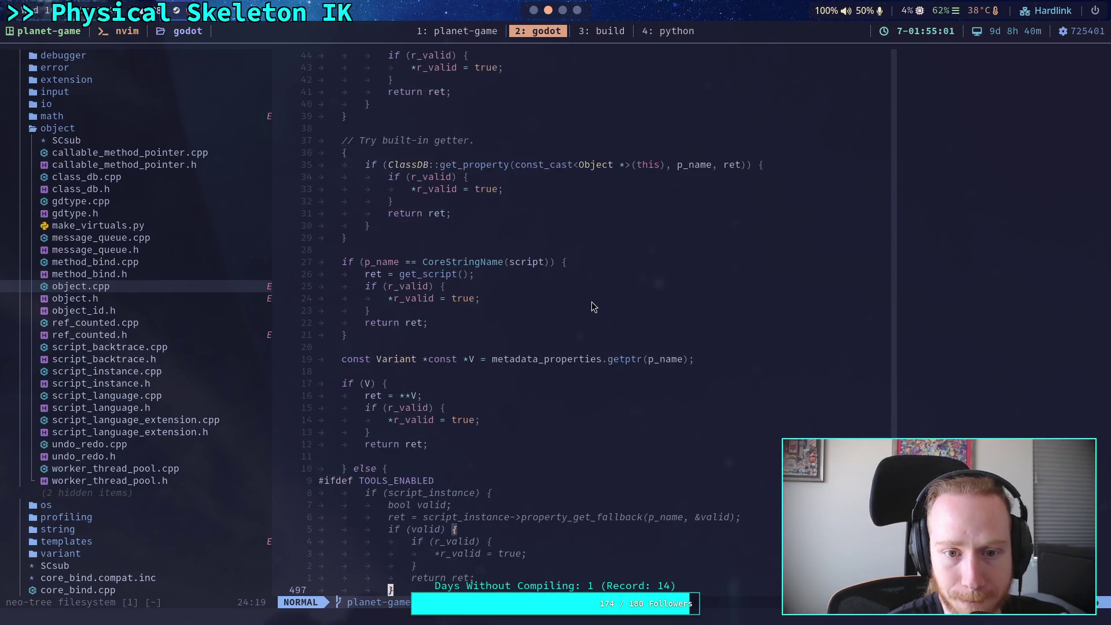
pyautogui.scroll(16, 591, 301)
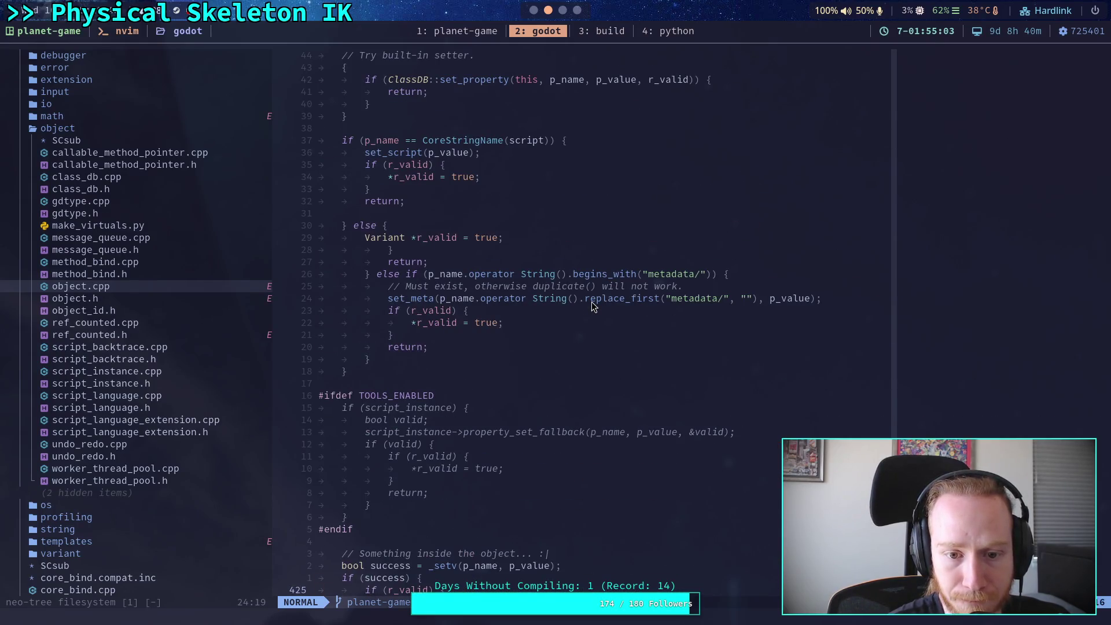
pyautogui.scroll(6, 592, 301)
pyautogui.scroll(-4, 592, 301)
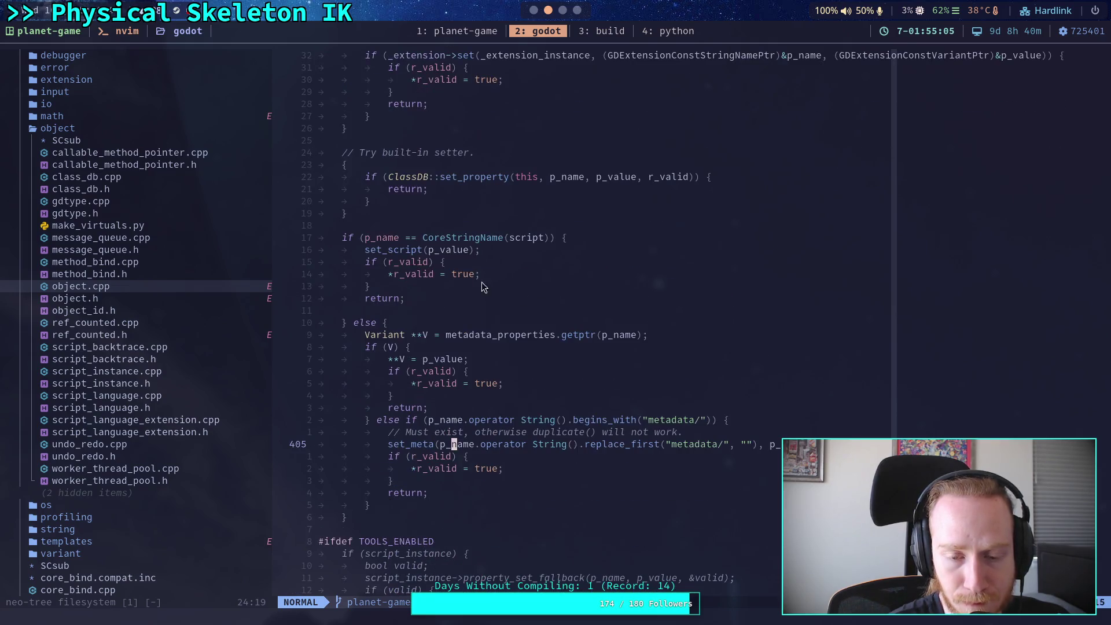
pyautogui.doubleClick(396, 250)
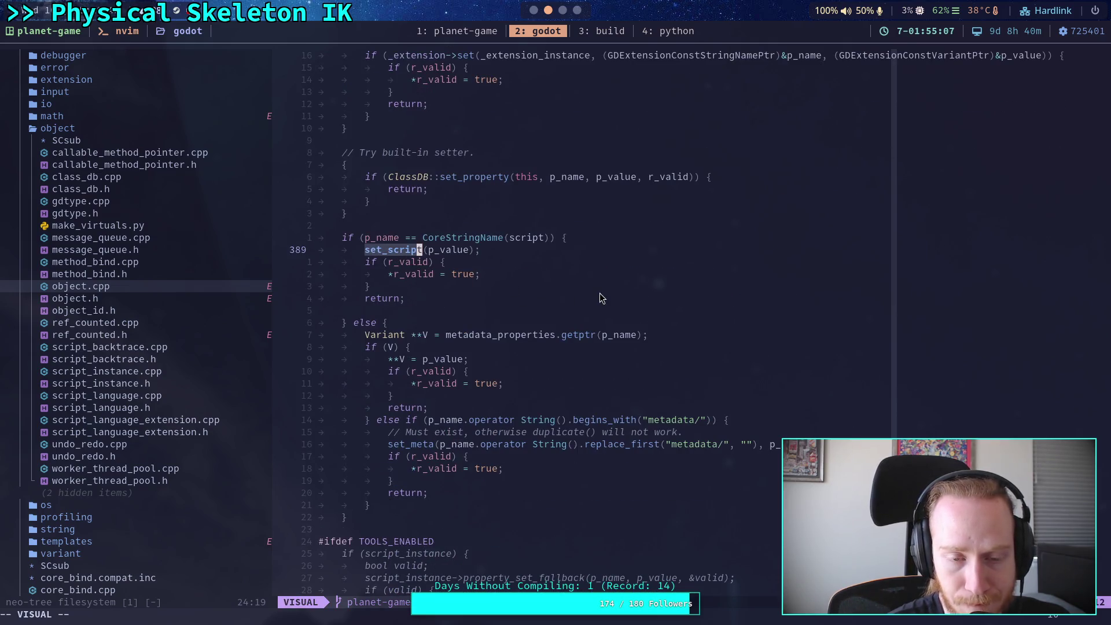
pyautogui.click(578, 12)
pyautogui.click(555, 13)
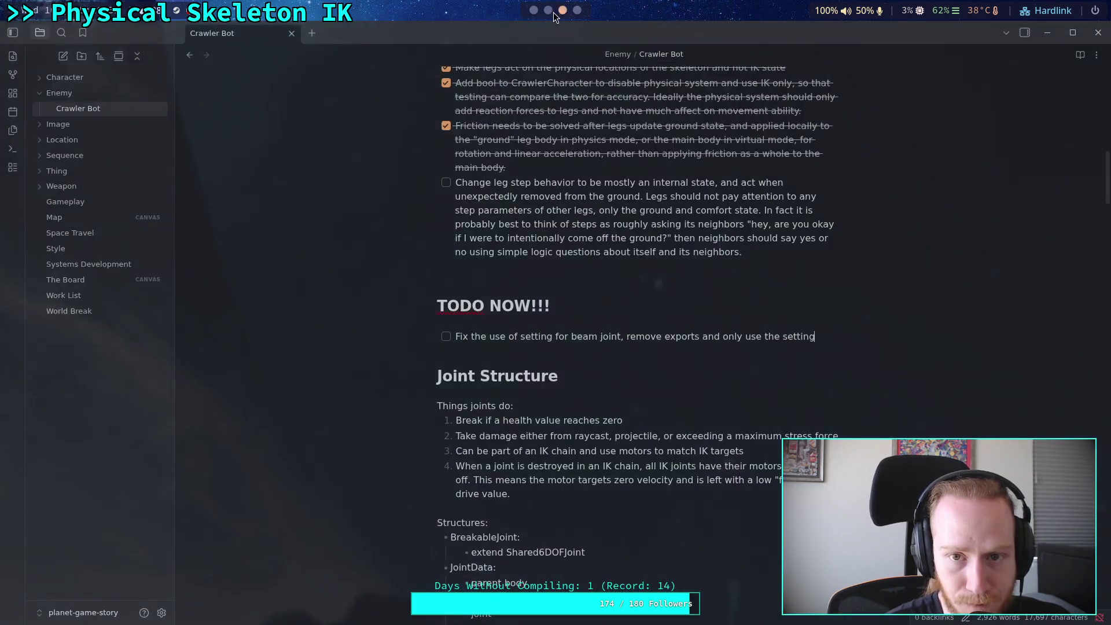
# Step: Return from the Crawler Bot note to Godot's Object class reference
pyautogui.click(548, 11)
pyautogui.click(534, 10)
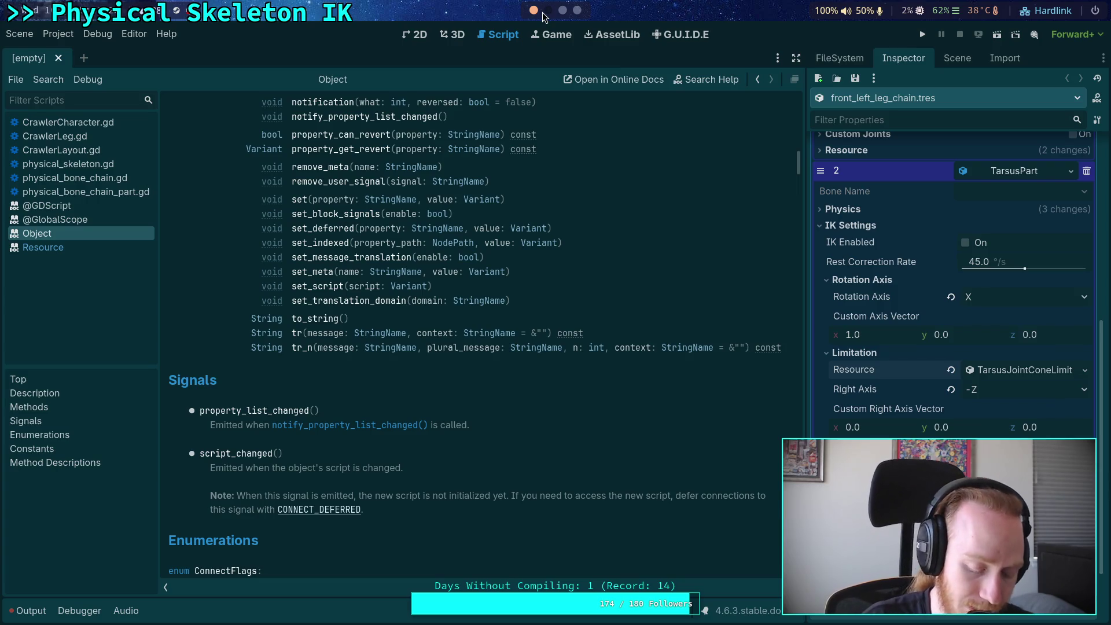
# Step: Return to Neovim and reread Object::set's script-instance, extension and ClassDB setter branches
pyautogui.click(548, 11)
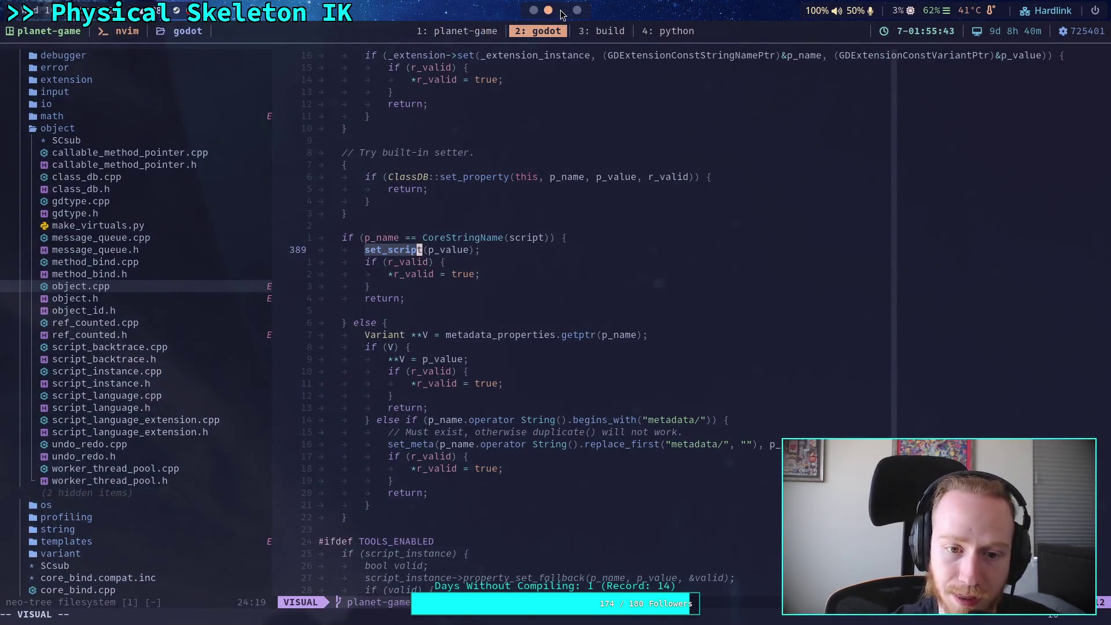
pyautogui.scroll(10, 488, 249)
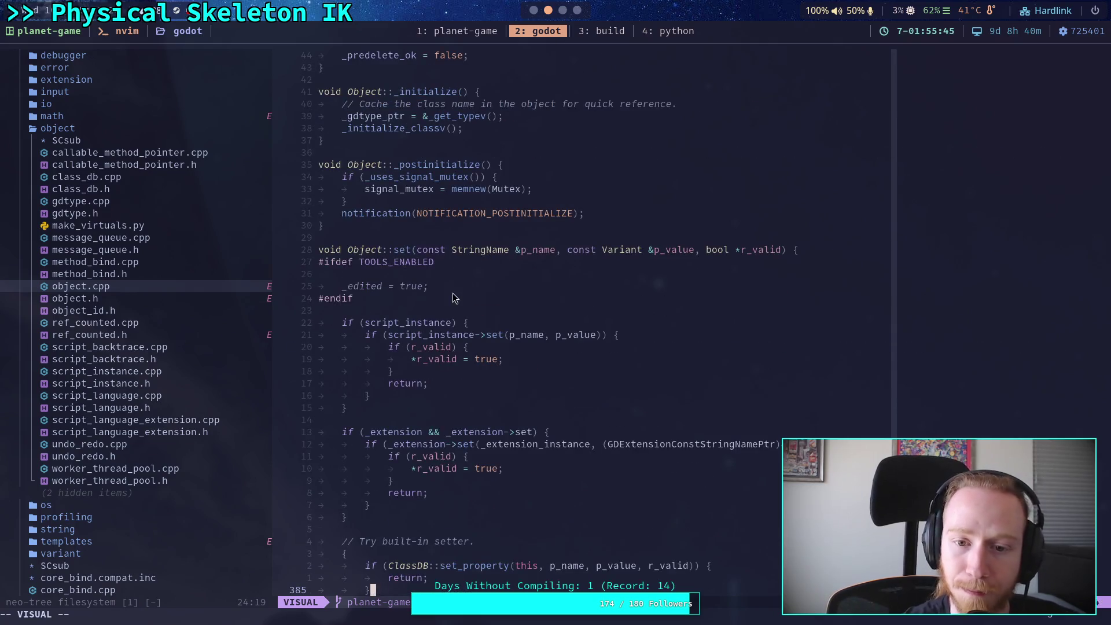
pyautogui.scroll(-4, 456, 270)
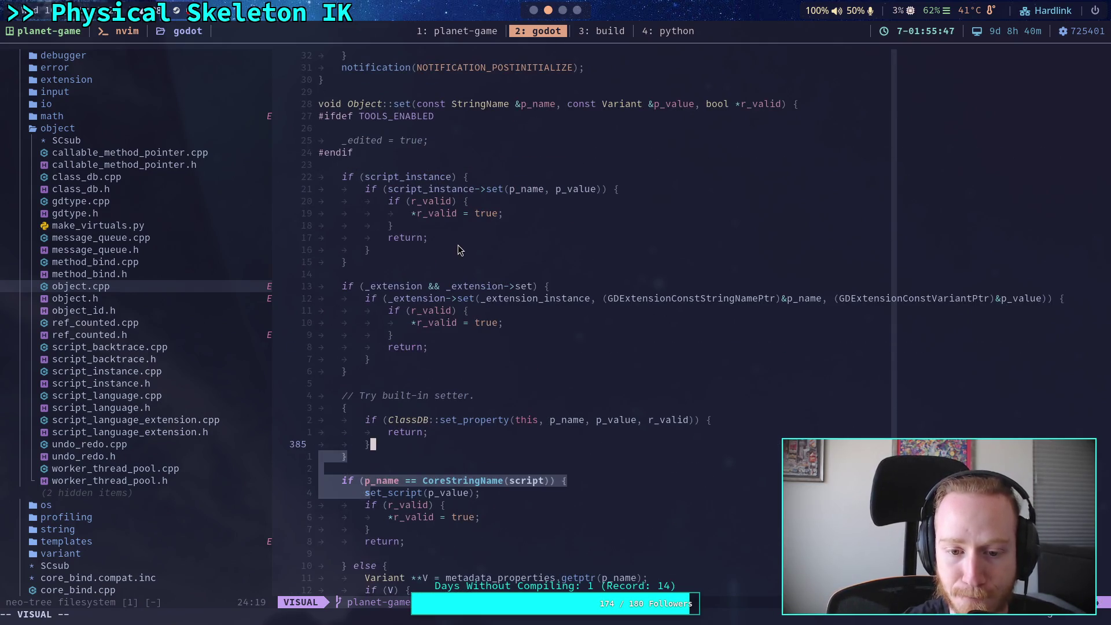
pyautogui.scroll(-1, 459, 250)
pyautogui.scroll(1, 459, 250)
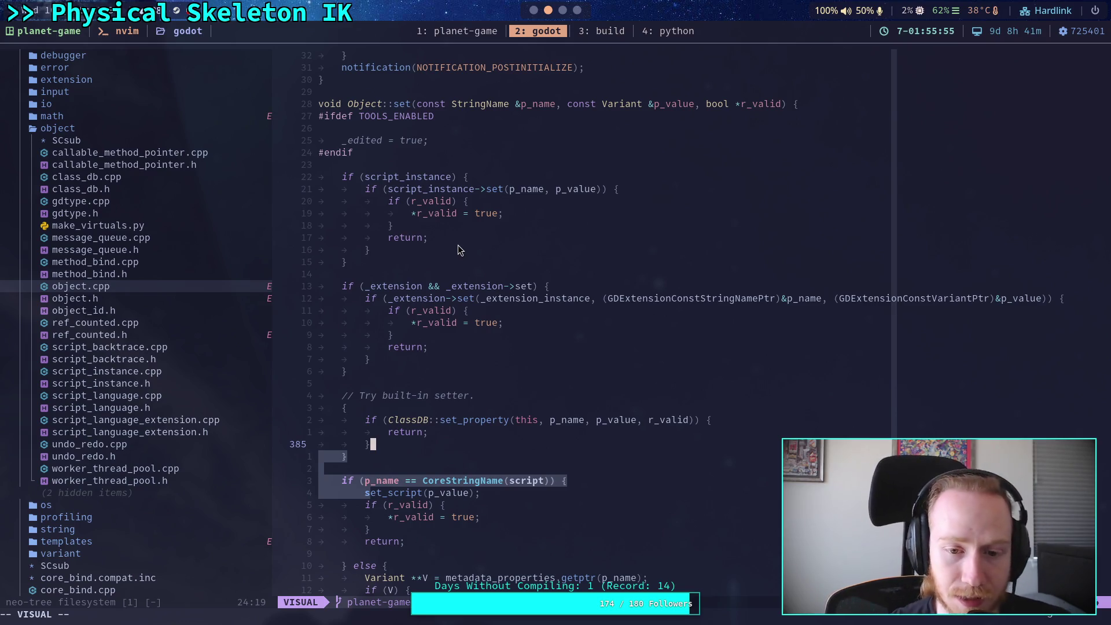
pyautogui.scroll(-1, 449, 190)
pyautogui.scroll(-15, 449, 190)
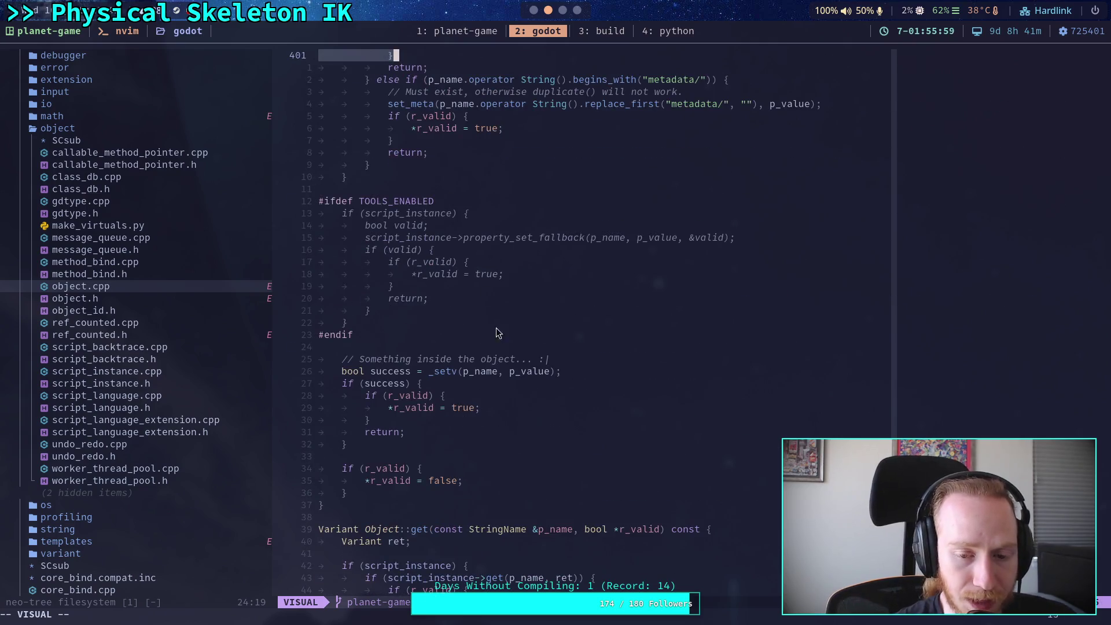
pyautogui.scroll(7, 454, 338)
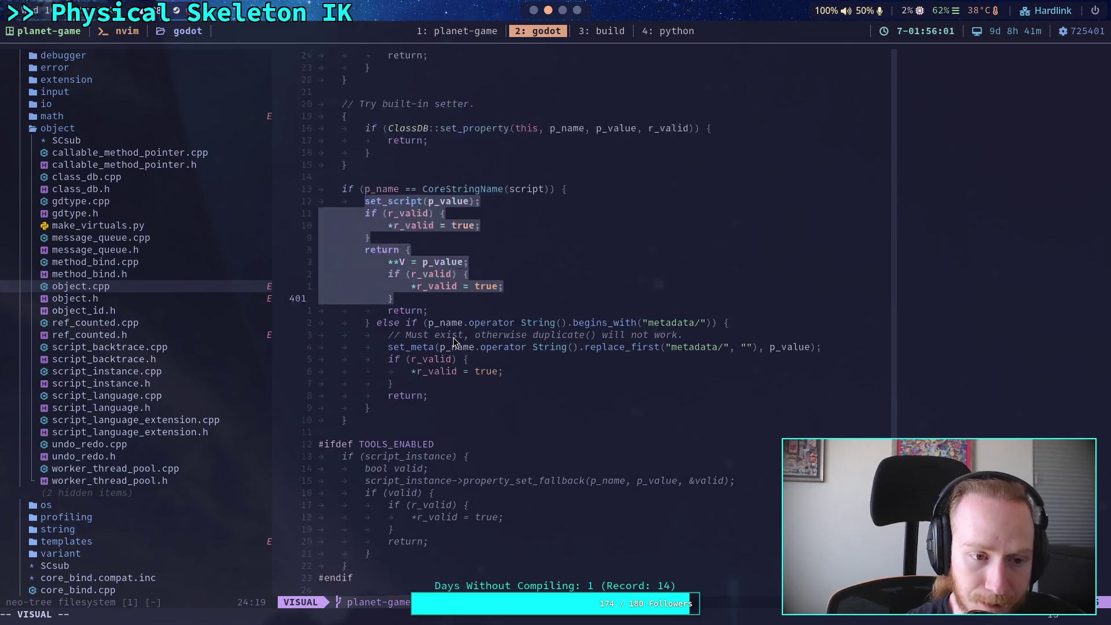
pyautogui.scroll(11, 453, 342)
# Step: Select the word set in Object::set, move the caret inside it, then switch to Godot
pyautogui.doubleClick(404, 202)
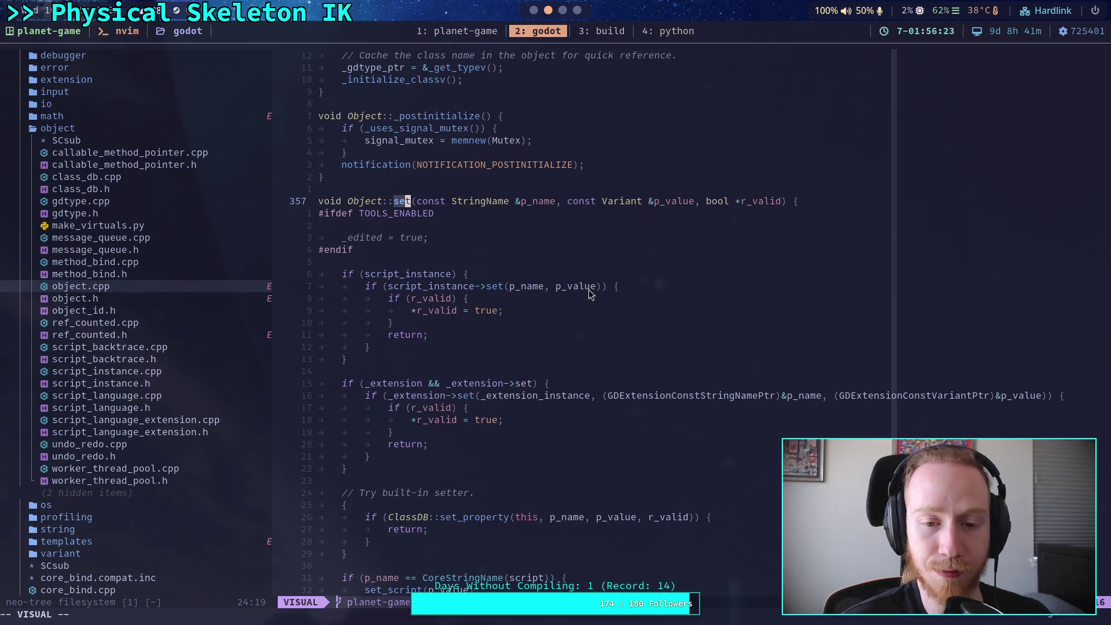
pyautogui.click(502, 348)
pyautogui.click(456, 371)
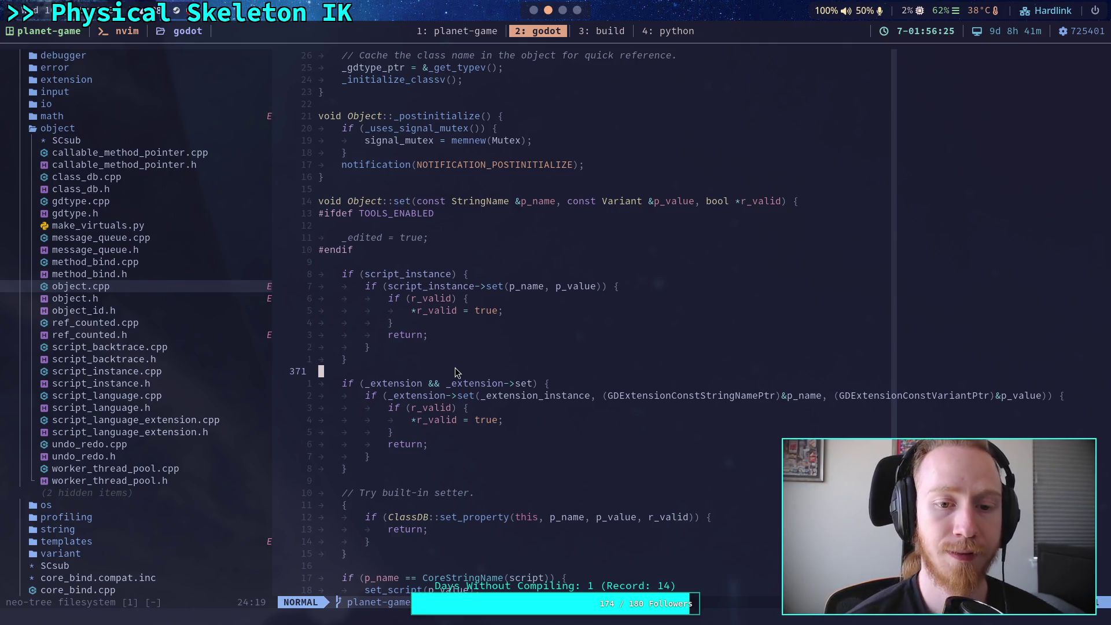
pyautogui.click(534, 11)
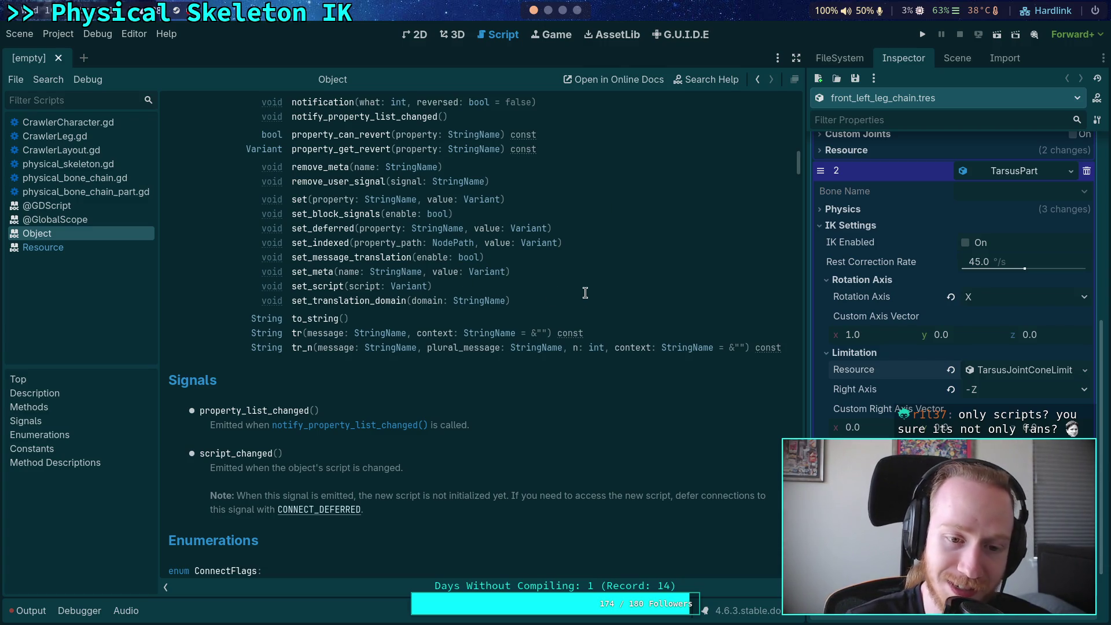
pyautogui.scroll(3, 588, 298)
pyautogui.scroll(10, 587, 298)
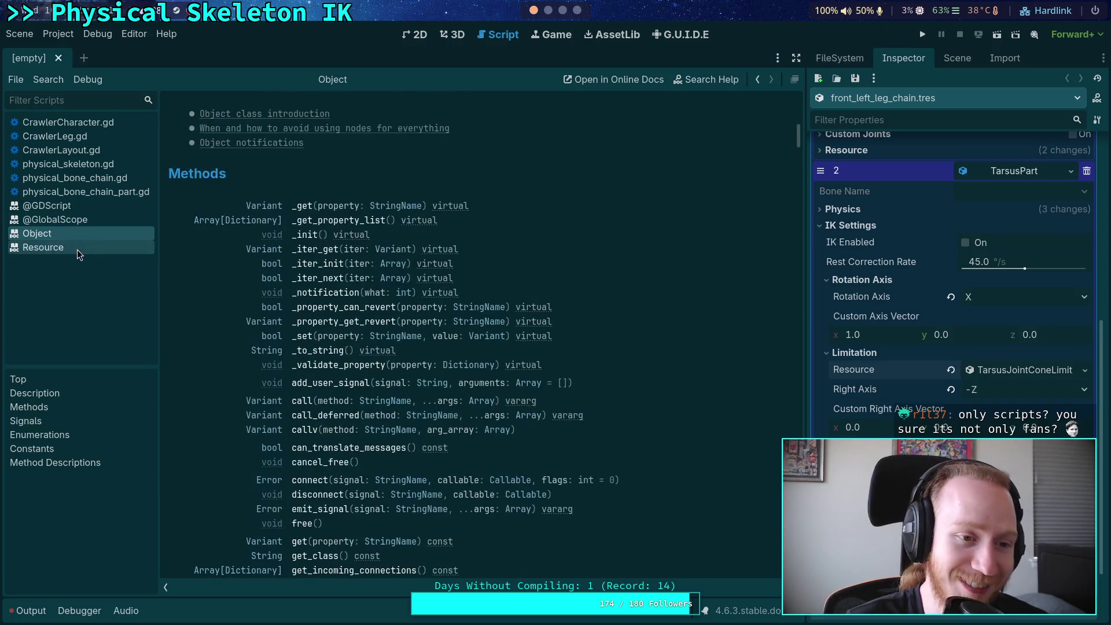
pyautogui.click(94, 220)
pyautogui.click(89, 208)
pyautogui.rightClick(89, 209)
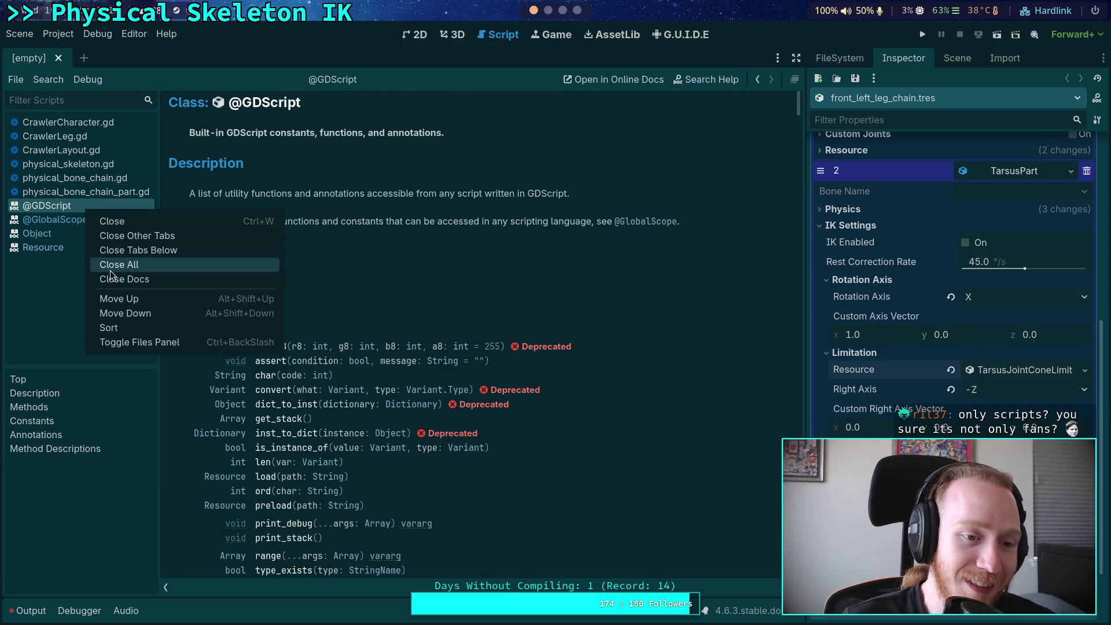
pyautogui.click(97, 270)
# Step: Step through the Crawler scripts and open physical_bone_chain_part.gd
pyautogui.click(96, 122)
pyautogui.click(95, 148)
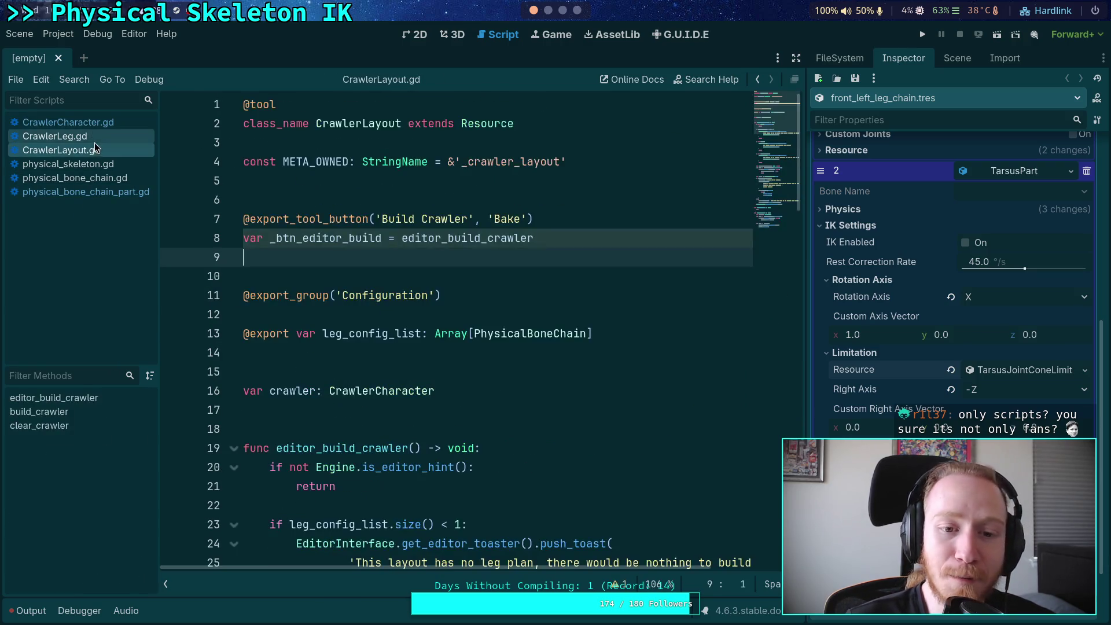
pyautogui.click(99, 136)
pyautogui.click(88, 177)
pyautogui.click(93, 191)
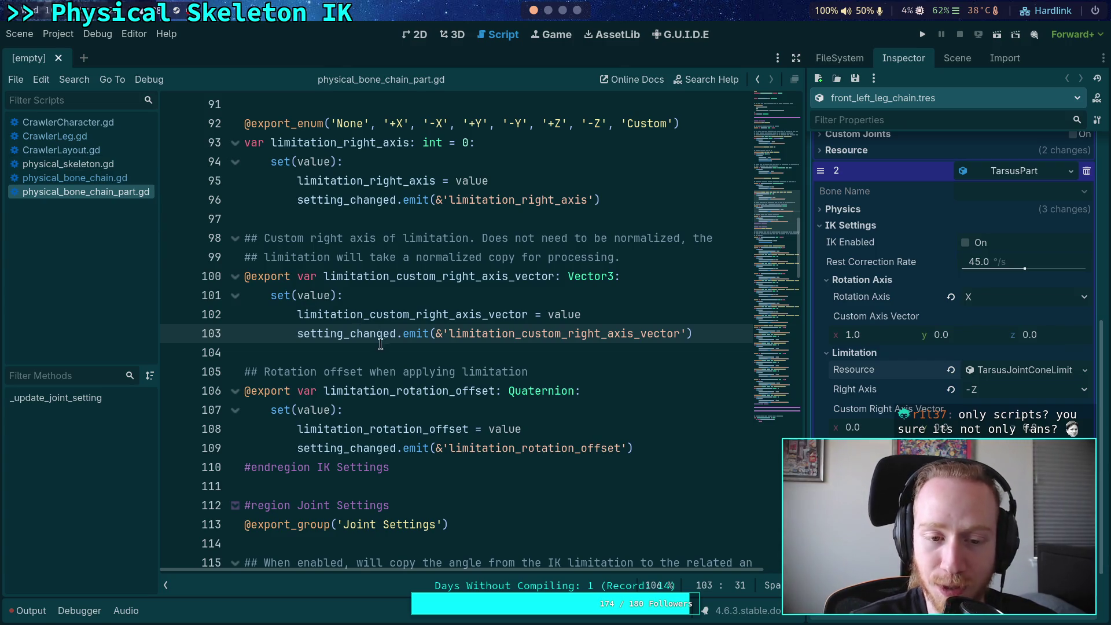
# Step: Review the joint_linear_limit_x_upper and joint_linear_limit_x_lower properties on lines 132 and 137
pyautogui.scroll(-5, 499, 349)
pyautogui.scroll(3, 499, 349)
pyautogui.scroll(-6, 499, 349)
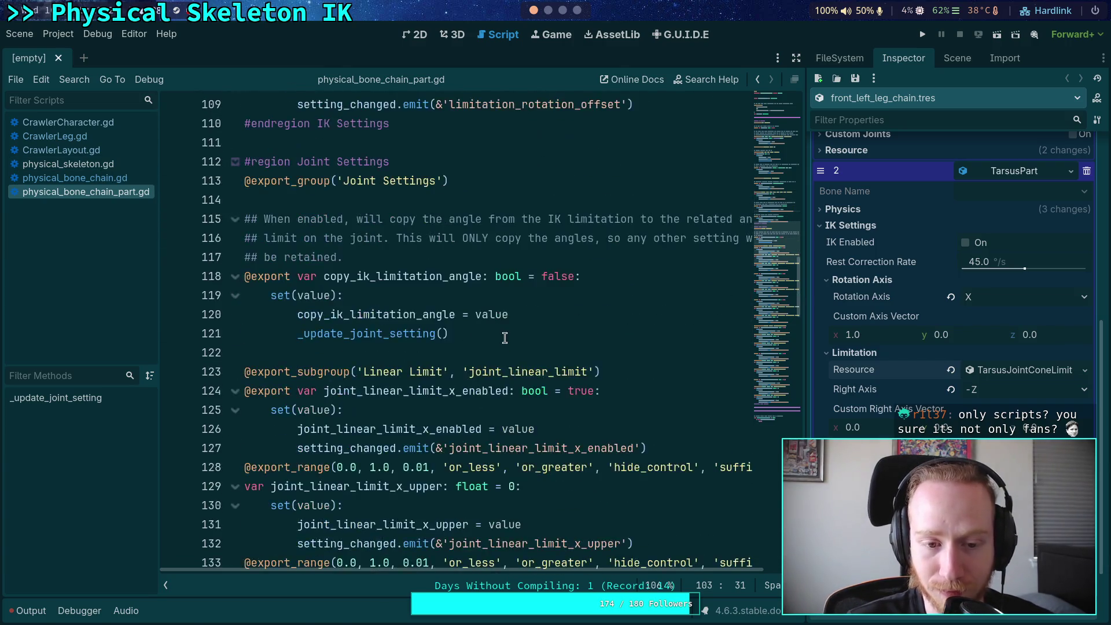
pyautogui.scroll(-3, 494, 326)
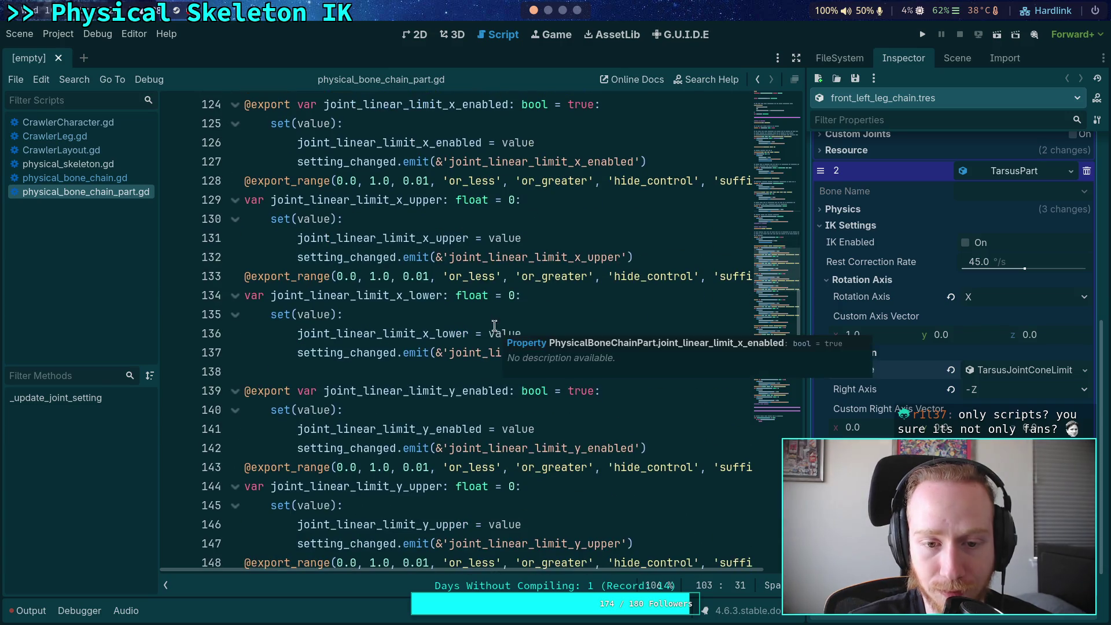
pyautogui.doubleClick(515, 257)
pyautogui.doubleClick(526, 355)
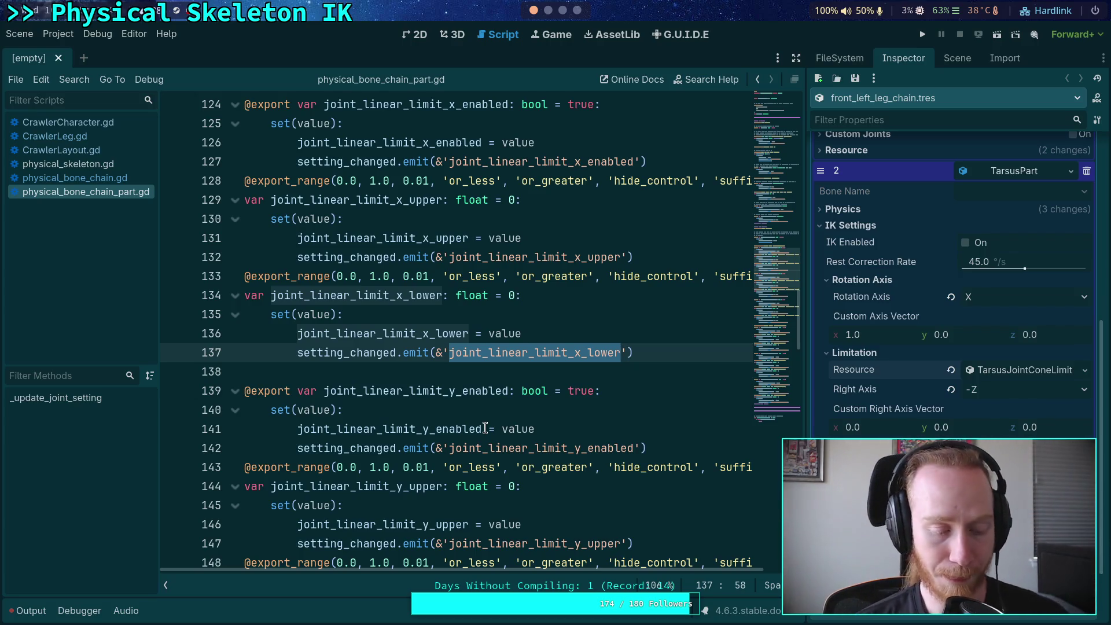
pyautogui.click(453, 376)
# Step: Inspect the joint_angular_limit_x_upper setter on lines 175–178
pyautogui.scroll(-3, 460, 375)
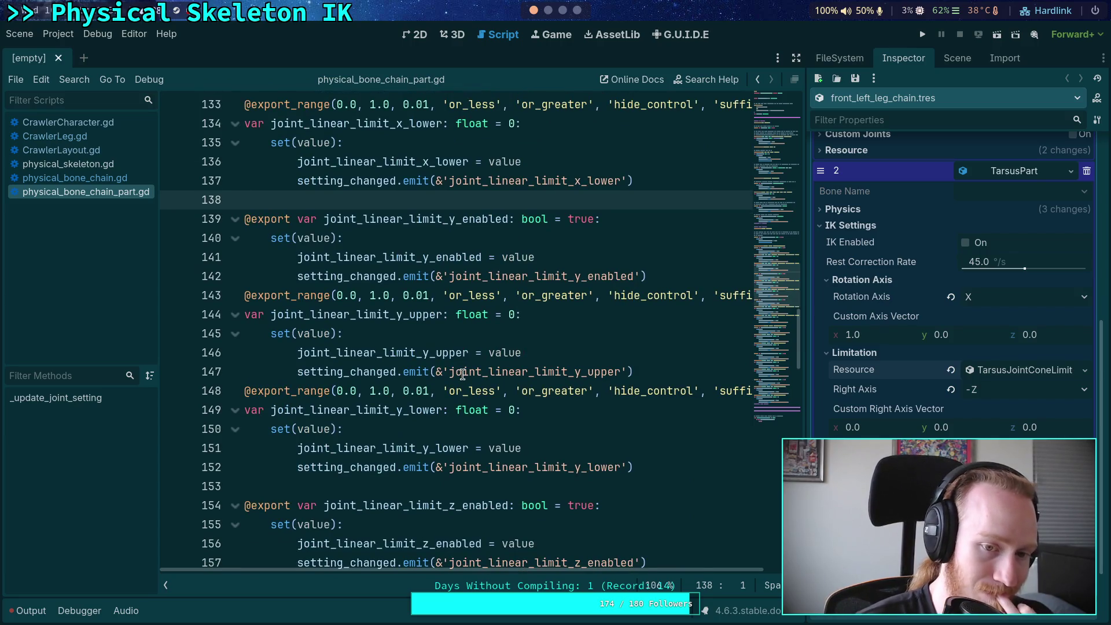
pyautogui.scroll(-10, 464, 374)
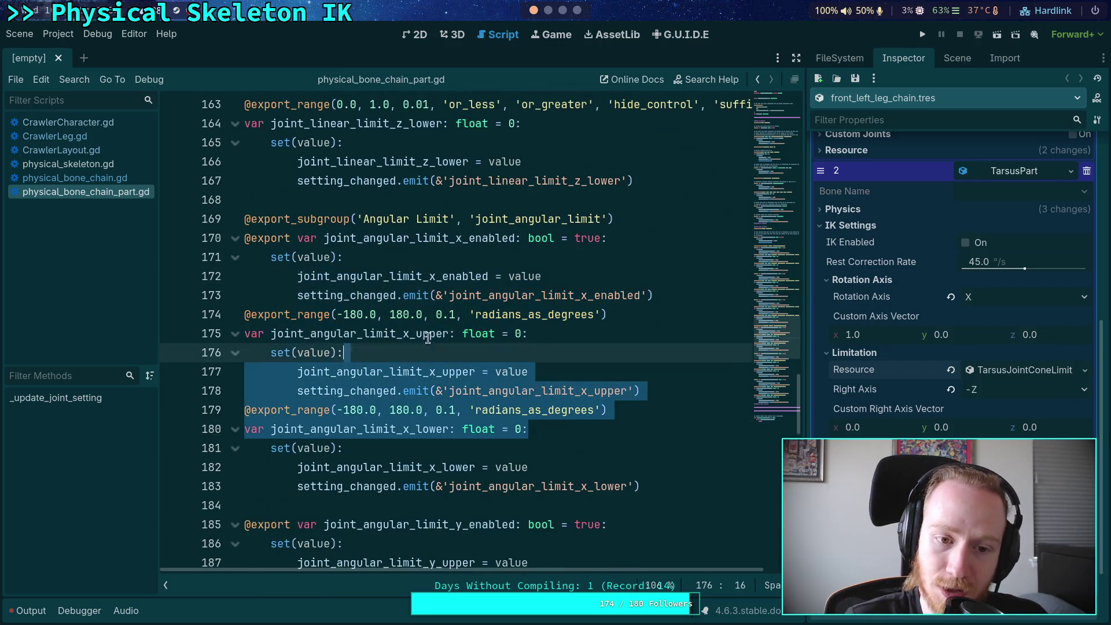
pyautogui.moveTo(648, 391); pyautogui.dragTo(208, 332)
pyautogui.click(517, 390)
pyautogui.moveTo(686, 391)
pyautogui.mouseDown()
pyautogui.moveTo(441, 350)
pyautogui.moveTo(521, 334)
pyautogui.mouseUp()
pyautogui.click(553, 390)
pyautogui.scroll(-10, 544, 452)
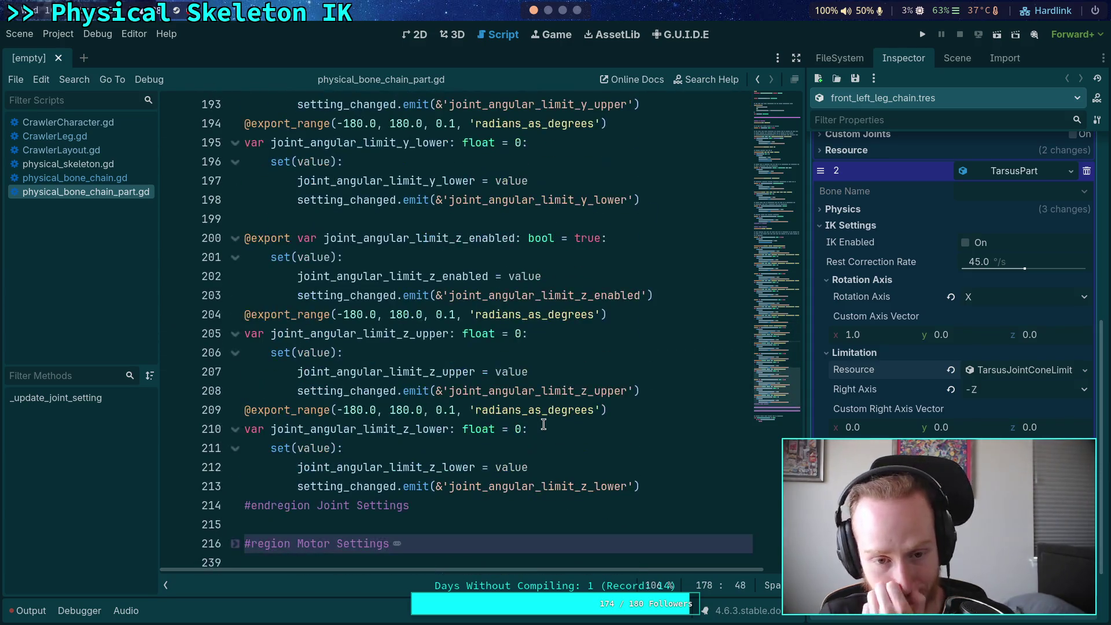
pyautogui.scroll(-4, 544, 424)
pyautogui.scroll(14, 544, 424)
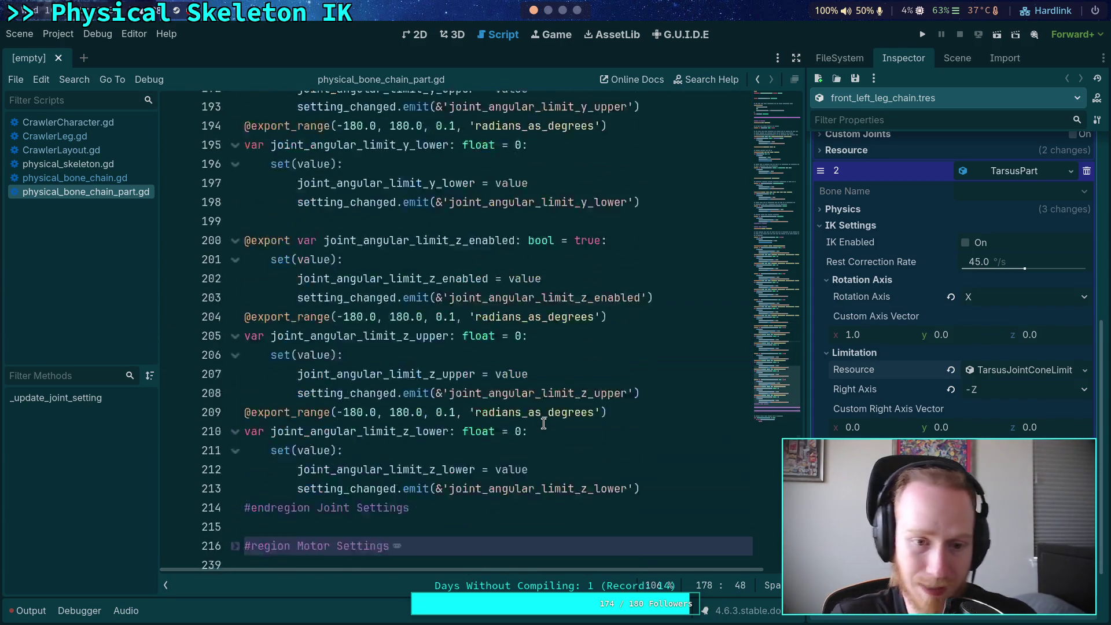
pyautogui.scroll(20, 544, 425)
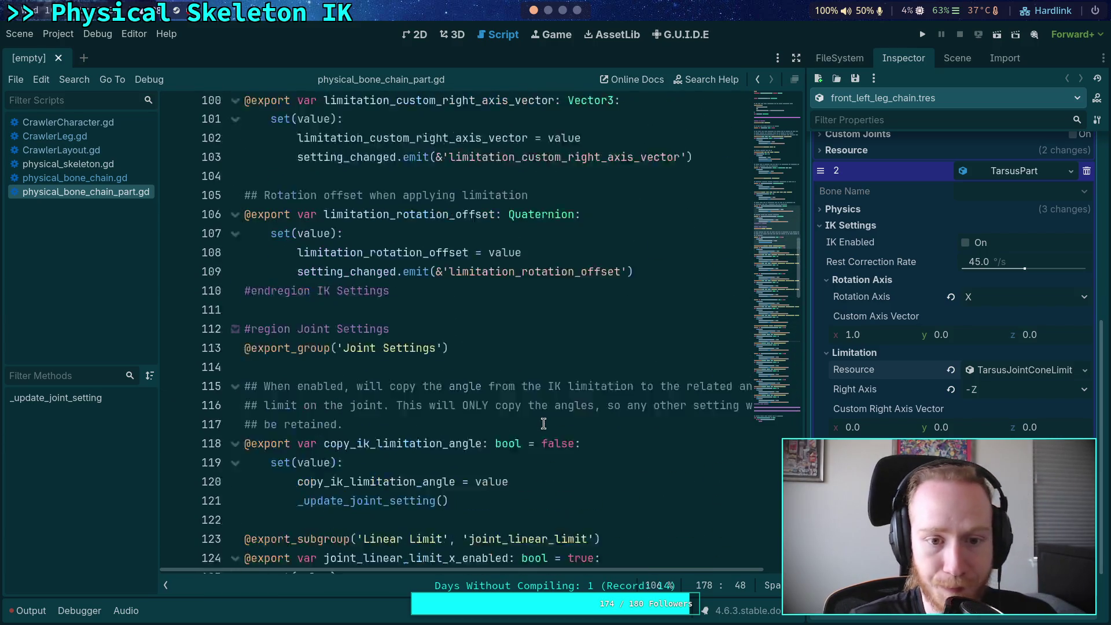
# Step: Fold the Joint Settings region and start a new line after line 109's emit call
pyautogui.click(235, 449)
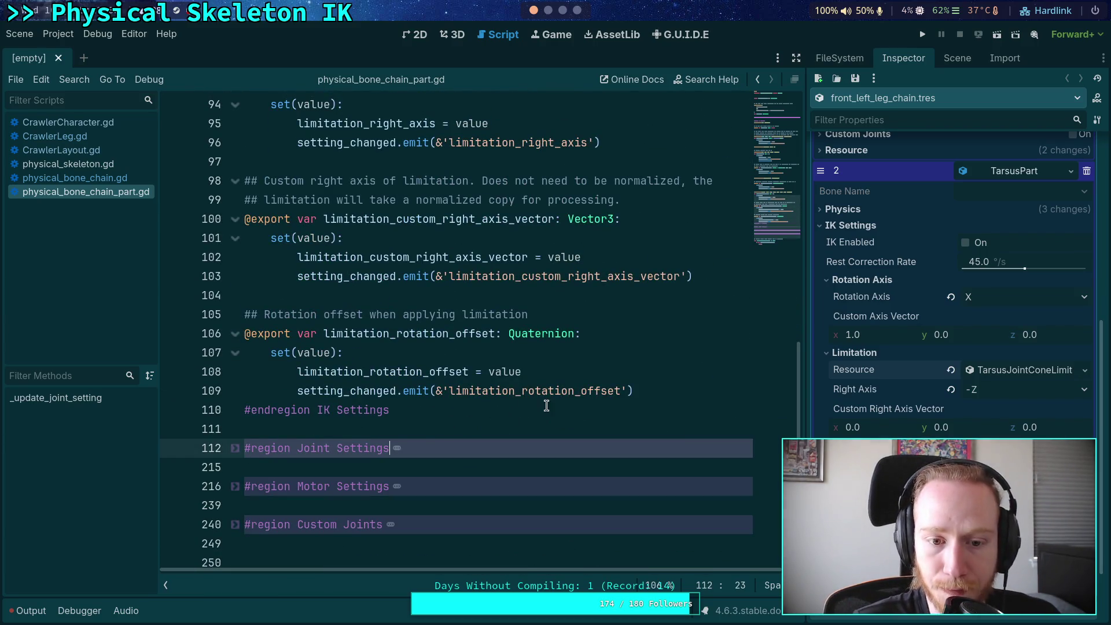
pyautogui.click(729, 382)
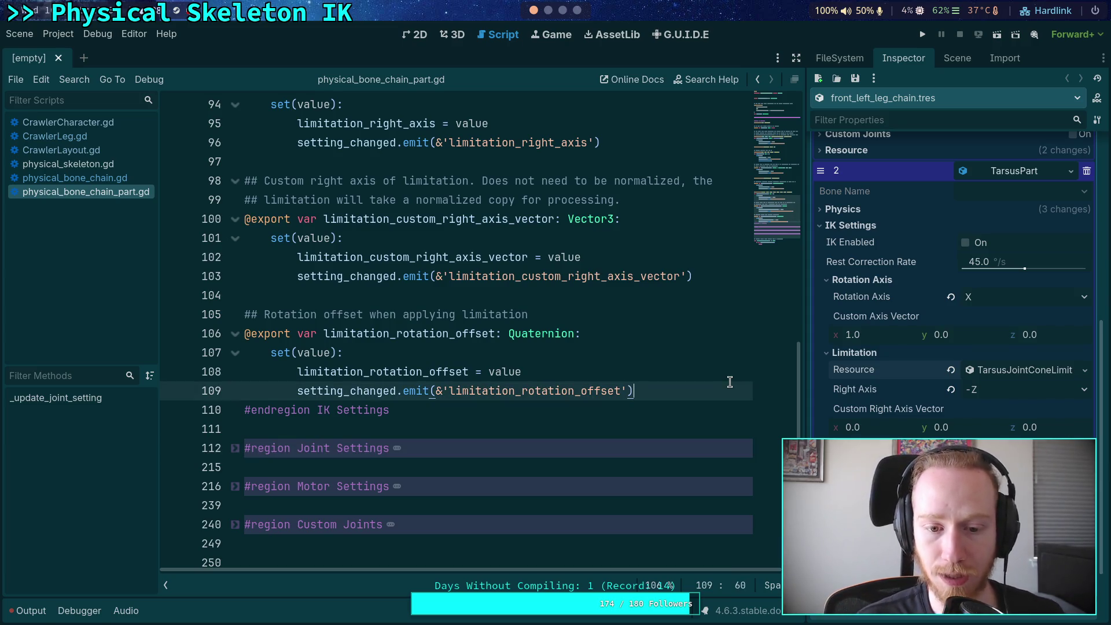
pyautogui.press('Return')
# Step: Call _update_joint_setting() in the limitation_rotation_offset setter via autocomplete
pyautogui.write('ud')
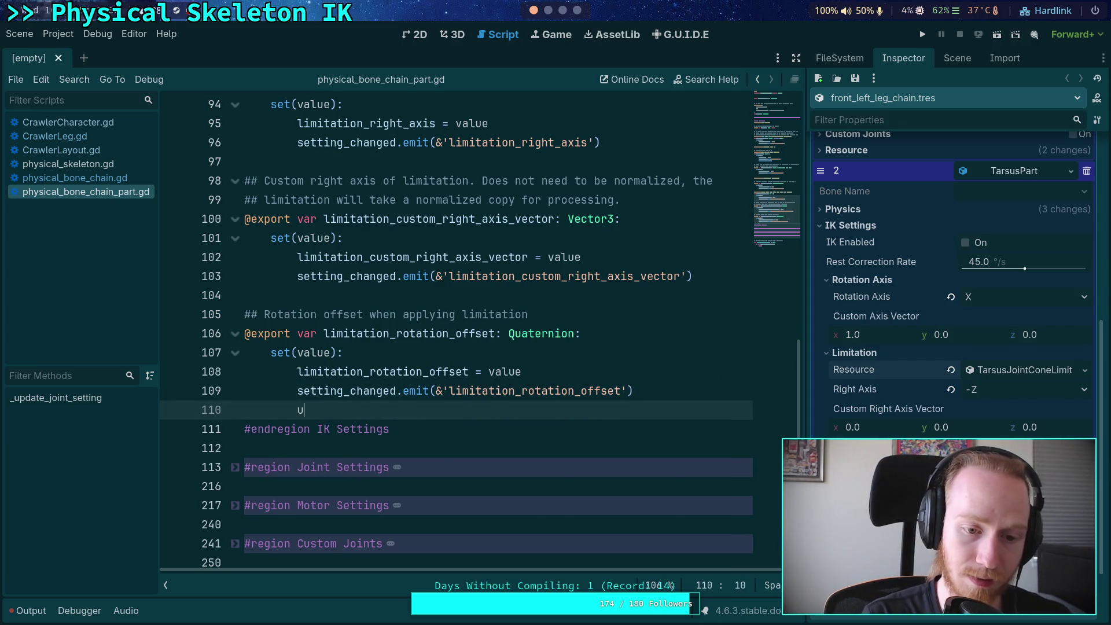
pyautogui.press('BackSpace')
pyautogui.write('pda')
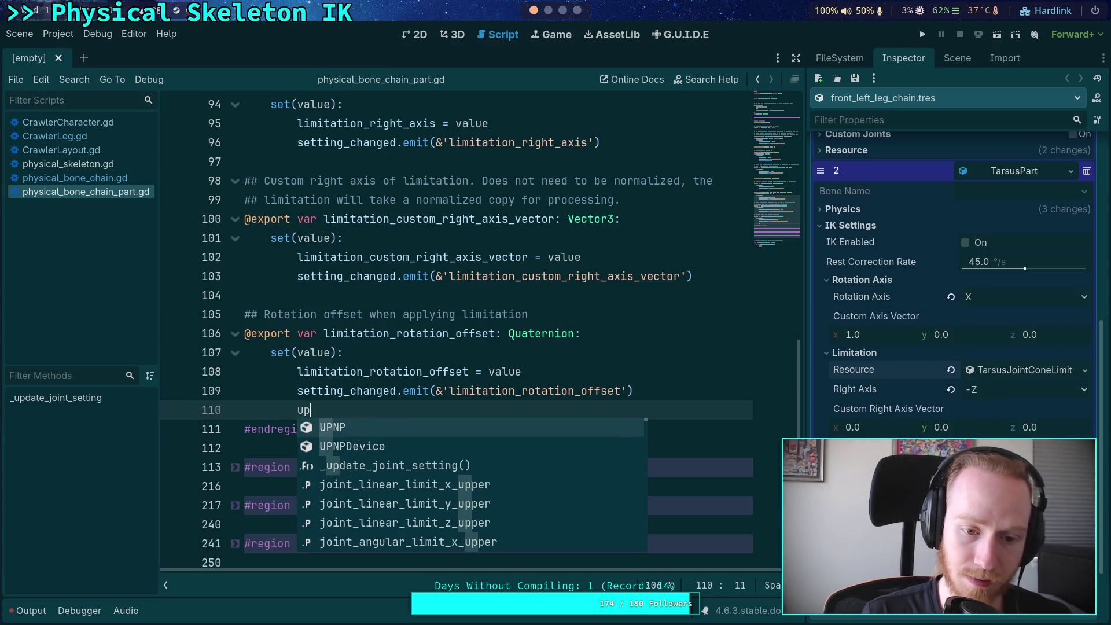
pyautogui.press('Return')
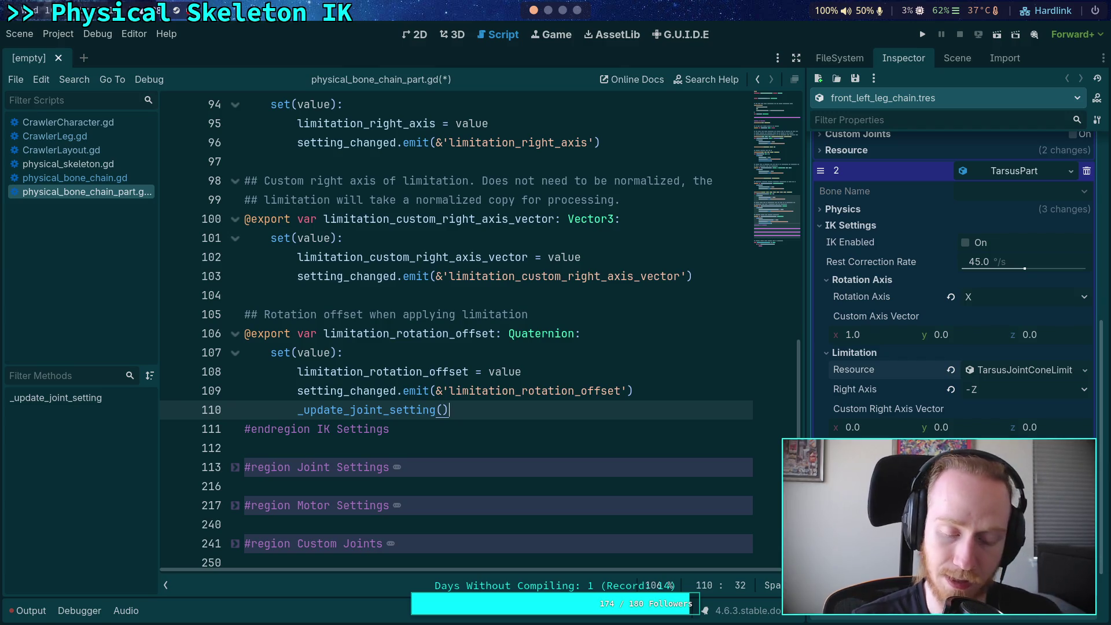
# Step: Paste the _update_joint_setting() call onto lines 104, 97 and 91, including the limitation_right_axis and limitation_resource setters
pyautogui.scroll(2, 463, 371)
pyautogui.click(483, 350)
pyautogui.write('_update_joint_setting()')
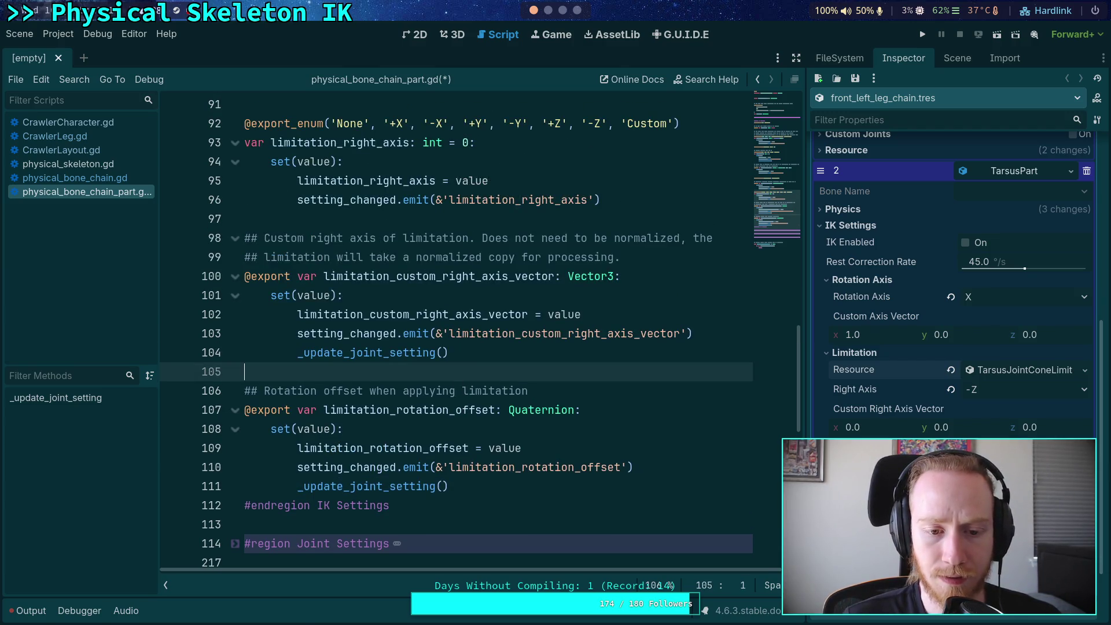
pyautogui.scroll(2, 418, 333)
pyautogui.click(389, 273)
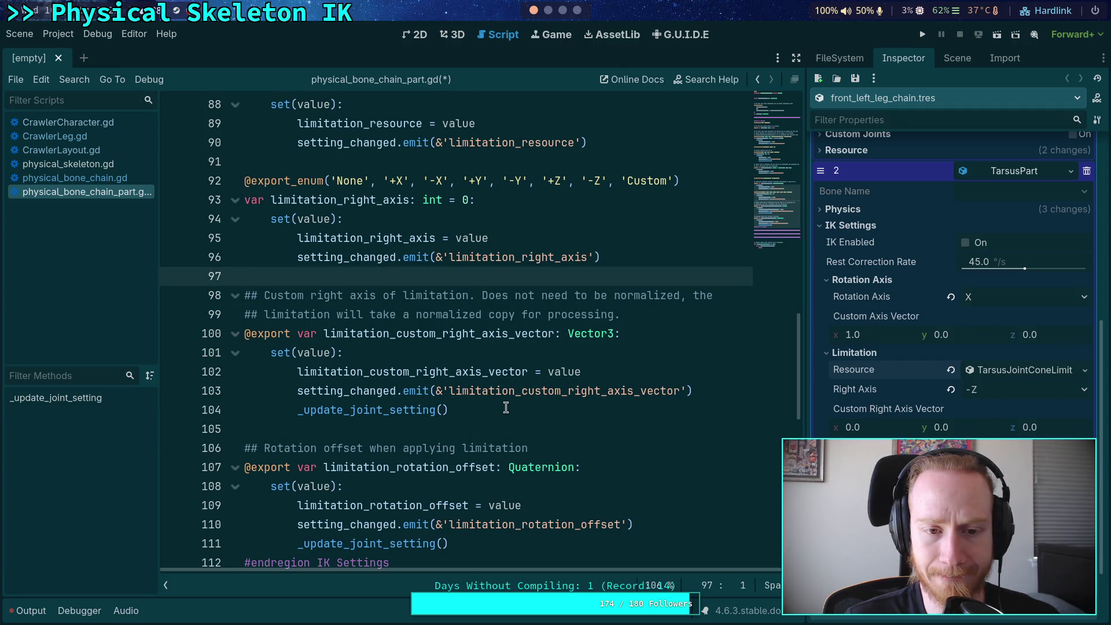
pyautogui.write('_update_joint_setting()')
pyautogui.scroll(3, 407, 373)
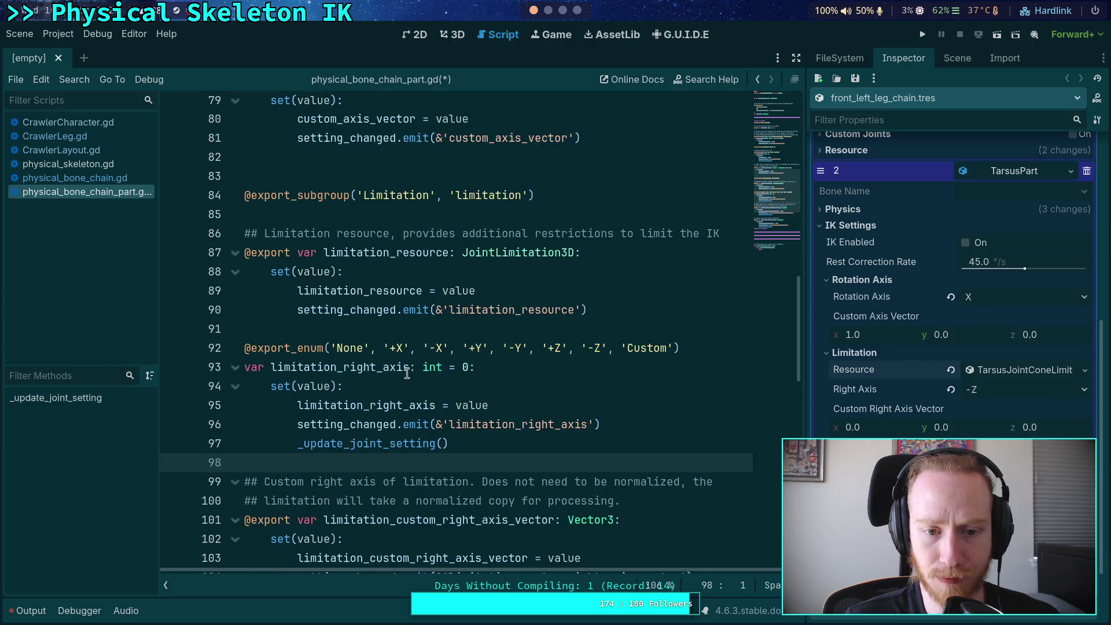
pyautogui.click(429, 330)
pyautogui.write('_update_joint_setting()')
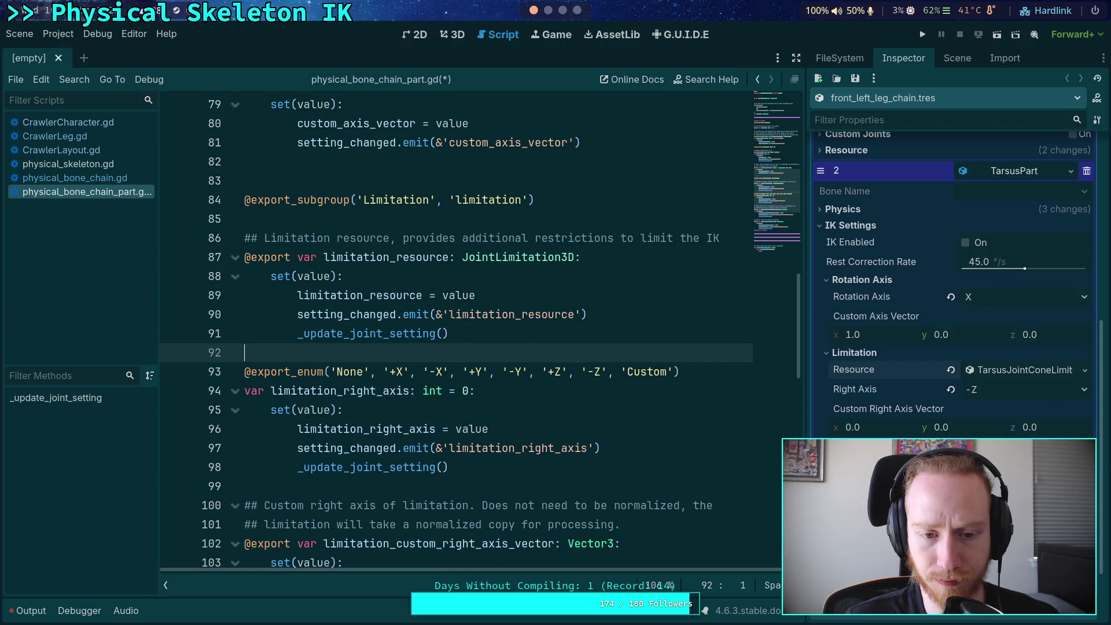
# Step: Inspect the custom_axis_vector declaration and setter around line 82
pyautogui.scroll(3, 499, 373)
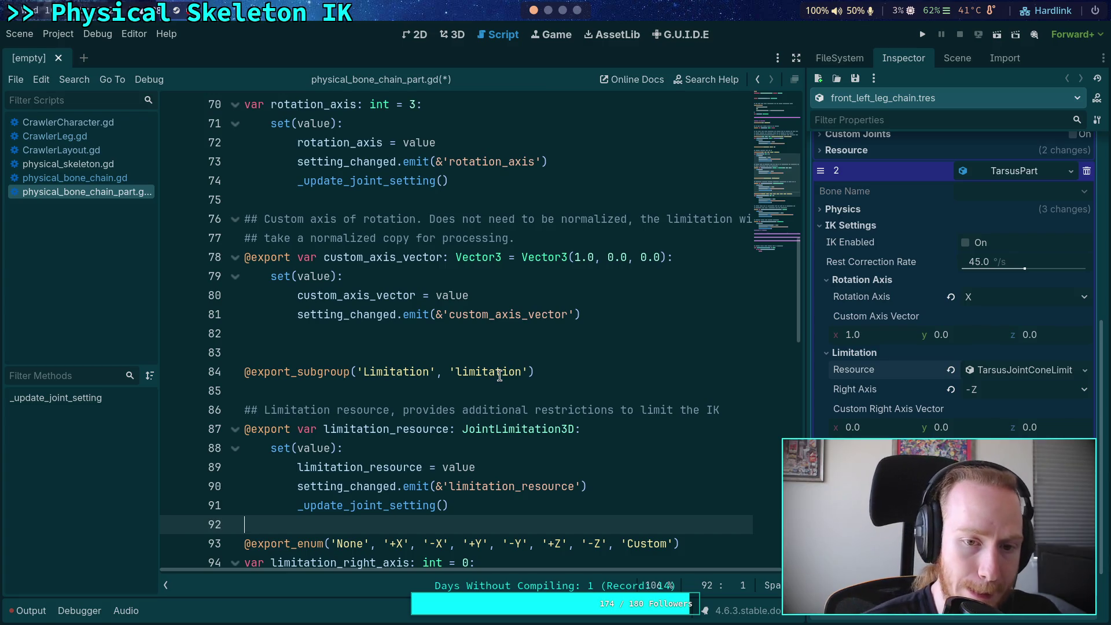
pyautogui.scroll(2, 499, 376)
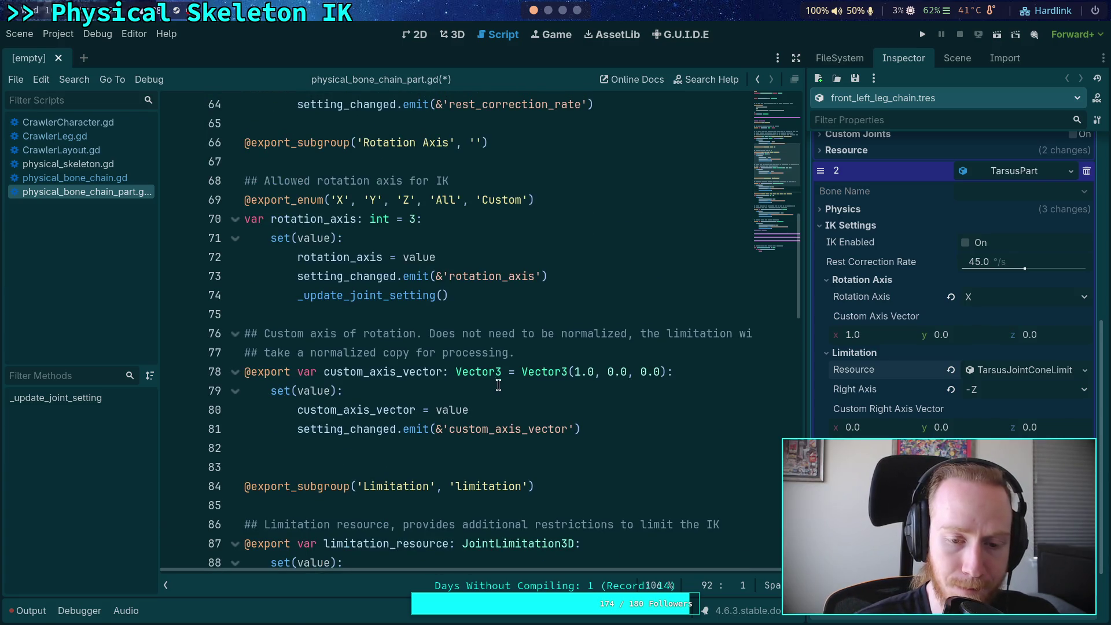
pyautogui.click(451, 446)
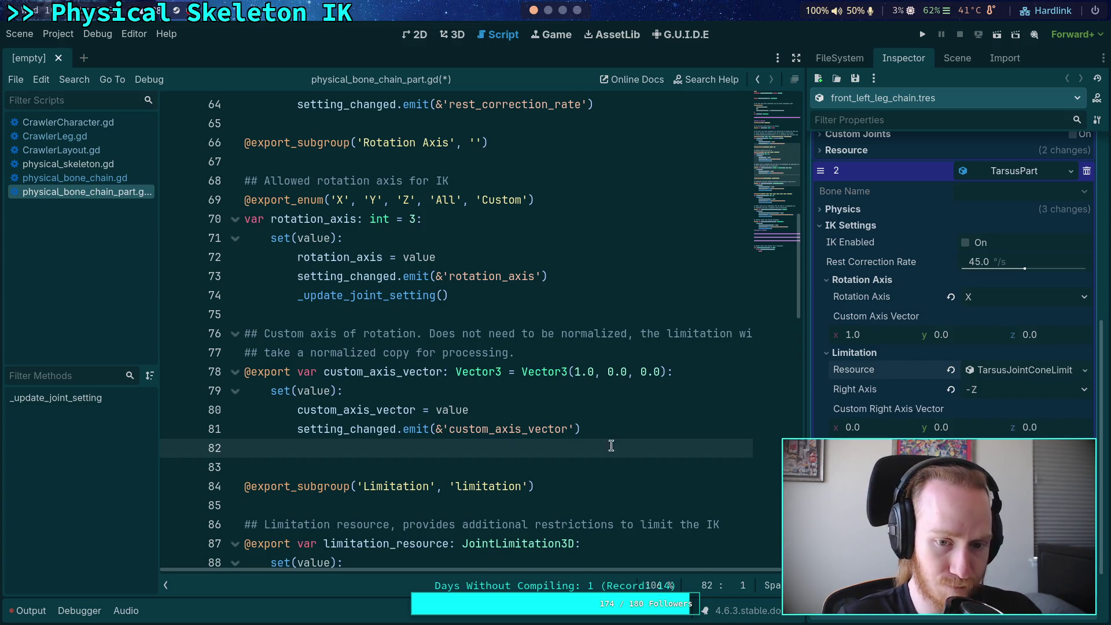
pyautogui.moveTo(615, 436); pyautogui.dragTo(302, 371)
pyautogui.click(533, 409)
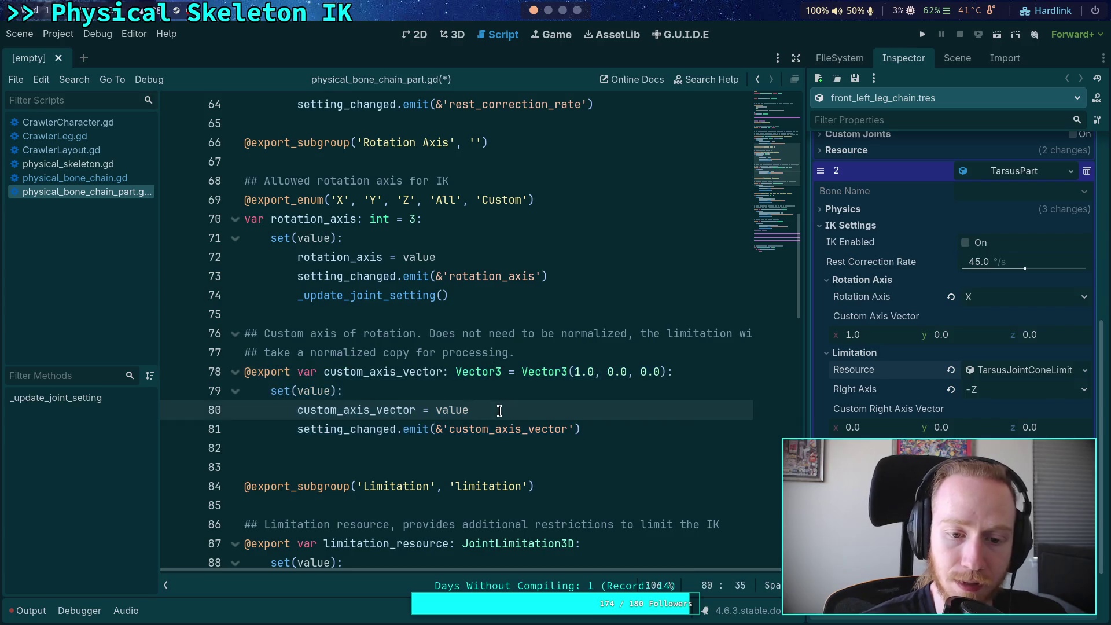
# Step: Delete the _update_joint_setting() calls on line 106 and in the limitation_right_axis setter
pyautogui.scroll(-8, 534, 412)
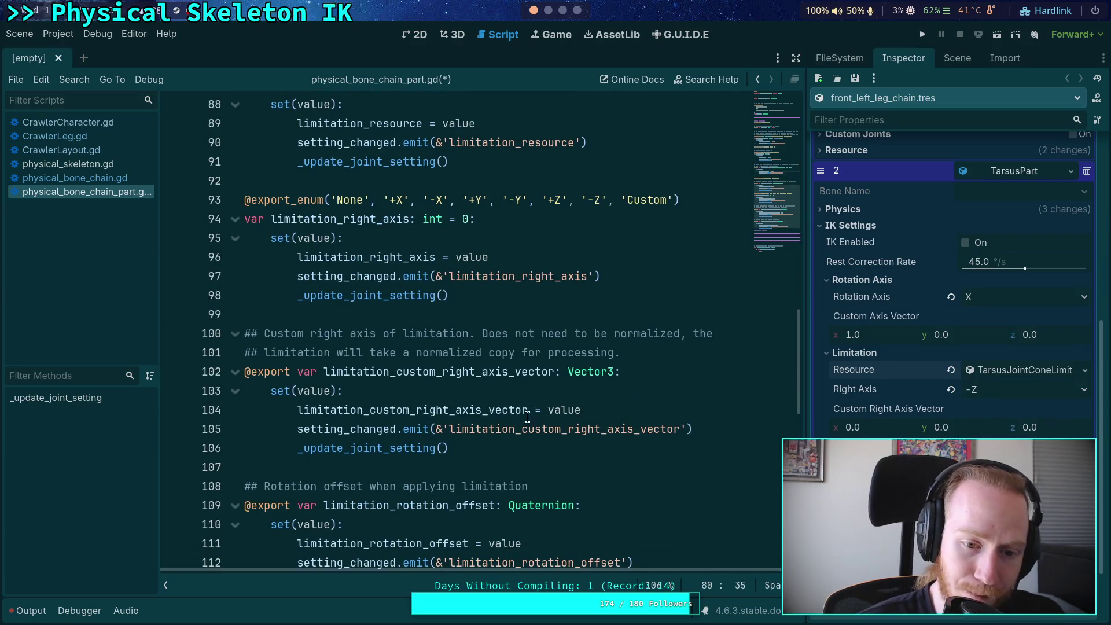
pyautogui.moveTo(481, 452); pyautogui.dragTo(225, 444)
pyautogui.press('BackSpace')
pyautogui.press('BackSpace')
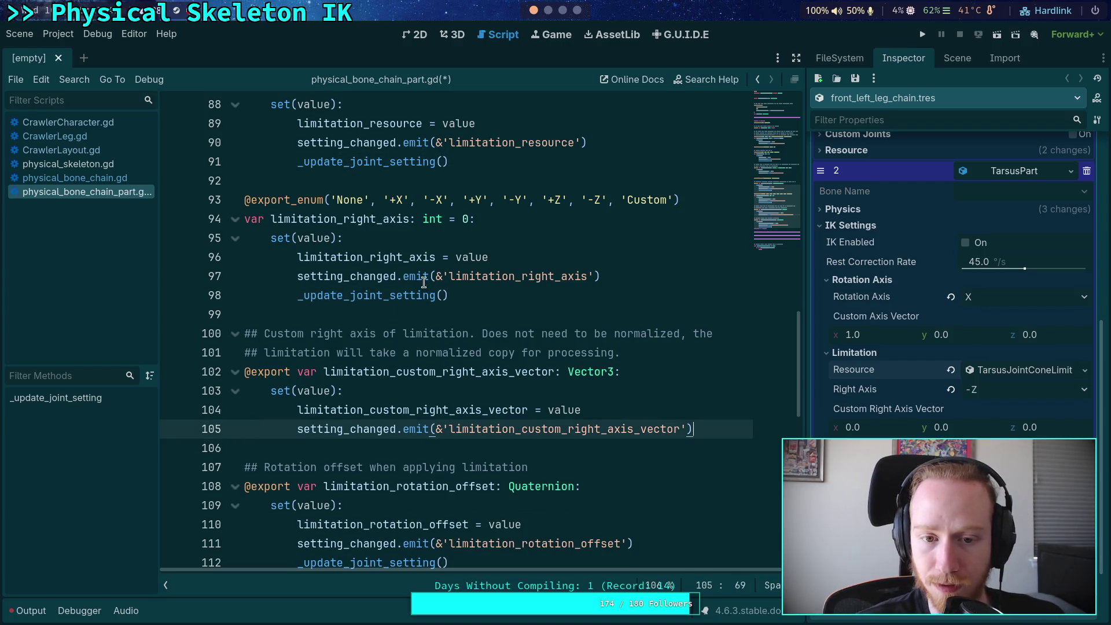
pyautogui.moveTo(458, 295); pyautogui.dragTo(173, 301)
pyautogui.press('BackSpace')
pyautogui.press('BackSpace')
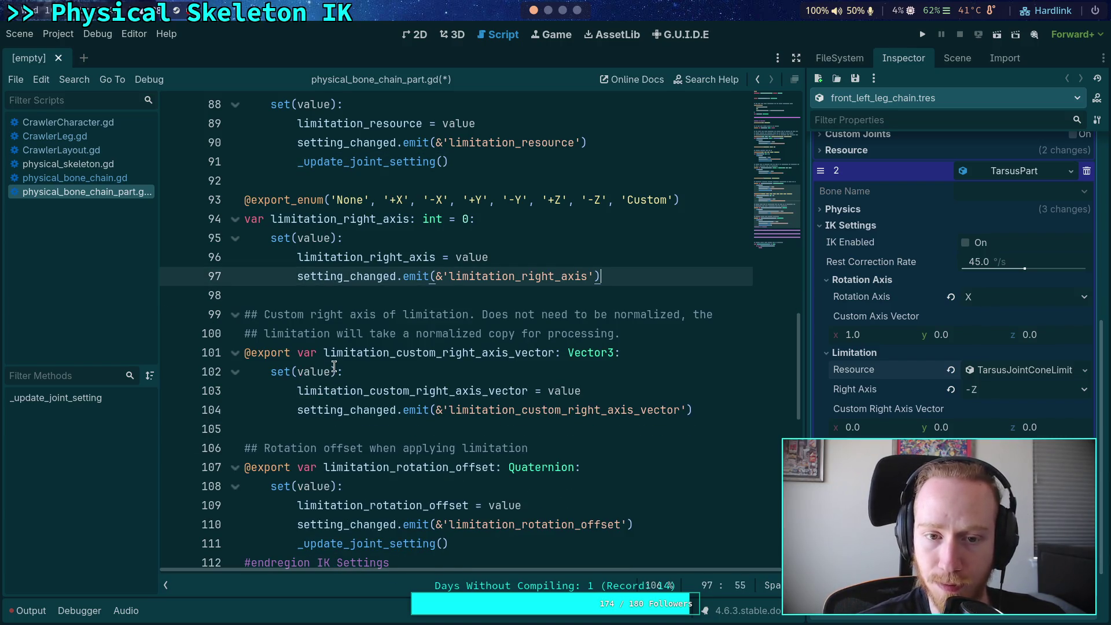
# Step: Scroll through the script, fold the IK Settings region, and go below _update_joint_setting
pyautogui.scroll(-3, 334, 367)
pyautogui.scroll(2, 384, 385)
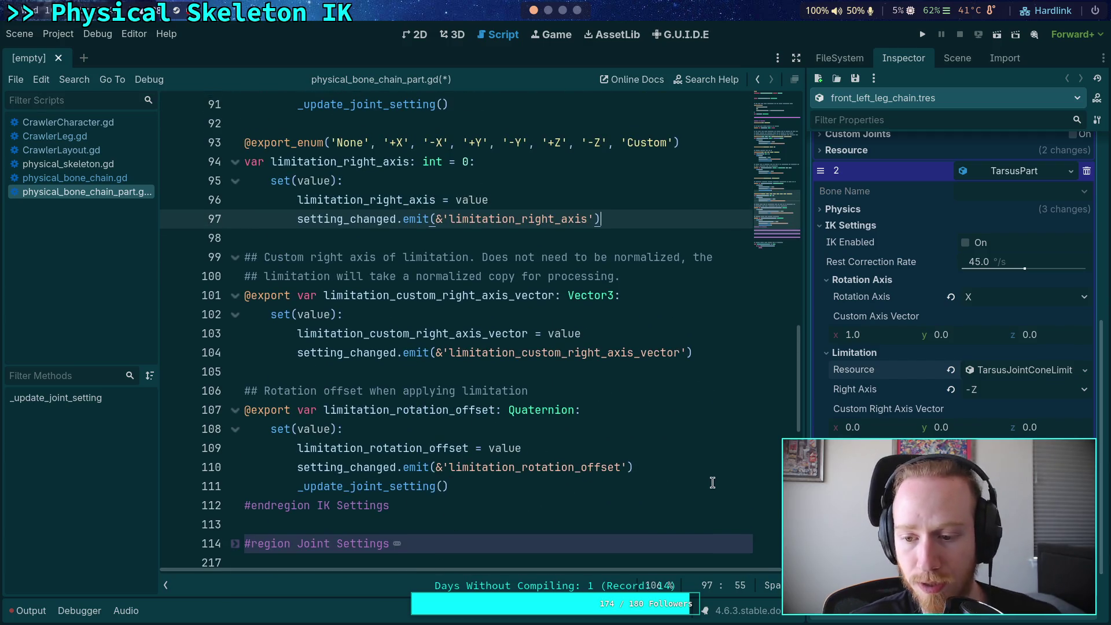
pyautogui.scroll(-6, 712, 483)
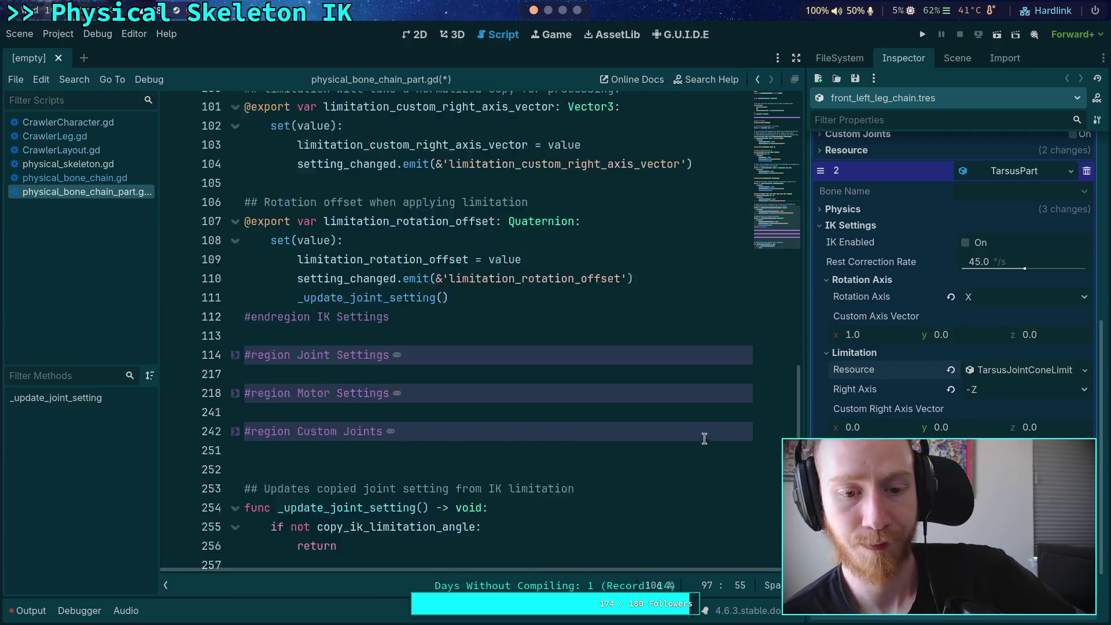
pyautogui.scroll(7, 392, 379)
pyautogui.scroll(4, 384, 364)
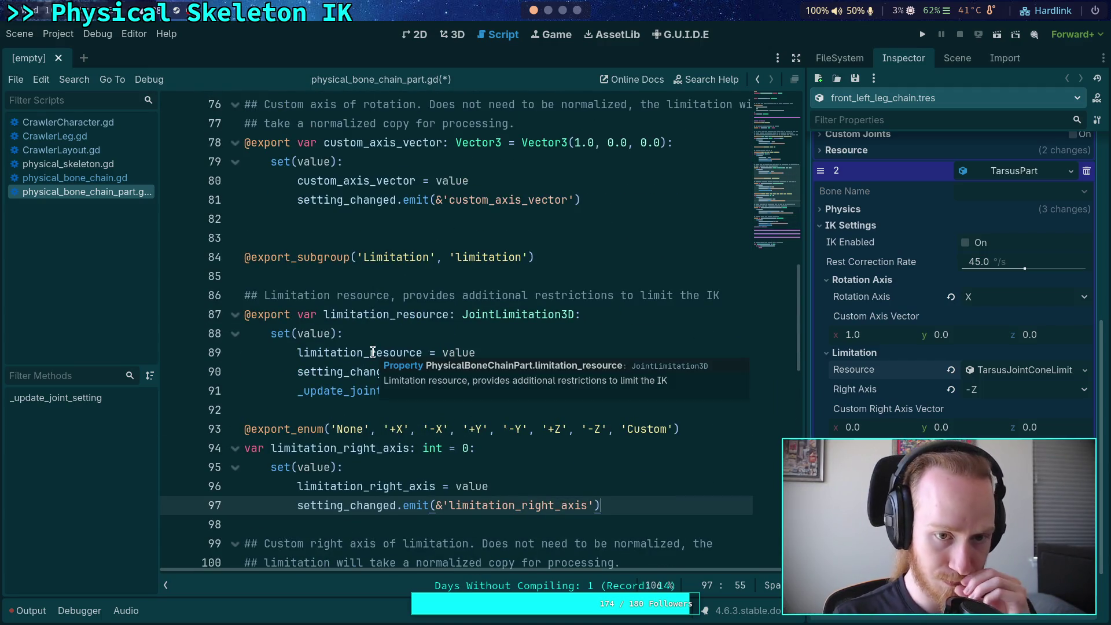
pyautogui.scroll(4, 373, 352)
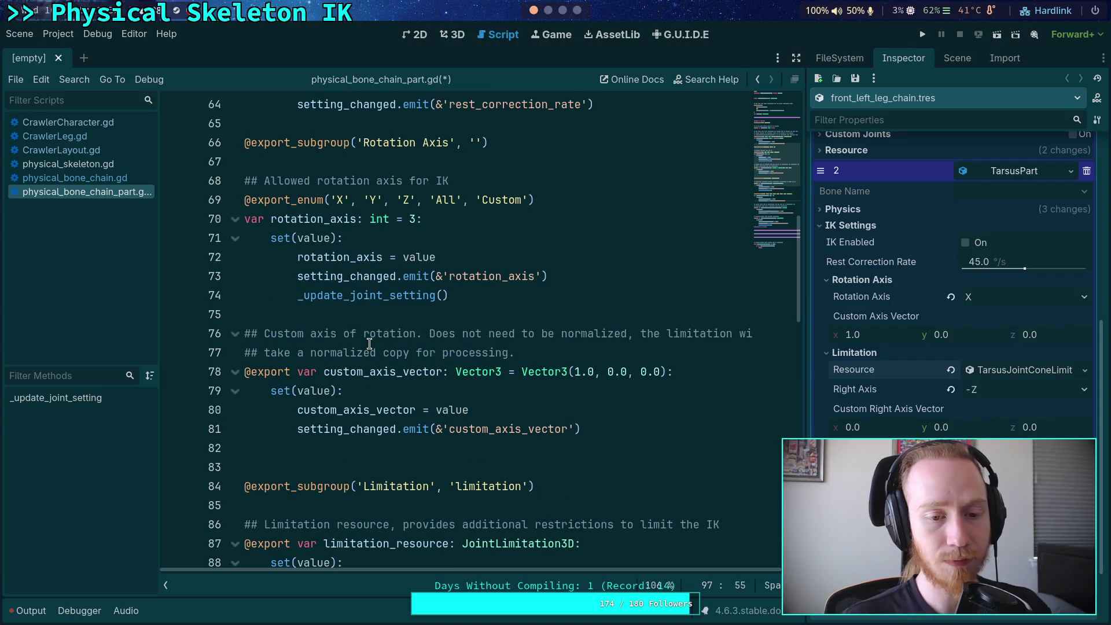
pyautogui.scroll(10, 369, 344)
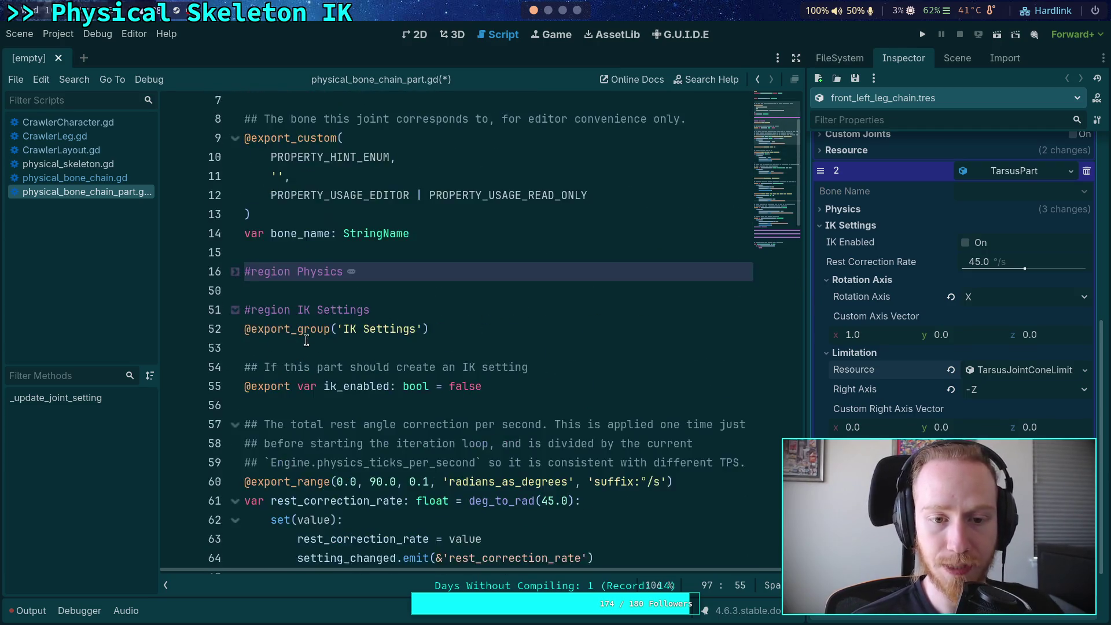
pyautogui.scroll(-6, 300, 356)
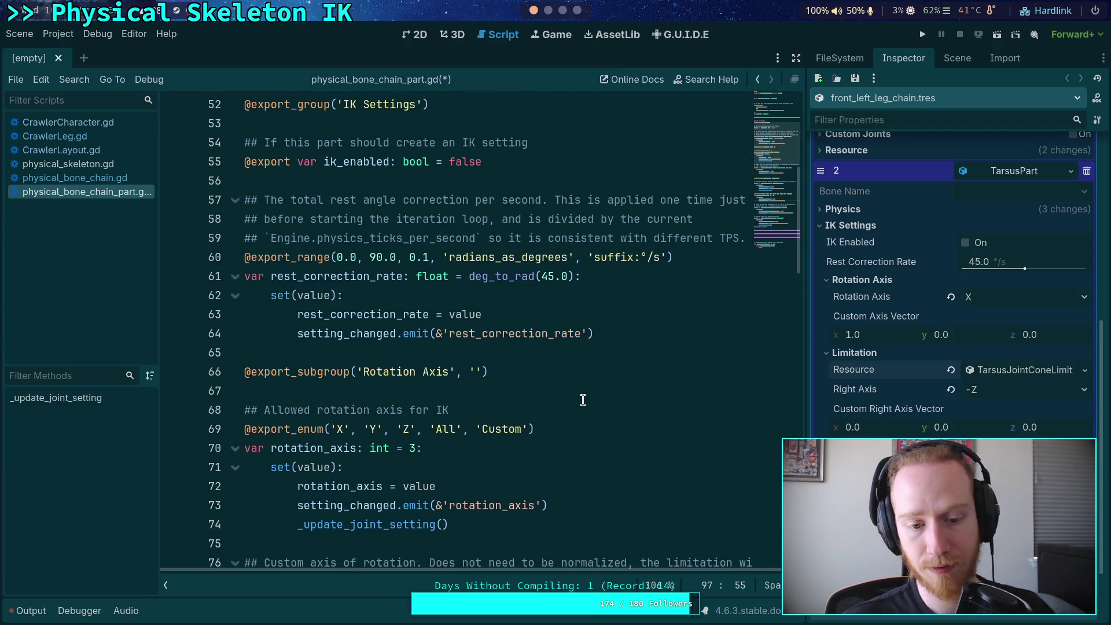
pyautogui.scroll(1, 583, 400)
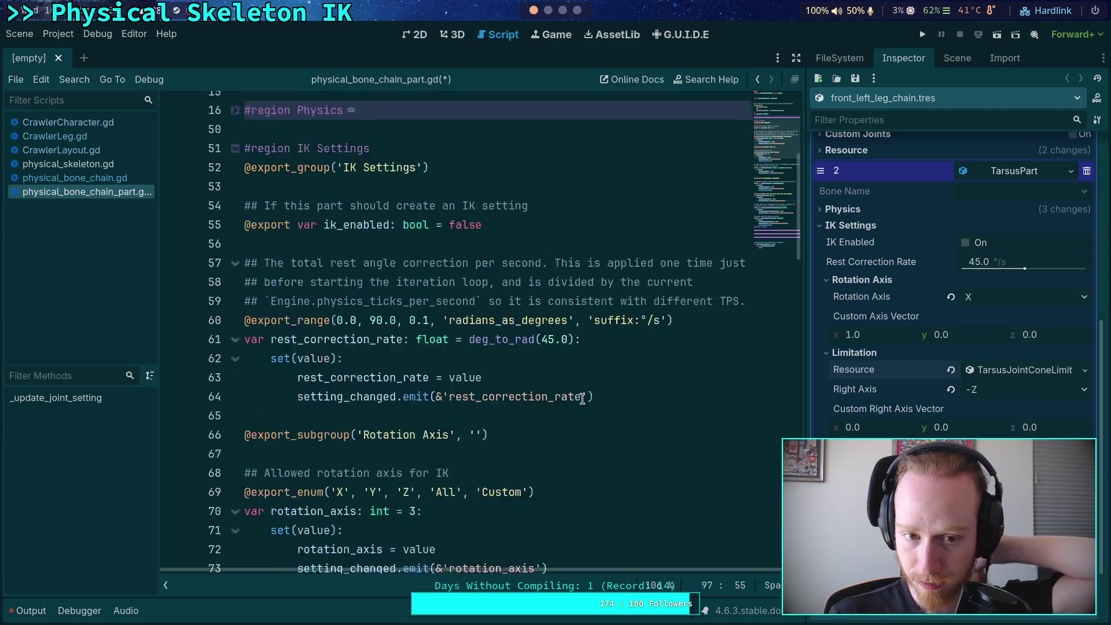
pyautogui.scroll(2, 583, 400)
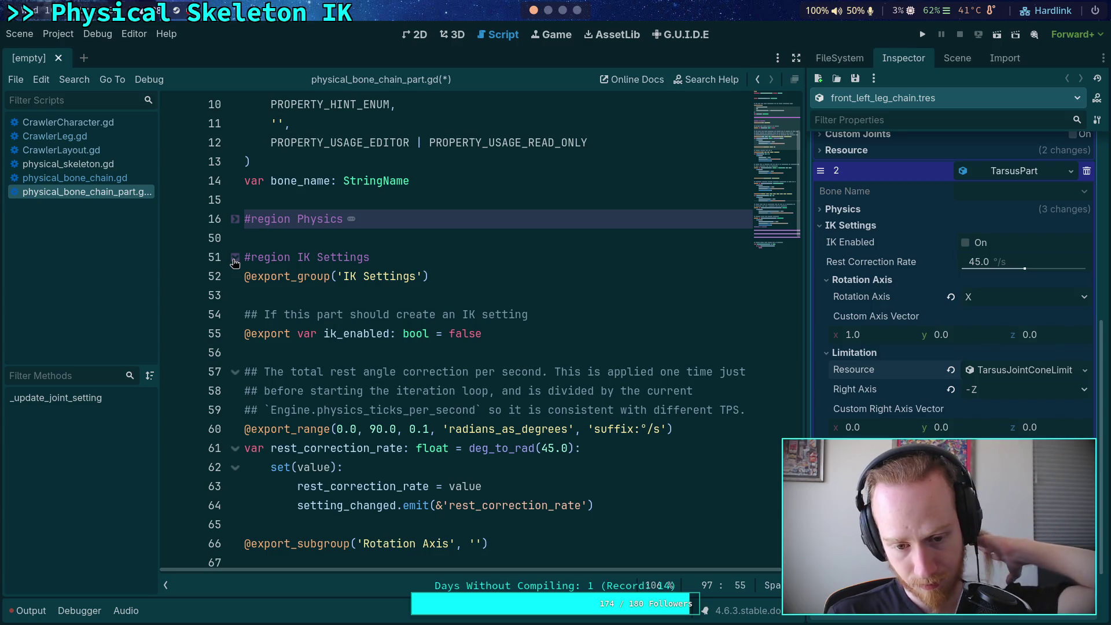
pyautogui.scroll(-3, 234, 263)
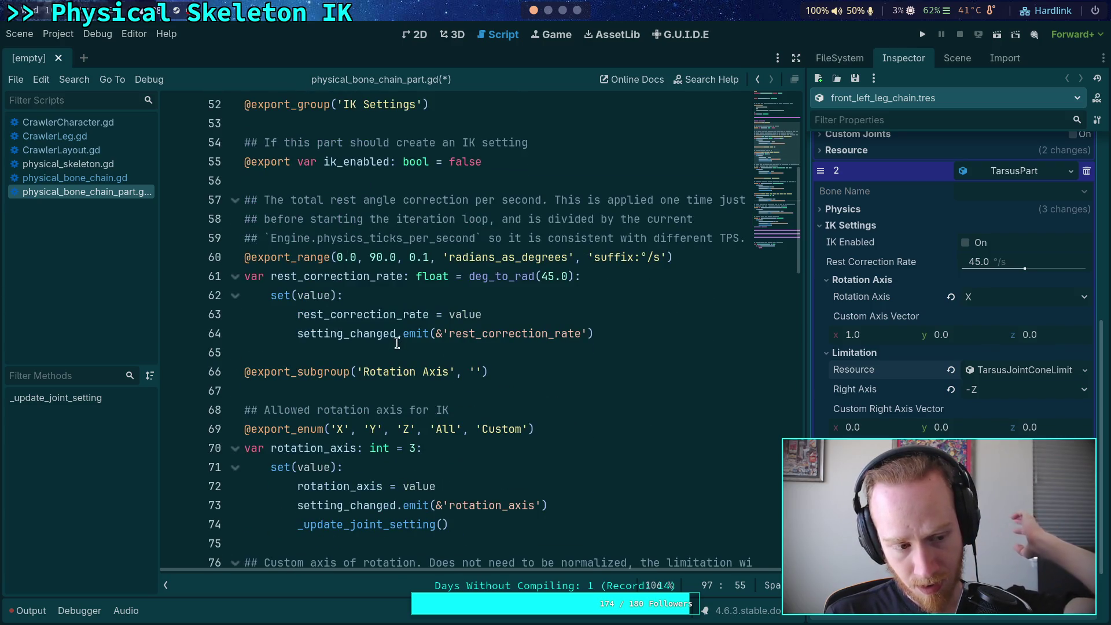
pyautogui.scroll(3, 290, 243)
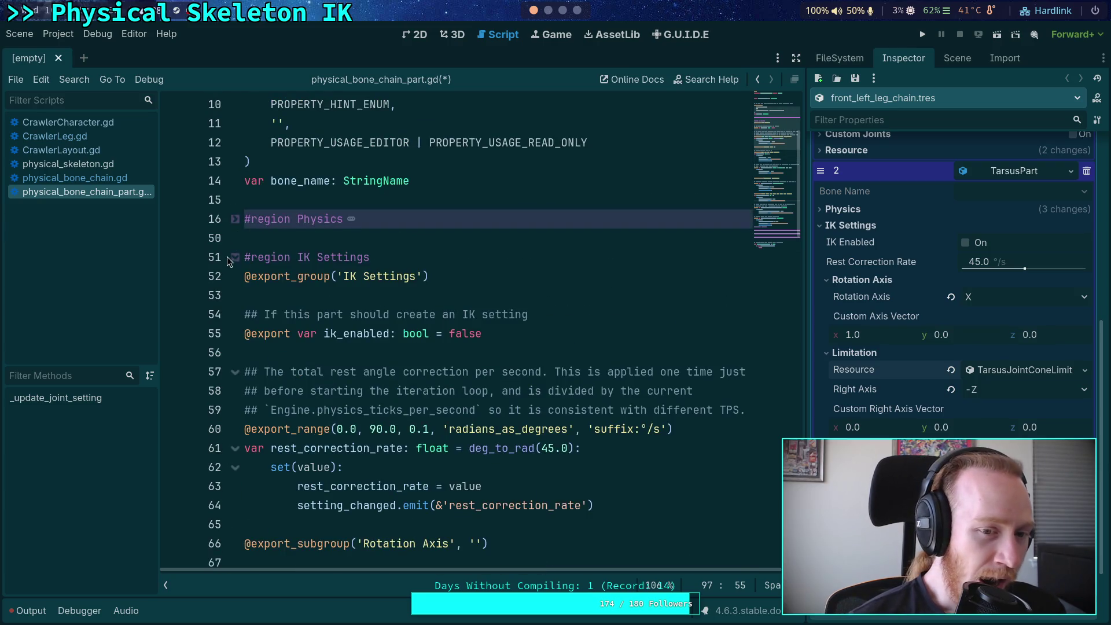
pyautogui.click(229, 257)
pyautogui.click(551, 498)
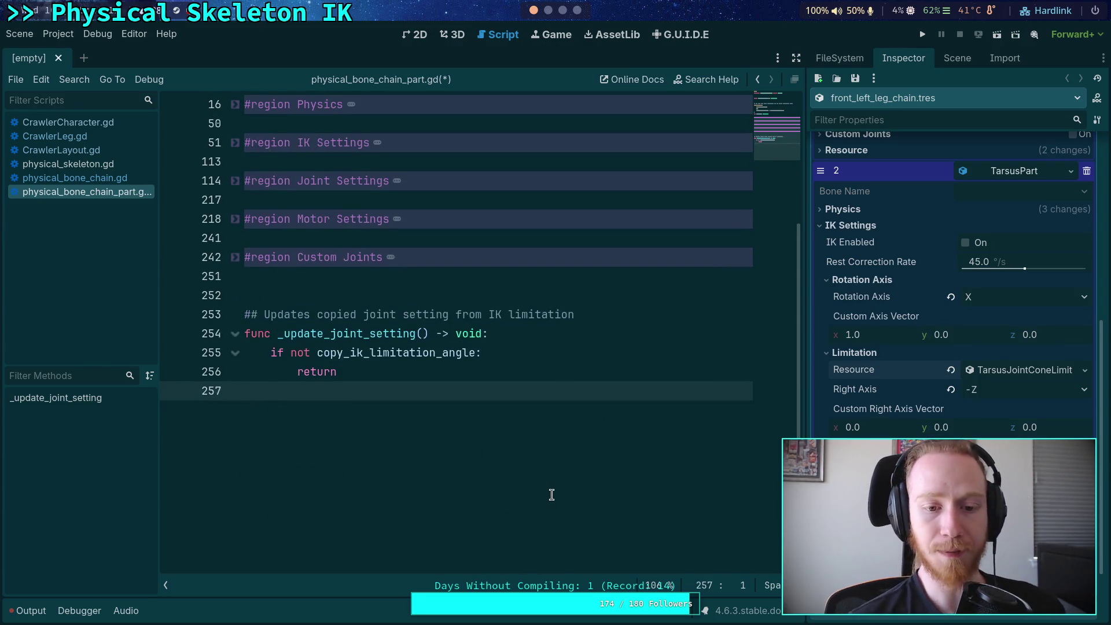
# Step: Begin a new guard line in _update_joint_setting using rotation_axis
pyautogui.press('Return')
pyautogui.press('Return')
pyautogui.press('Up')
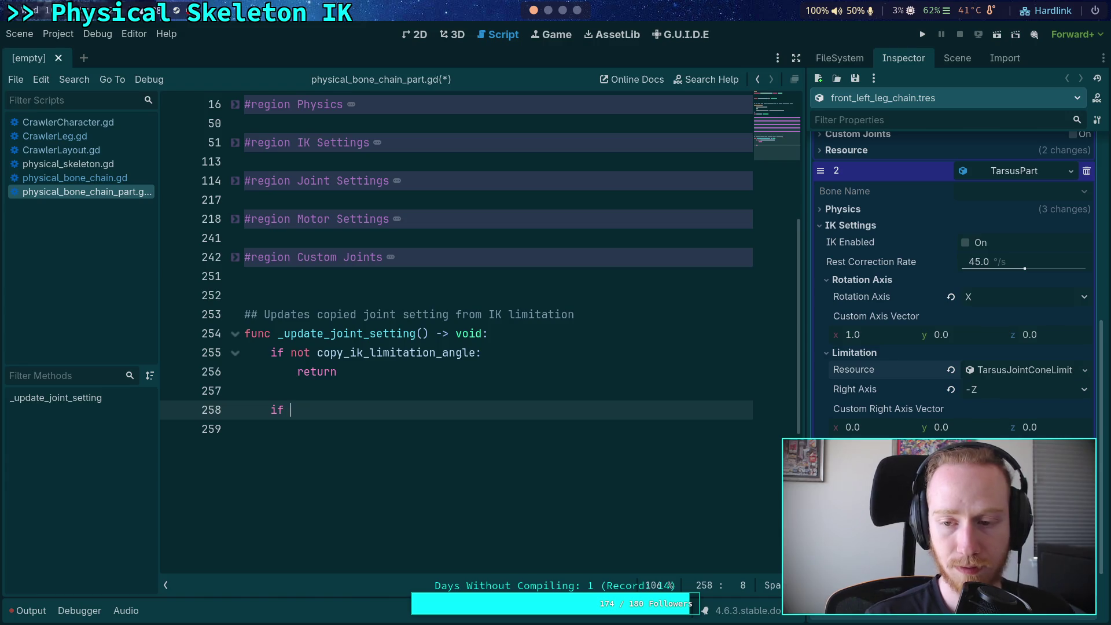
pyautogui.write('rotation_a')
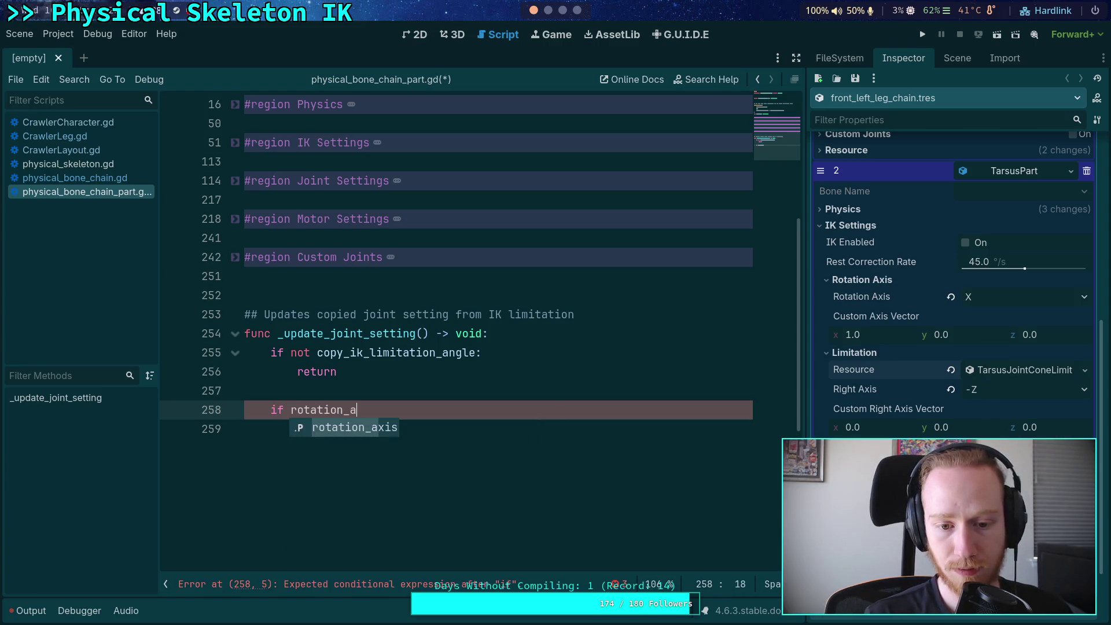
pyautogui.press('Return')
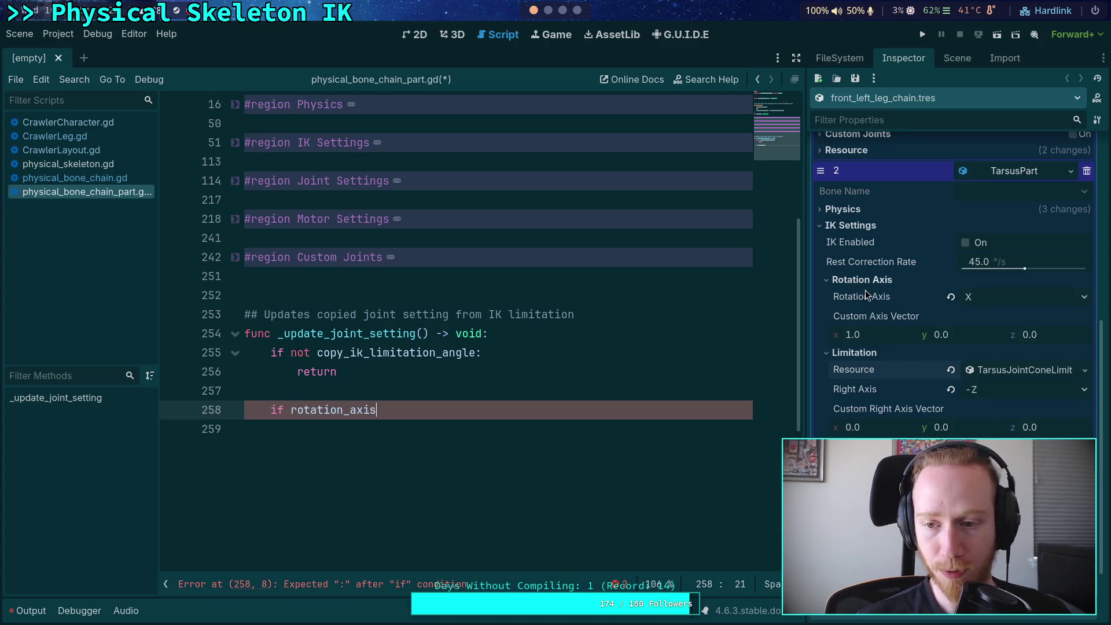
# Step: Reset the part's Rotation Axis in the Inspector to its default All
pyautogui.moveTo(866, 290)
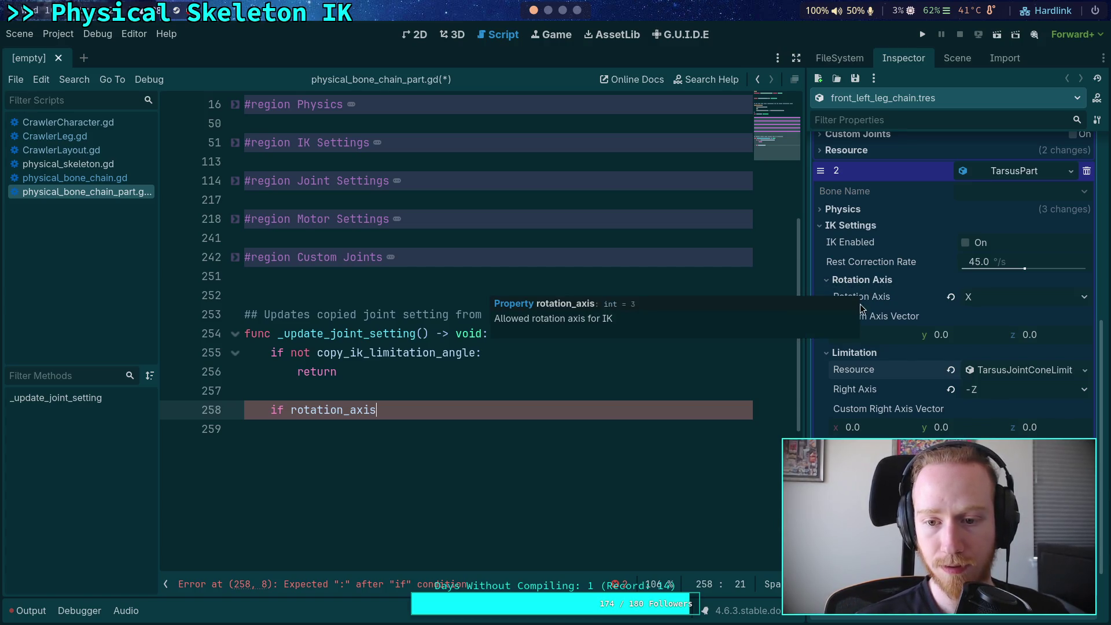
pyautogui.click(973, 299)
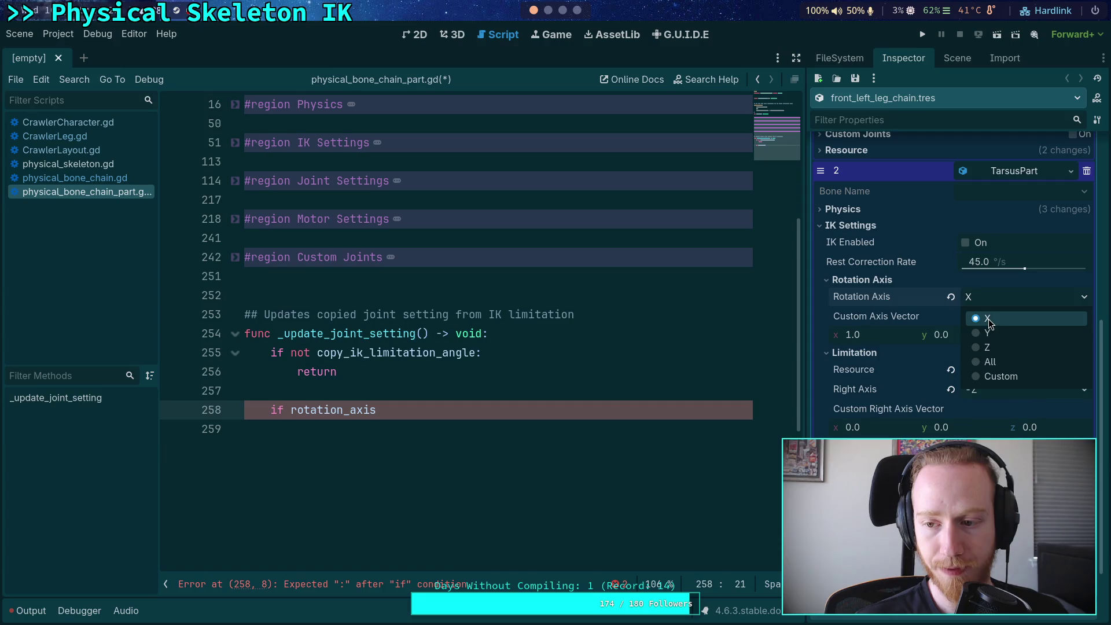
pyautogui.click(880, 301)
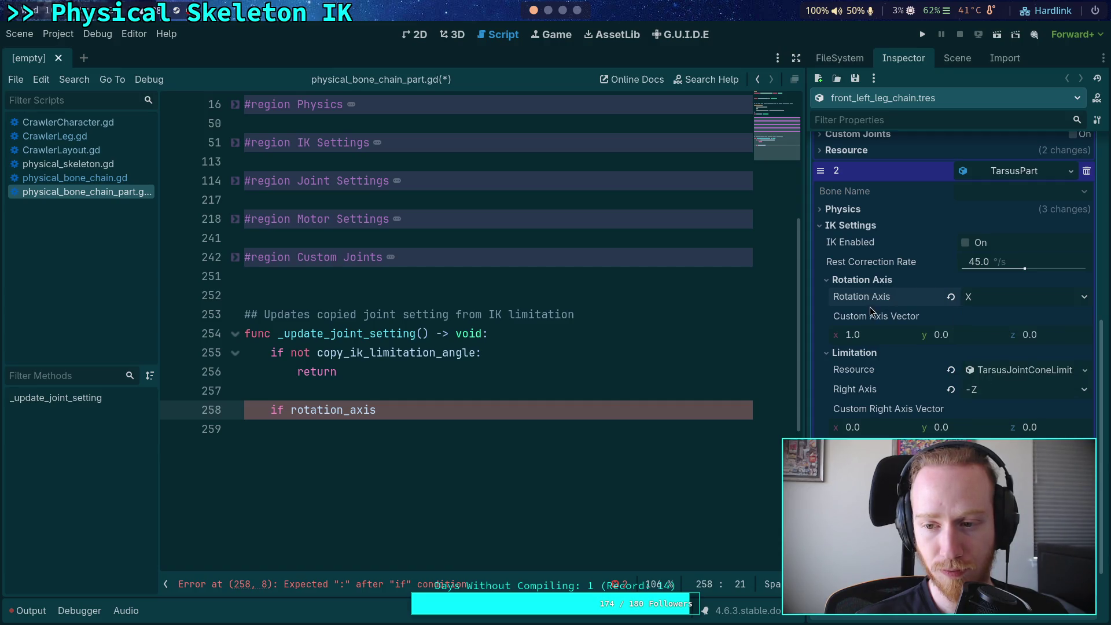
pyautogui.moveTo(875, 304)
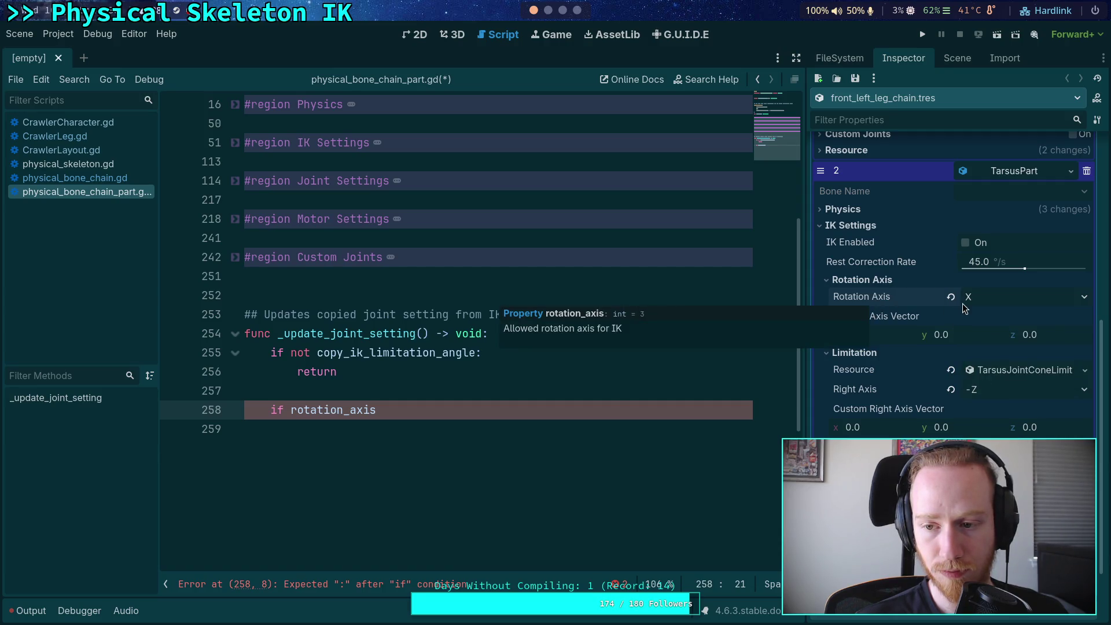
pyautogui.click(951, 297)
pyautogui.click(1002, 300)
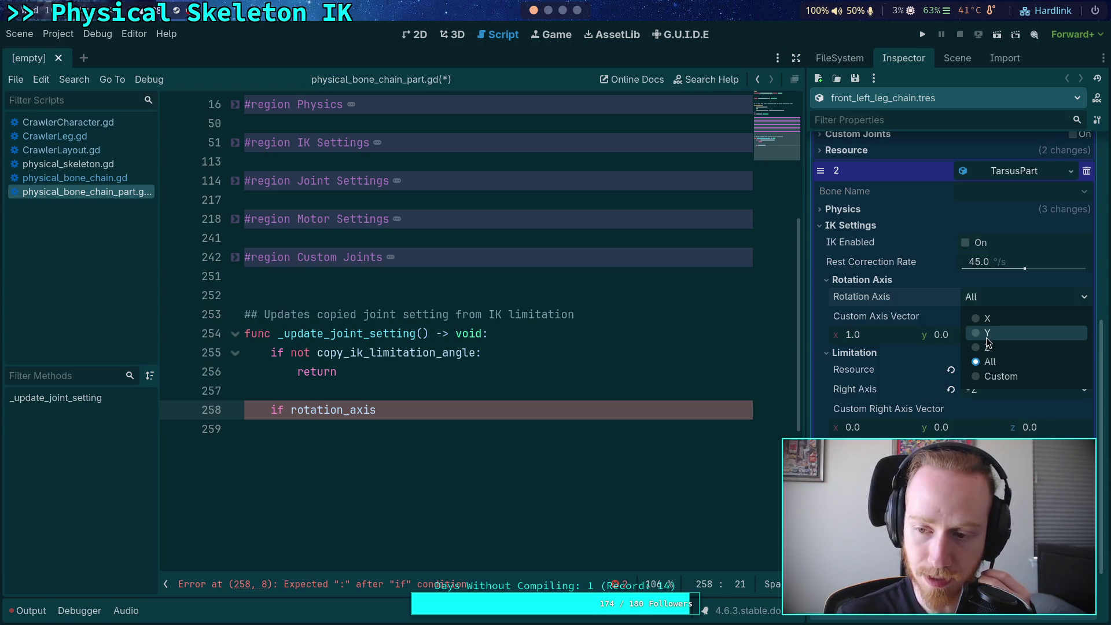
pyautogui.click(623, 404)
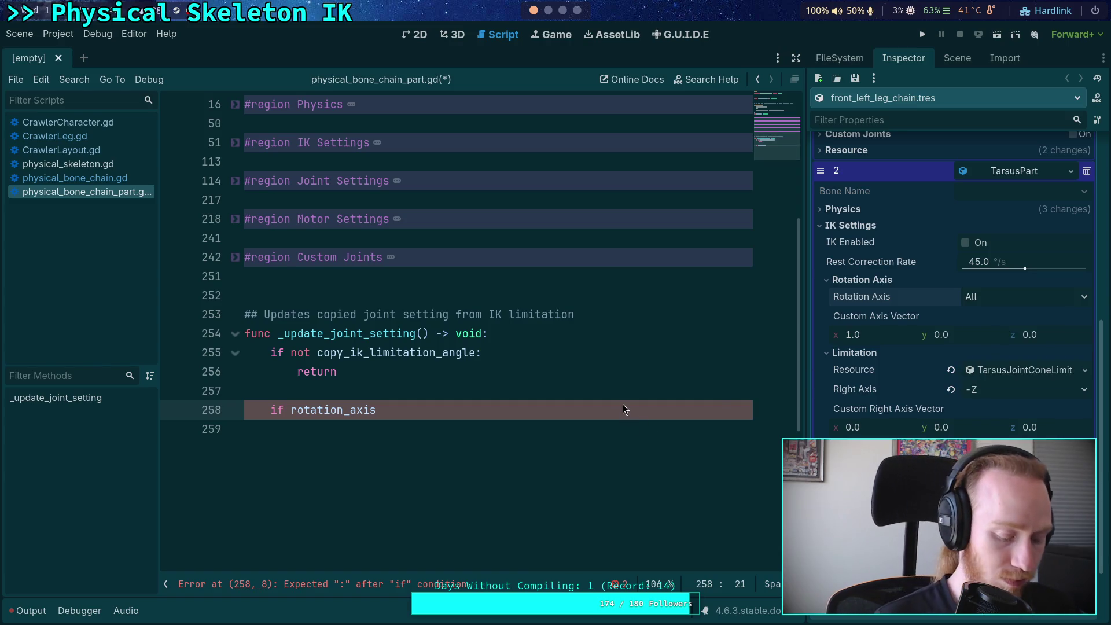
# Step: Complete the guard as 'if rotation_axis > 2: return'
pyautogui.write('>')
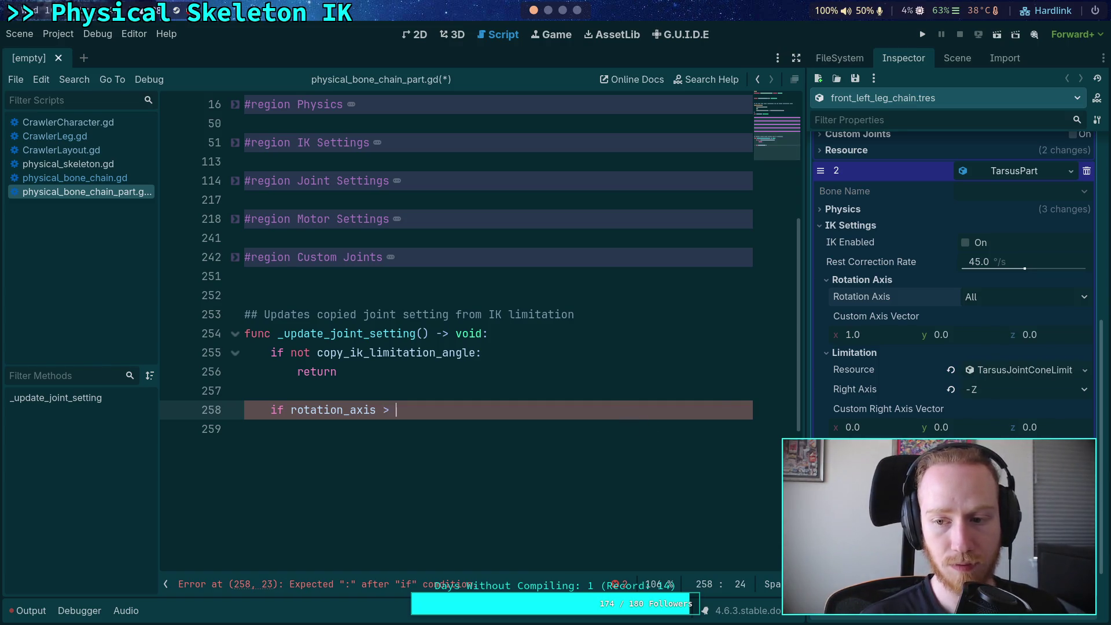
pyautogui.write('2:')
pyautogui.press('Return')
pyautogui.write('rotur')
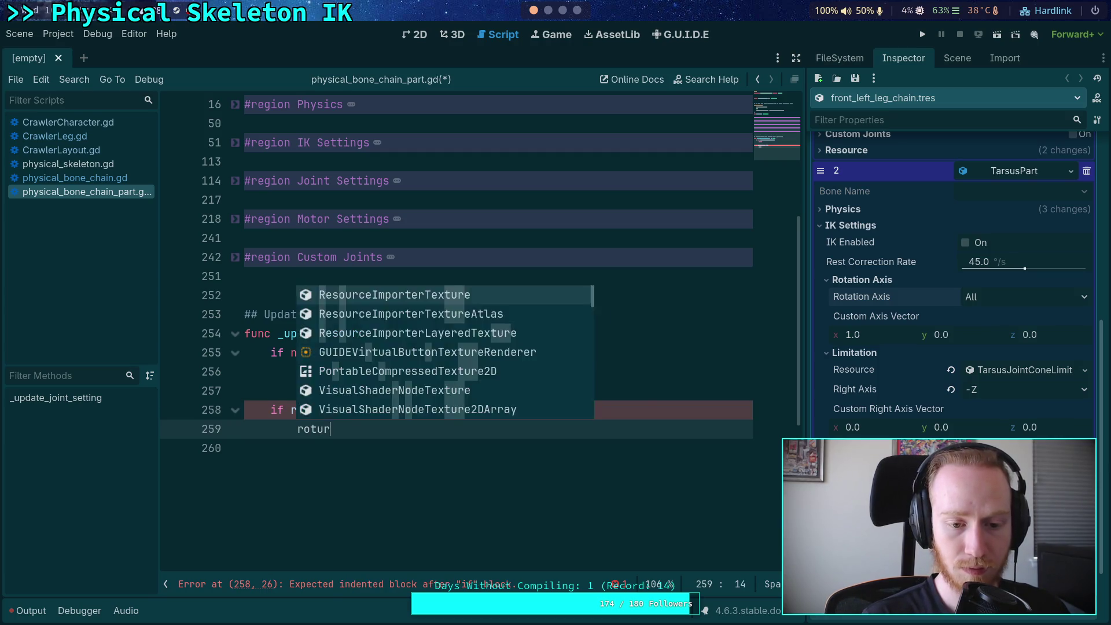
pyautogui.press('BackSpace')
pyautogui.press('BackSpace')
pyautogui.press('BackSpace')
pyautogui.write('eturn')
pyautogui.press('Return')
pyautogui.press('Return')
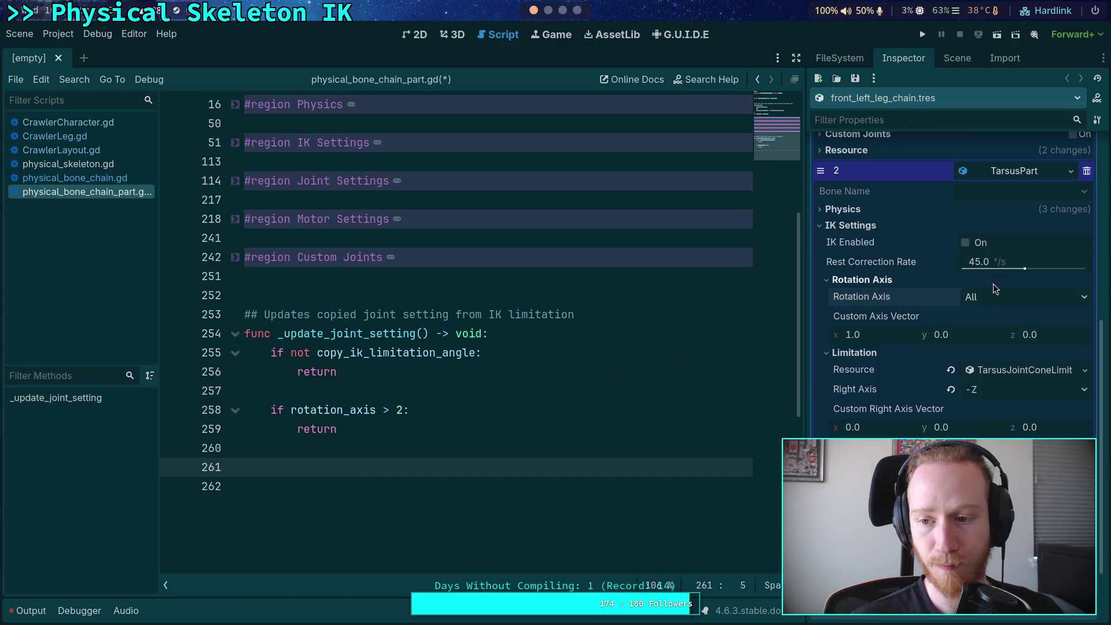
# Step: Set the part's Rotation Axis back to X in the Inspector
pyautogui.click(993, 297)
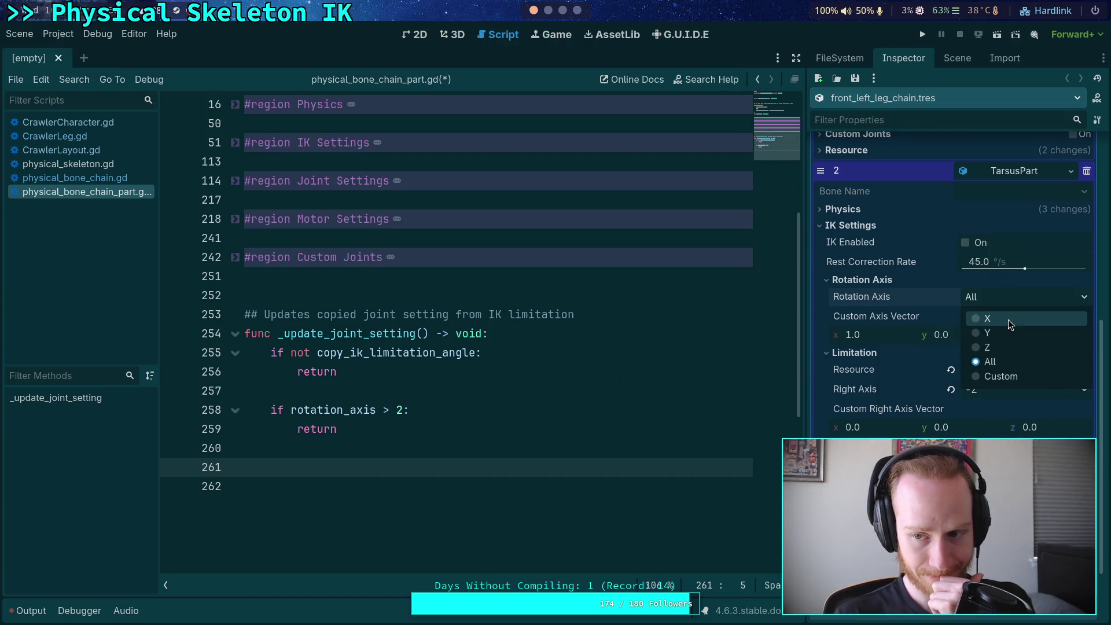
pyautogui.click(1009, 320)
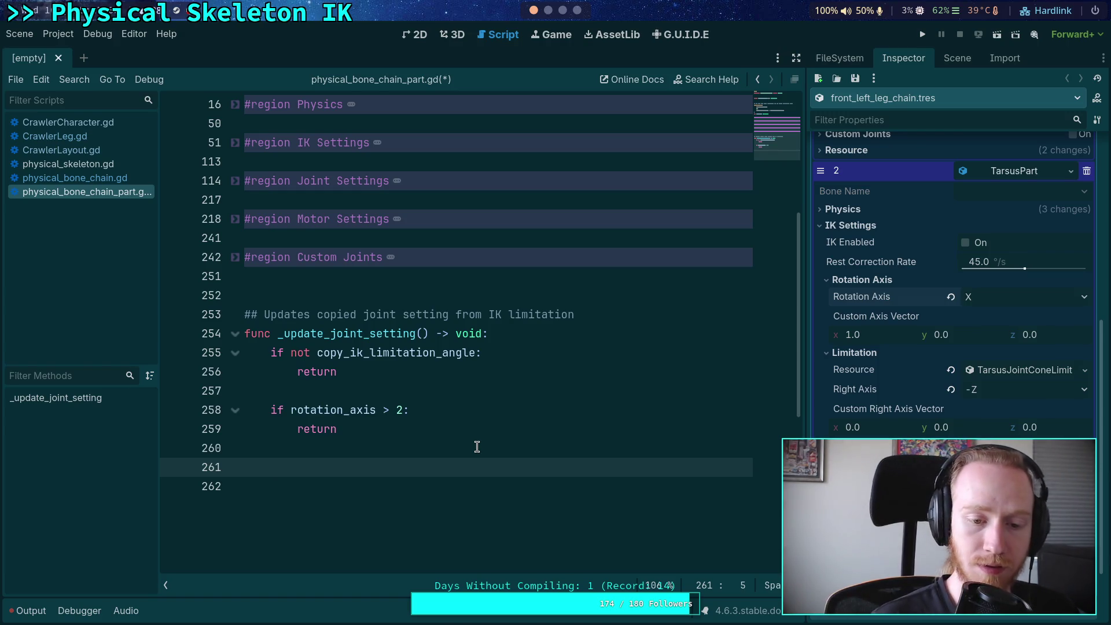
pyautogui.write('va')
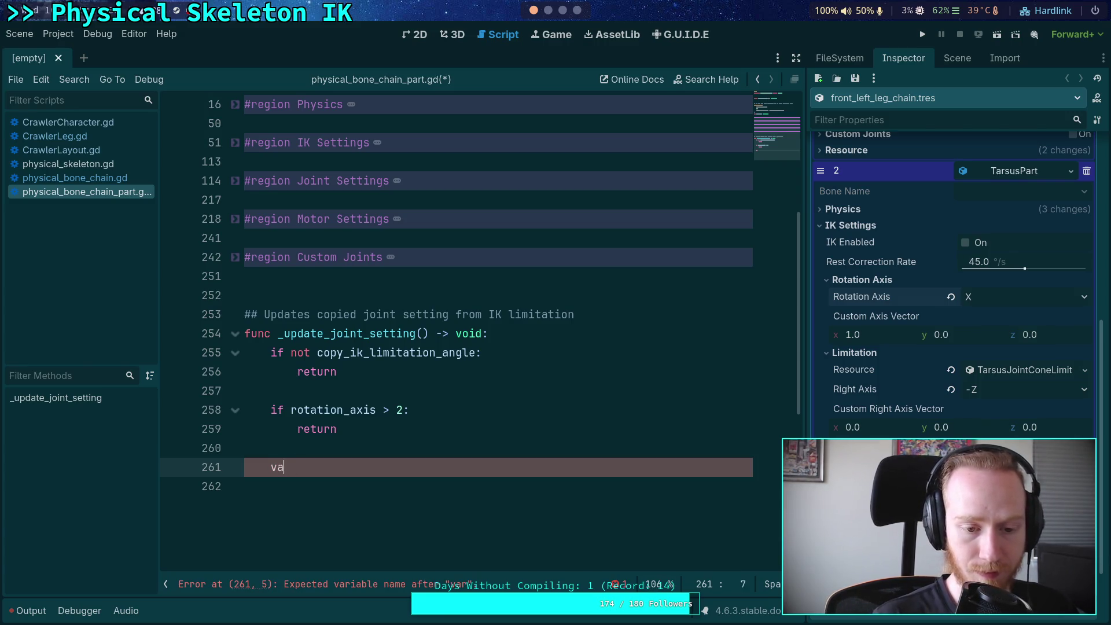
pyautogui.press('BackSpace')
pyautogui.press('BackSpace')
# Step: Add the guard 'if not limitation_resource: return' to _update_joint_setting
pyautogui.write('if not ')
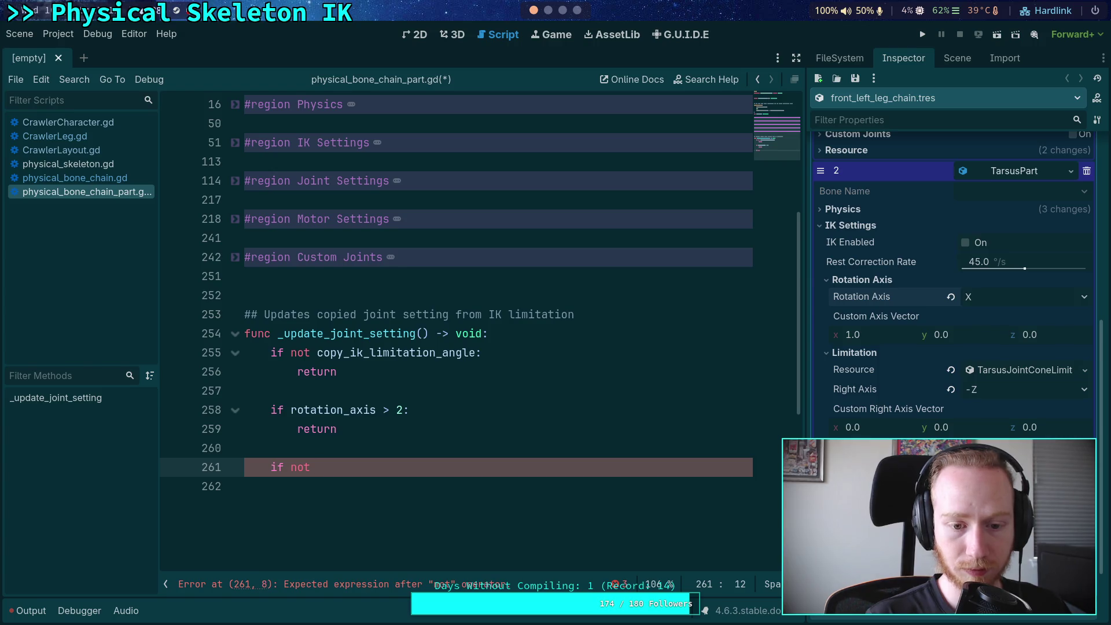
pyautogui.write('limitation_r')
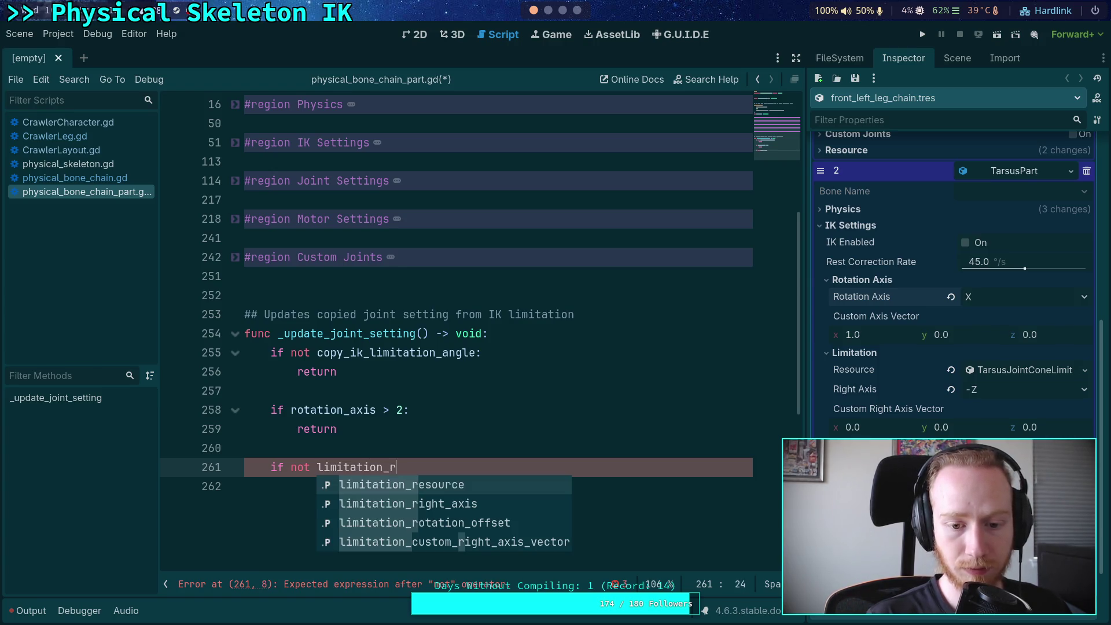
pyautogui.press('Return')
pyautogui.press('Return')
pyautogui.write('return')
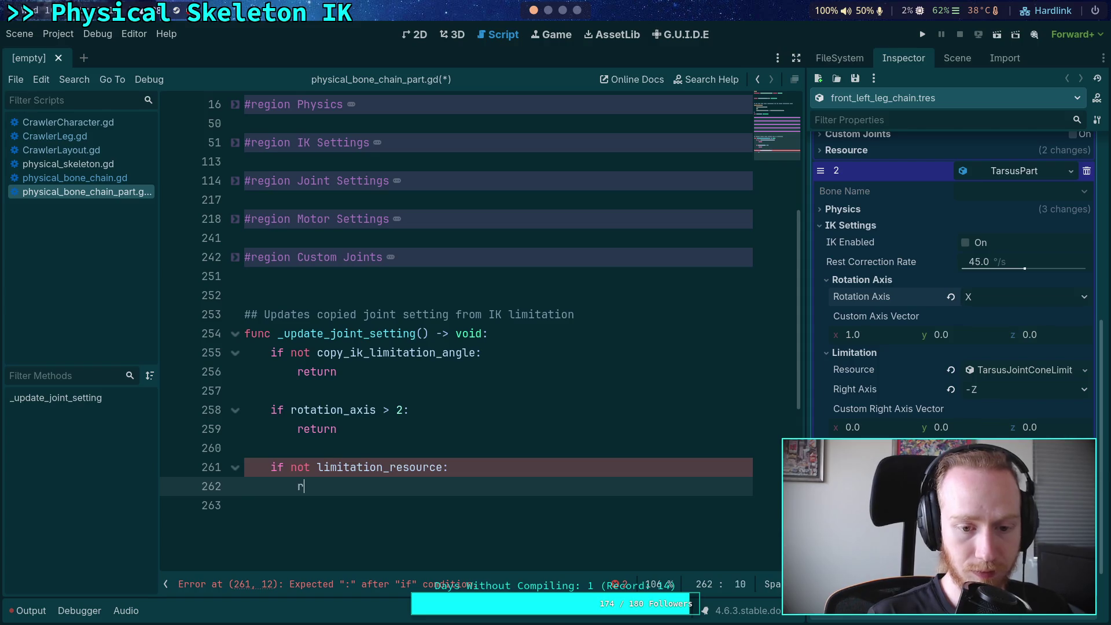
pyautogui.press('Return')
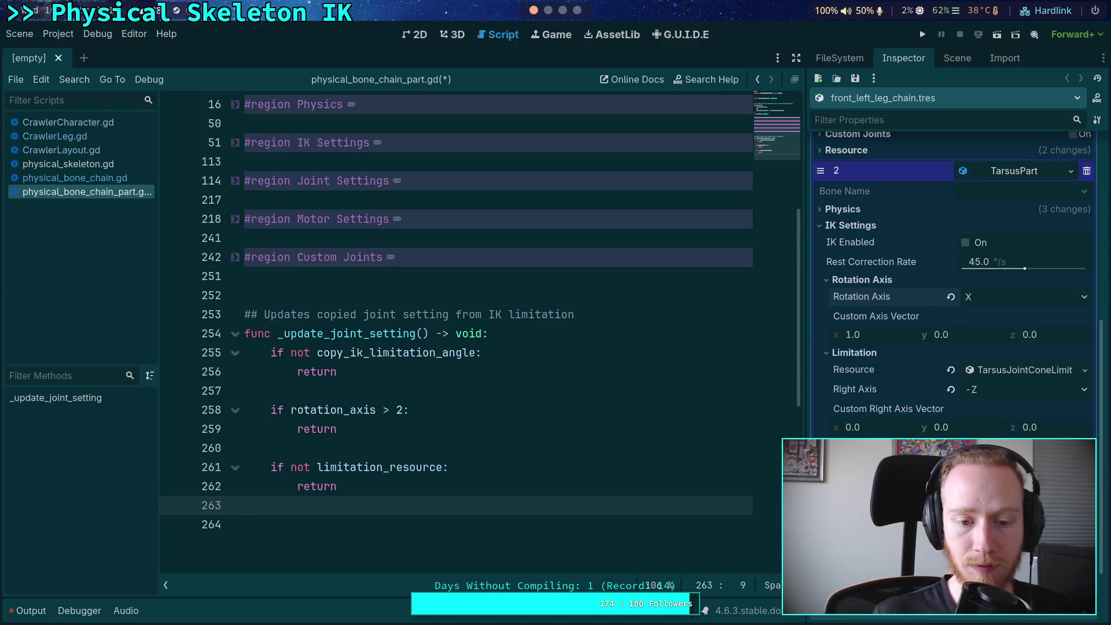
pyautogui.press('Return')
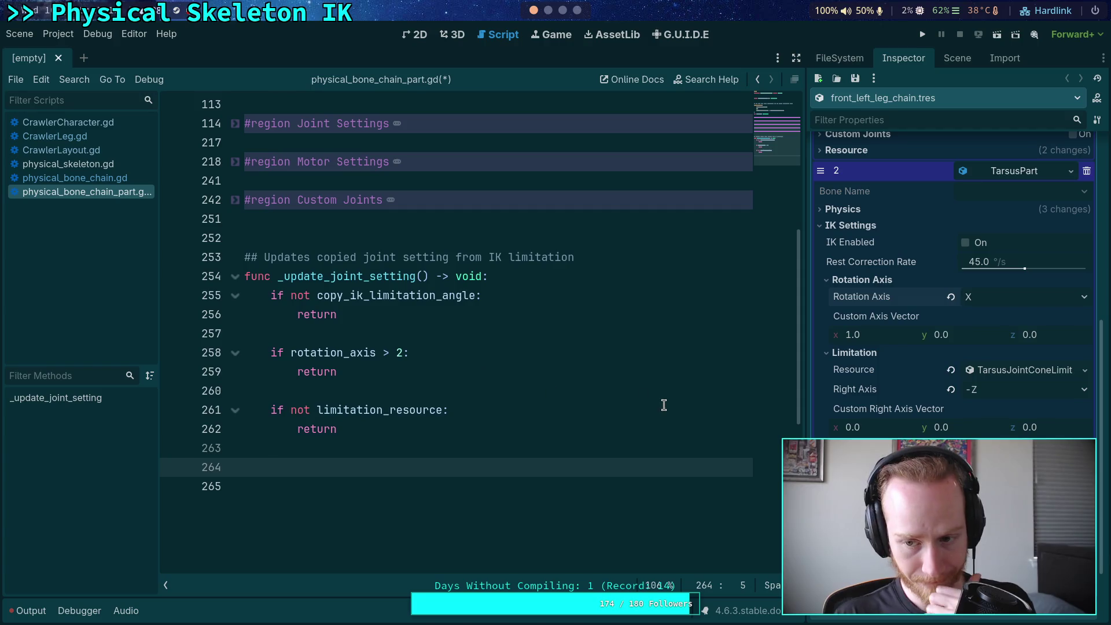
pyautogui.moveTo(856, 375)
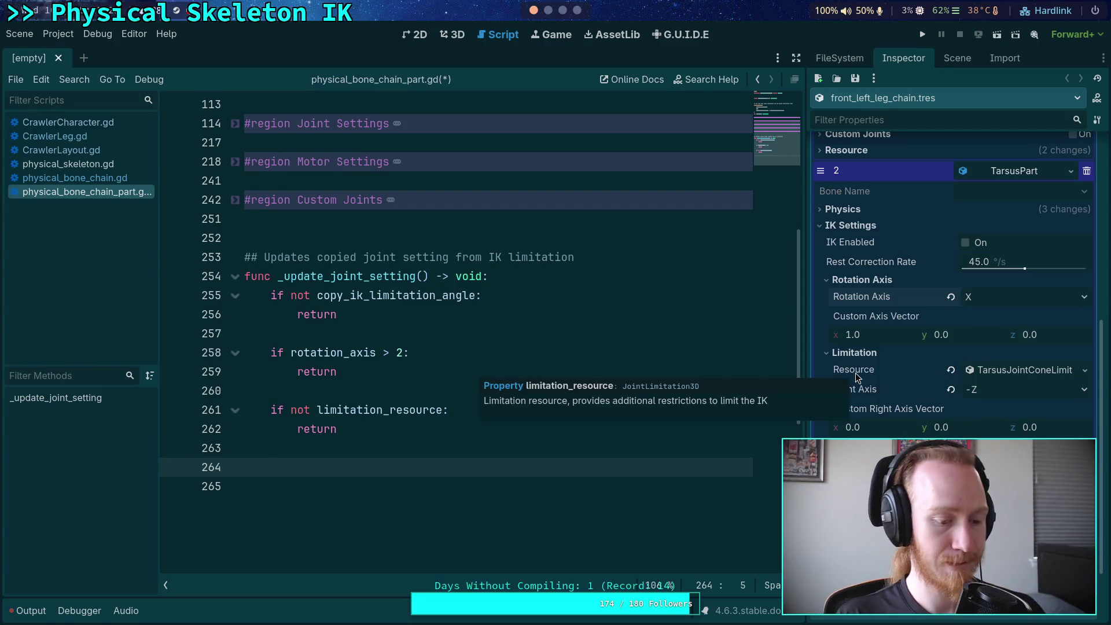
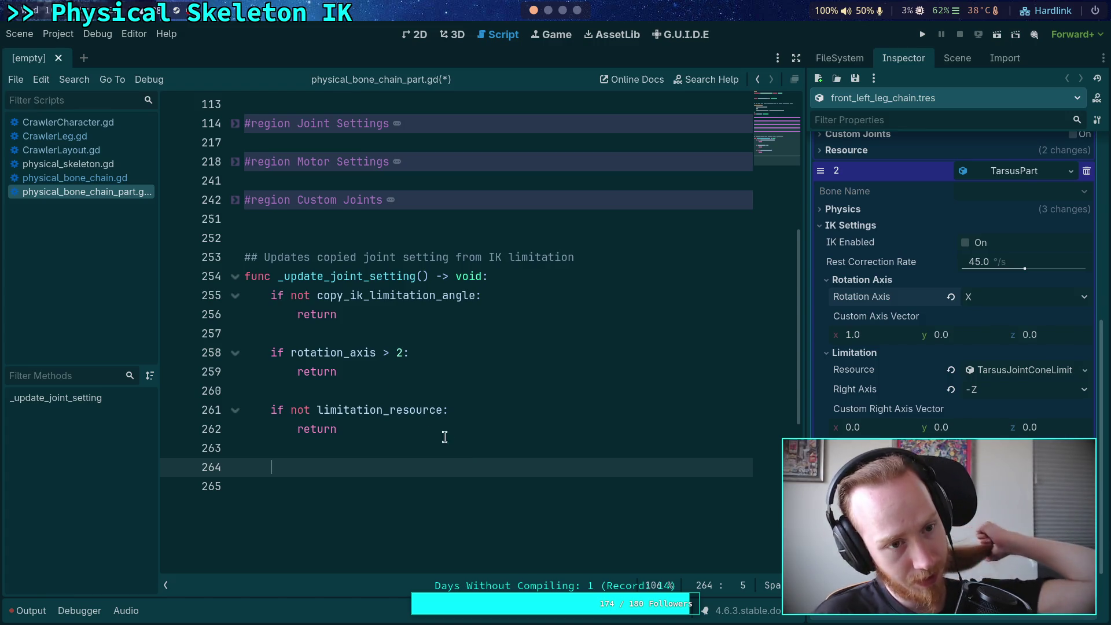
# Step: Open physical_skeleton.gd and unfold the setup_body_joints function
pyautogui.click(94, 164)
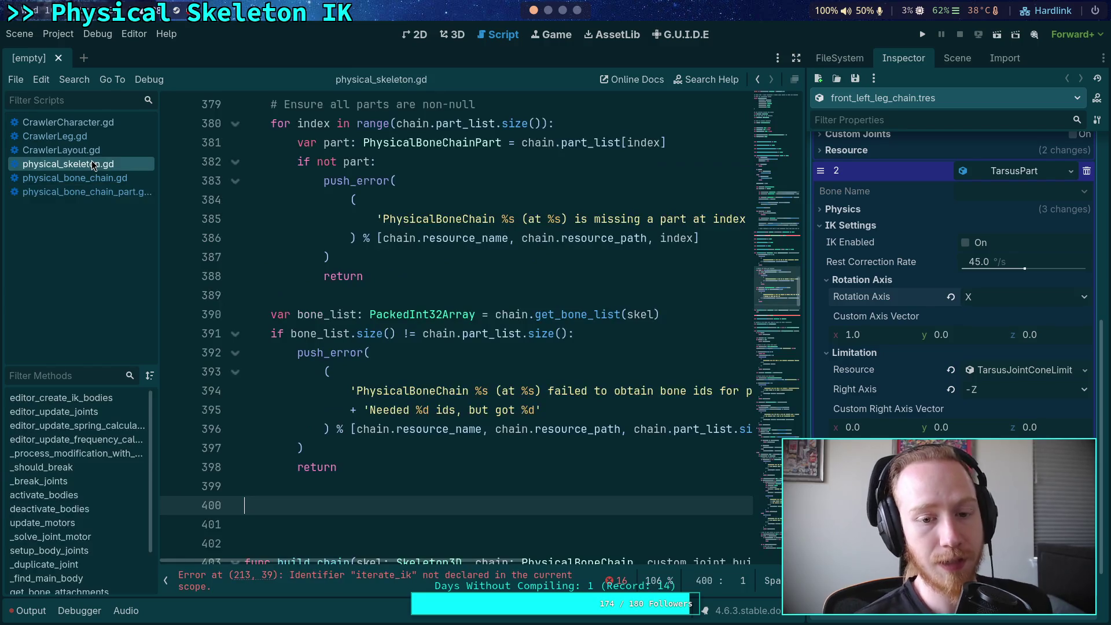
pyautogui.scroll(8, 242, 392)
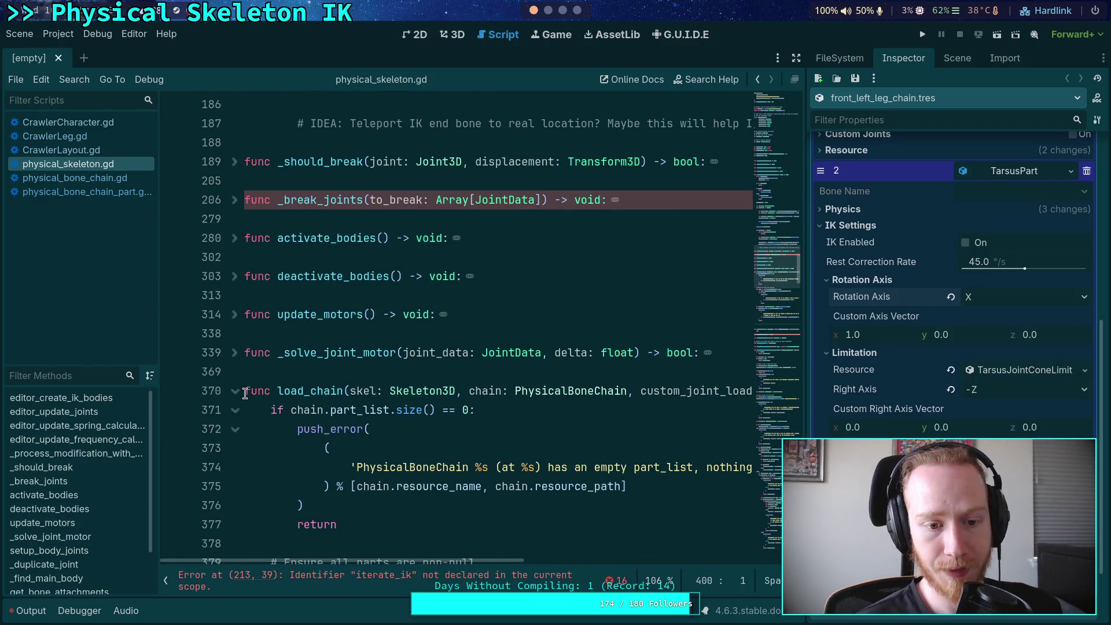
pyautogui.click(242, 391)
pyautogui.scroll(15, 282, 364)
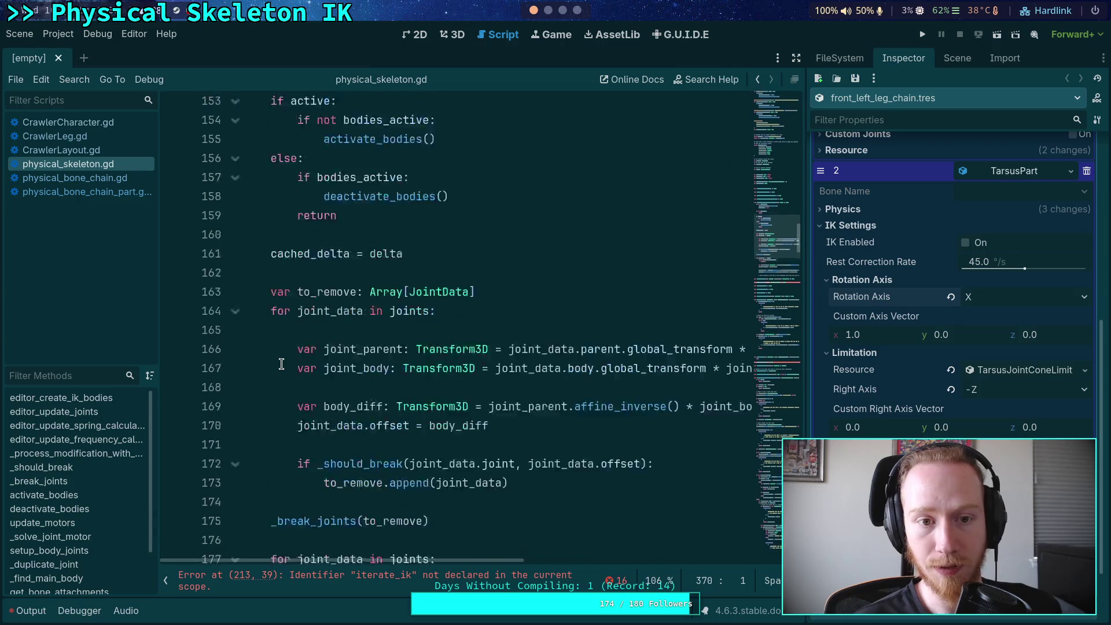
pyautogui.scroll(-13, 290, 367)
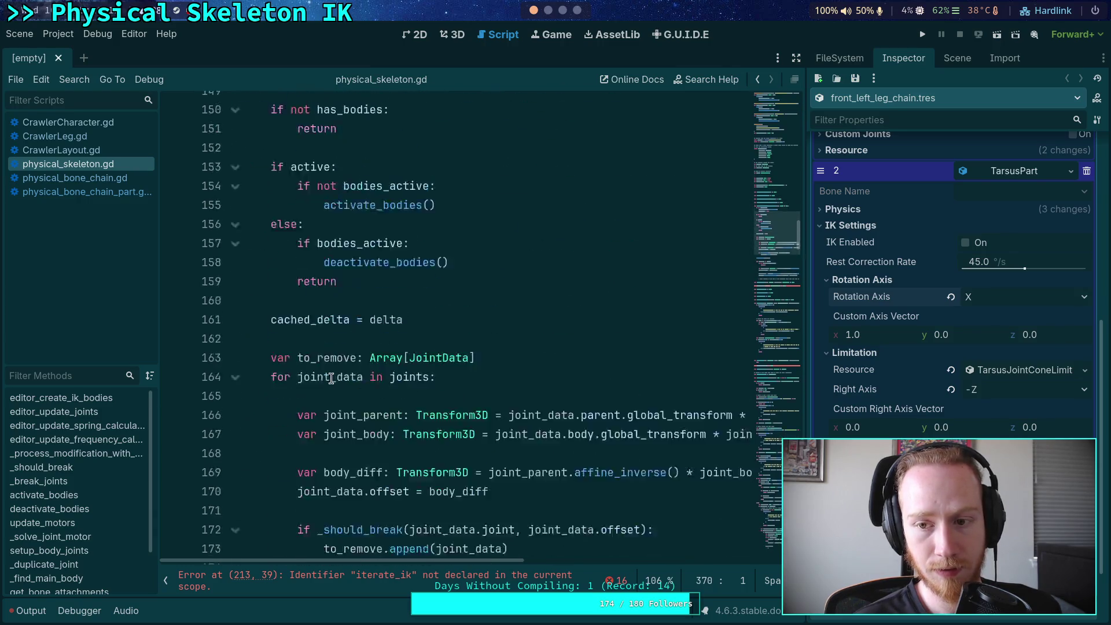
pyautogui.scroll(-14, 331, 378)
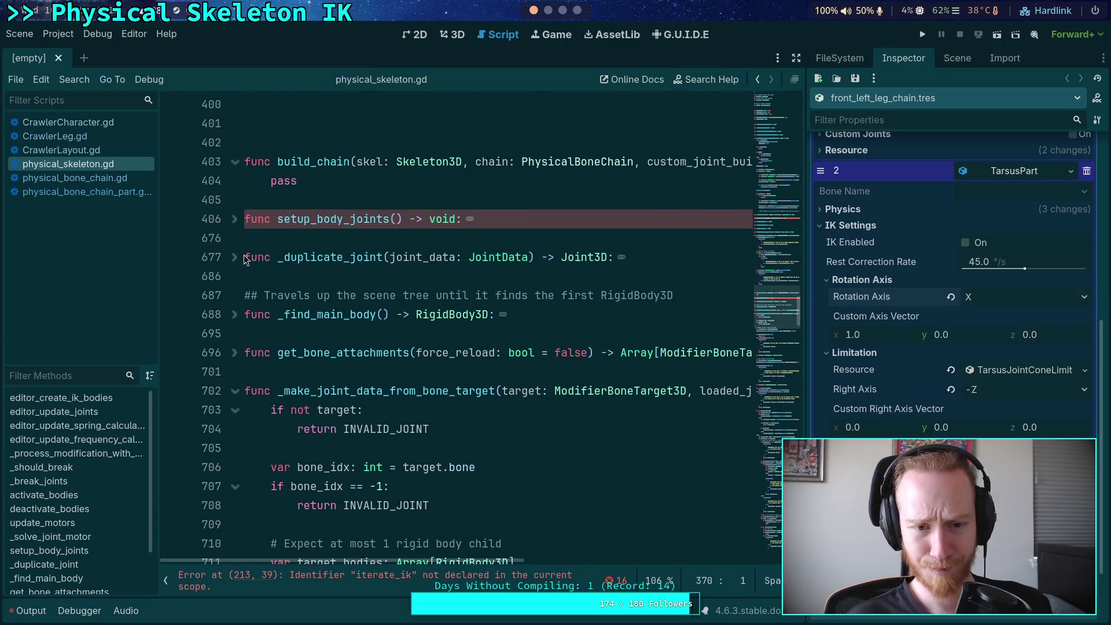
pyautogui.click(237, 217)
pyautogui.click(167, 581)
pyautogui.scroll(-6, 363, 400)
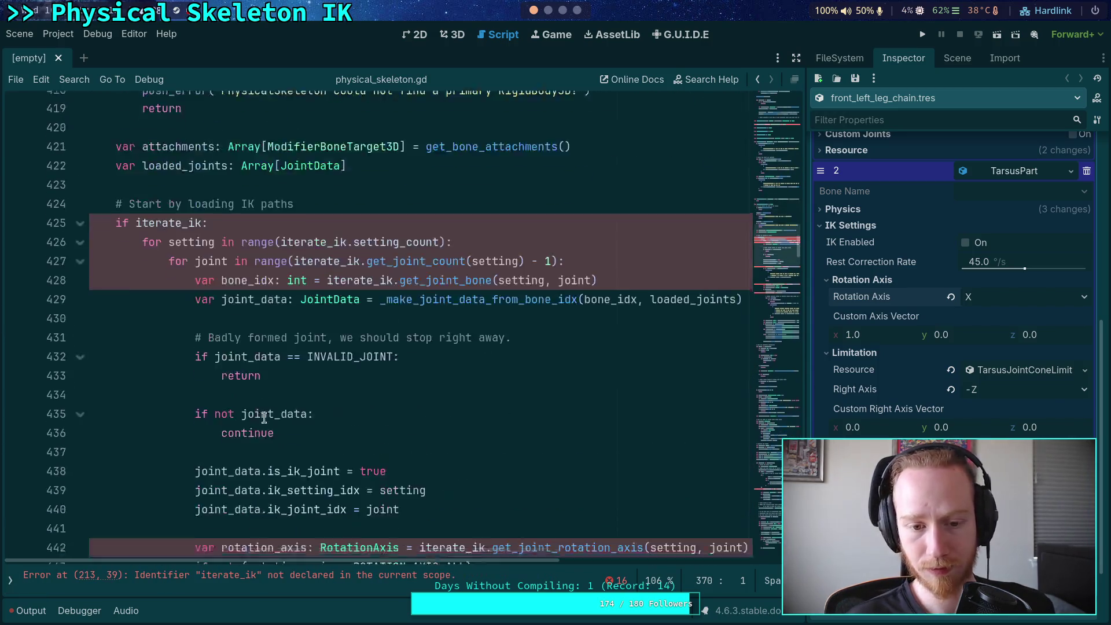
pyautogui.scroll(-8, 370, 394)
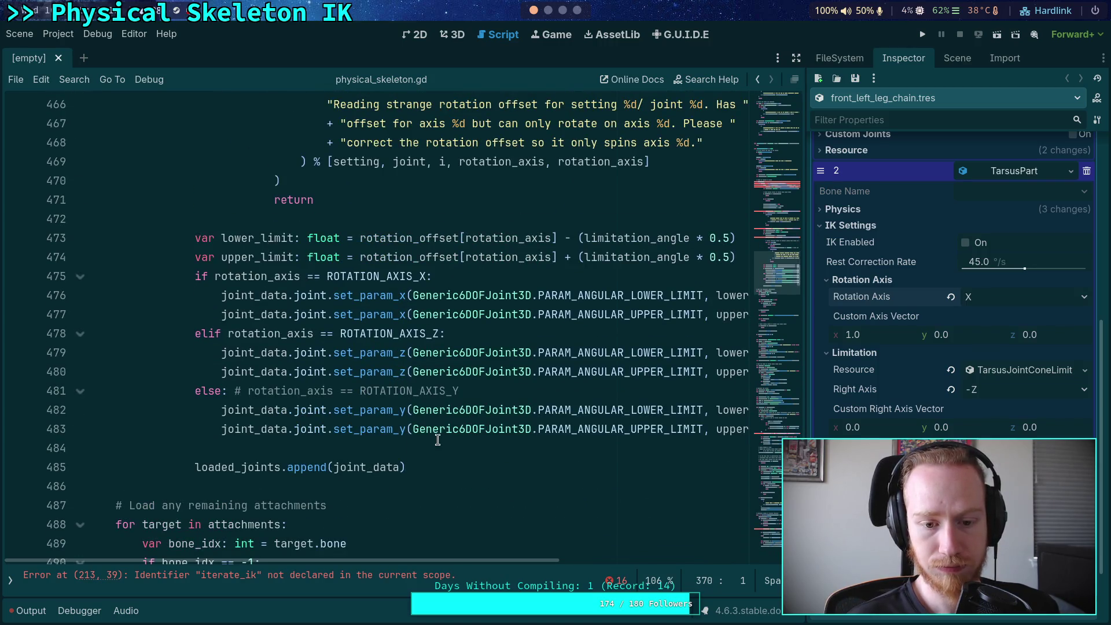
# Step: Copy lines 442–483 holding the rotation-axis check and limitation code
pyautogui.moveTo(438, 449)
pyautogui.mouseDown()
pyautogui.moveTo(298, 298)
pyautogui.moveTo(228, 316)
pyautogui.moveTo(198, 389)
pyautogui.moveTo(195, 334)
pyautogui.mouseUp()
pyautogui.scroll(8, 281, 302)
pyautogui.scroll(4, 202, 365)
pyautogui.rightClick(258, 342)
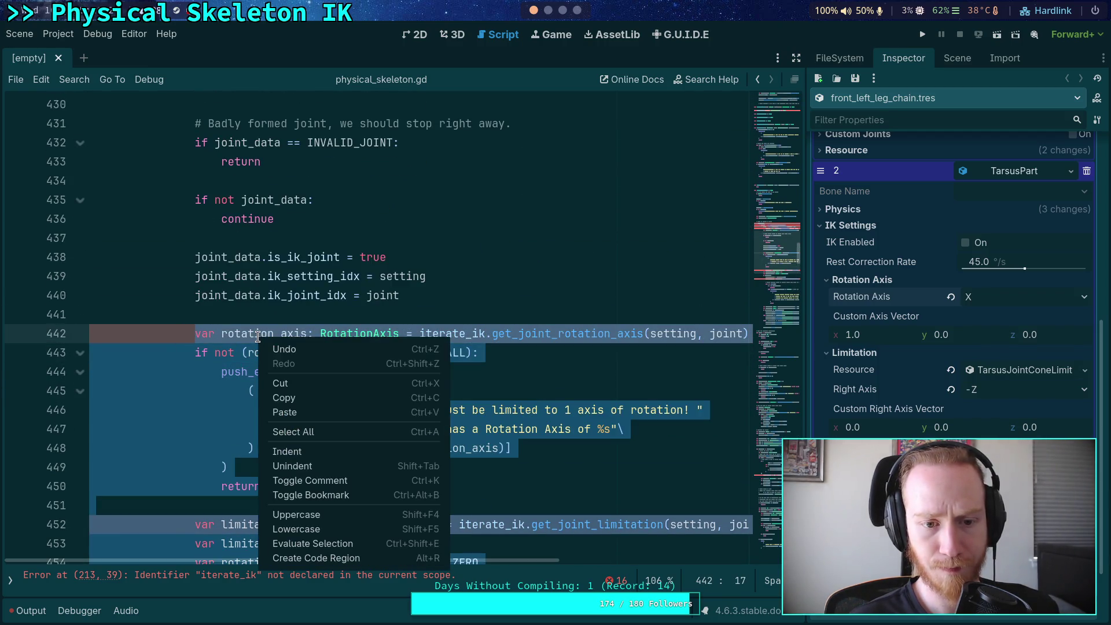
pyautogui.click(283, 399)
pyautogui.click(11, 580)
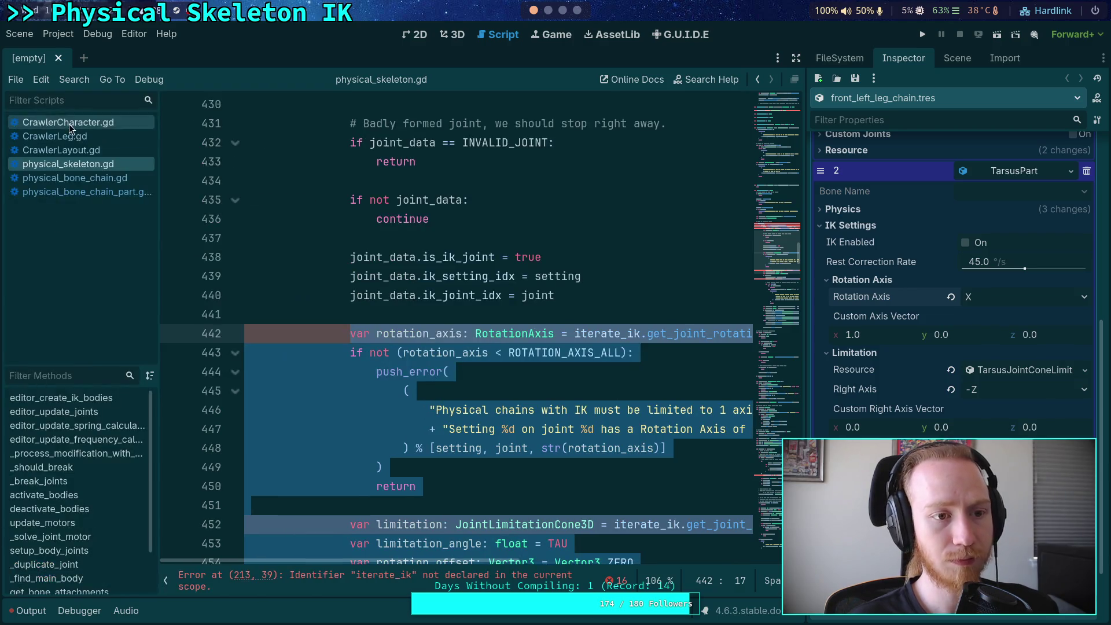
pyautogui.click(106, 193)
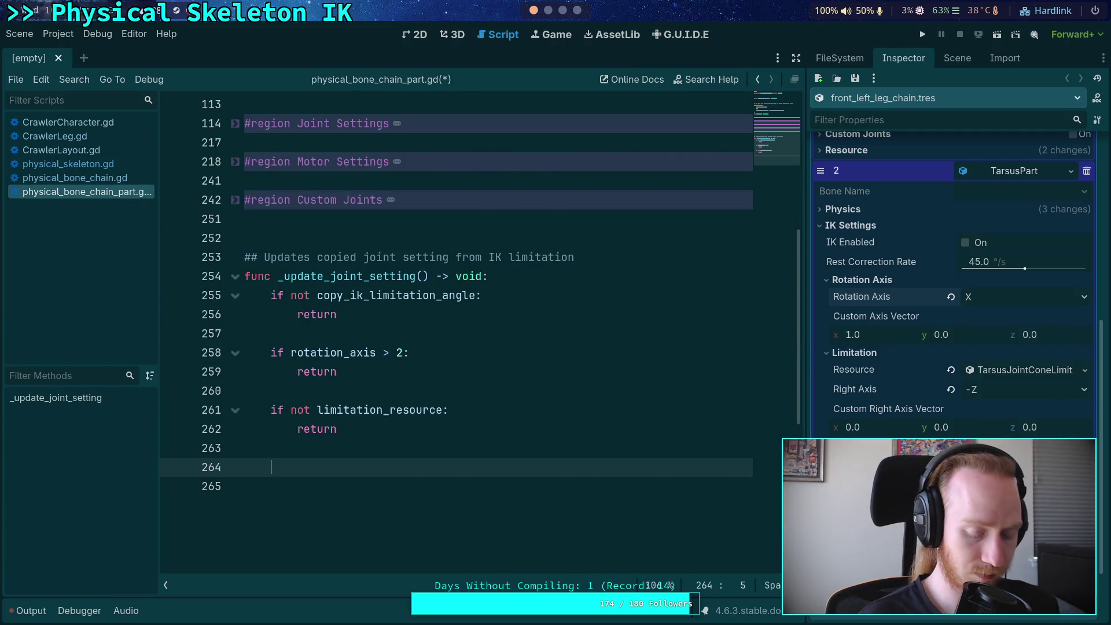
# Step: Paste the copied code into _update_joint_setting and dedent it three levels
pyautogui.hotkey('ctrl', 'v')
pyautogui.moveTo(436, 535)
pyautogui.mouseDown()
pyautogui.moveTo(405, 445)
pyautogui.moveTo(365, 408)
pyautogui.moveTo(376, 296)
pyautogui.mouseUp()
pyautogui.hotkey('shift', 'Tab')
pyautogui.hotkey('shift', 'Tab')
pyautogui.hotkey('shift', 'Tab')
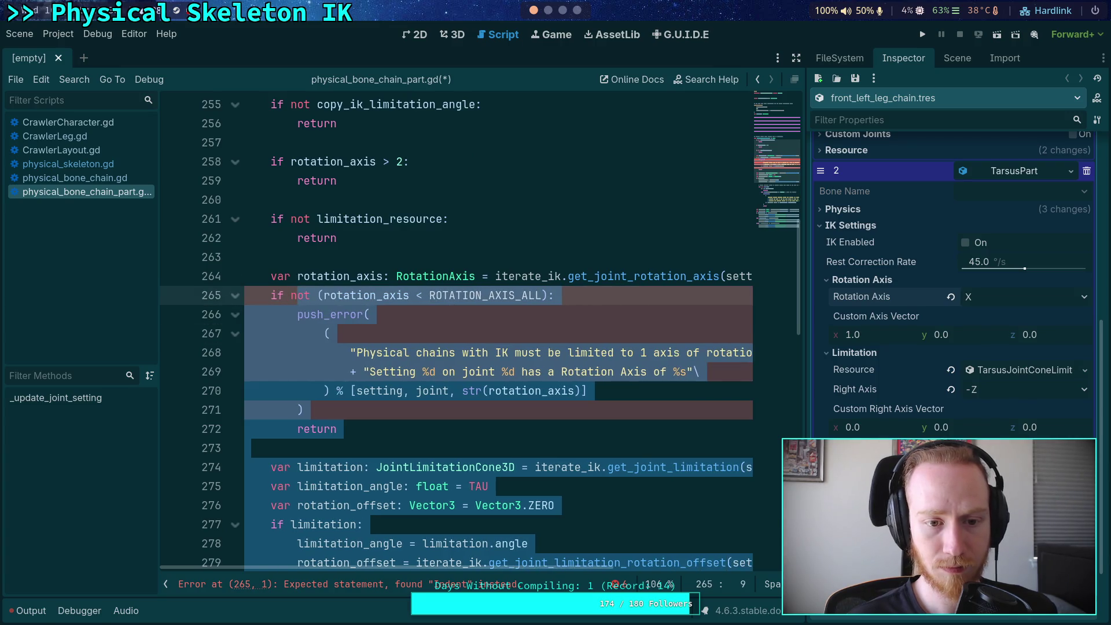
pyautogui.click(166, 576)
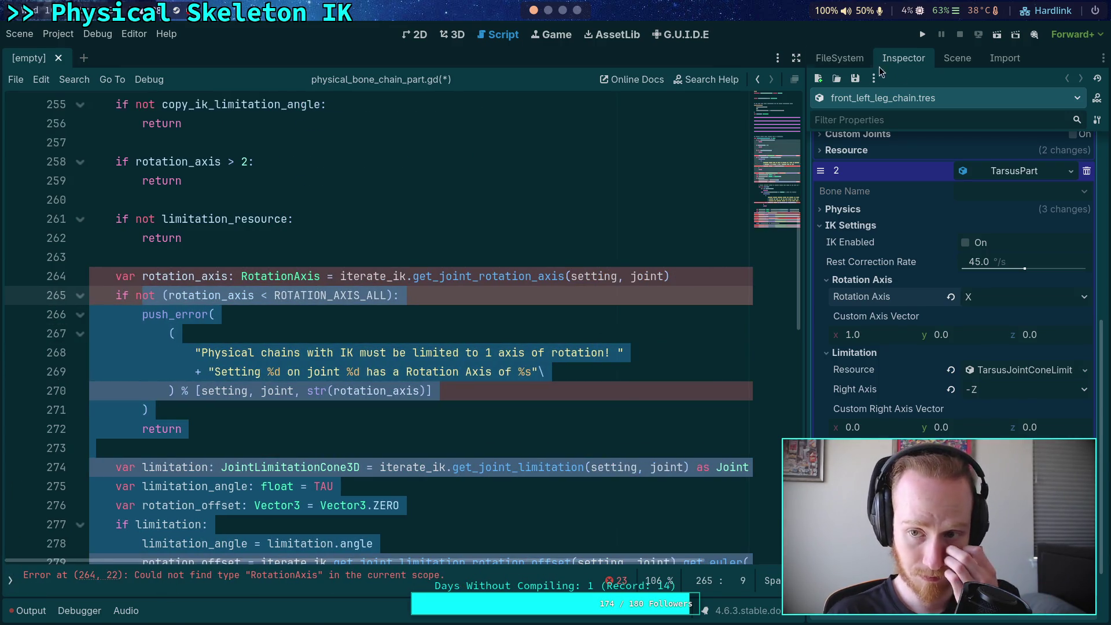
pyautogui.click(796, 58)
pyautogui.click(600, 254)
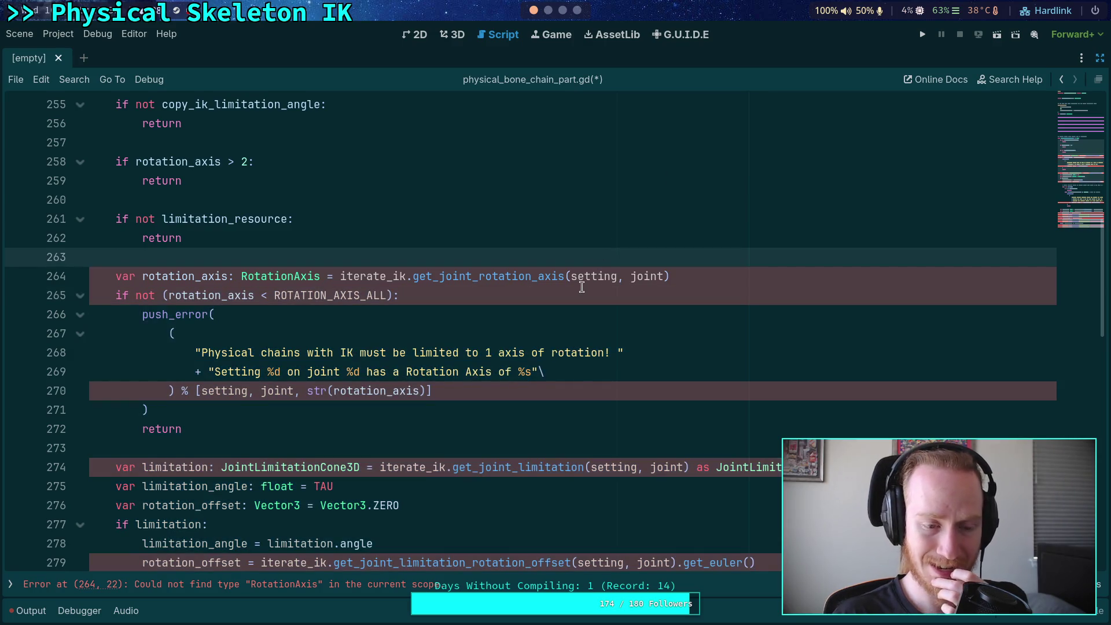
# Step: Delete the rotation_axis declaration, its validation block and the old limitation declaration
pyautogui.scroll(2, 583, 285)
pyautogui.scroll(-1, 609, 281)
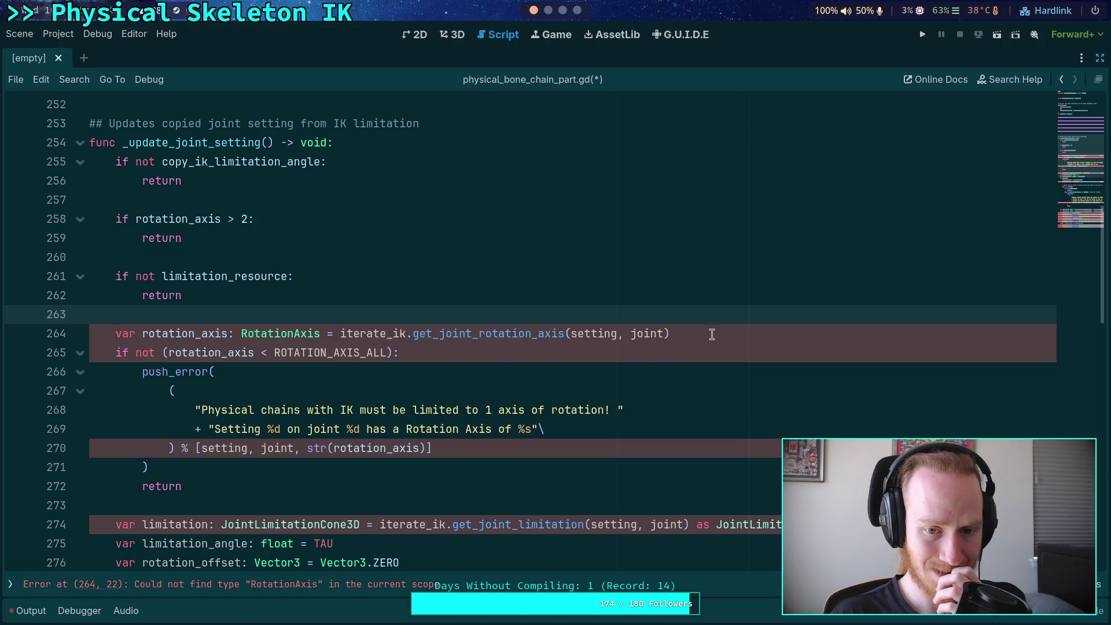
pyautogui.moveTo(712, 335); pyautogui.dragTo(714, 317)
pyautogui.press('BackSpace')
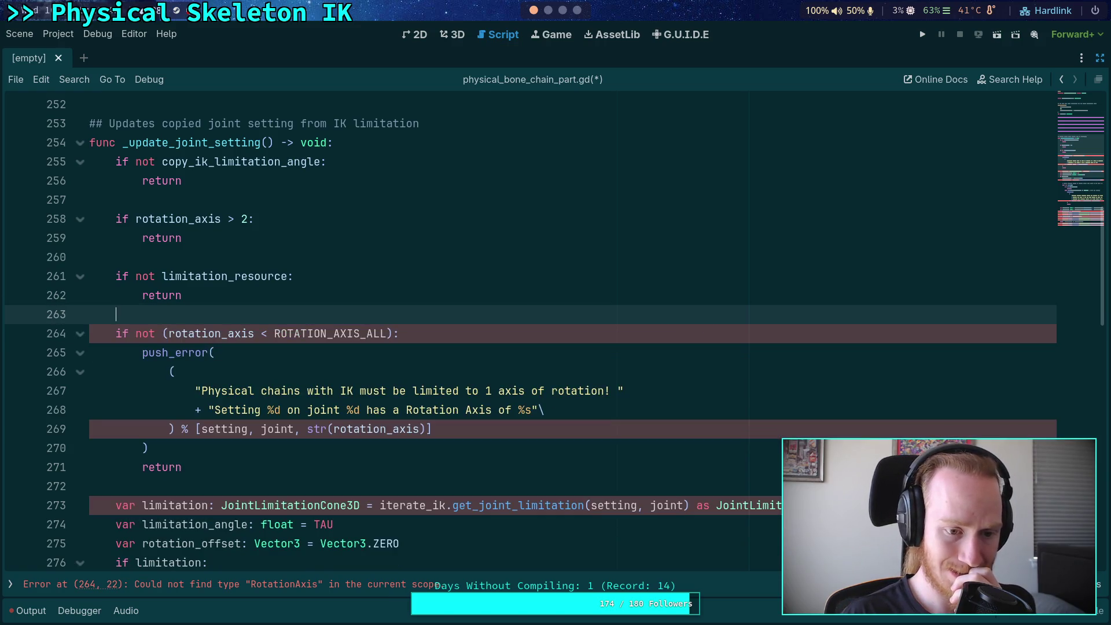
pyautogui.moveTo(301, 460); pyautogui.dragTo(278, 306)
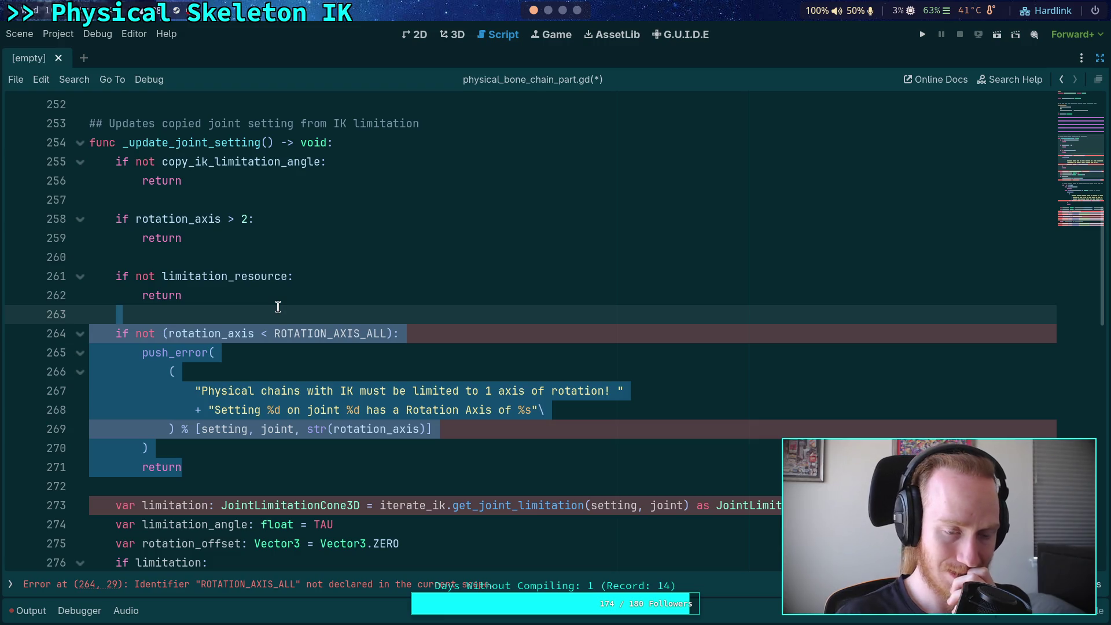
pyautogui.press('BackSpace')
pyautogui.press('BackSpace')
pyautogui.press('BackSpace')
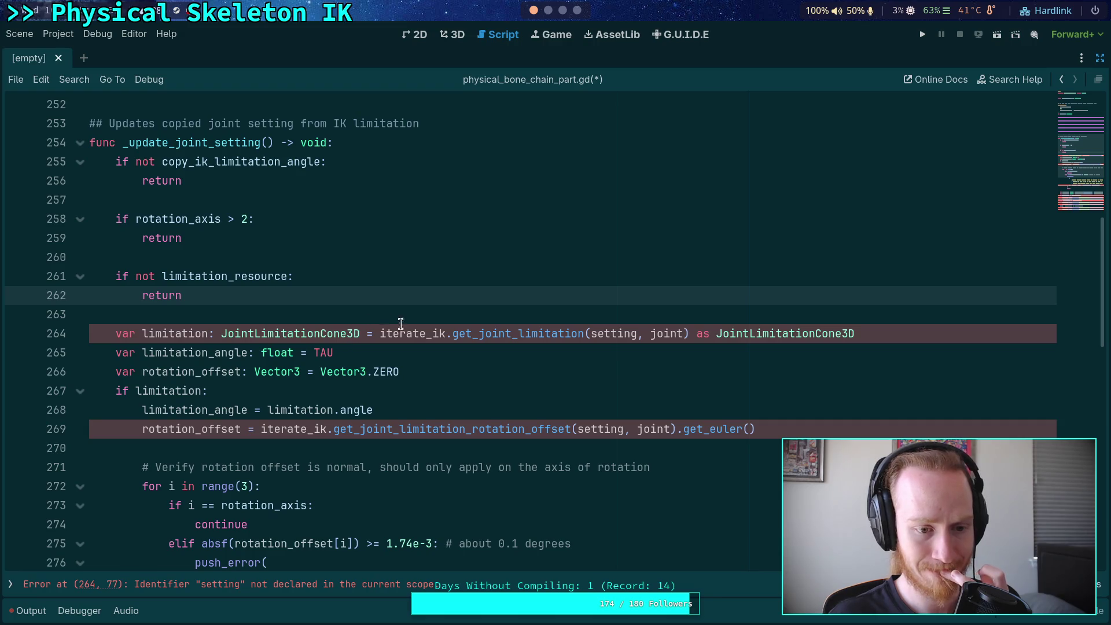
pyautogui.click(437, 351)
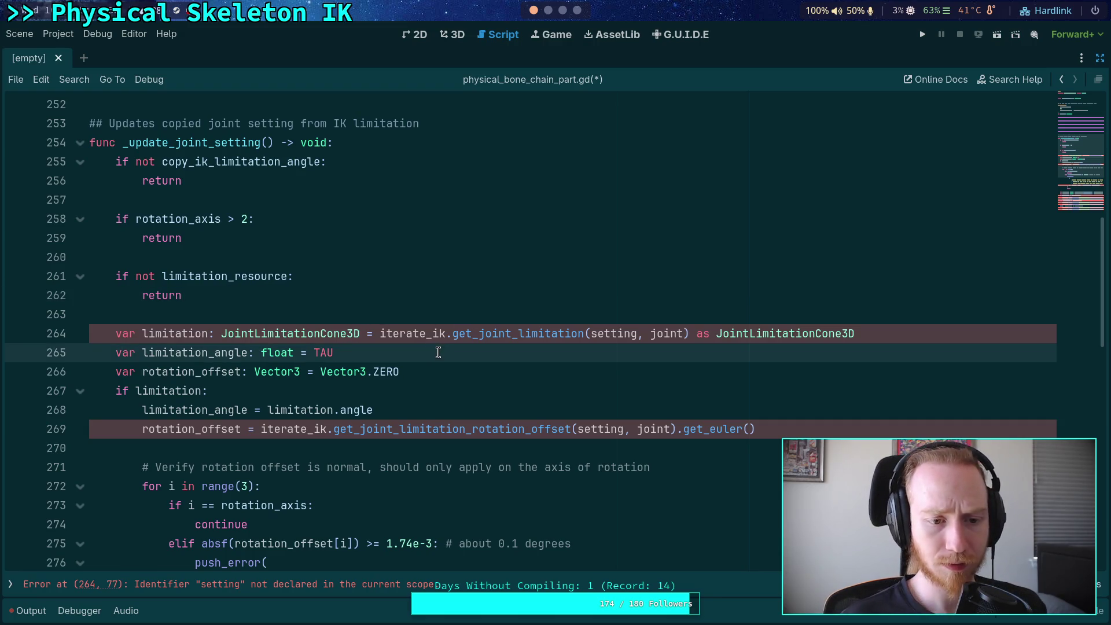
pyautogui.hotkey('alt', 'Up')
pyautogui.hotkey('alt', 'Down')
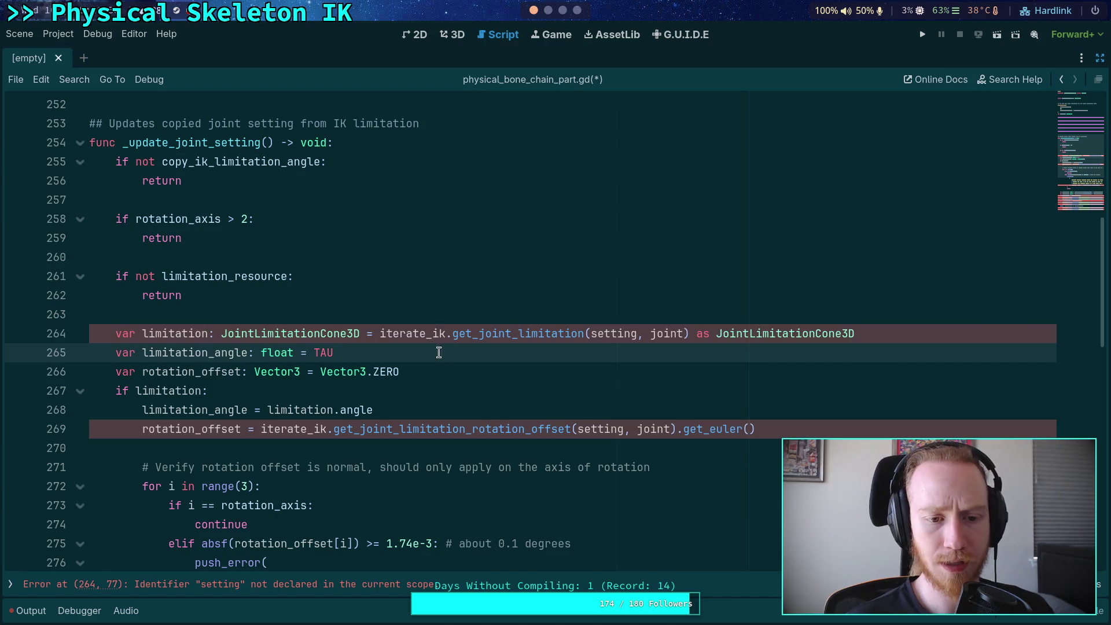
pyautogui.press('Up')
pyautogui.hotkey('ctrl', 'shift', 'k')
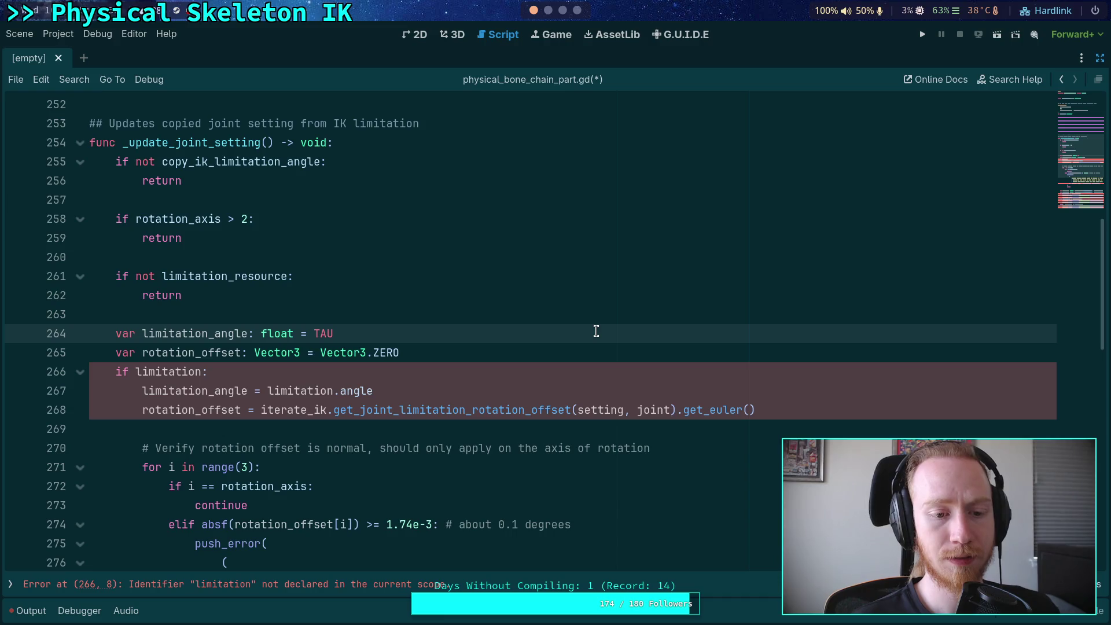
# Step: Insert blank lines after rotation_offset to make room for a new limitation variable
pyautogui.click(580, 353)
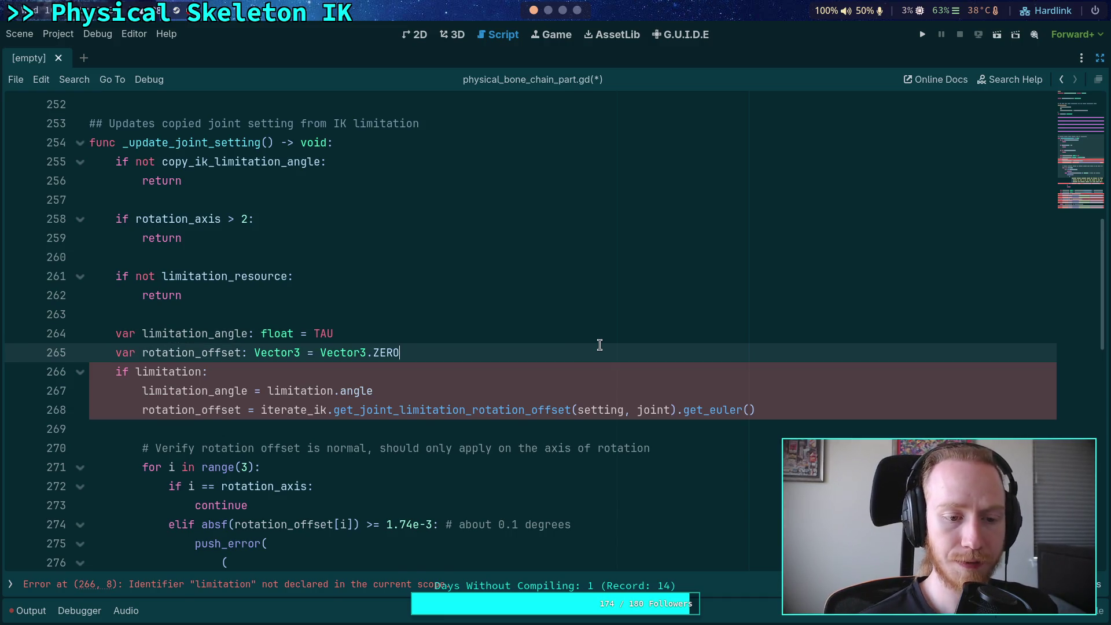
pyautogui.scroll(-1, 600, 345)
pyautogui.press('Return')
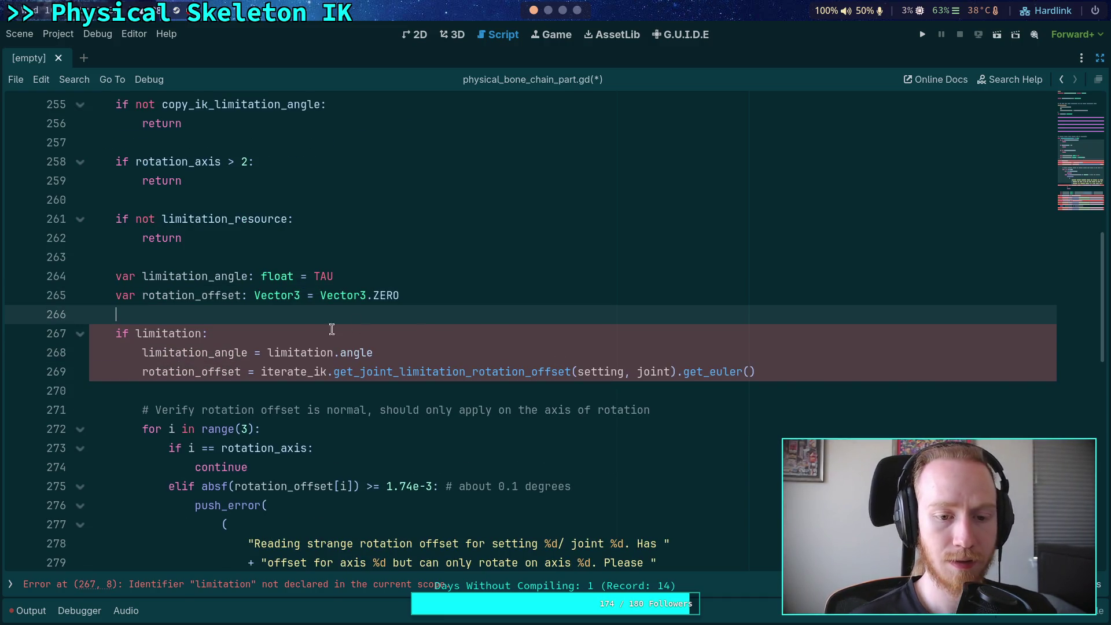
pyautogui.moveTo(267, 352); pyautogui.dragTo(389, 354)
pyautogui.moveTo(414, 276); pyautogui.dragTo(311, 276)
pyautogui.click(492, 326)
pyautogui.click(502, 312)
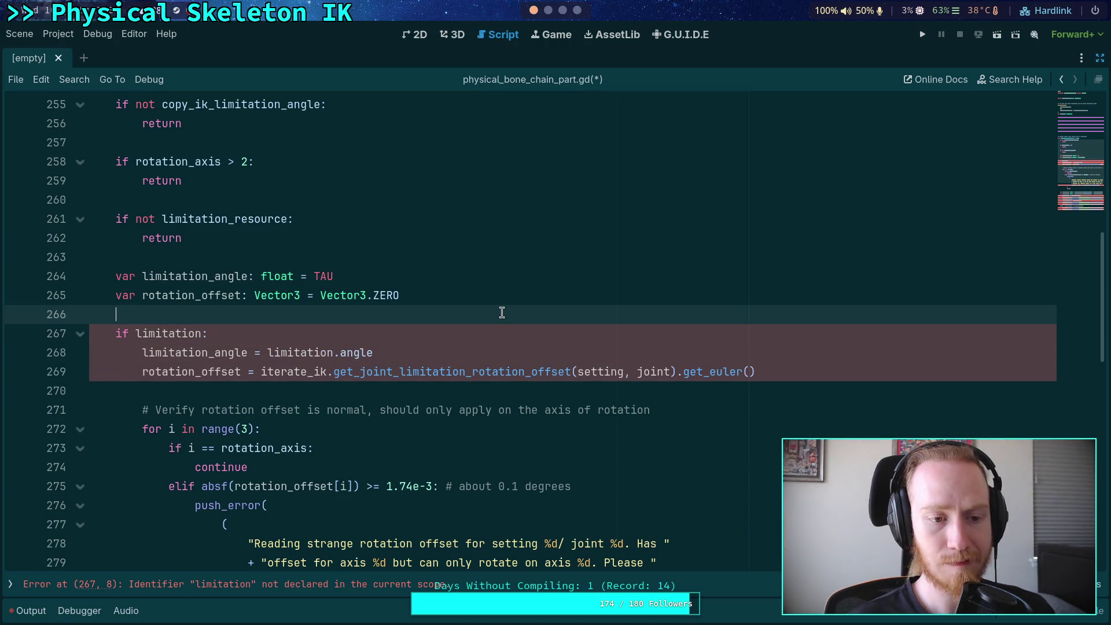
pyautogui.press('Return')
# Step: Write 'var limitation: JointLimitationCone3D = limitation_resource as JointLimitationCone3D' on line 267
pyautogui.write('var l')
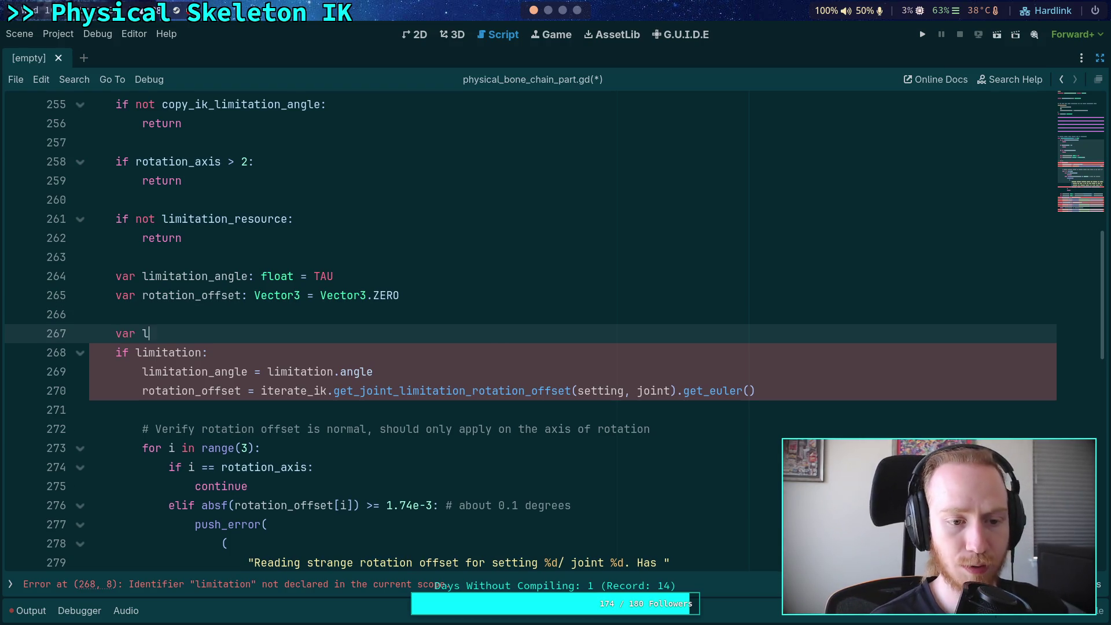
pyautogui.write('imitation:')
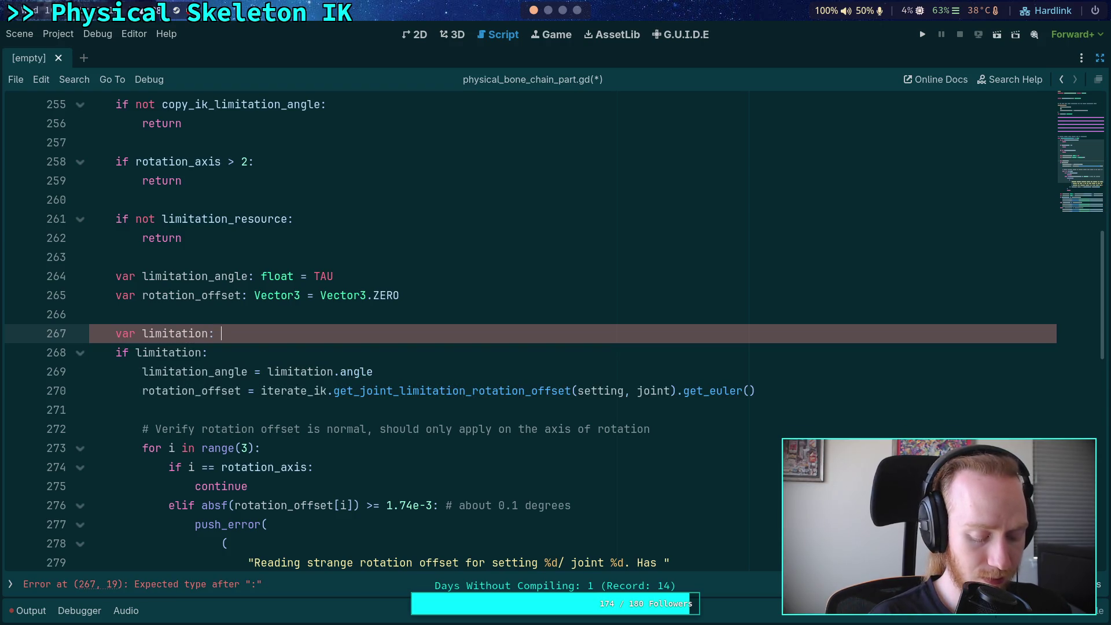
pyautogui.write('JointLi')
pyautogui.press('Return')
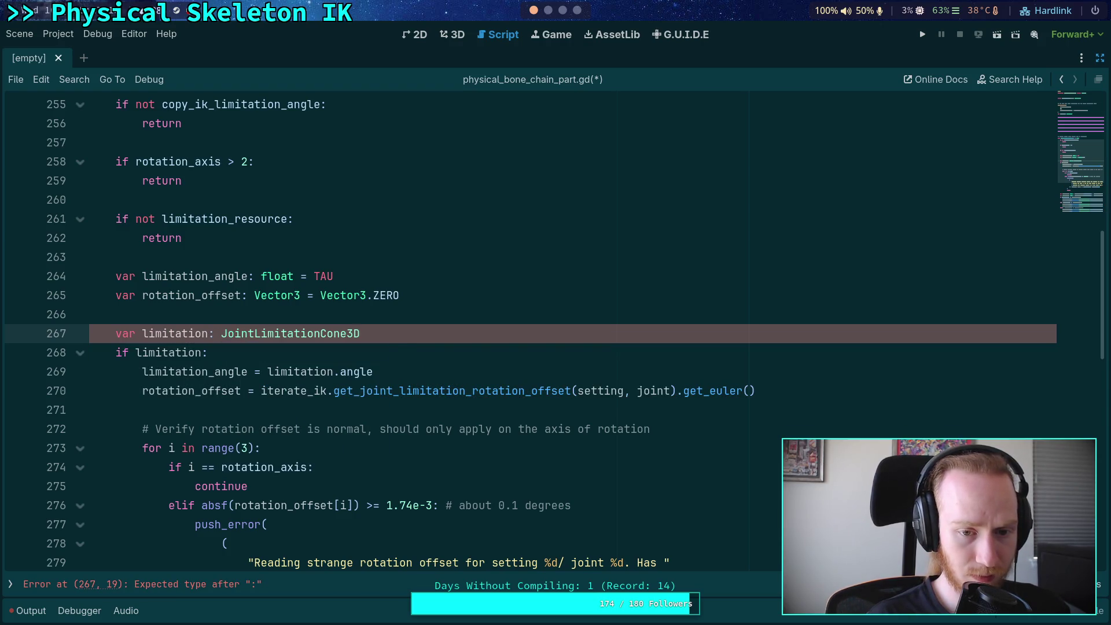
pyautogui.write(' = lim')
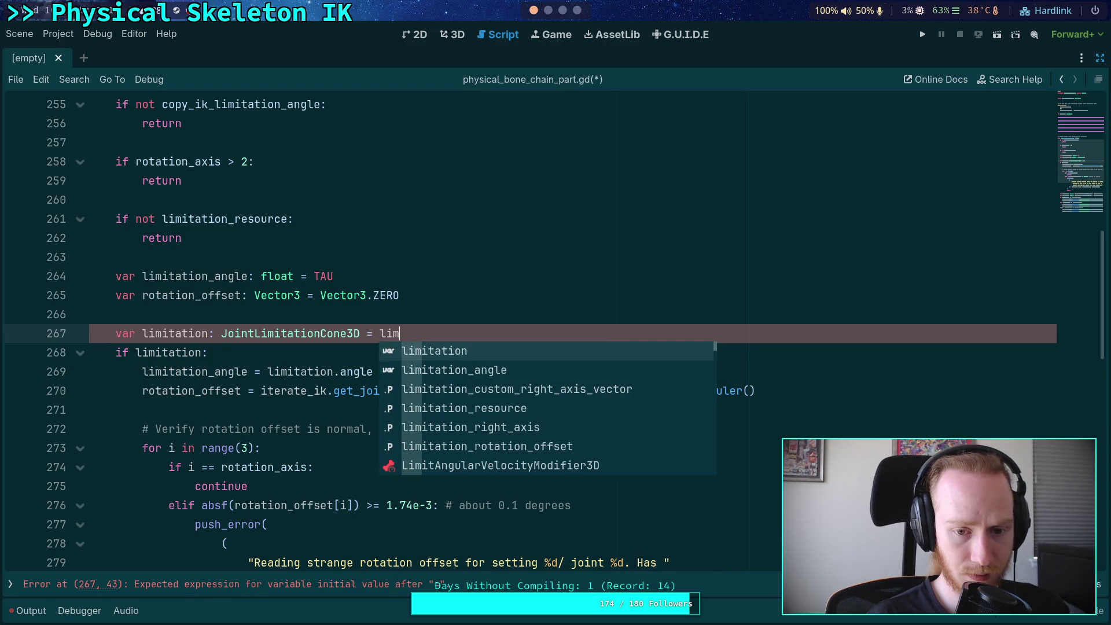
pyautogui.write('itation_r')
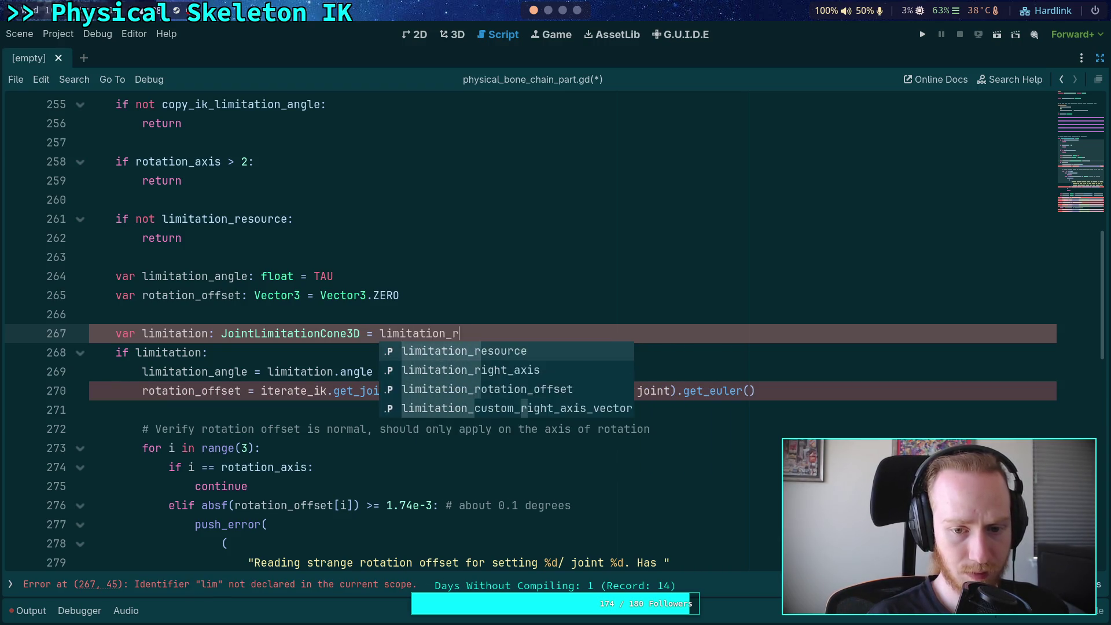
pyautogui.press('Return')
pyautogui.write('as JointLim')
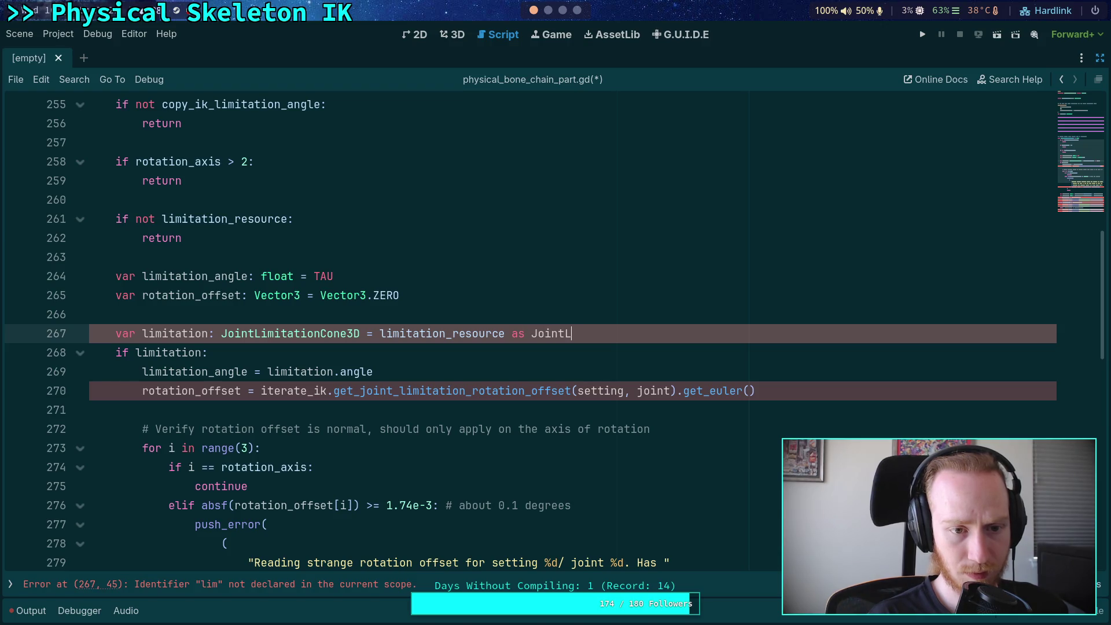
pyautogui.press('Down')
pyautogui.press('Return')
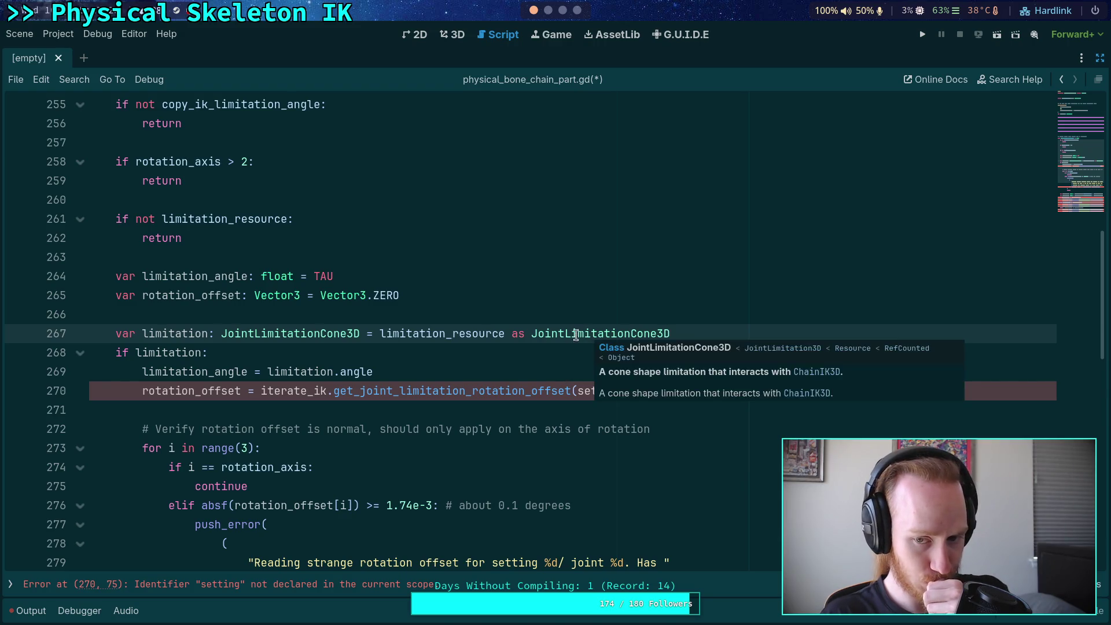
pyautogui.press('Down')
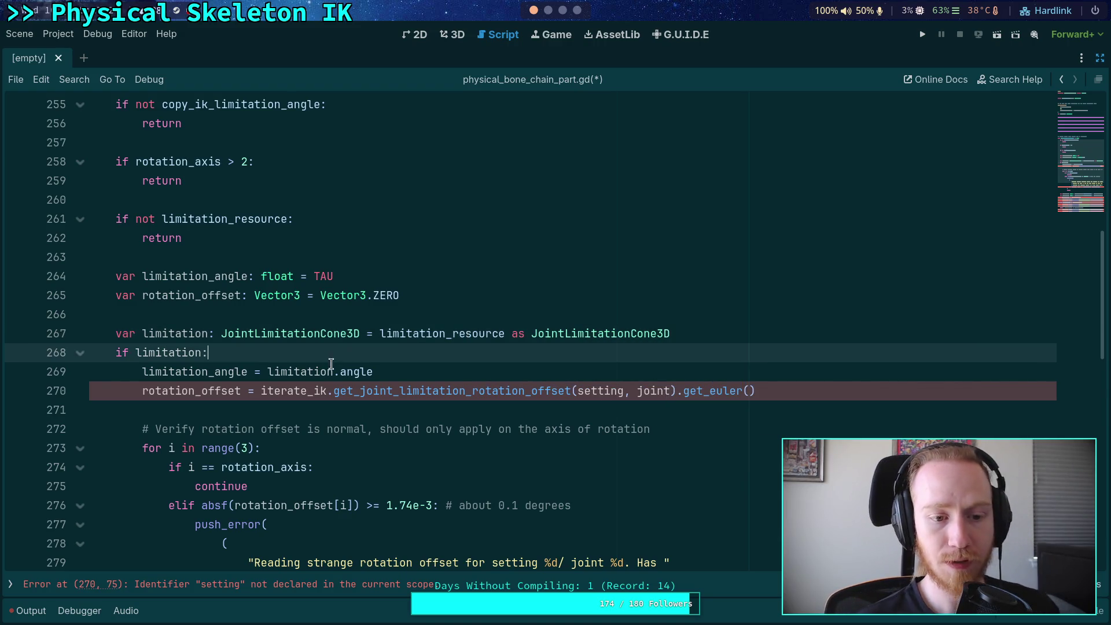
pyautogui.scroll(-5, 333, 372)
# Step: Highlight and review every use of rotation_offset in the script
pyautogui.scroll(3, 332, 375)
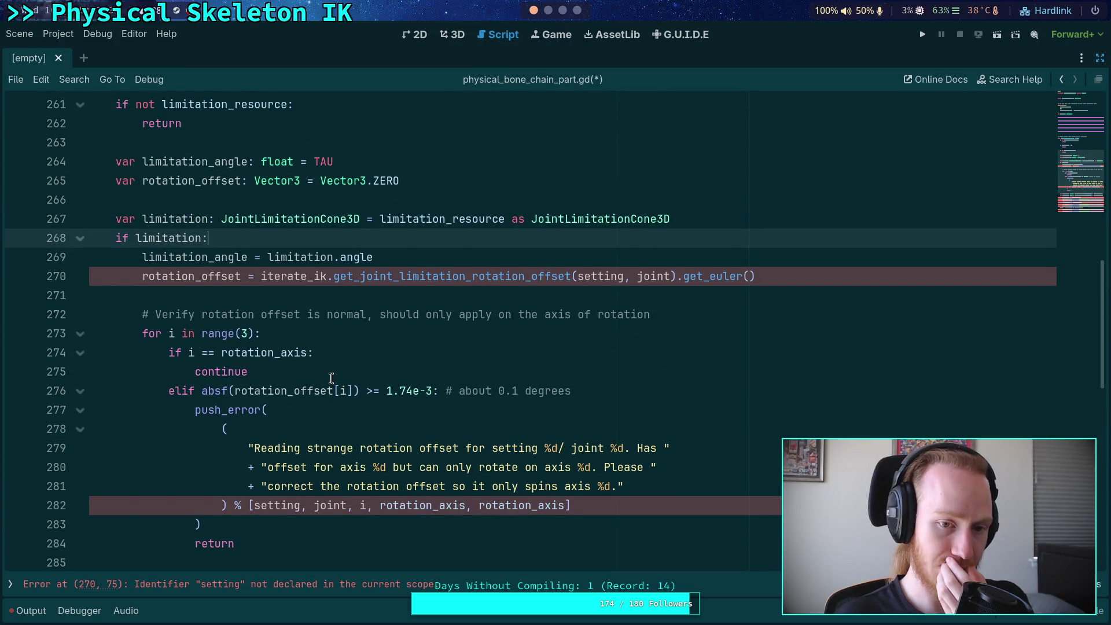
pyautogui.scroll(3, 332, 379)
pyautogui.doubleClick(220, 332)
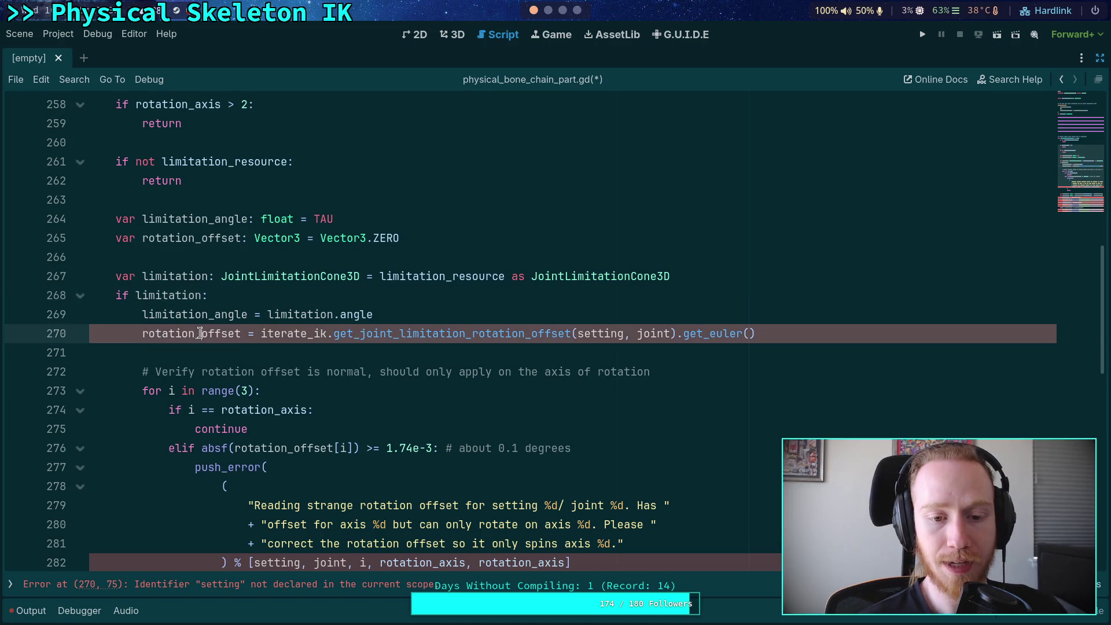
pyautogui.scroll(-4, 457, 388)
pyautogui.scroll(2, 469, 365)
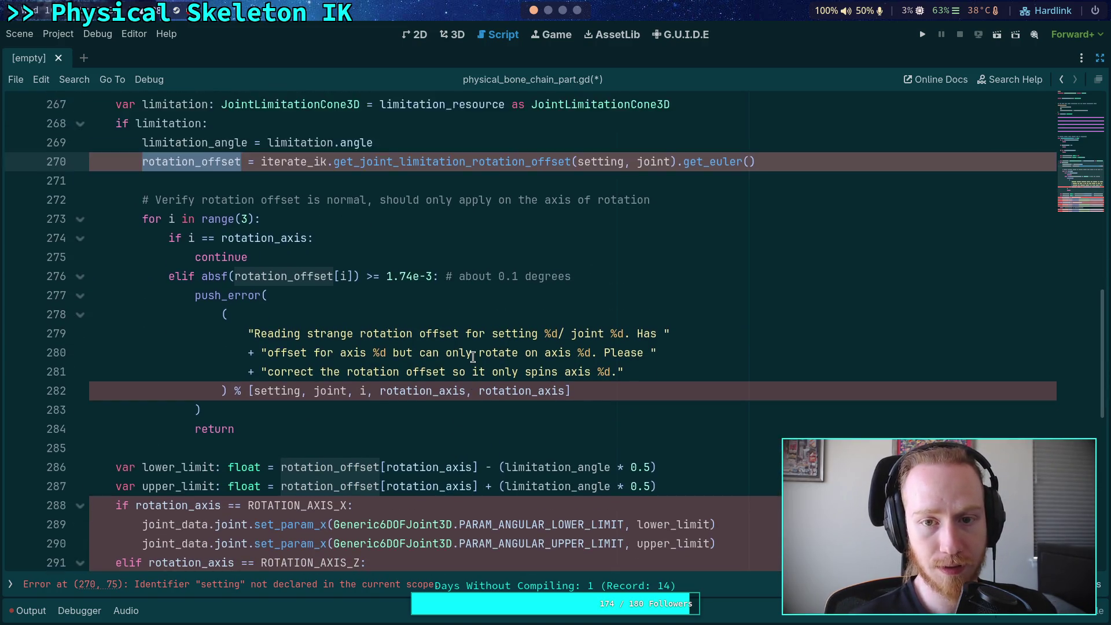
pyautogui.scroll(1, 473, 357)
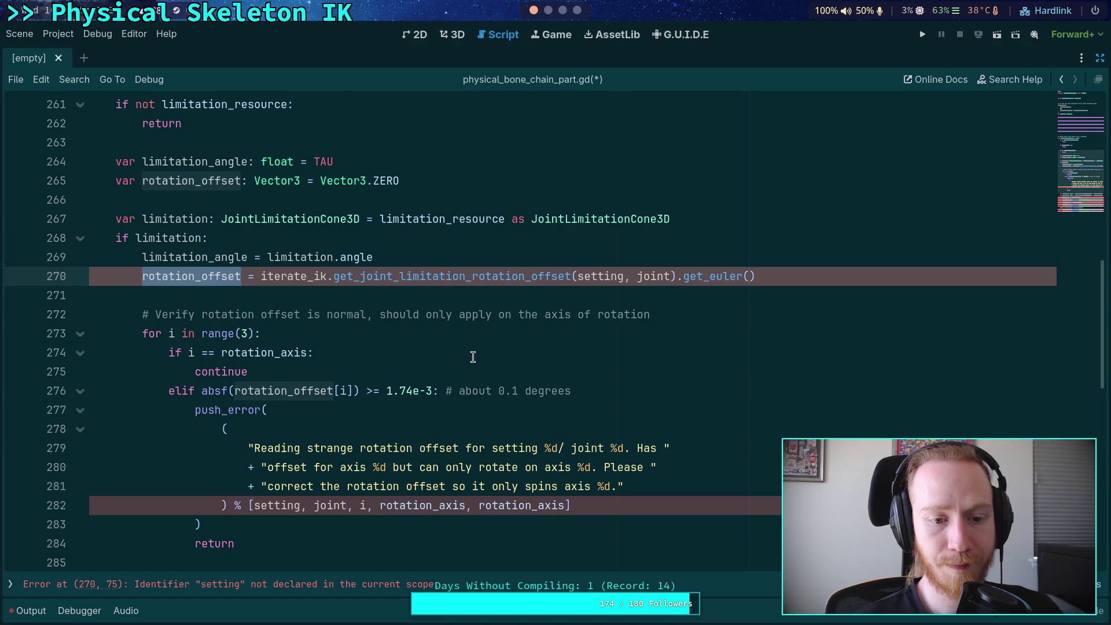
pyautogui.scroll(-3, 473, 357)
pyautogui.scroll(3, 498, 357)
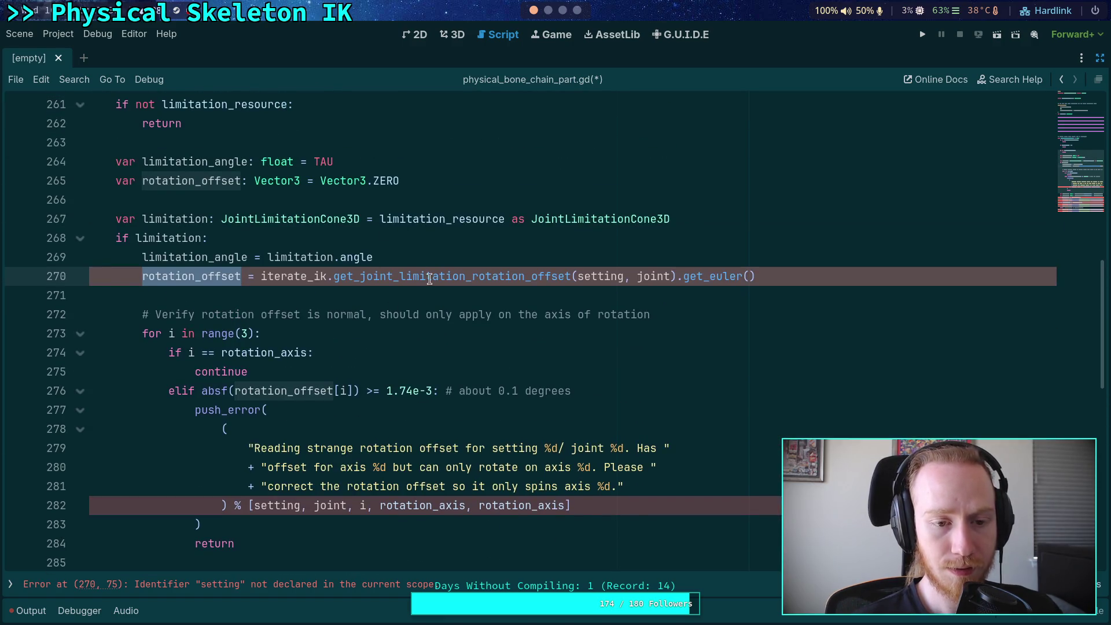
pyautogui.scroll(1, 429, 280)
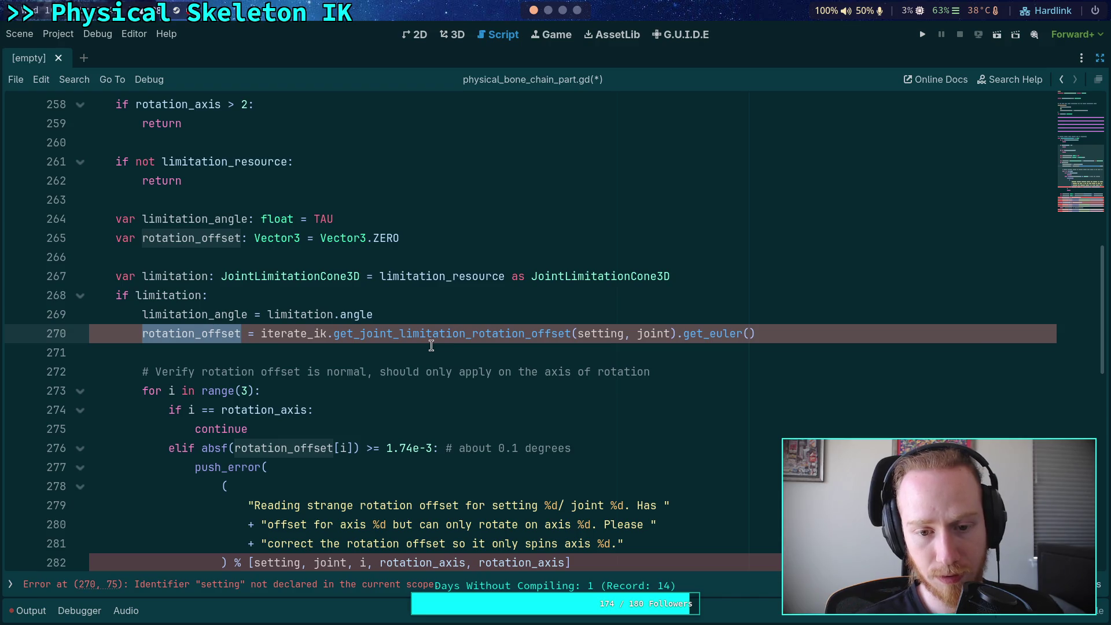
pyautogui.scroll(1, 431, 346)
# Step: Select the whole iterate_ik call through get_euler() on line 270
pyautogui.click(266, 392)
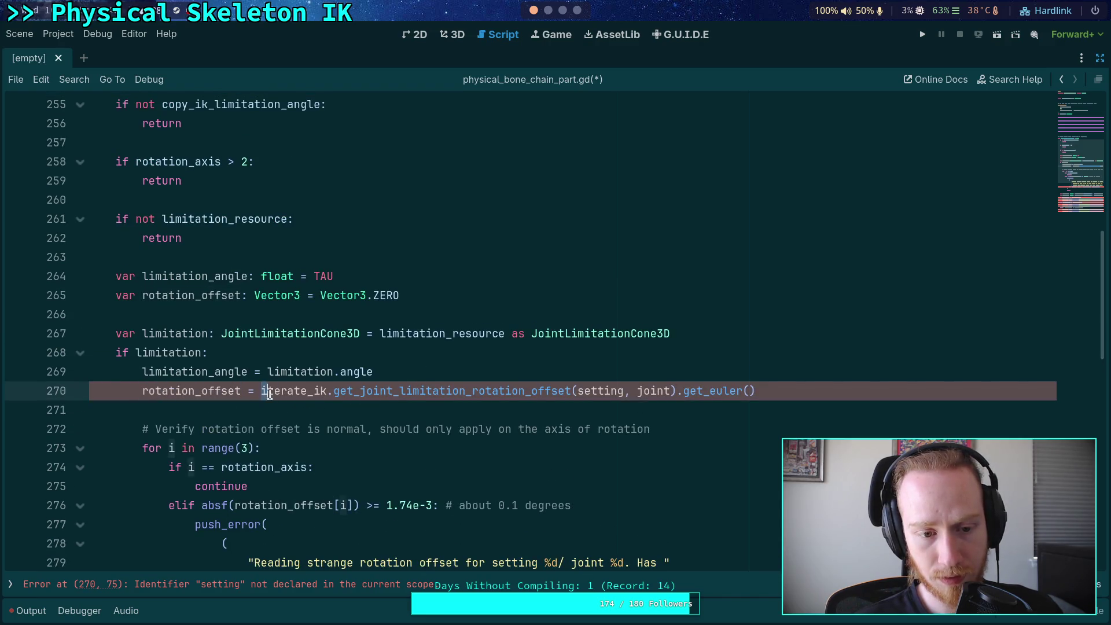
pyautogui.moveTo(269, 394); pyautogui.dragTo(520, 393)
pyautogui.scroll(2, 510, 388)
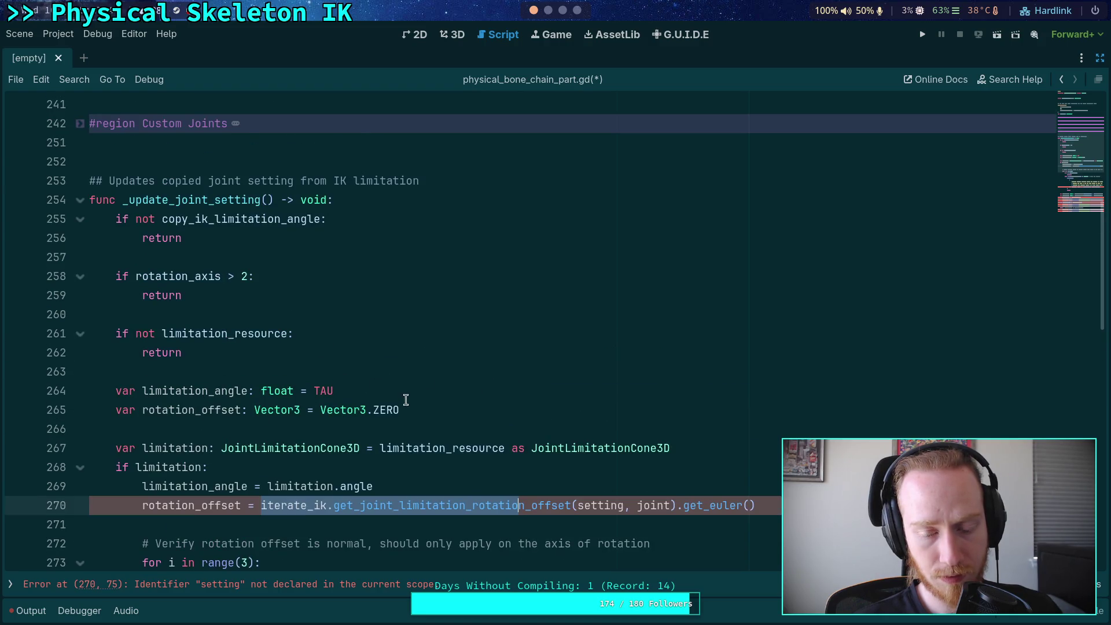
pyautogui.moveTo(401, 410); pyautogui.dragTo(320, 409)
pyautogui.scroll(-3, 272, 344)
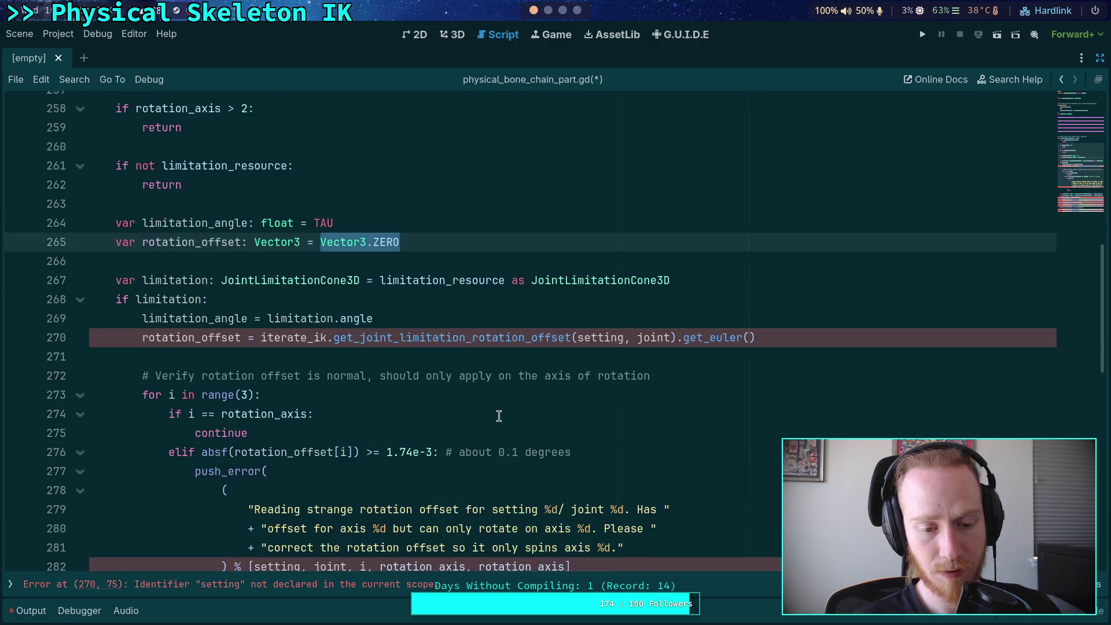
pyautogui.click(269, 335)
pyautogui.moveTo(269, 337); pyautogui.dragTo(755, 335)
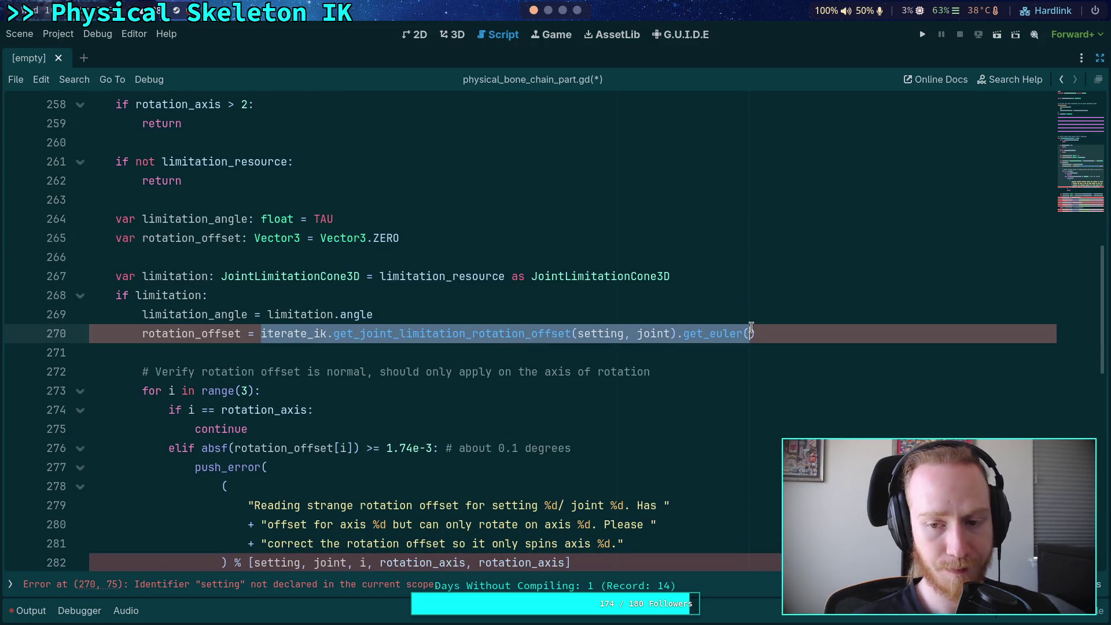
# Step: Replace it with limitation_rotation_offset.get_euler() and save physical_bone_chain_part.gd
pyautogui.write('rotation_offset = rotati')
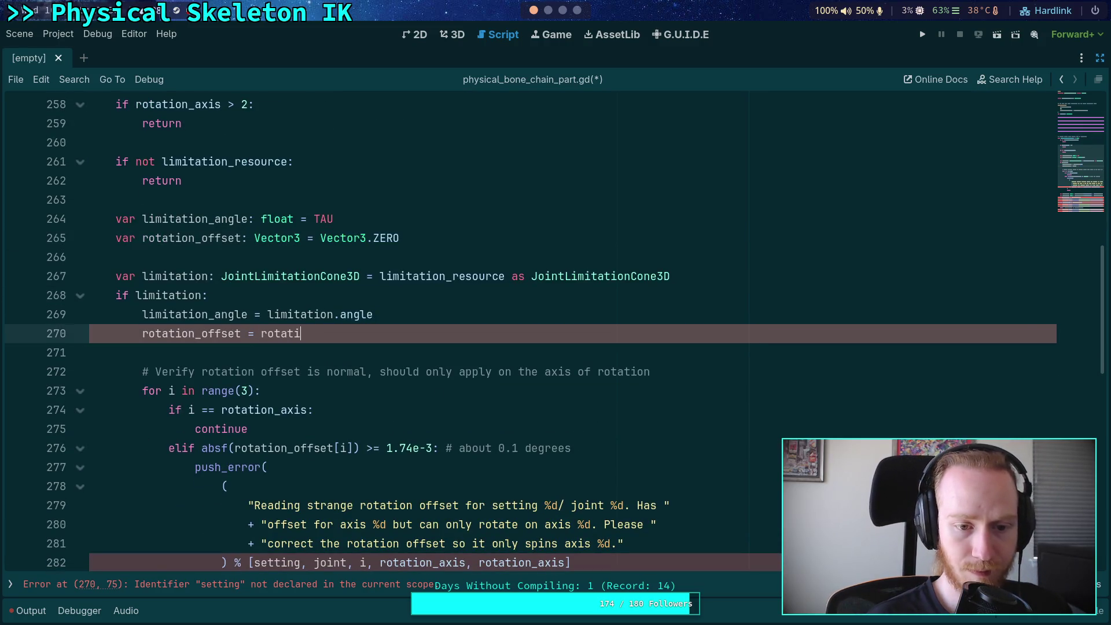
pyautogui.press('Down')
pyautogui.press('Down')
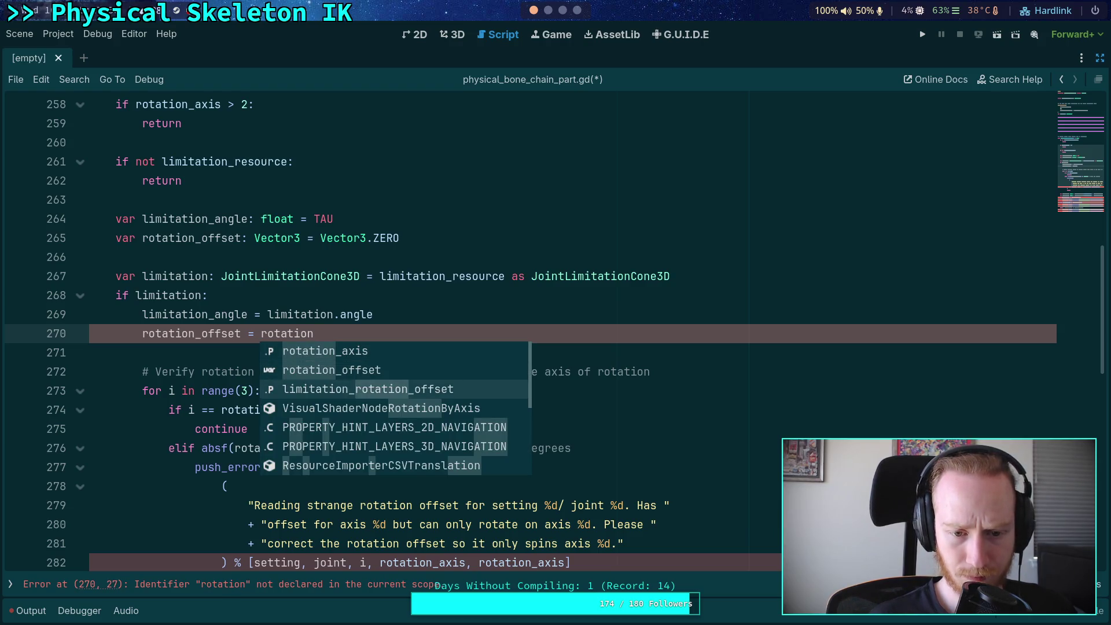
pyautogui.press('Return')
pyautogui.write('.get_u')
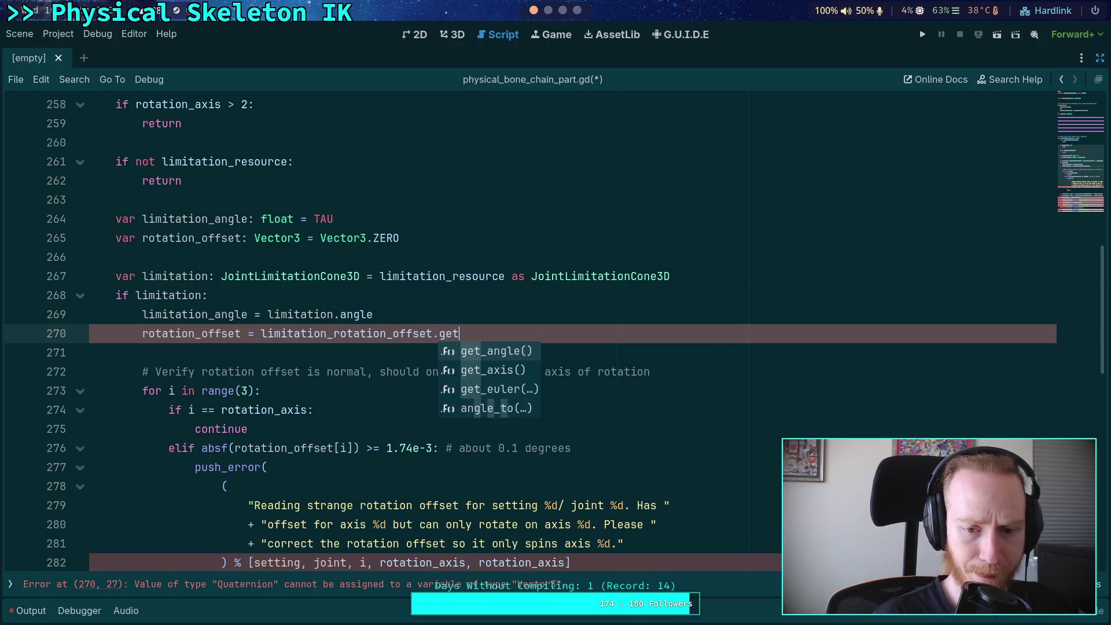
pyautogui.press('Return')
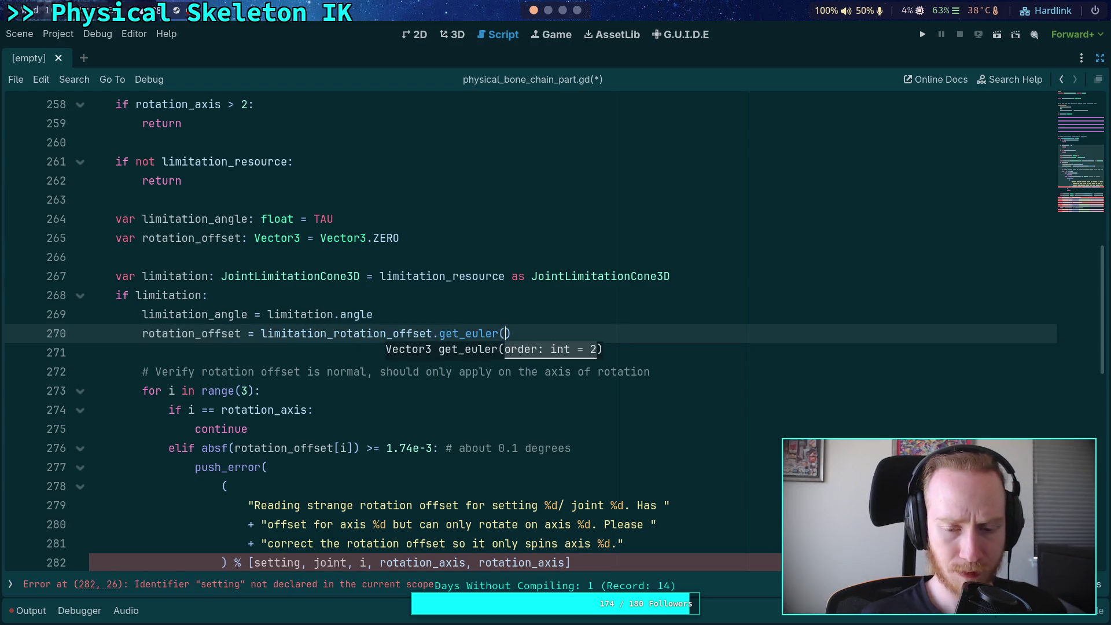
pyautogui.write(')')
pyautogui.hotkey('ctrl', 's')
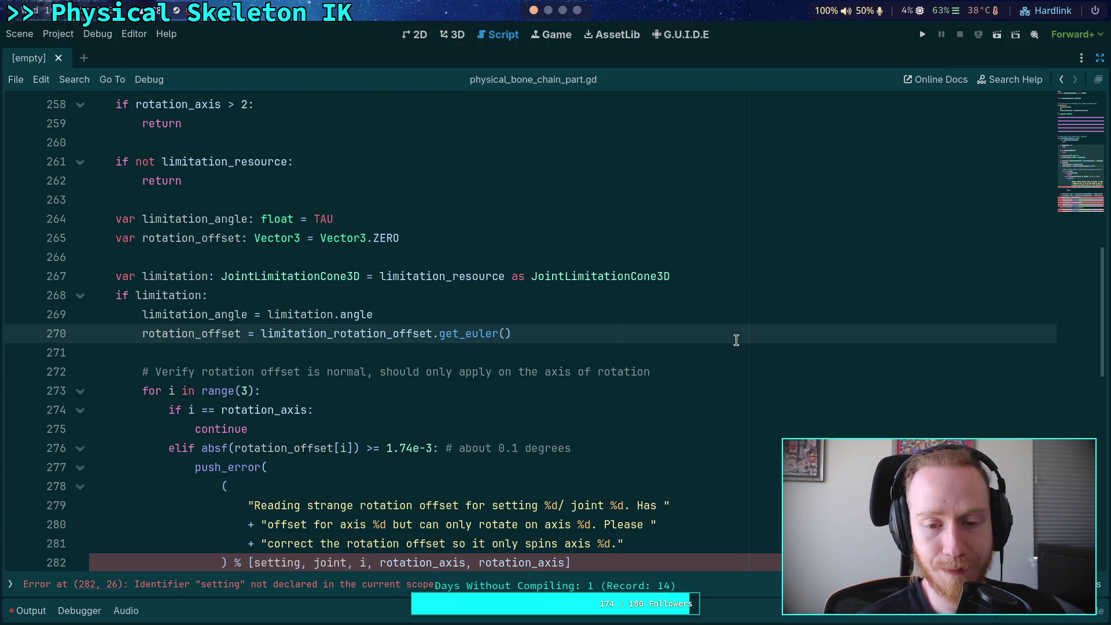
pyautogui.scroll(-1, 656, 330)
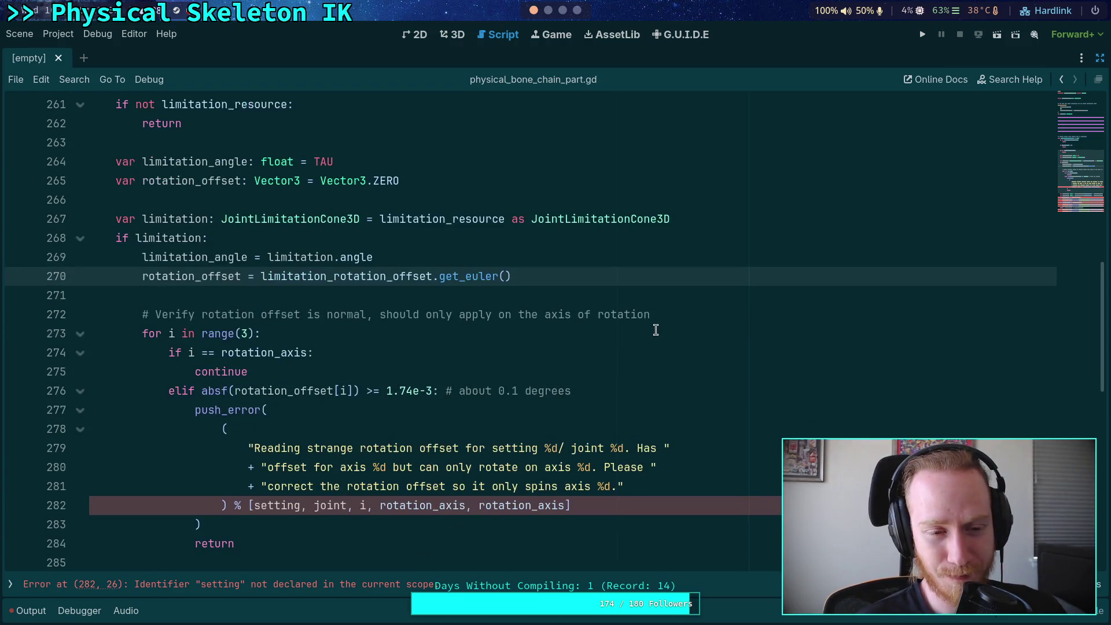
pyautogui.scroll(-1, 655, 330)
pyautogui.scroll(1, 656, 330)
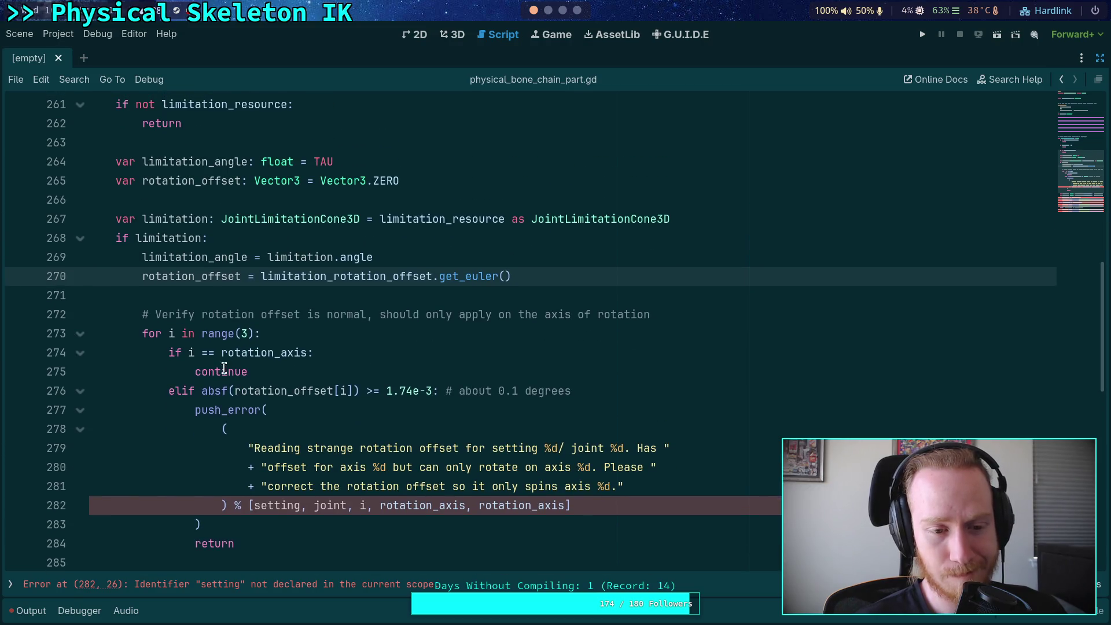
pyautogui.doubleClick(246, 354)
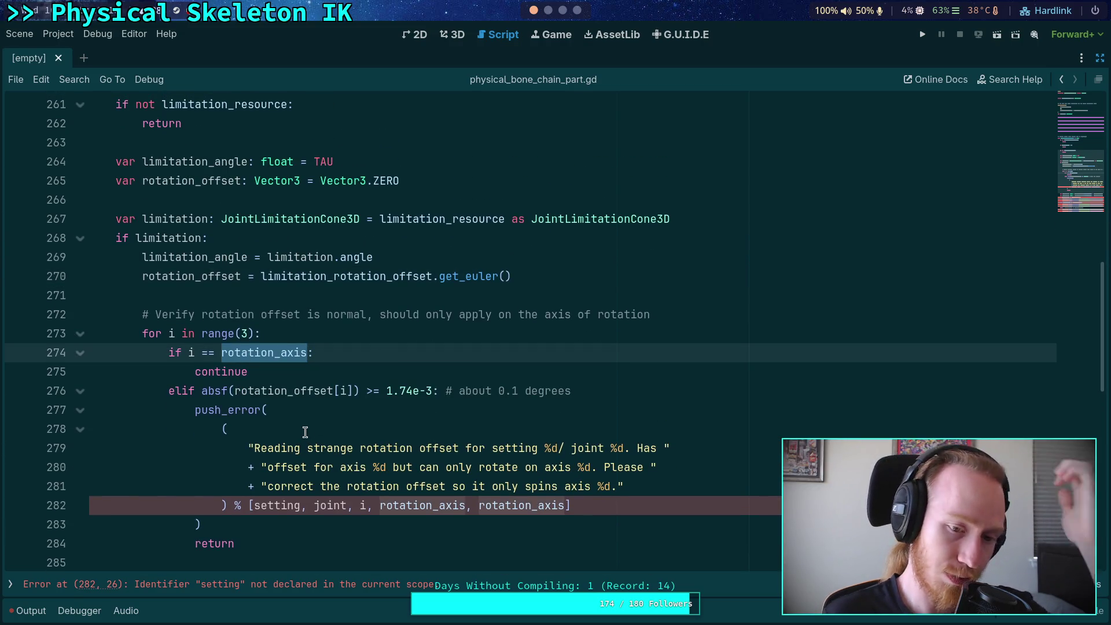
pyautogui.doubleClick(285, 392)
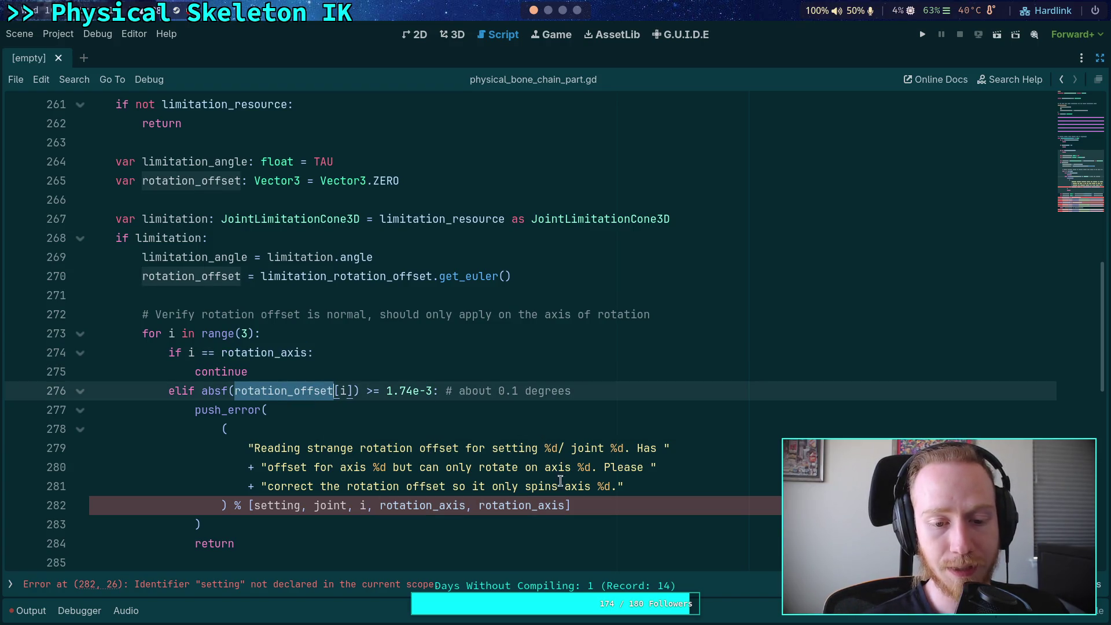
pyautogui.click(664, 501)
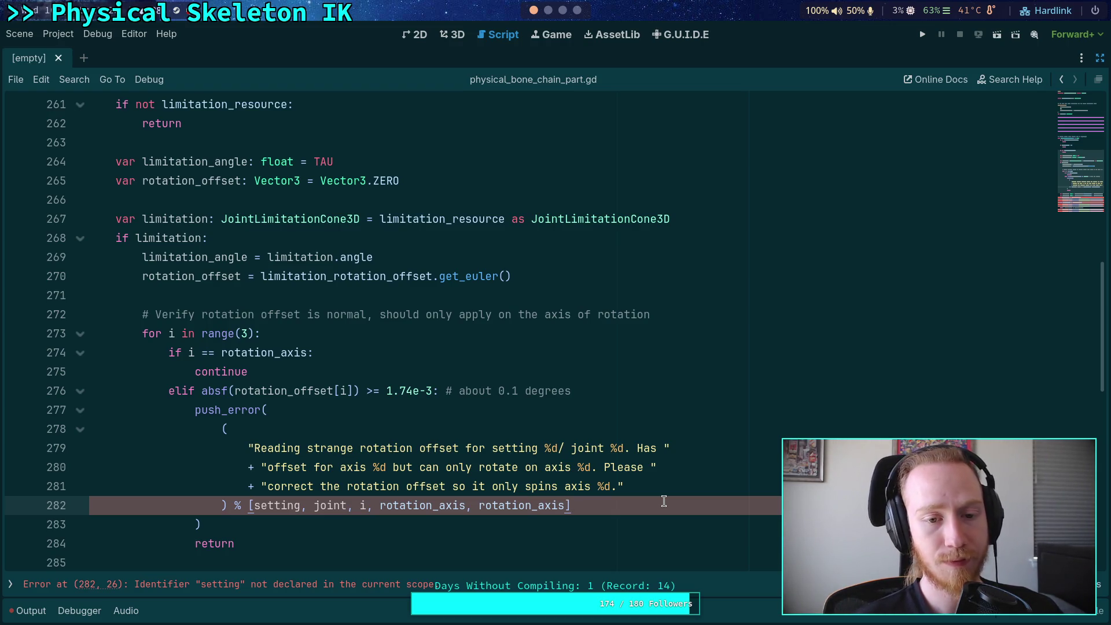
pyautogui.scroll(3, 664, 501)
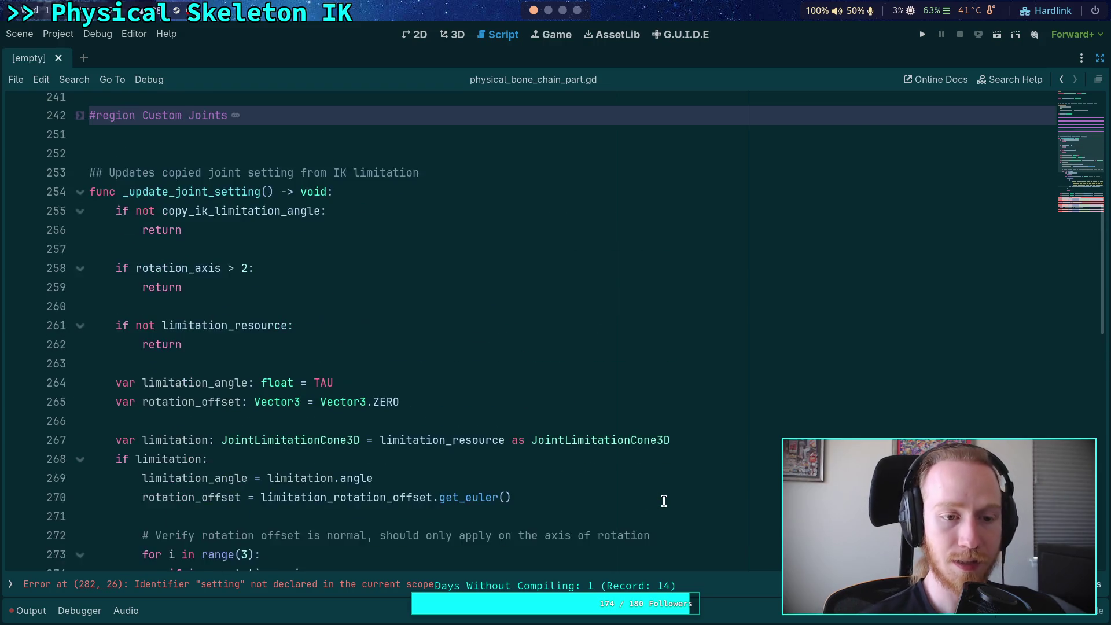
pyautogui.scroll(-1, 239, 238)
pyautogui.scroll(-1, 239, 238)
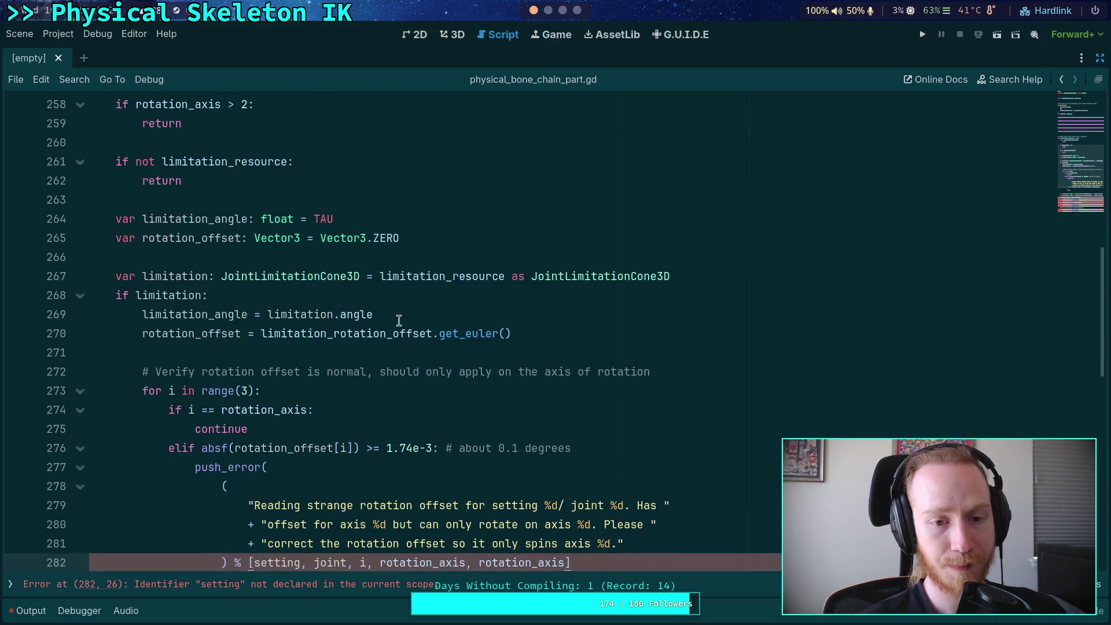
pyautogui.moveTo(432, 332)
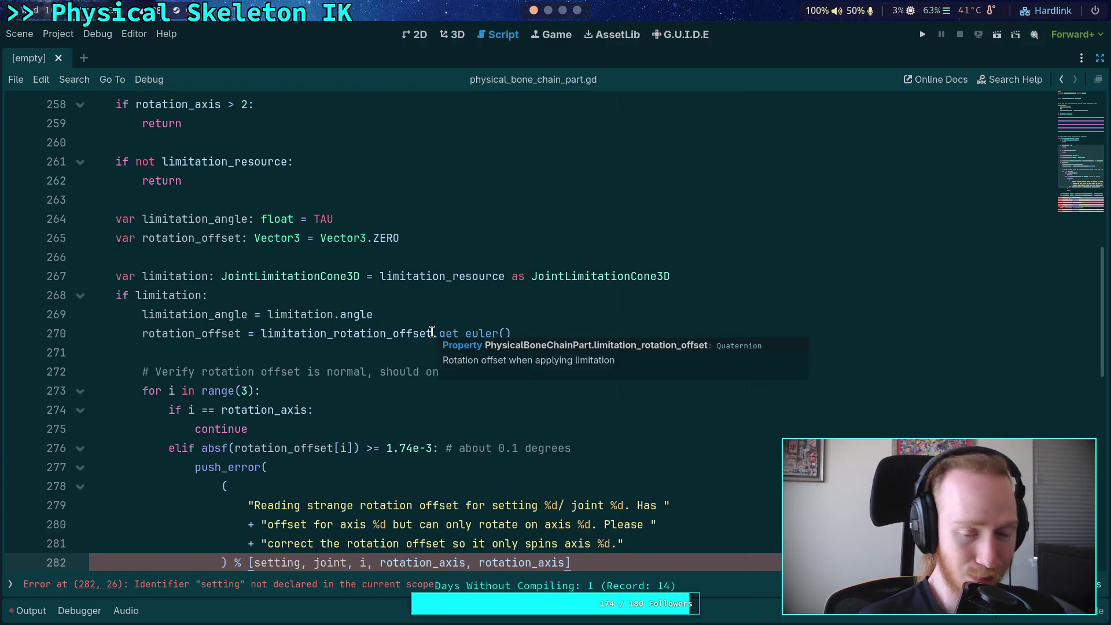
pyautogui.scroll(-2, 437, 333)
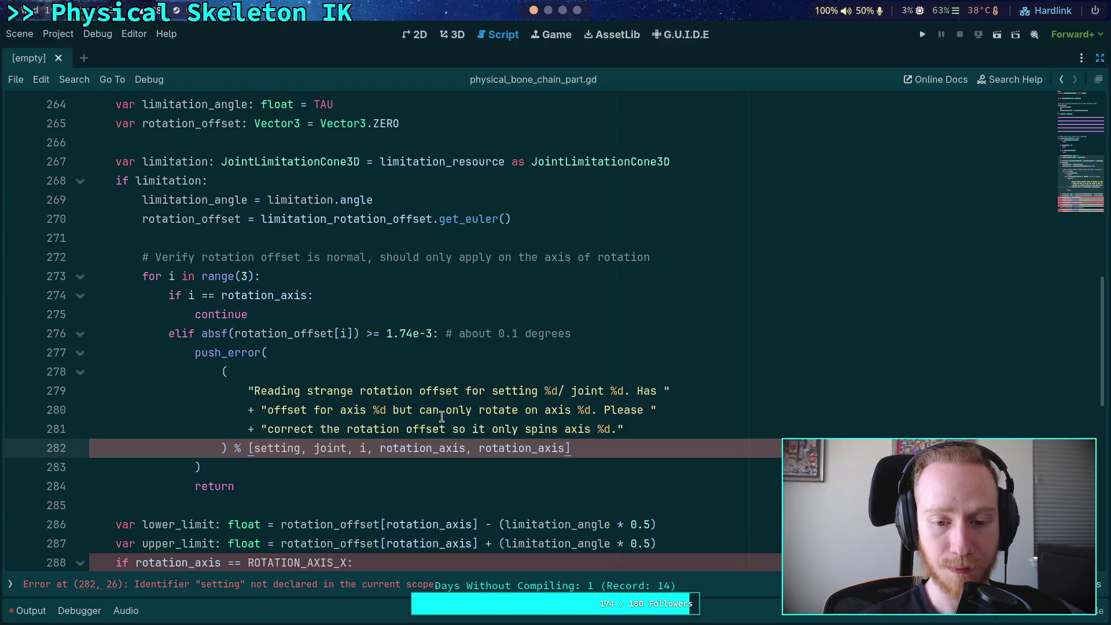
pyautogui.scroll(11, 442, 417)
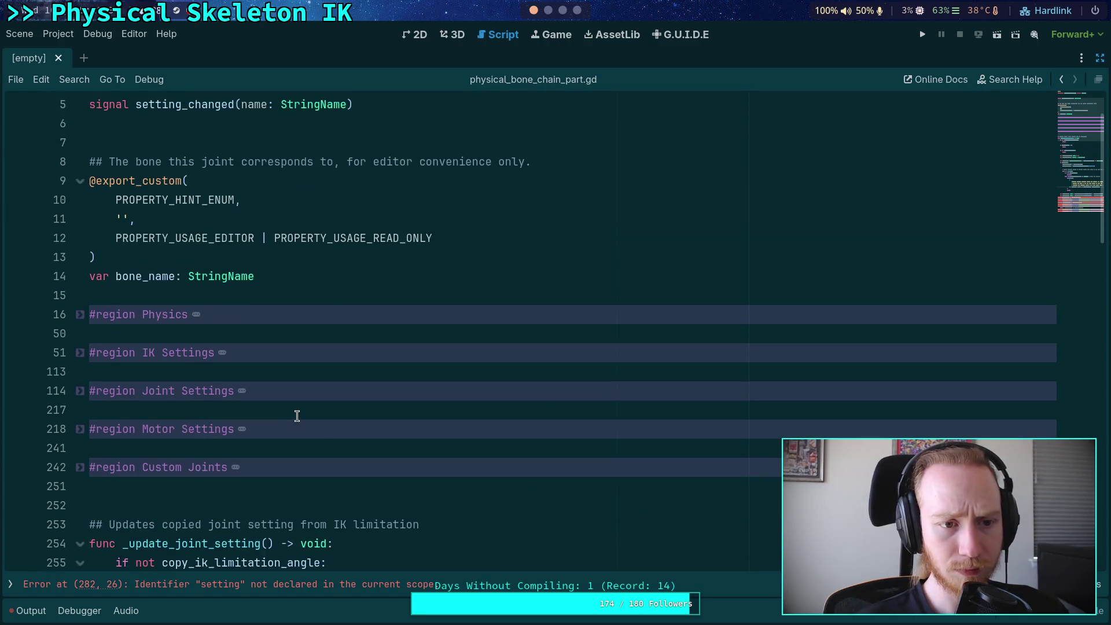
pyautogui.scroll(2, 297, 416)
pyautogui.scroll(-7, 297, 416)
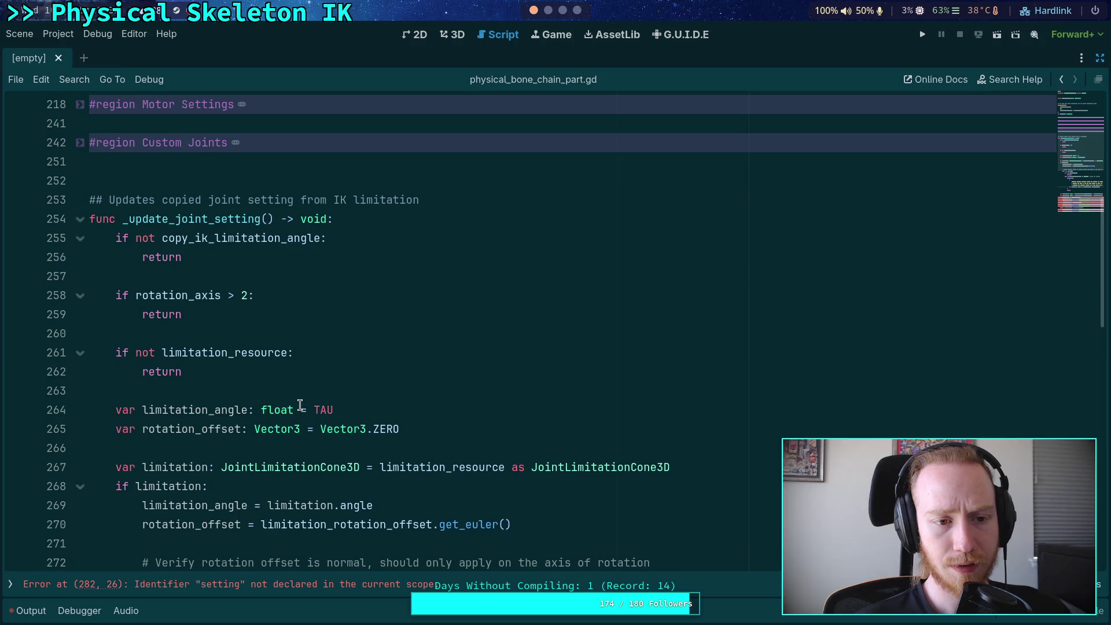
pyautogui.scroll(-6, 301, 405)
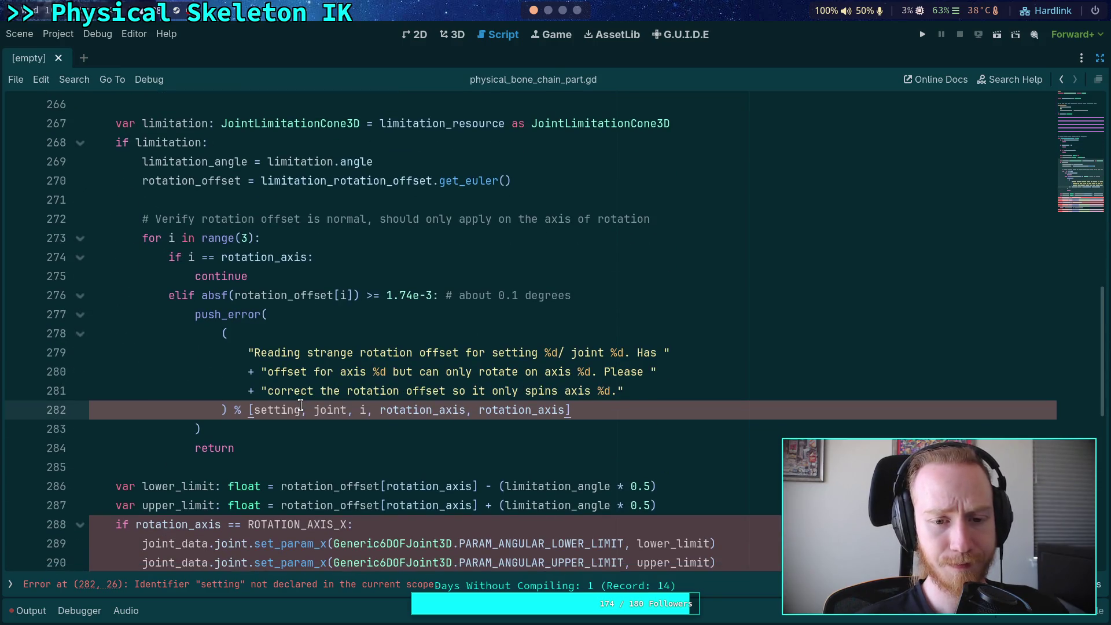
pyautogui.scroll(6, 301, 405)
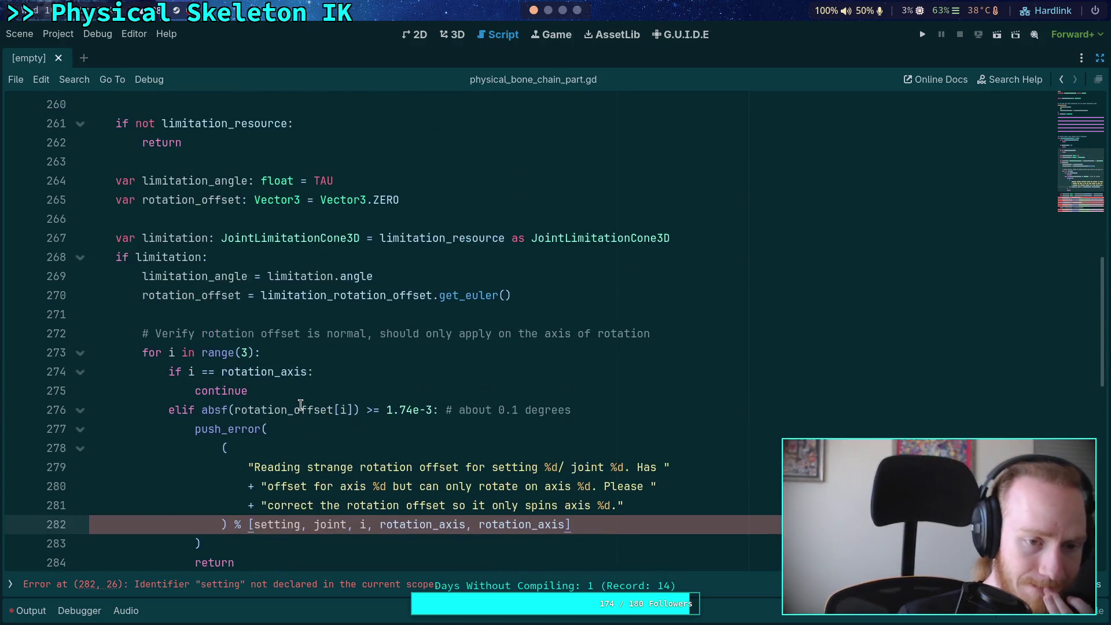
pyautogui.scroll(-6, 301, 406)
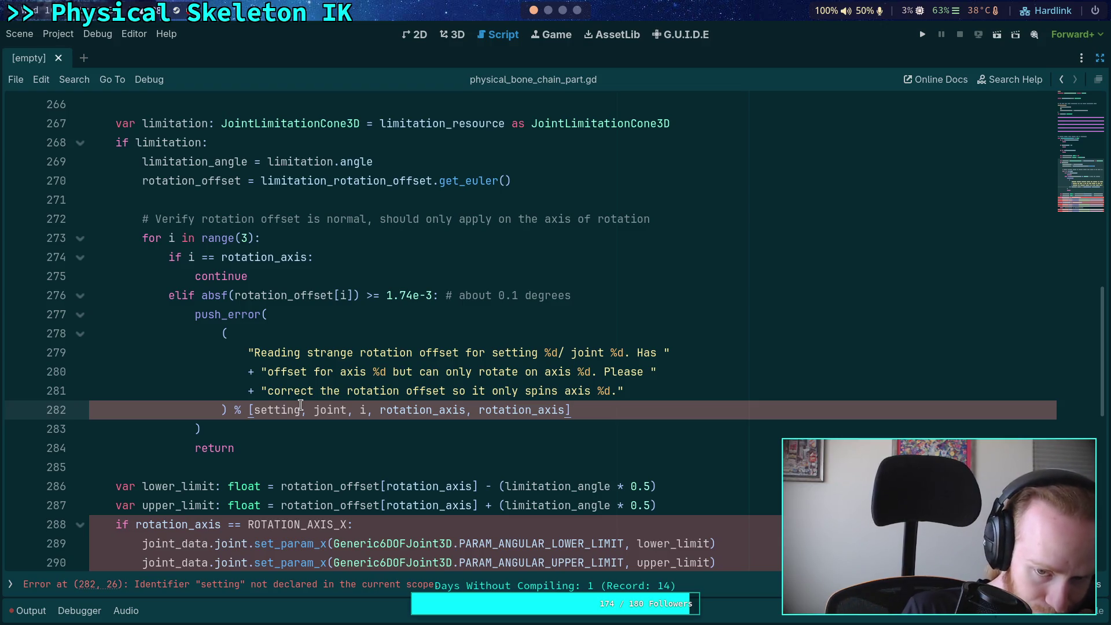
# Step: Start a new message line reading 'PhysicalBoneChainPart %s (at %s) has'
pyautogui.click(397, 330)
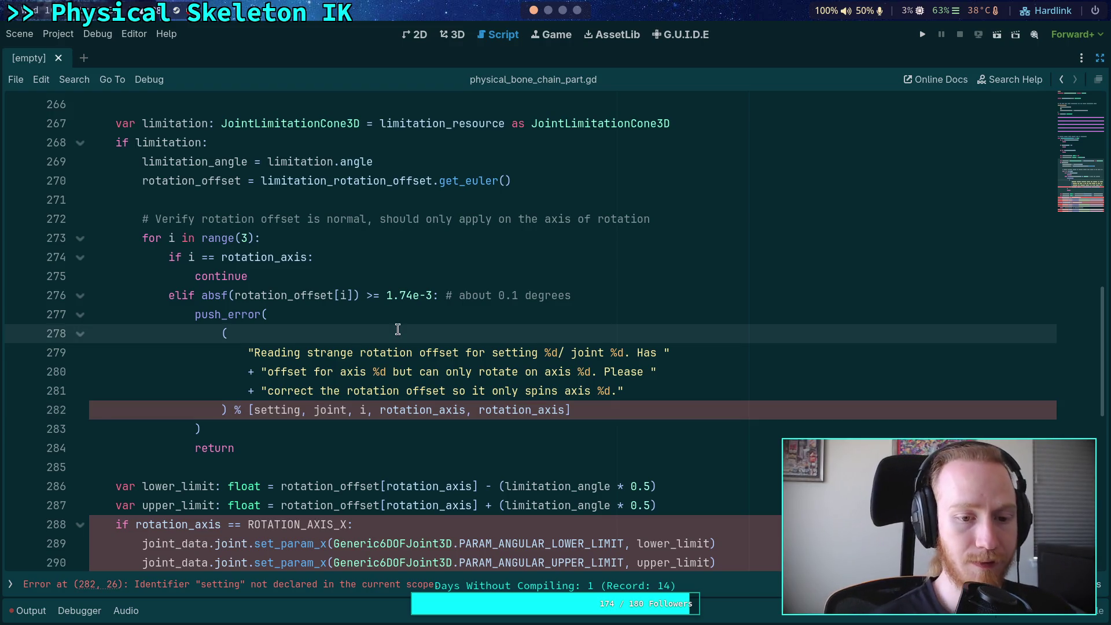
pyautogui.press('Return')
pyautogui.write('"')
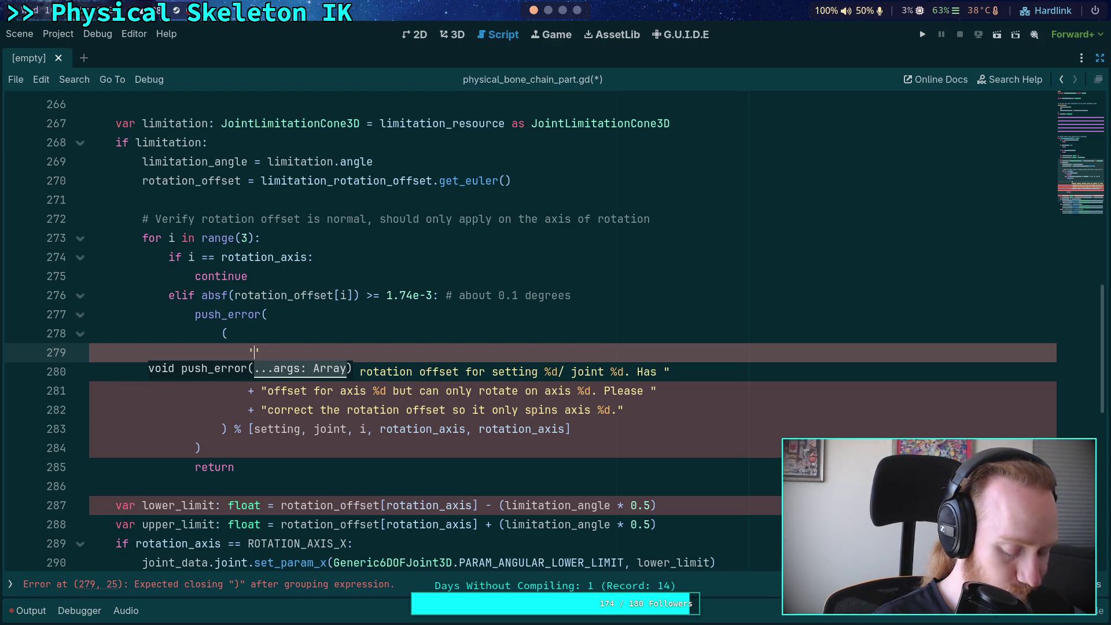
pyautogui.write('PhysicalB')
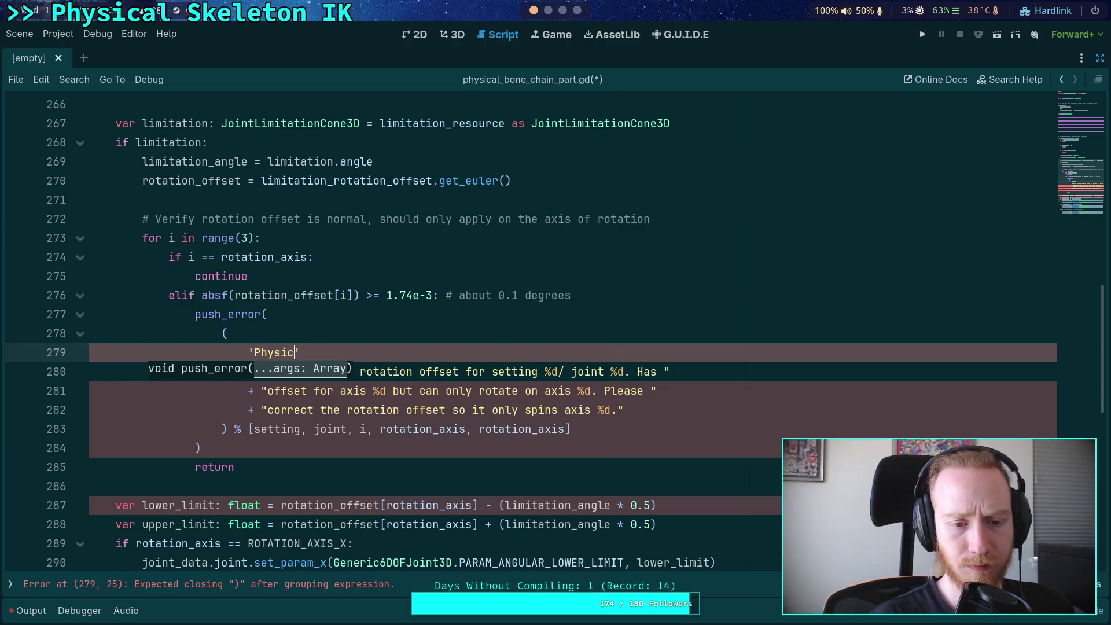
pyautogui.write('oneChainPart $')
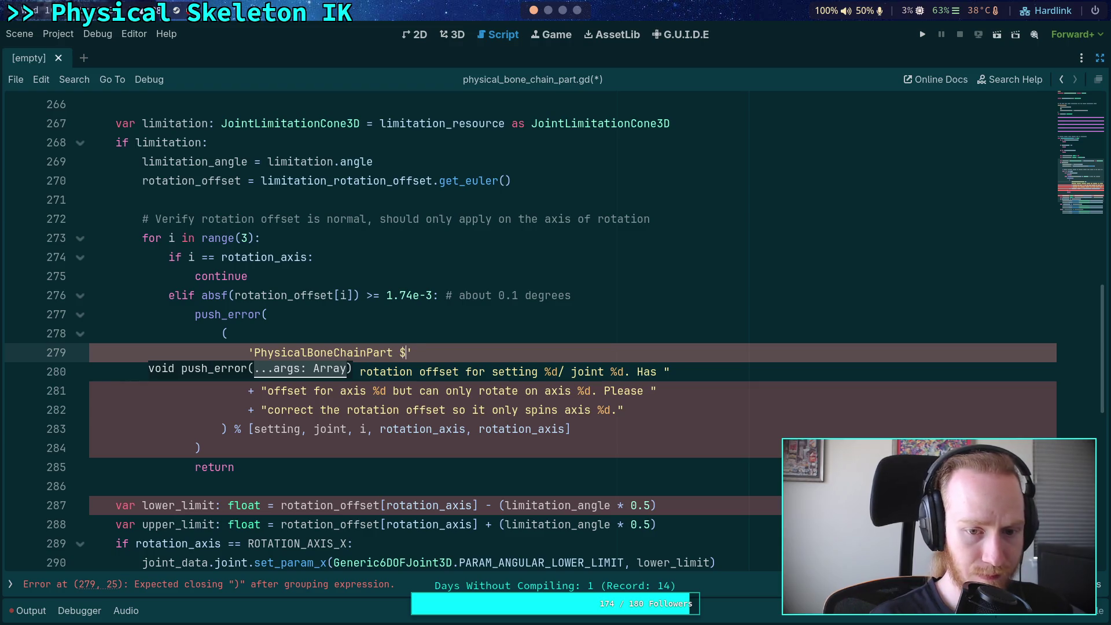
pyautogui.press('BackSpace')
pyautogui.write('%s (')
pyautogui.write('ah')
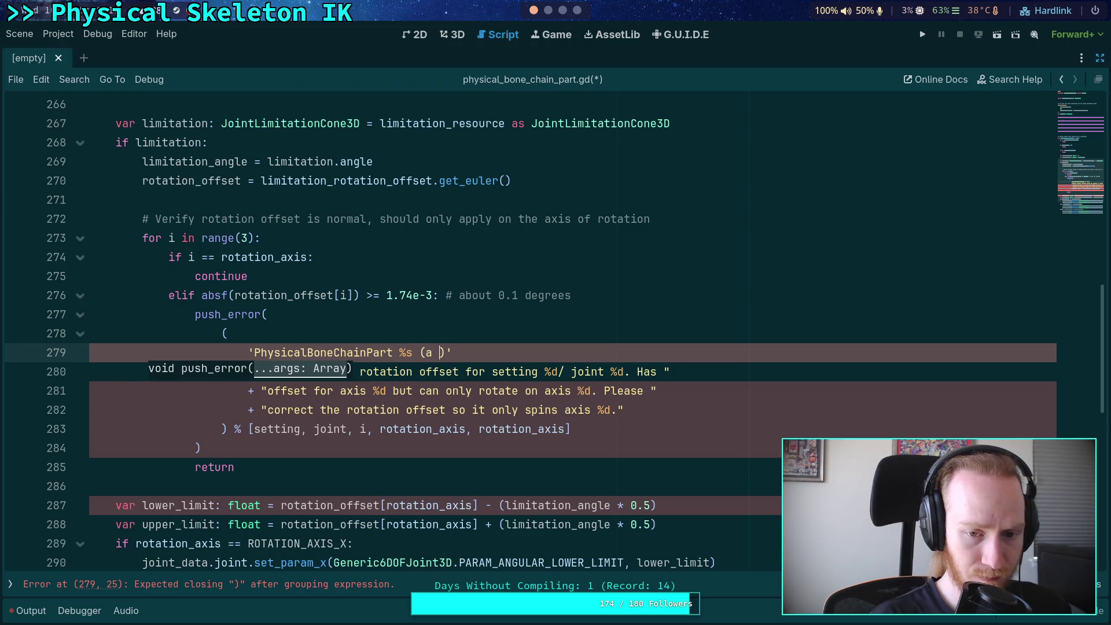
pyautogui.press('BackSpace')
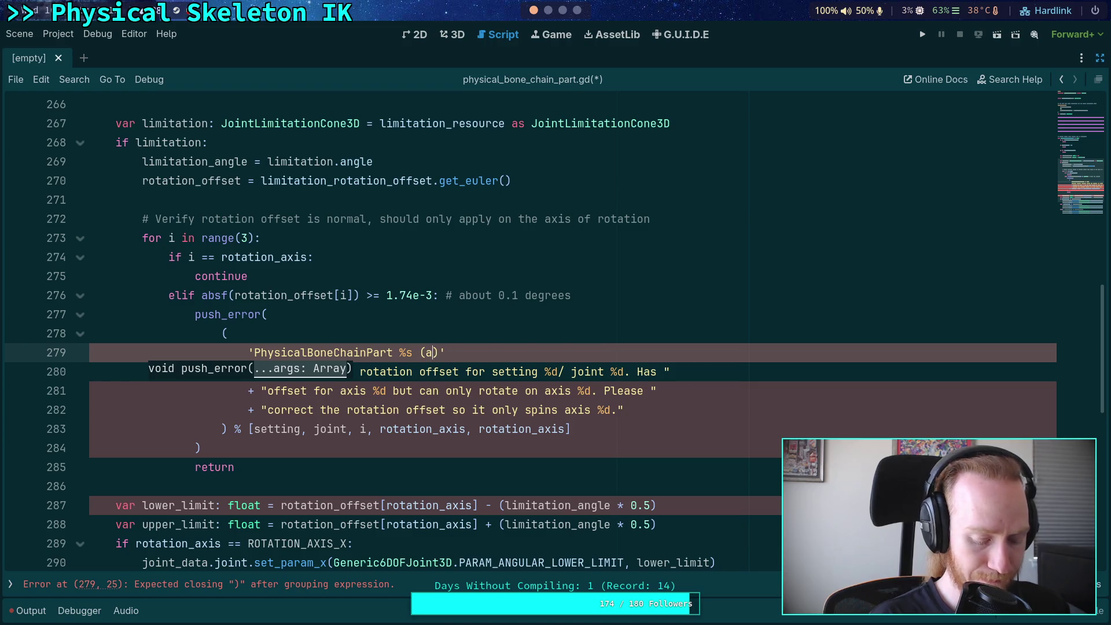
pyautogui.write('t %s) ')
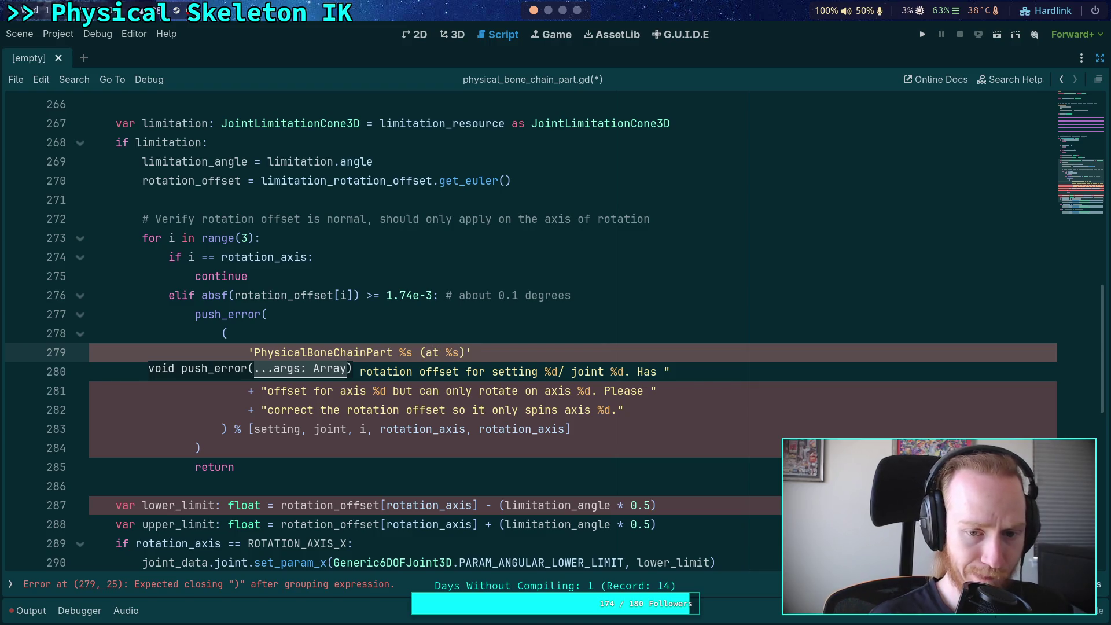
pyautogui.write('has')
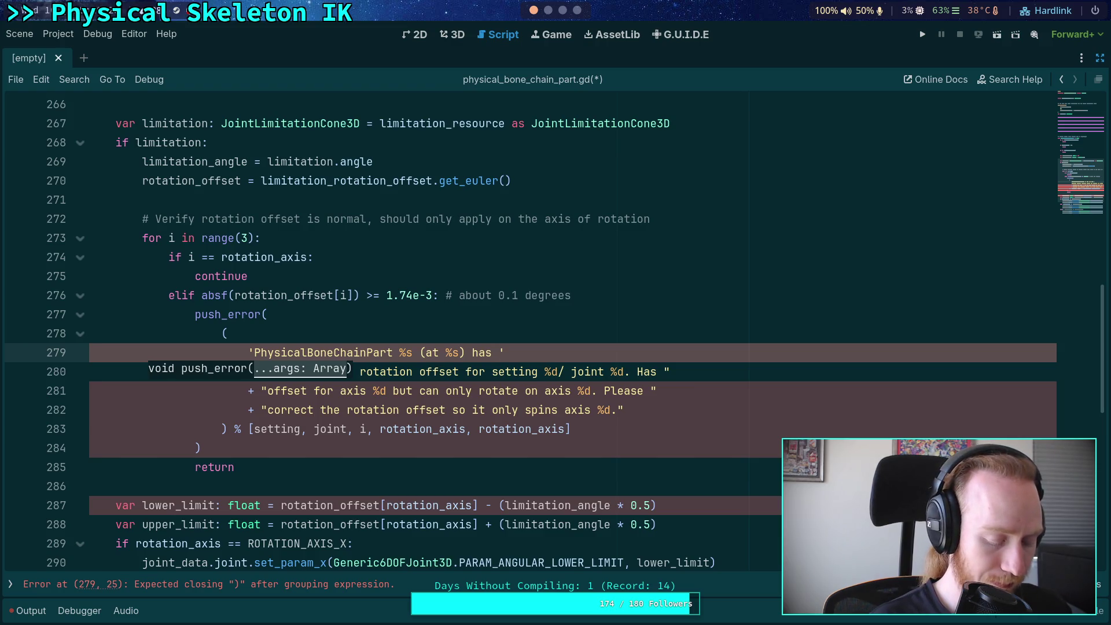
# Step: Continue with 'misaligned limitation_rotation_offset.' and begin the next line 'Offsets should'
pyautogui.write('misaligned ')
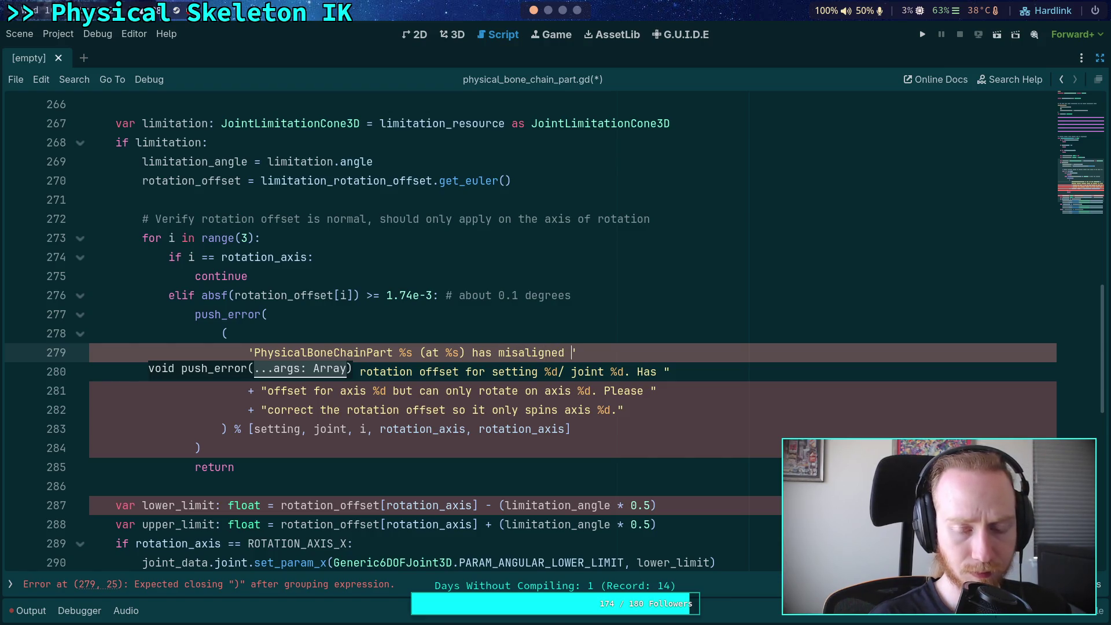
pyautogui.write('limitation_ret')
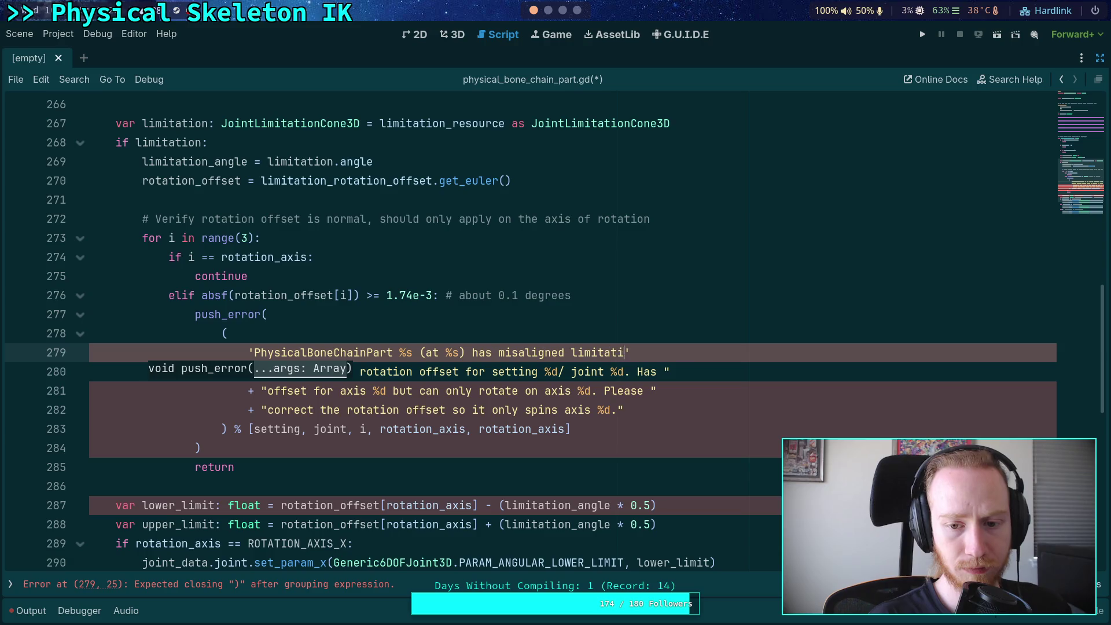
pyautogui.press('BackSpace')
pyautogui.press('BackSpace')
pyautogui.write('otation_o')
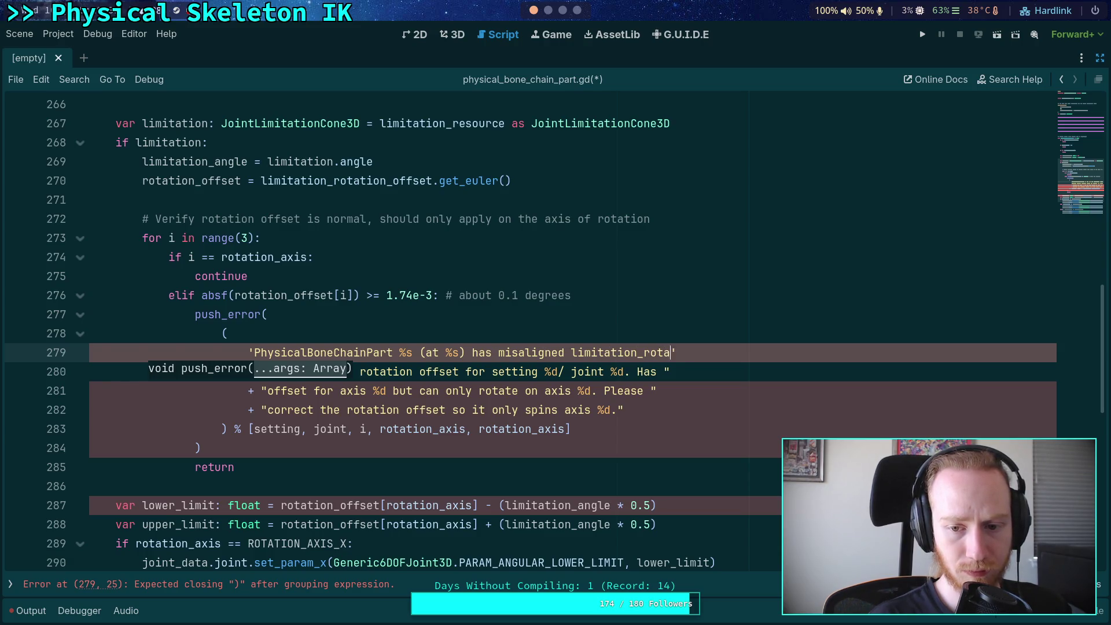
pyautogui.write('ffset')
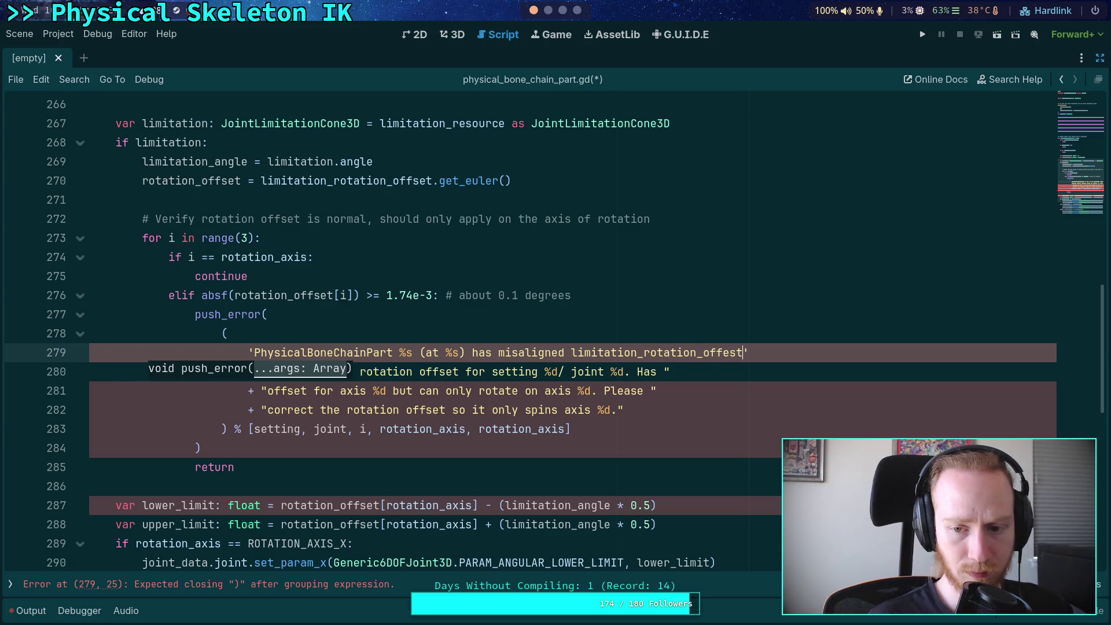
pyautogui.press('BackSpace')
pyautogui.press('BackSpace')
pyautogui.press('BackSpace')
pyautogui.write('set.')
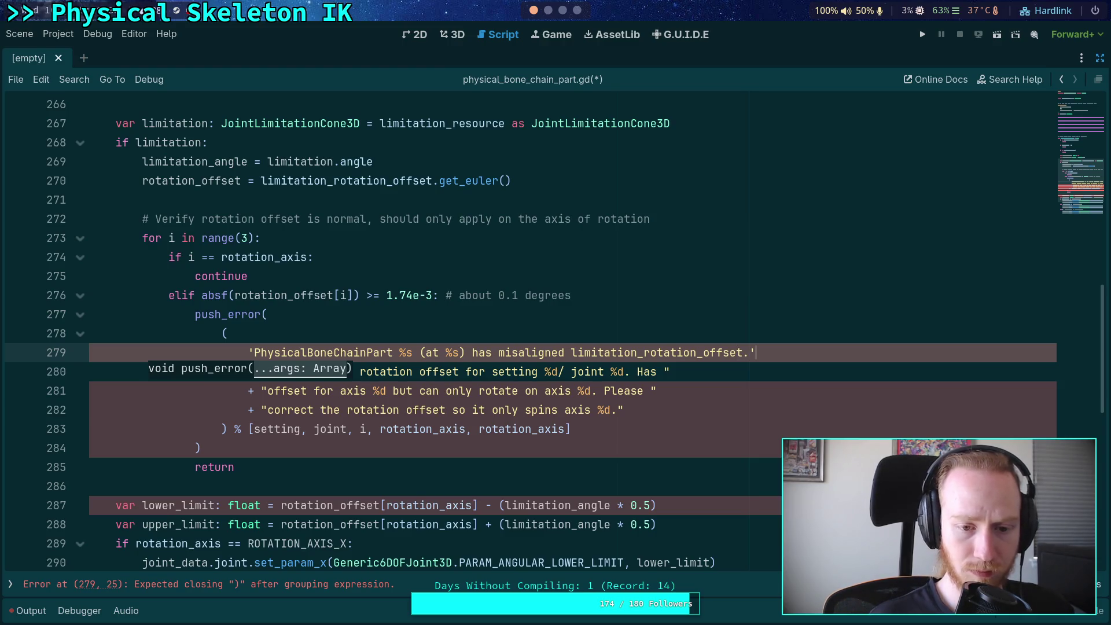
pyautogui.press('Return')
pyautogui.write("'Offsets should be")
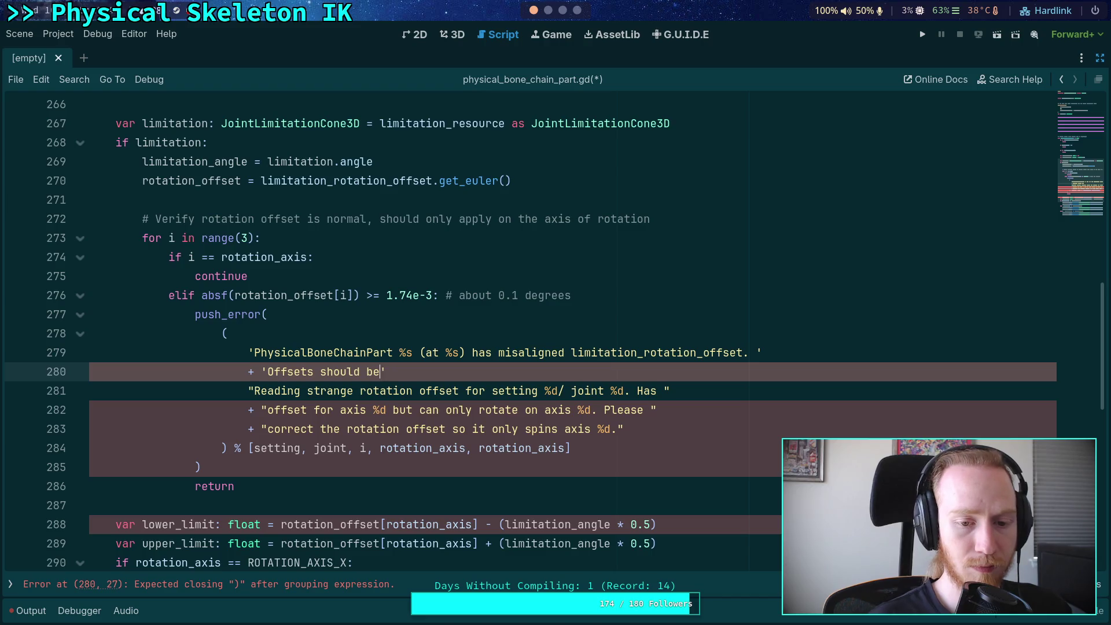
# Step: Extend the message: offsets should only rotate on their restricted axis, naming both %s axes
pyautogui.press('BackSpace')
pyautogui.press('BackSpace')
pyautogui.write('only be rota')
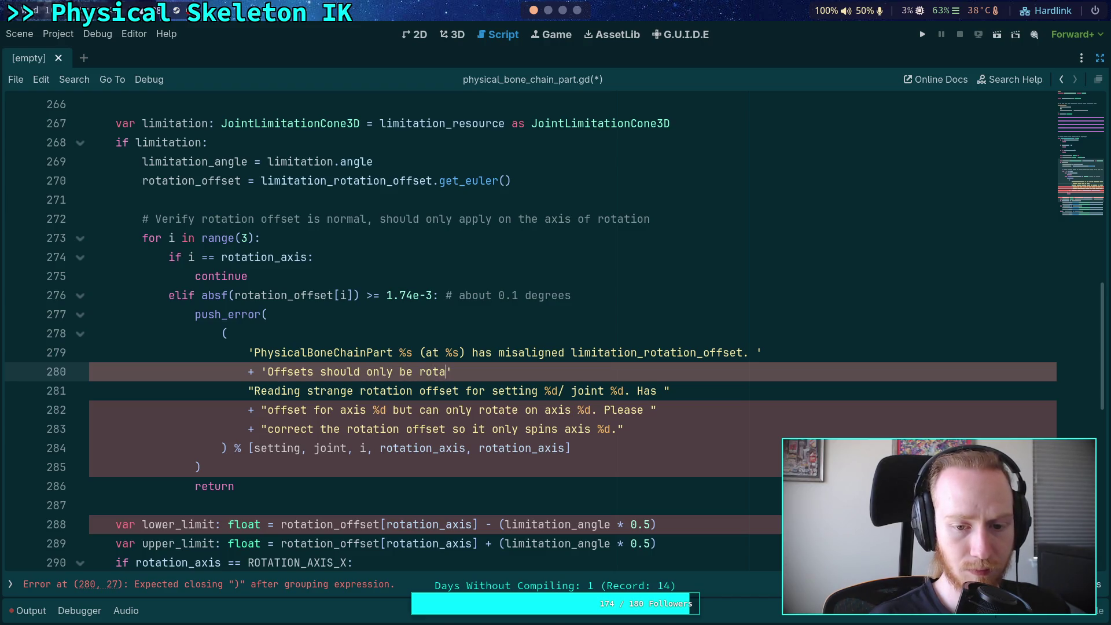
pyautogui.write('ted o')
pyautogui.write('n the axis ')
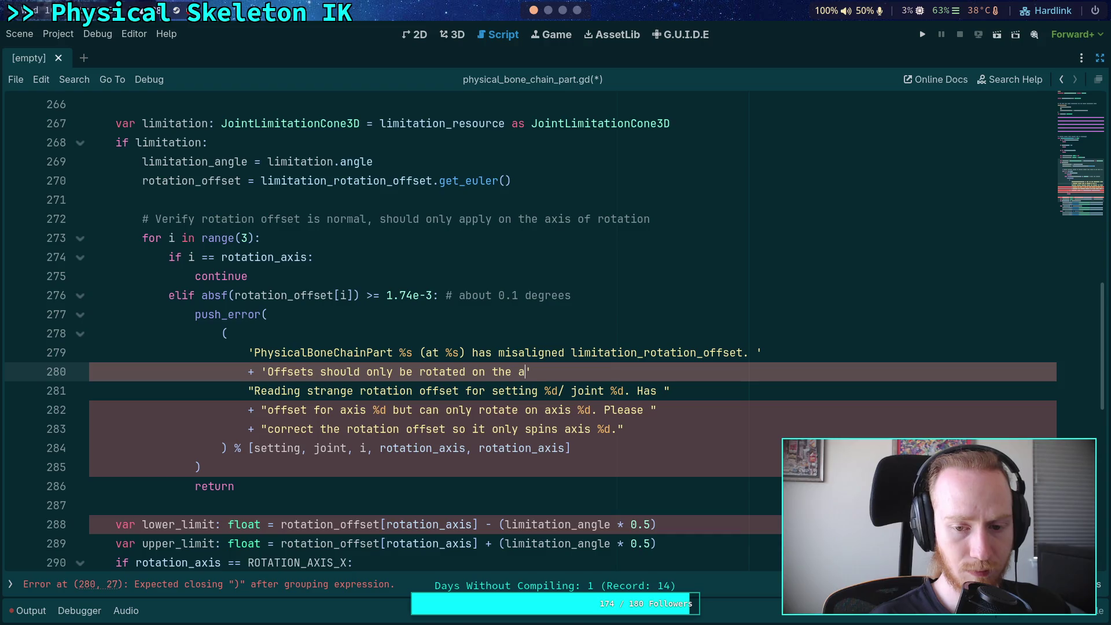
pyautogui.write('they restric')
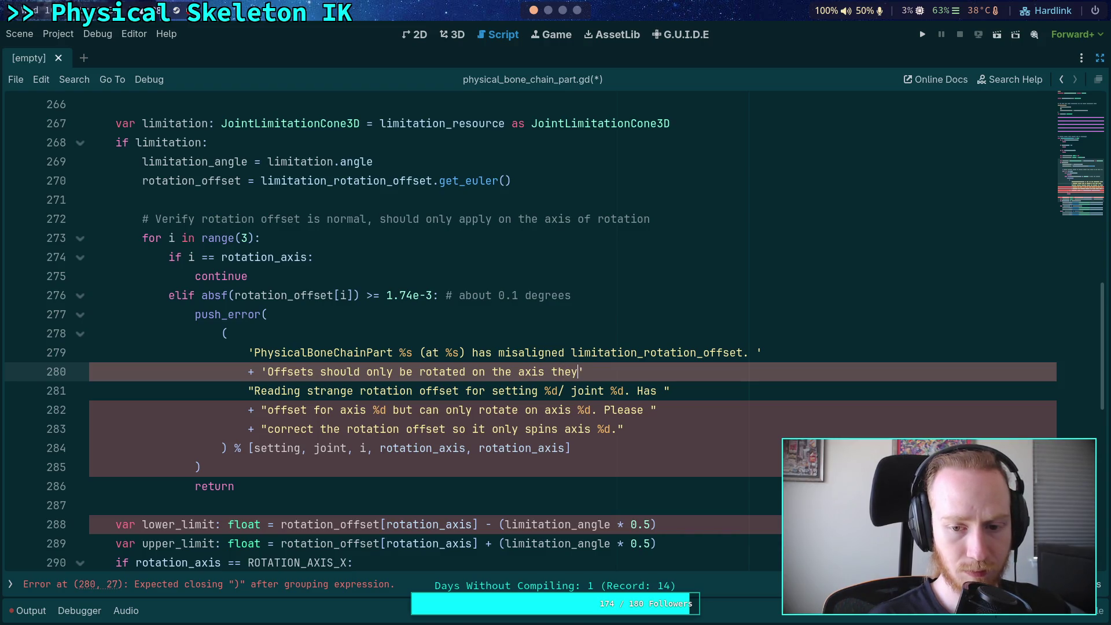
pyautogui.write('t')
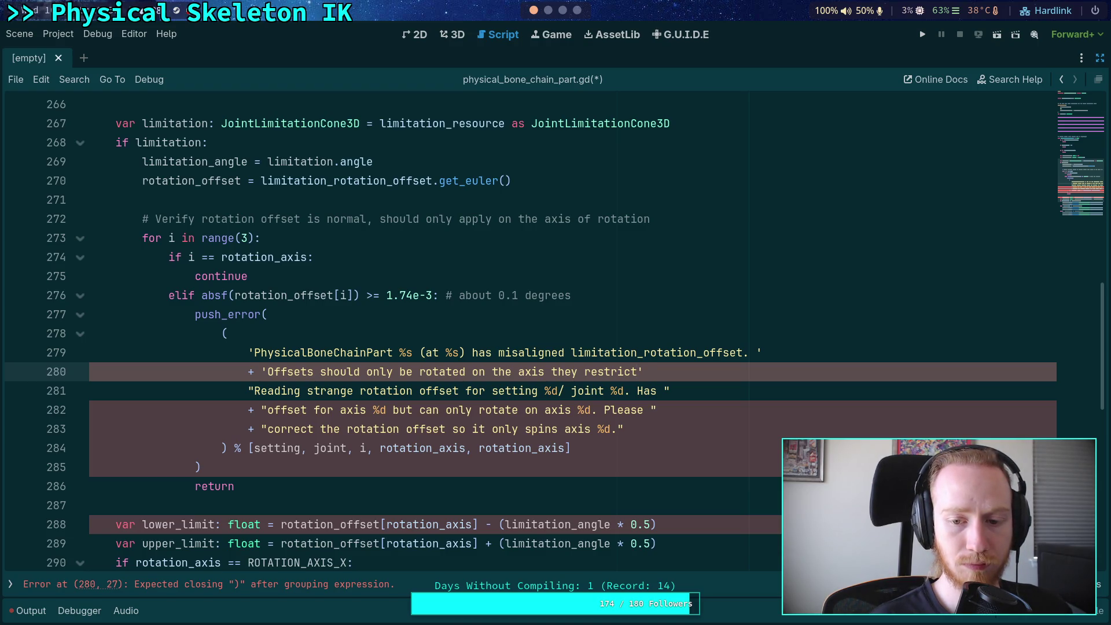
pyautogui.write('thi')
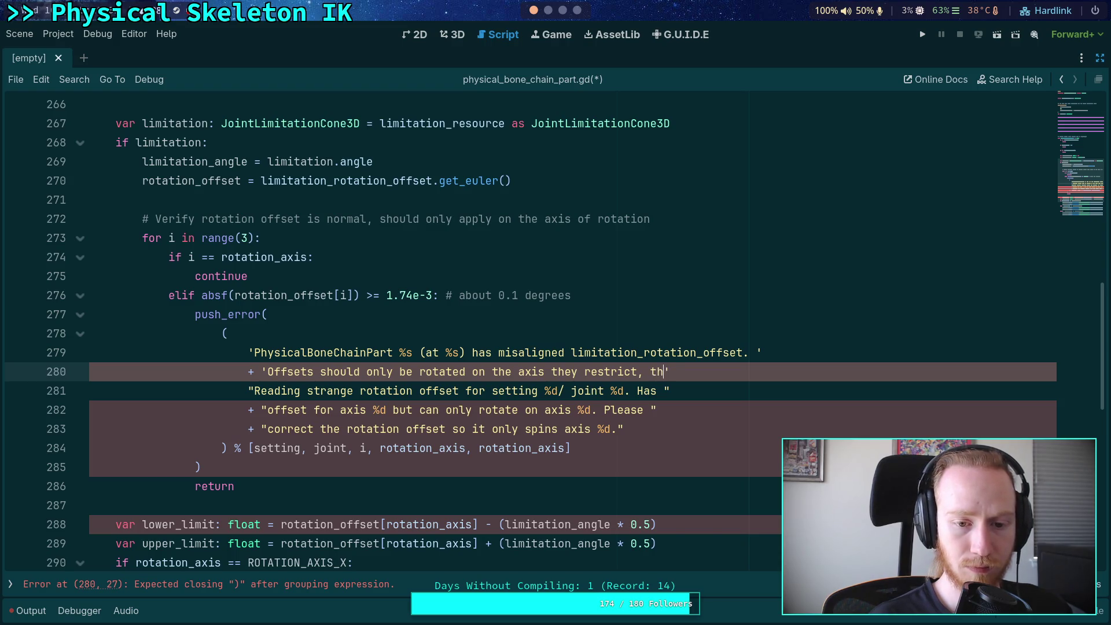
pyautogui.write('s limit ')
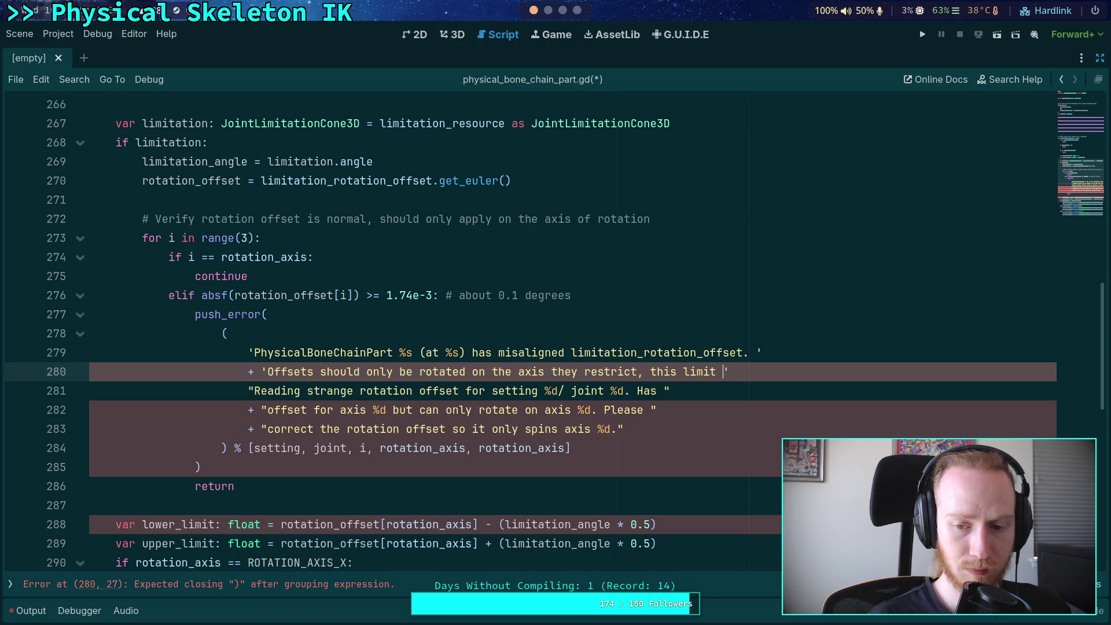
pyautogui.write('acts')
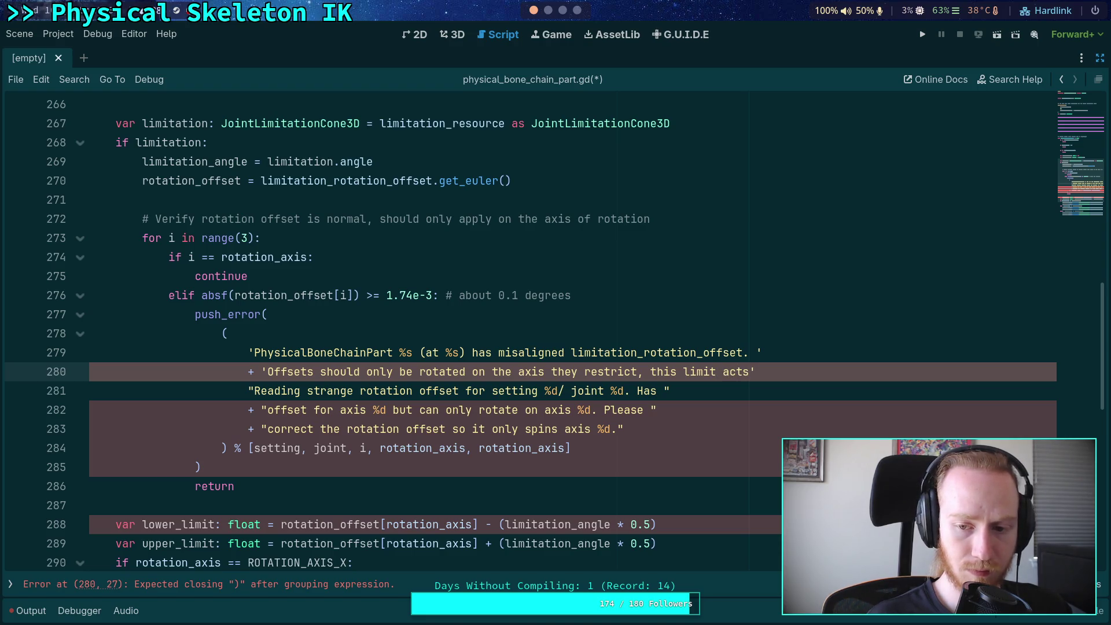
pyautogui.press('Return')
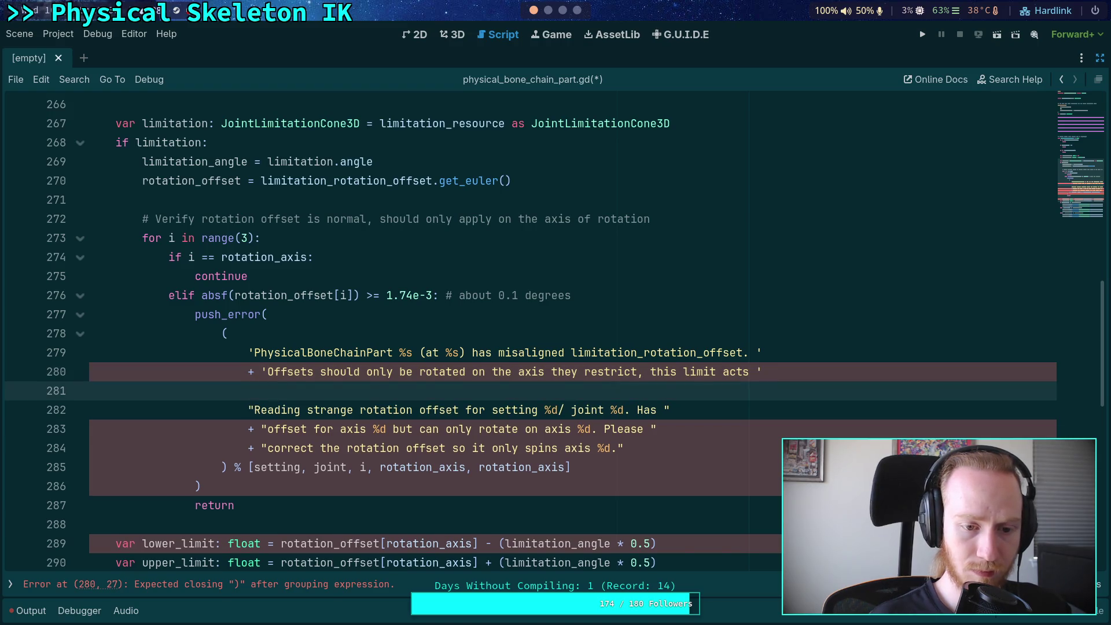
pyautogui.write("+'o")
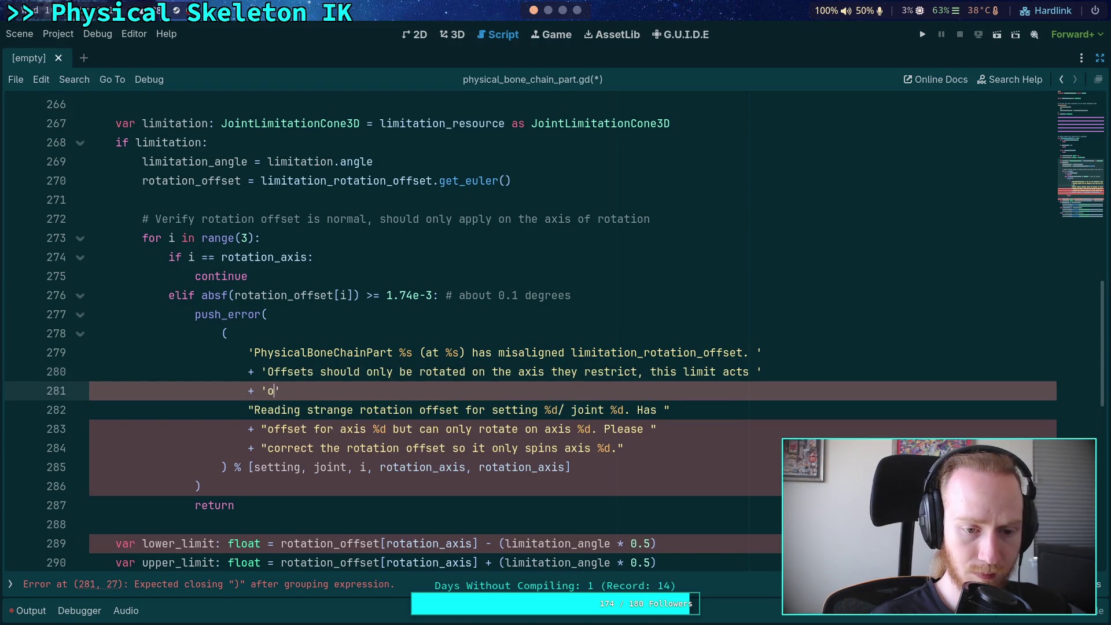
pyautogui.write('n the ')
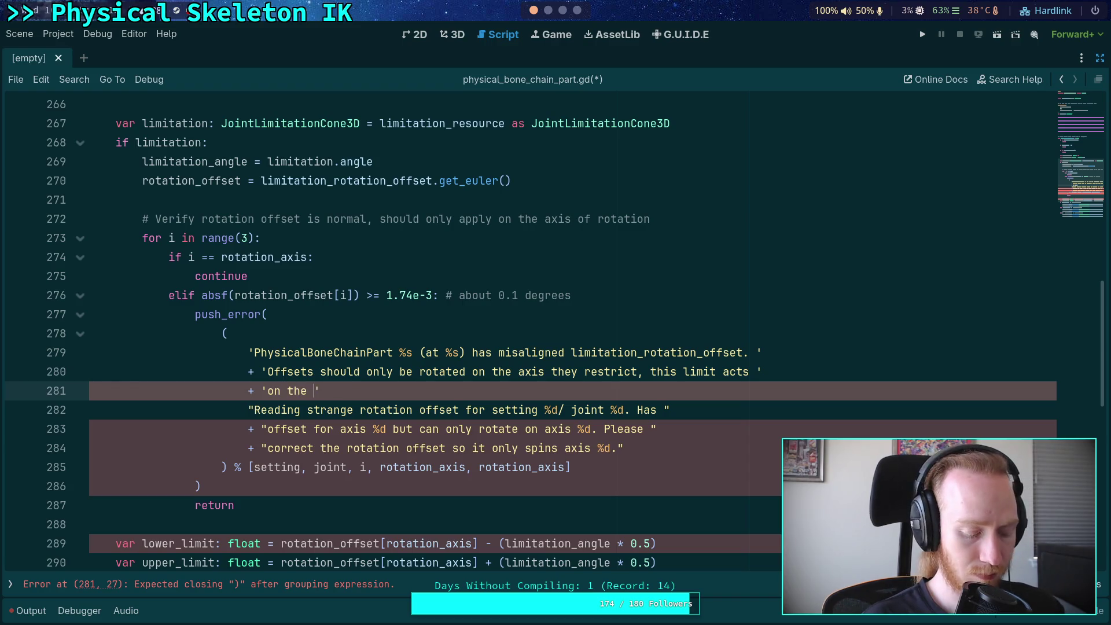
pyautogui.write('%s axis')
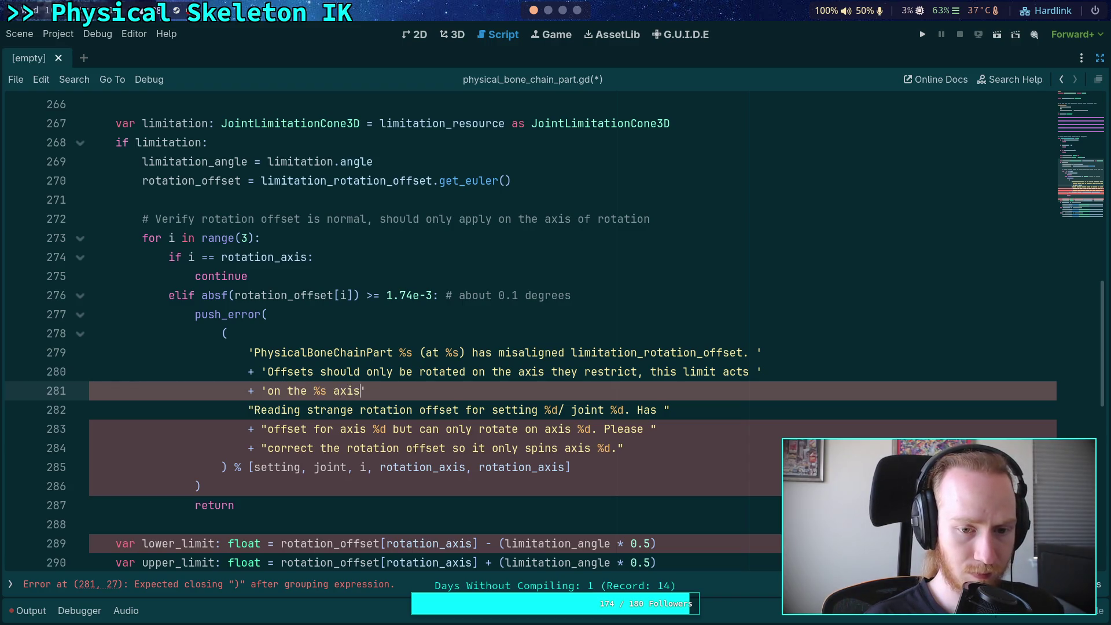
pyautogui.write(' but contains ')
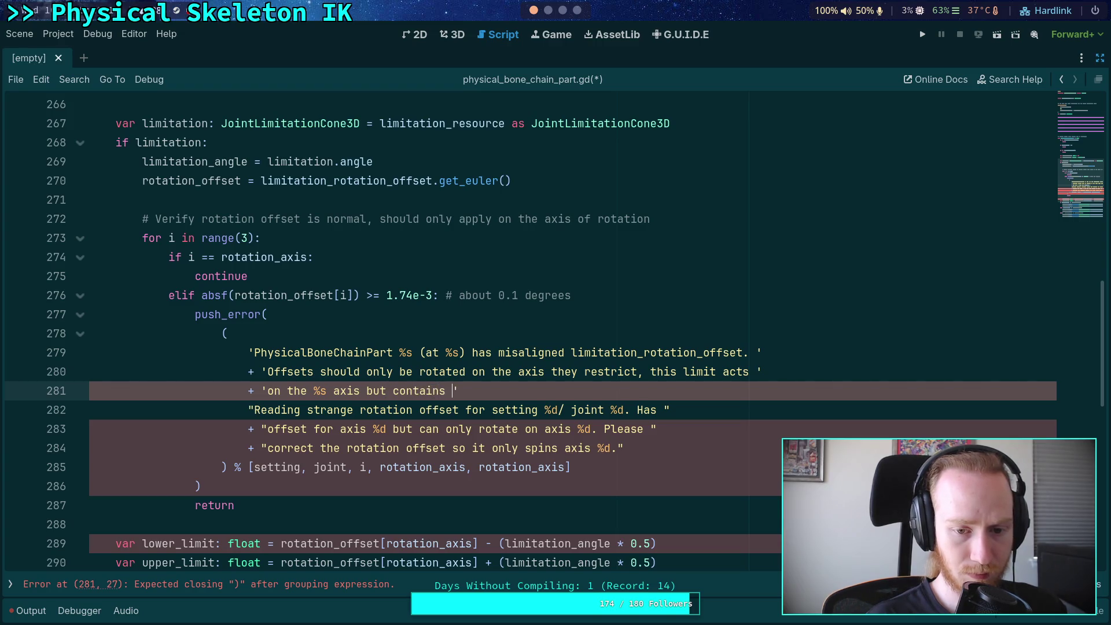
pyautogui.write('rotation')
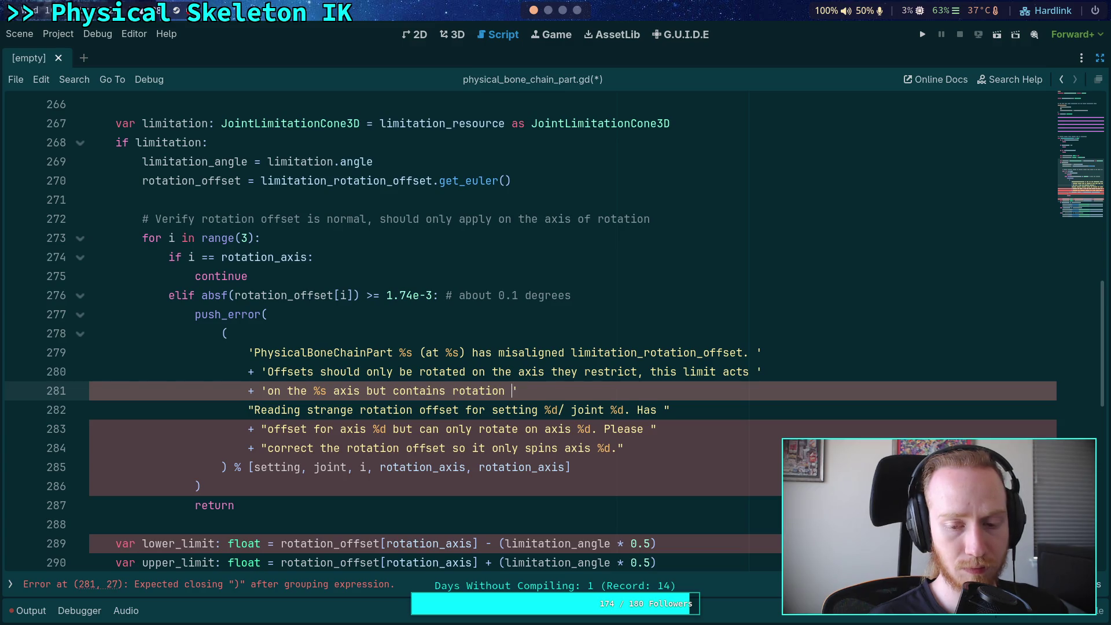
pyautogui.write(' on the ')
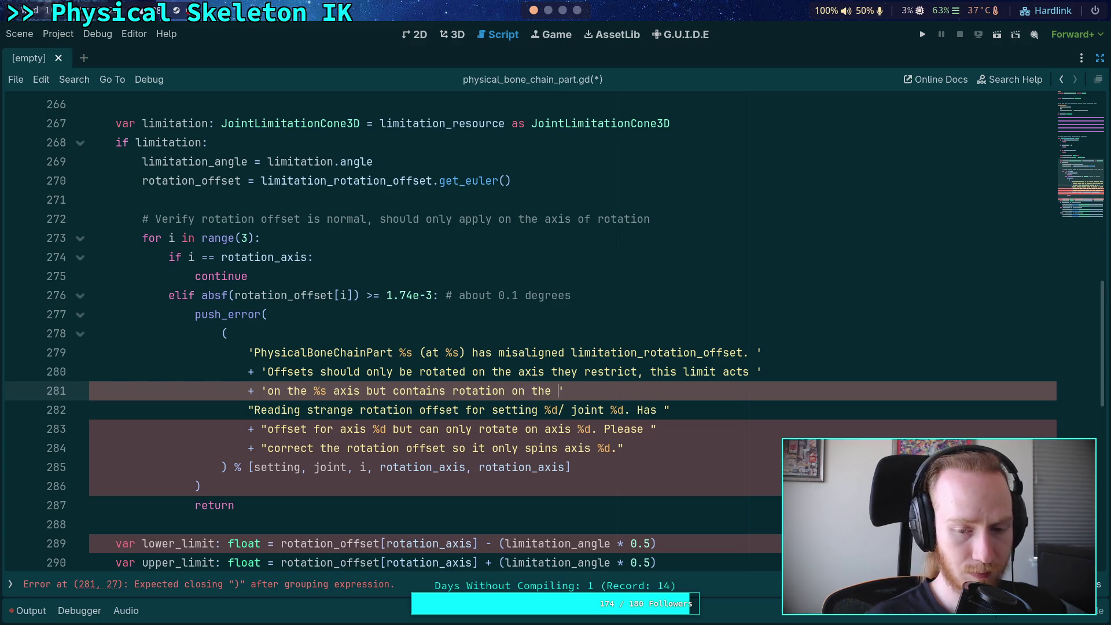
pyautogui.write('%s axis.')
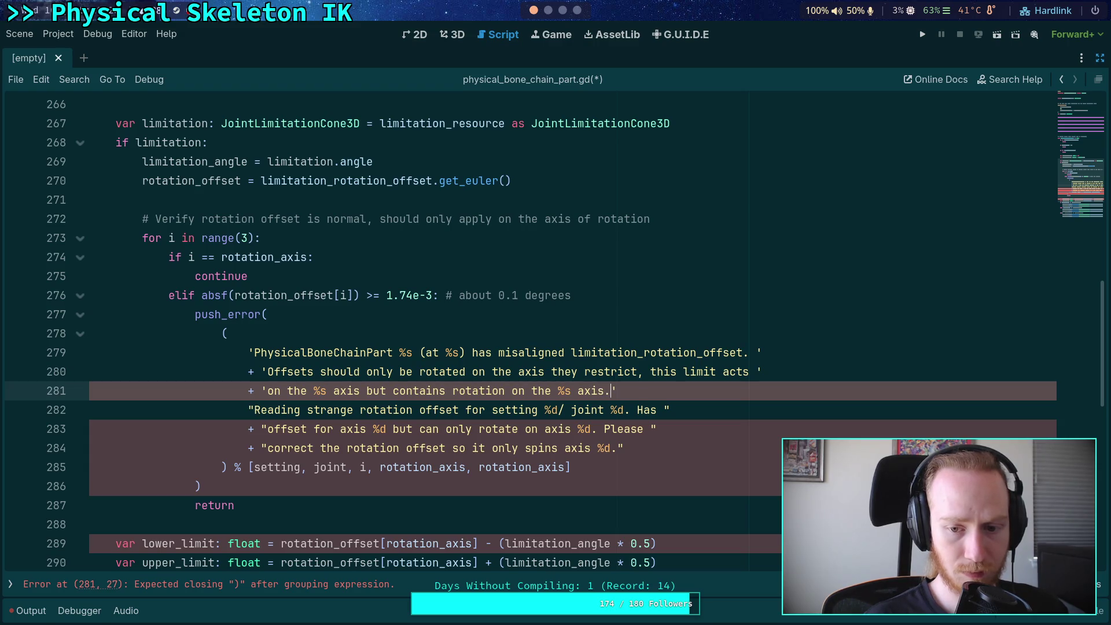
pyautogui.write(' Please co')
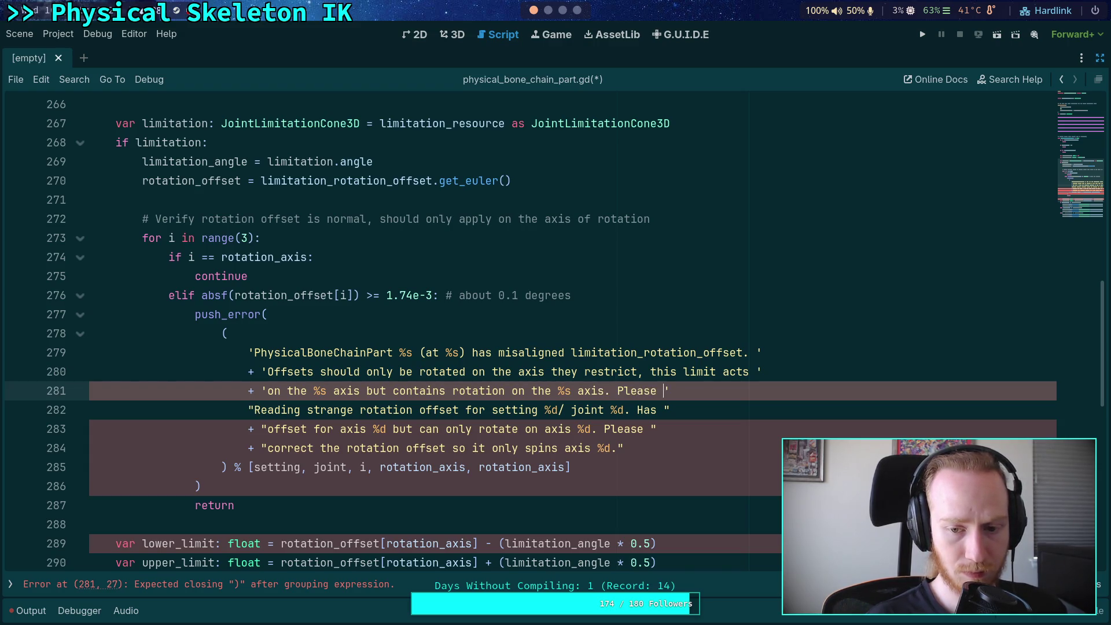
pyautogui.write('rrect the')
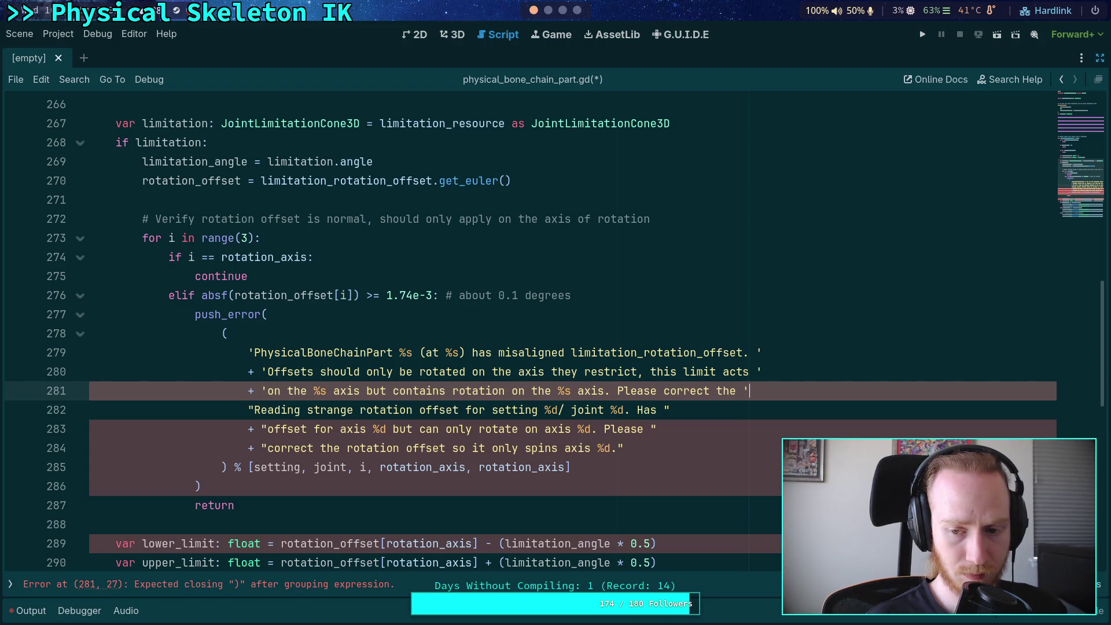
# Step: End the message with 'so that only axis %s has rotation.' and delete the old 'Reading strange' lines
pyautogui.press('Return')
pyautogui.write("'")
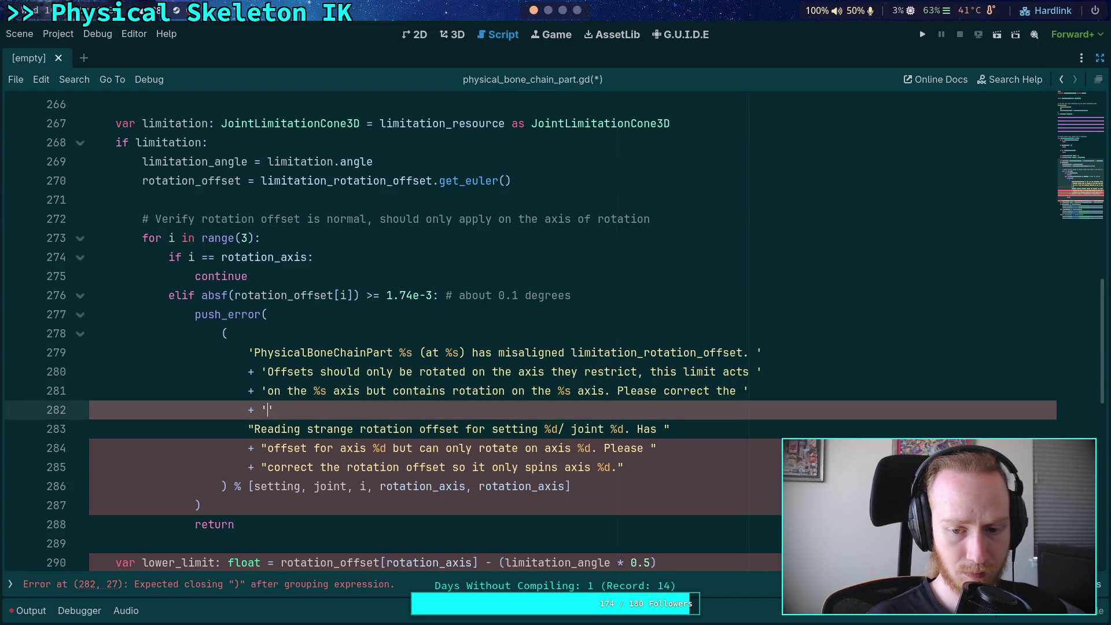
pyautogui.write('rotation offset ')
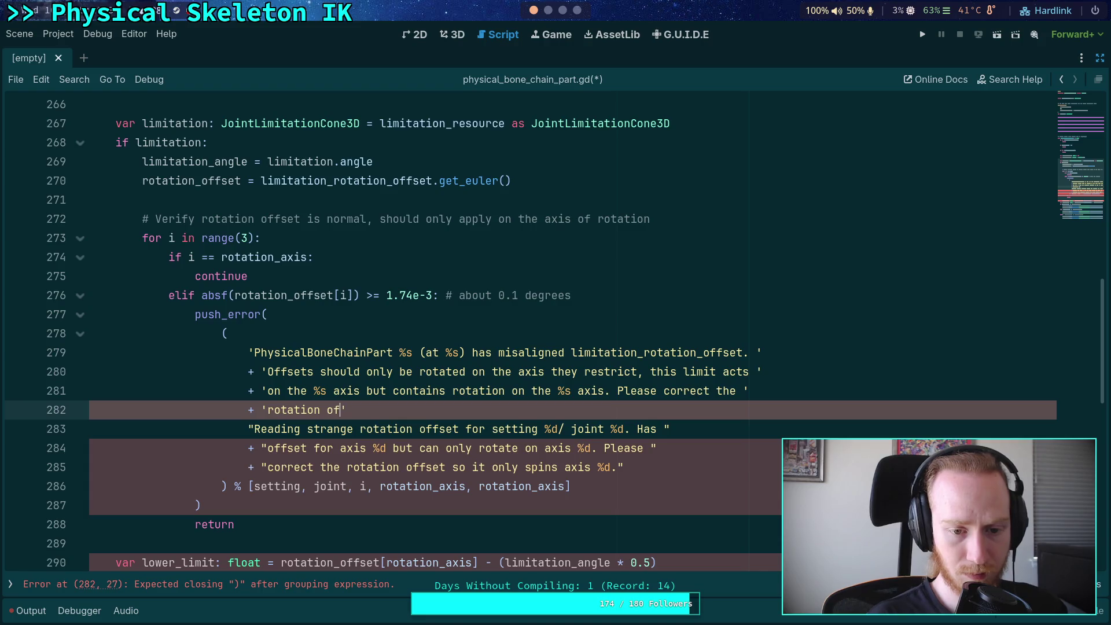
pyautogui.write('so this')
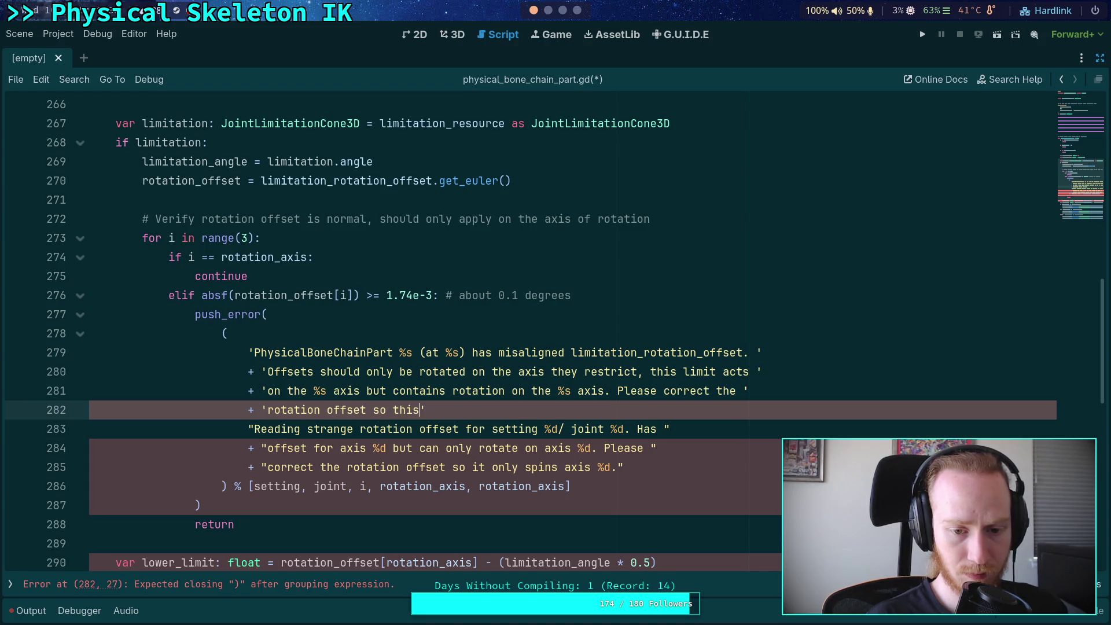
pyautogui.press('BackSpace')
pyautogui.press('BackSpace')
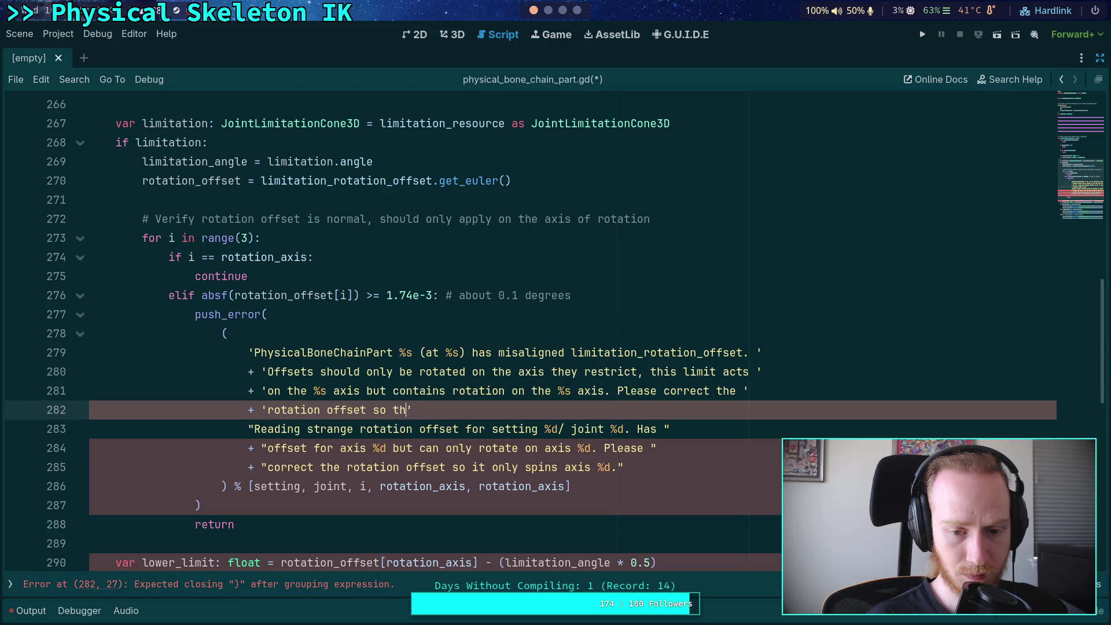
pyautogui.write('at only ax')
pyautogui.press('BackSpace')
pyautogui.write('%s ')
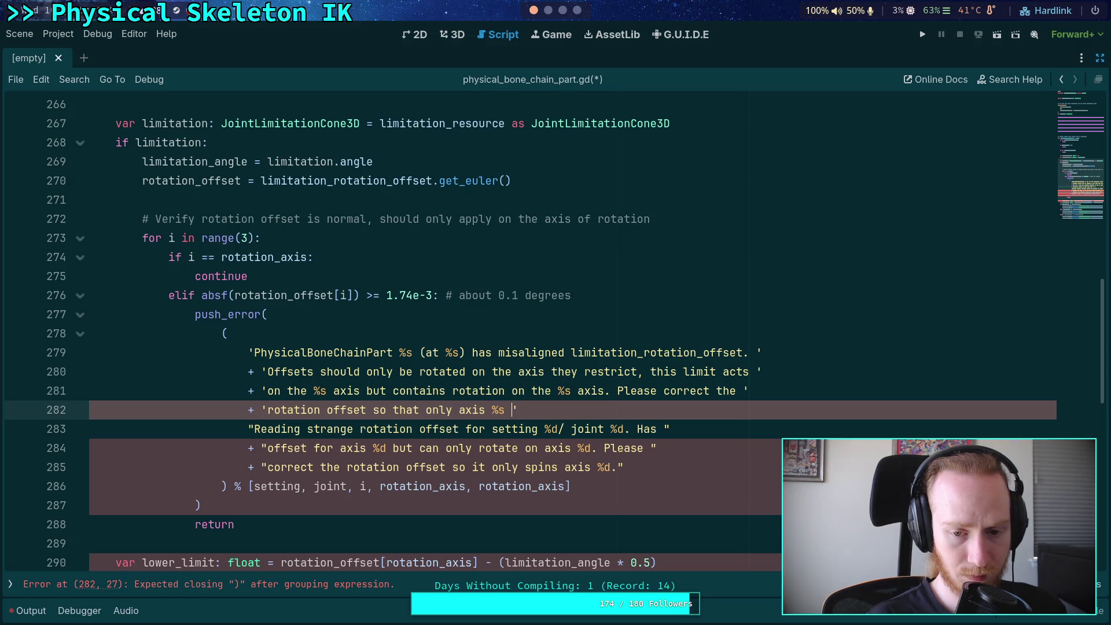
pyautogui.write('haz')
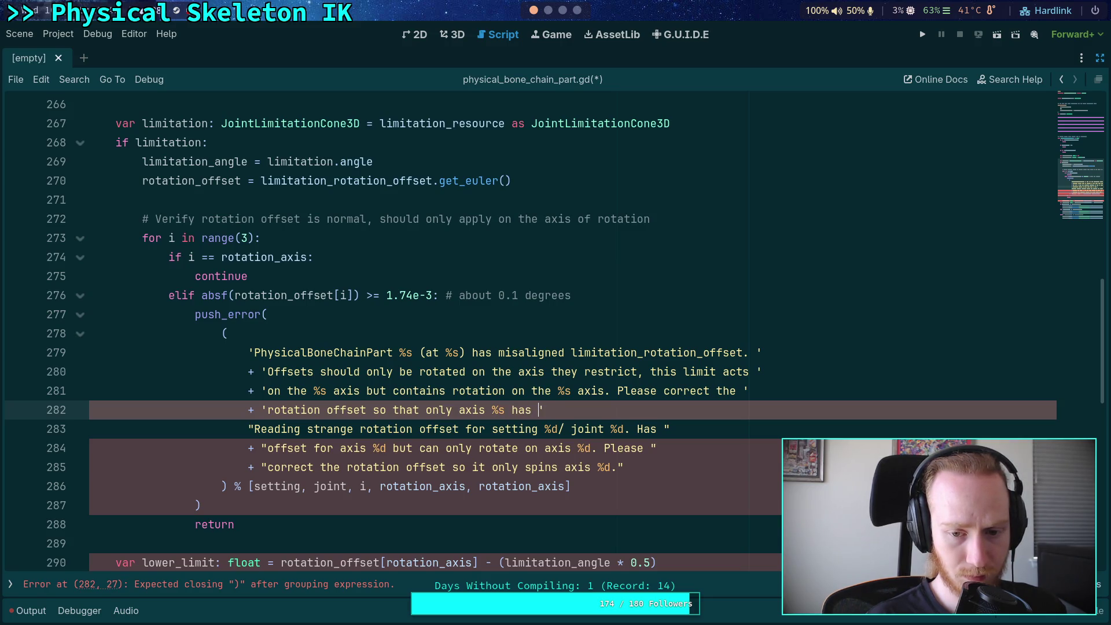
pyautogui.write('tation.')
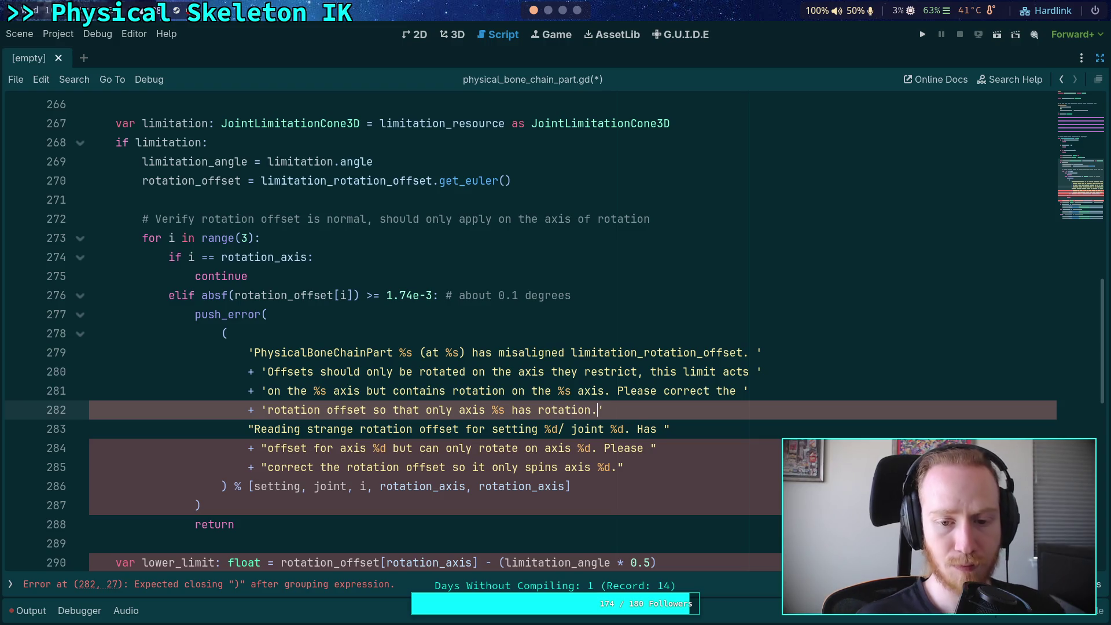
pyautogui.scroll(-1, 358, 335)
pyautogui.keyDown('shift'); pyautogui.click(656, 410); pyautogui.keyUp('shift')
pyautogui.press('BackSpace')
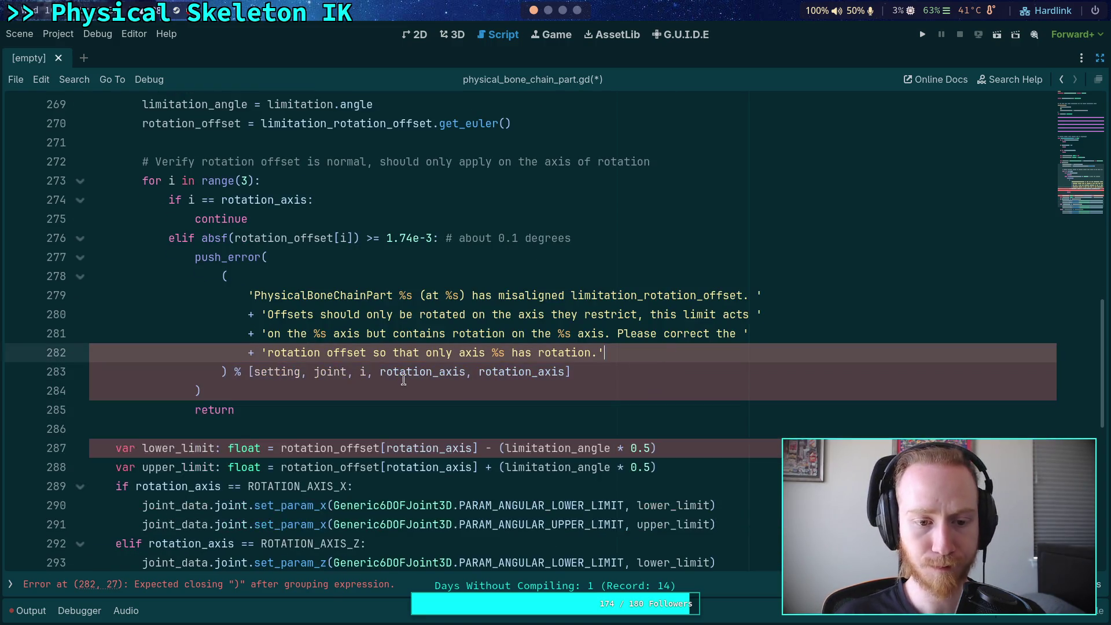
# Step: Declare 'var axis_str: String' on a new line after the elif condition
pyautogui.scroll(1, 447, 410)
pyautogui.click(641, 310)
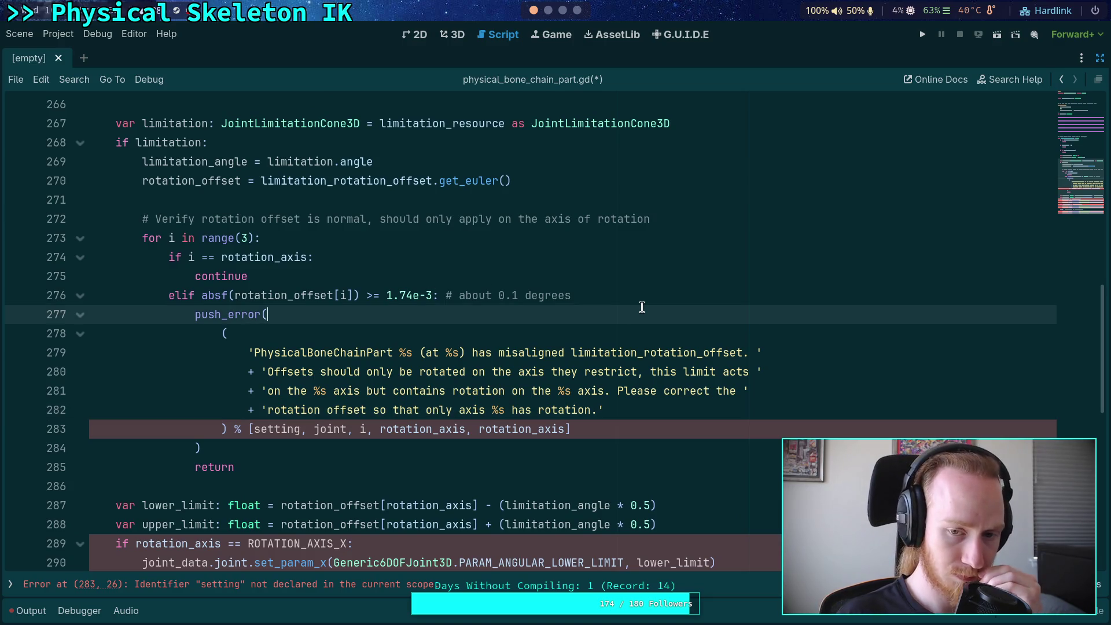
pyautogui.click(655, 297)
pyautogui.press('Return')
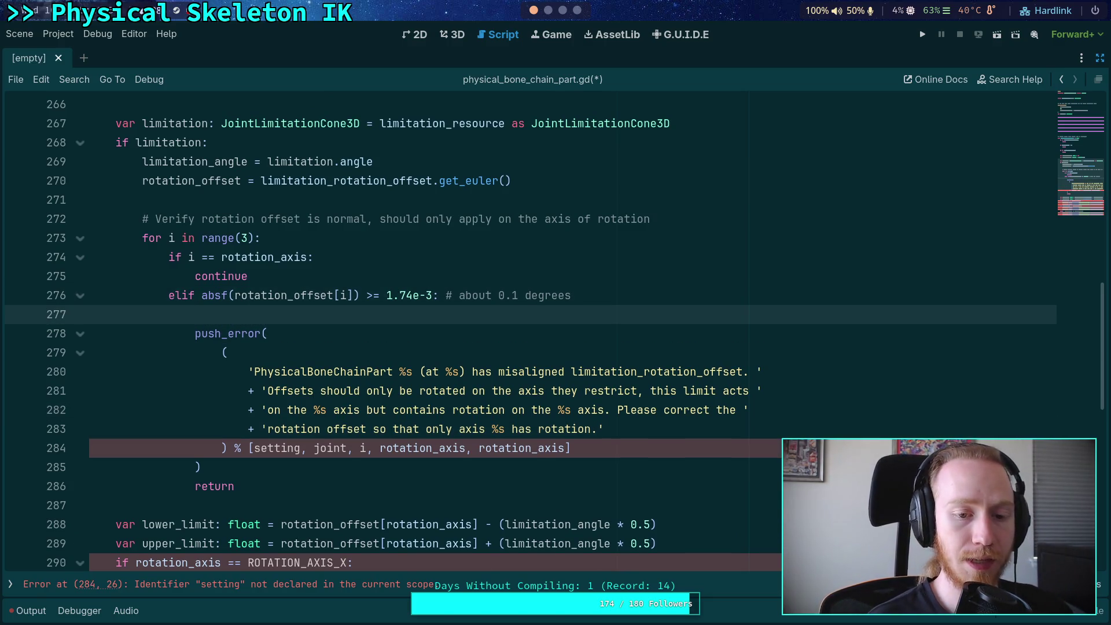
pyautogui.write('var ax')
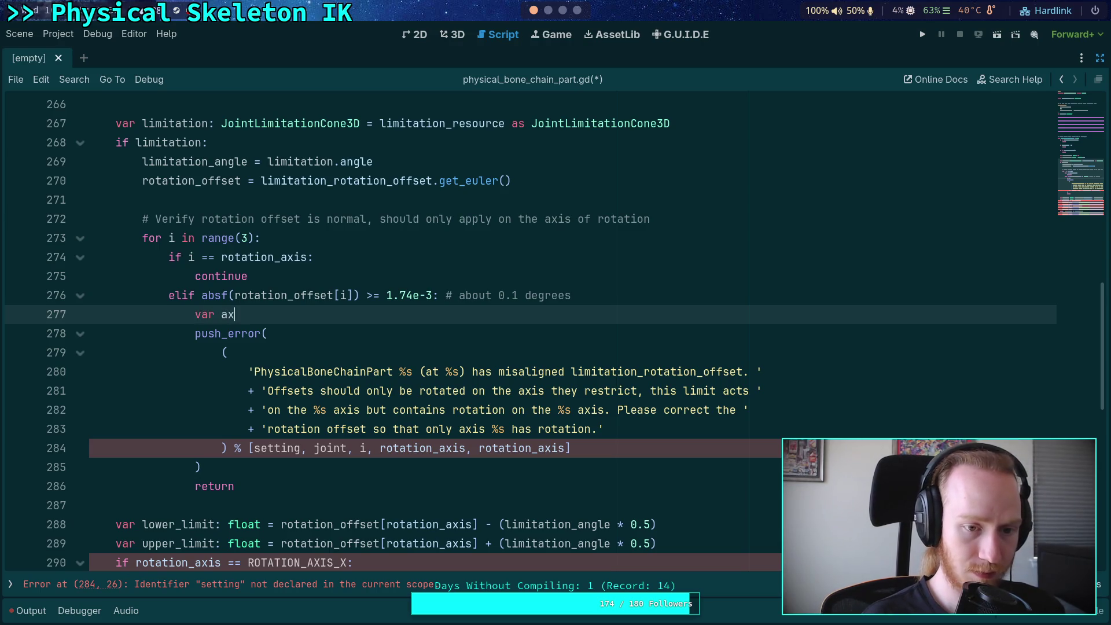
pyautogui.write('istr')
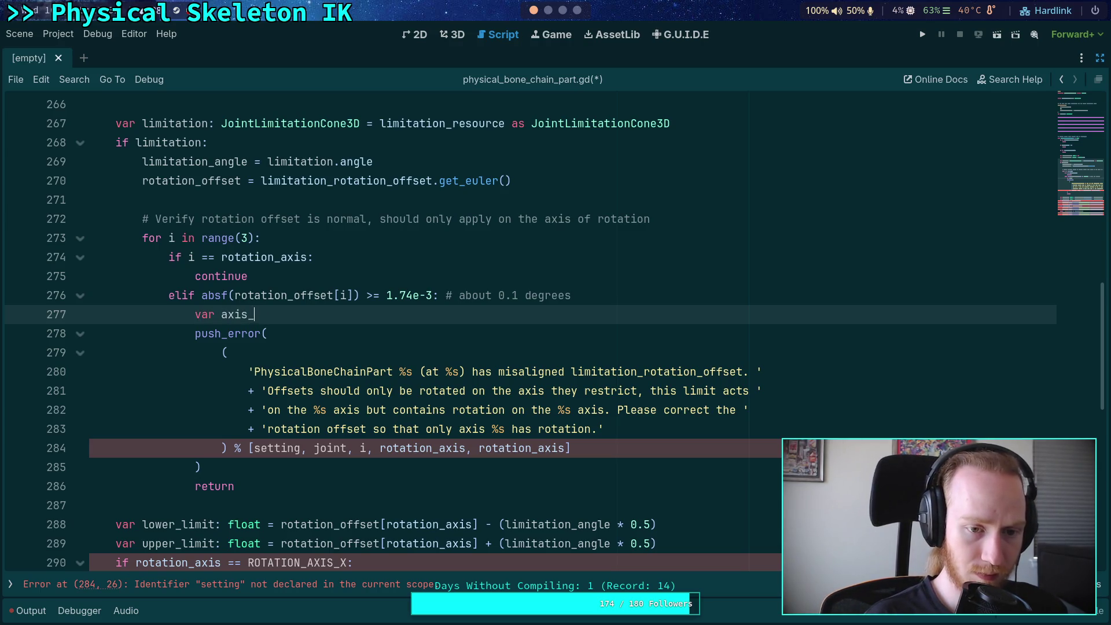
pyautogui.write('str:String')
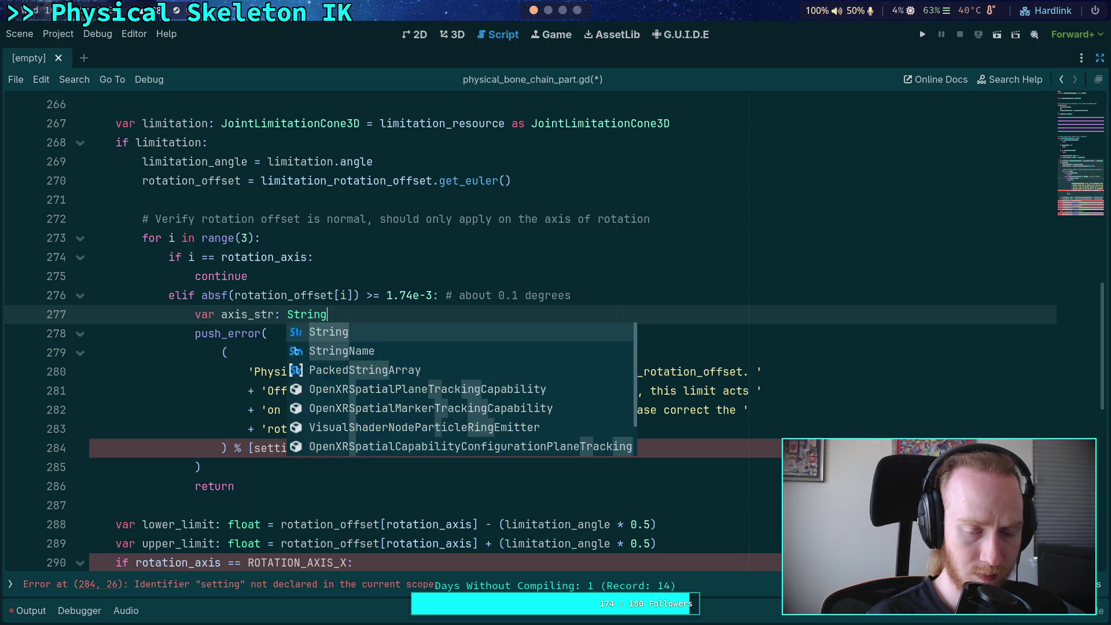
pyautogui.press('Escape')
pyautogui.press('Return')
pyautogui.write('if i == 0')
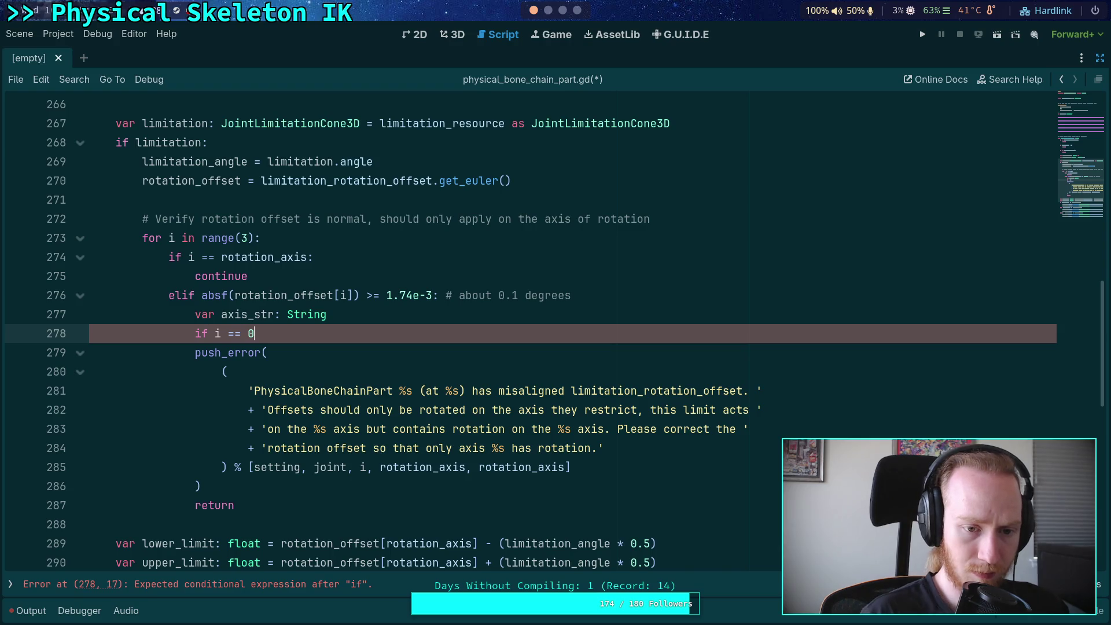
# Step: Add if/elif branches assigning axis_str 'X' for i == 0 and 'Y' for i == 1
pyautogui.write(':')
pyautogui.press('Return')
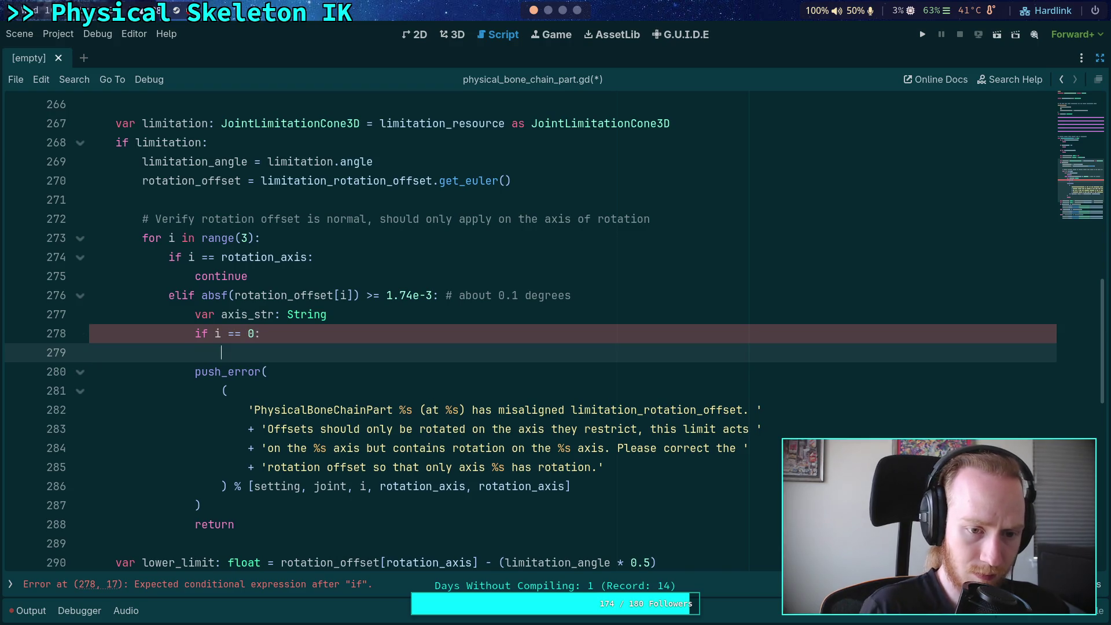
pyautogui.write('ax')
pyautogui.press('Return')
pyautogui.write("= 'X'")
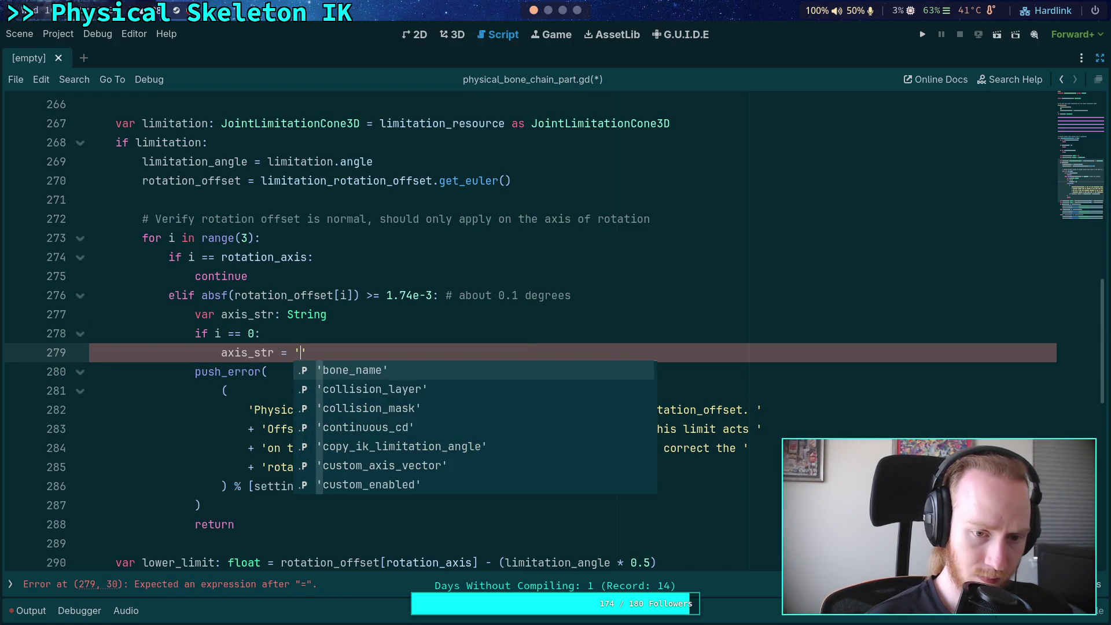
pyautogui.press('Return')
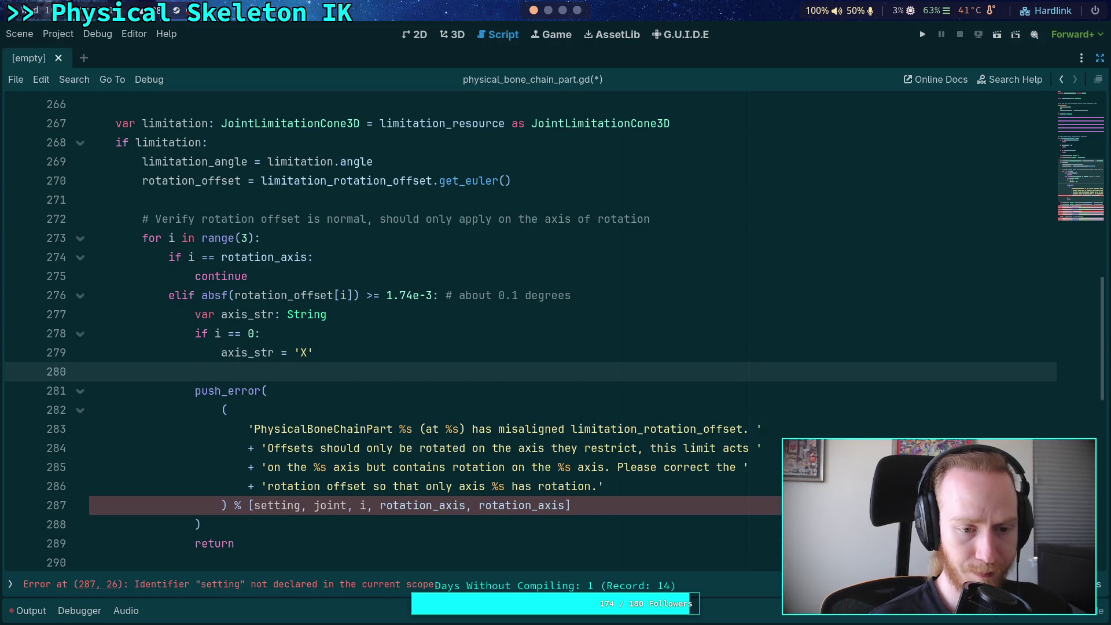
pyautogui.press('BackSpace')
pyautogui.write('elif i == 1:')
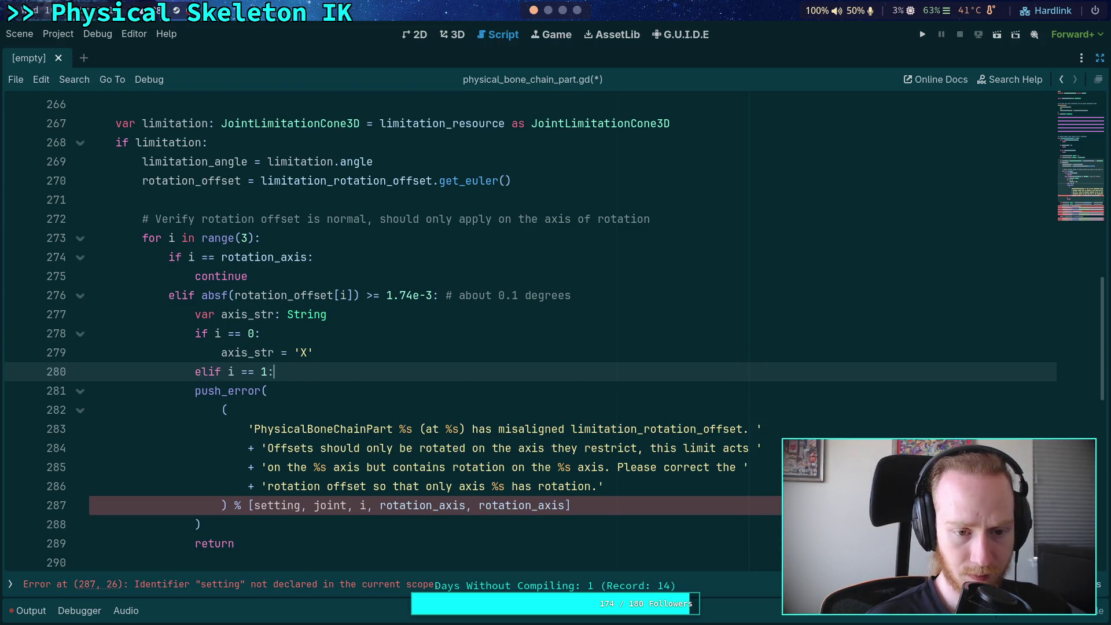
pyautogui.press('Return')
pyautogui.write('ax')
pyautogui.press('Return')
pyautogui.write("'Y")
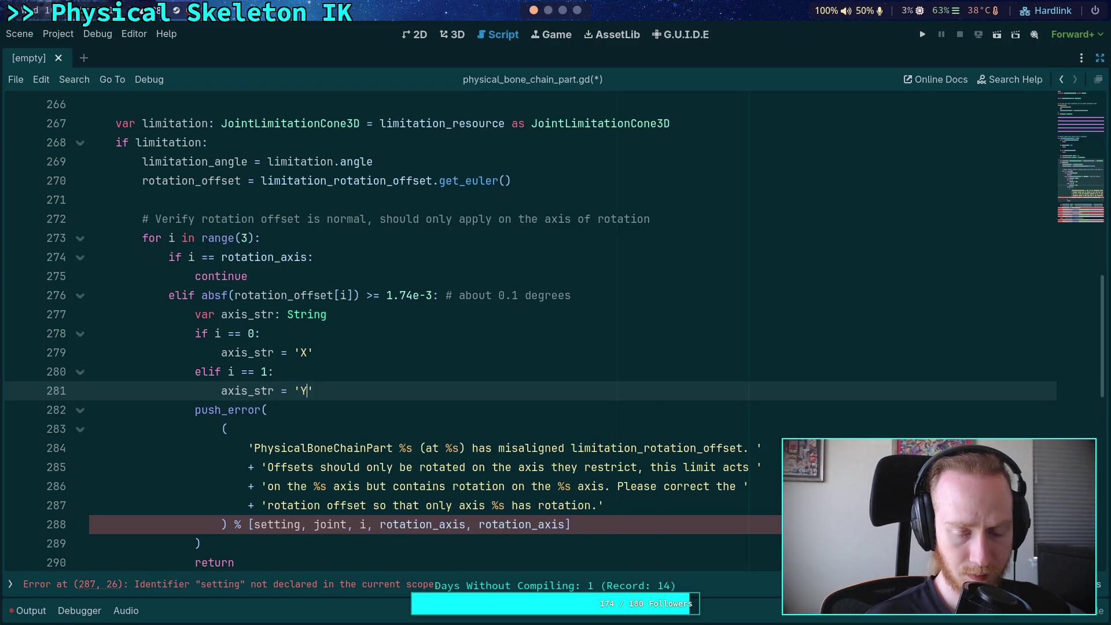
pyautogui.press('Right')
# Step: Add an else branch assigning axis_str = 'Z'
pyautogui.press('Return')
pyautogui.press('BackSpace')
pyautogui.write('else')
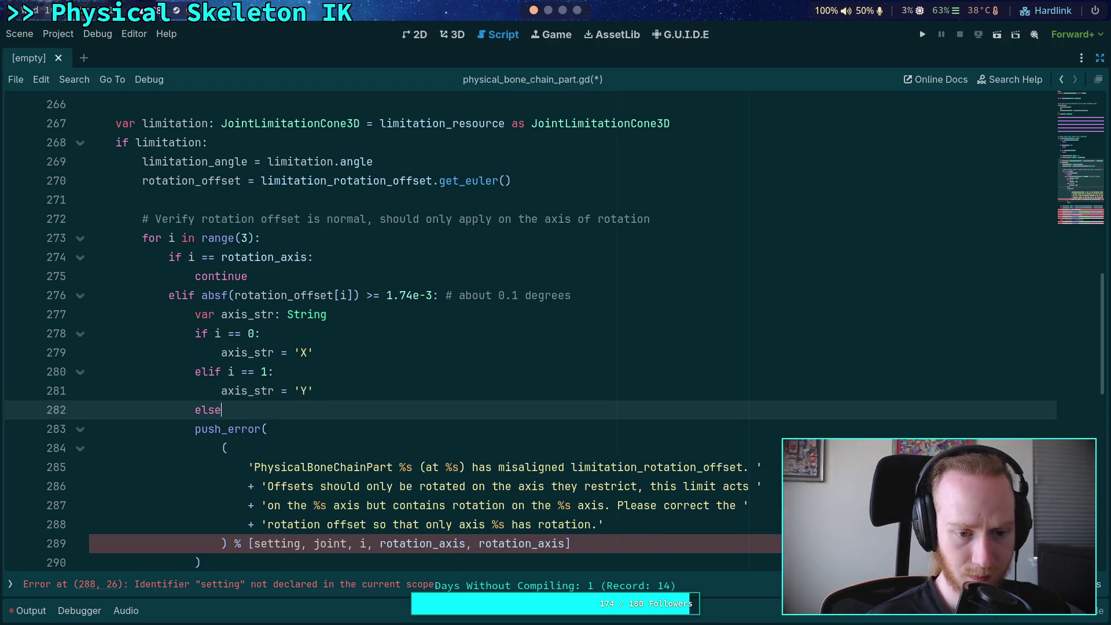
pyautogui.write(':')
pyautogui.press('Return')
pyautogui.write('ax')
pyautogui.press('Return')
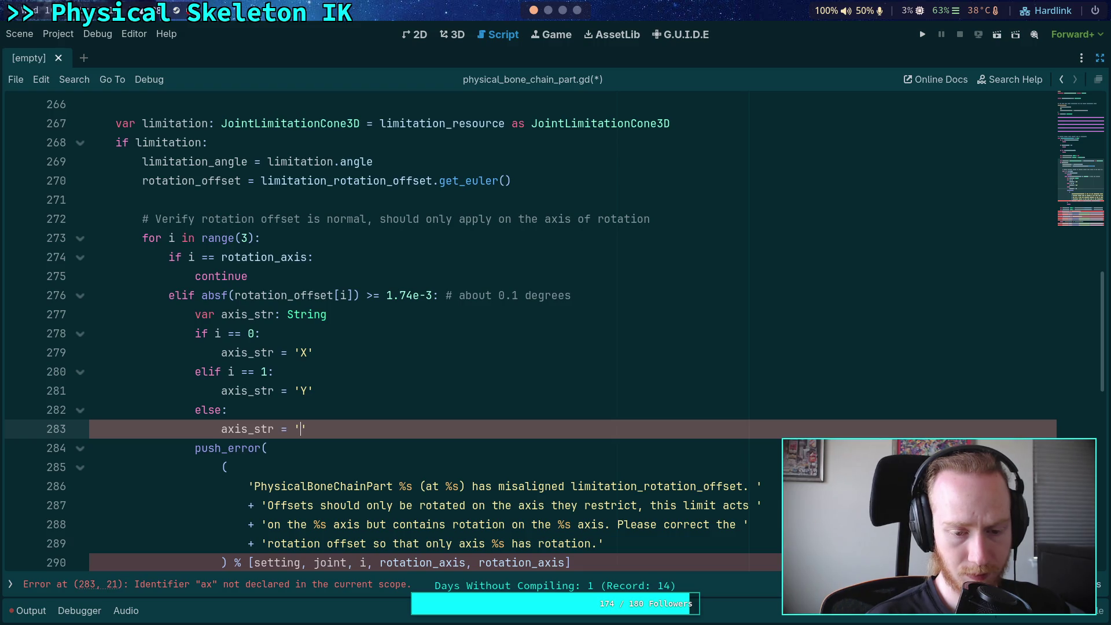
pyautogui.scroll(-1, 532, 382)
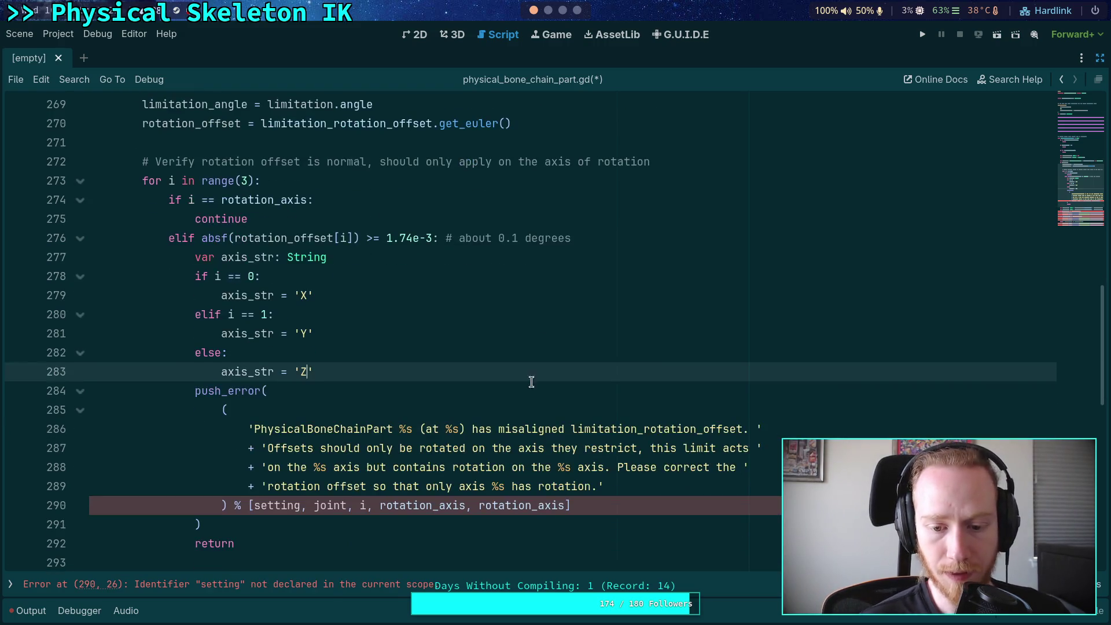
pyautogui.moveTo(565, 505); pyautogui.dragTo(257, 506)
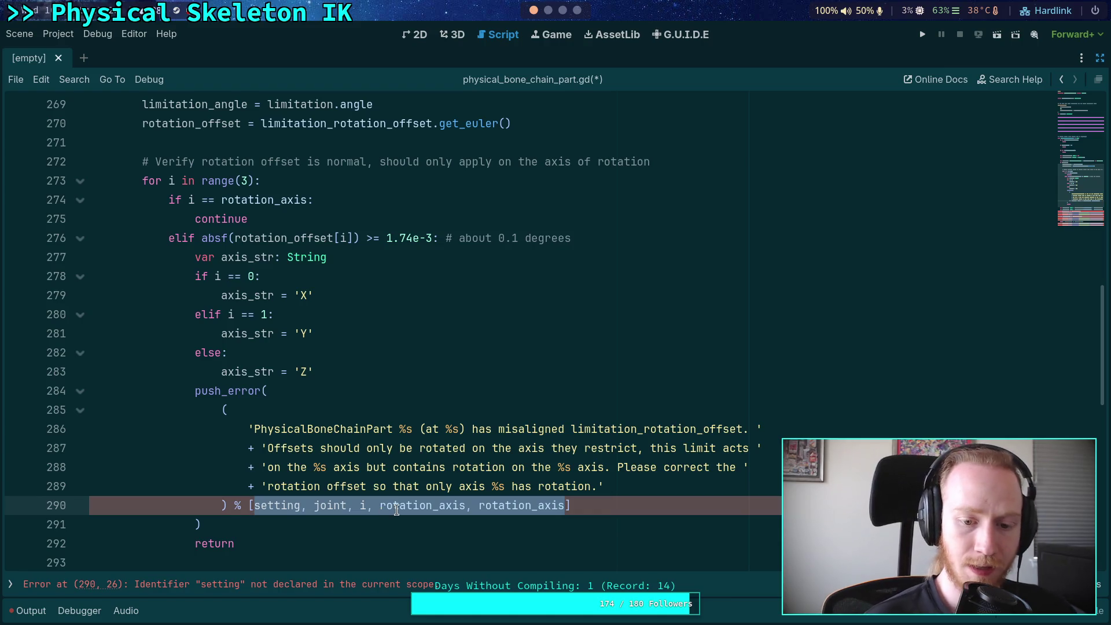
# Step: Start the push_error format list with resource_name and resource_path, followed by a comma
pyautogui.write('resource_name')
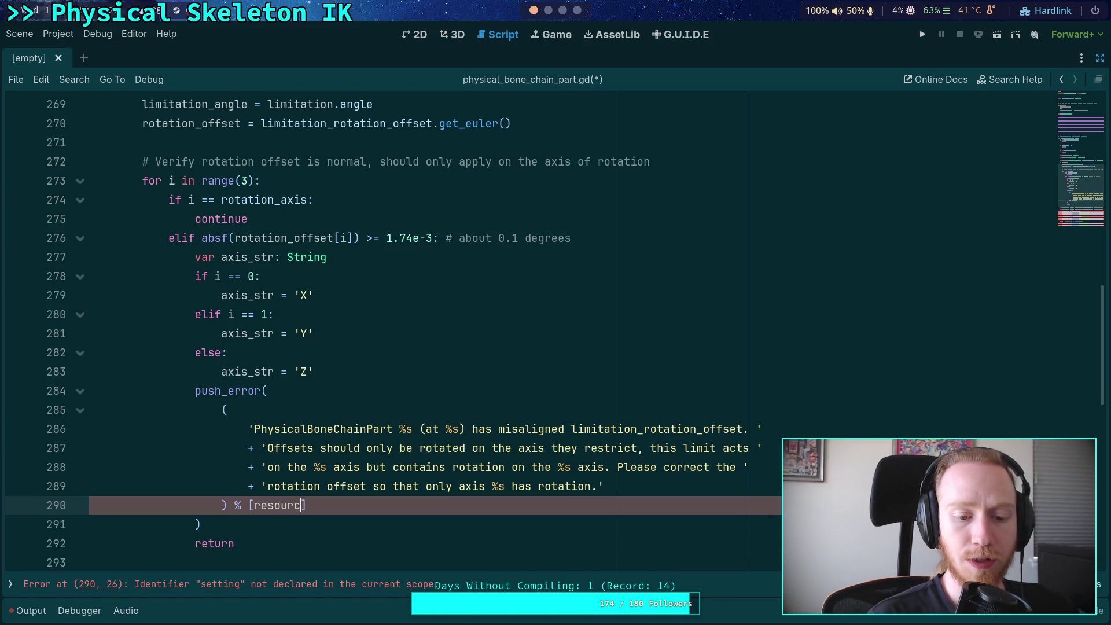
pyautogui.write(', reso')
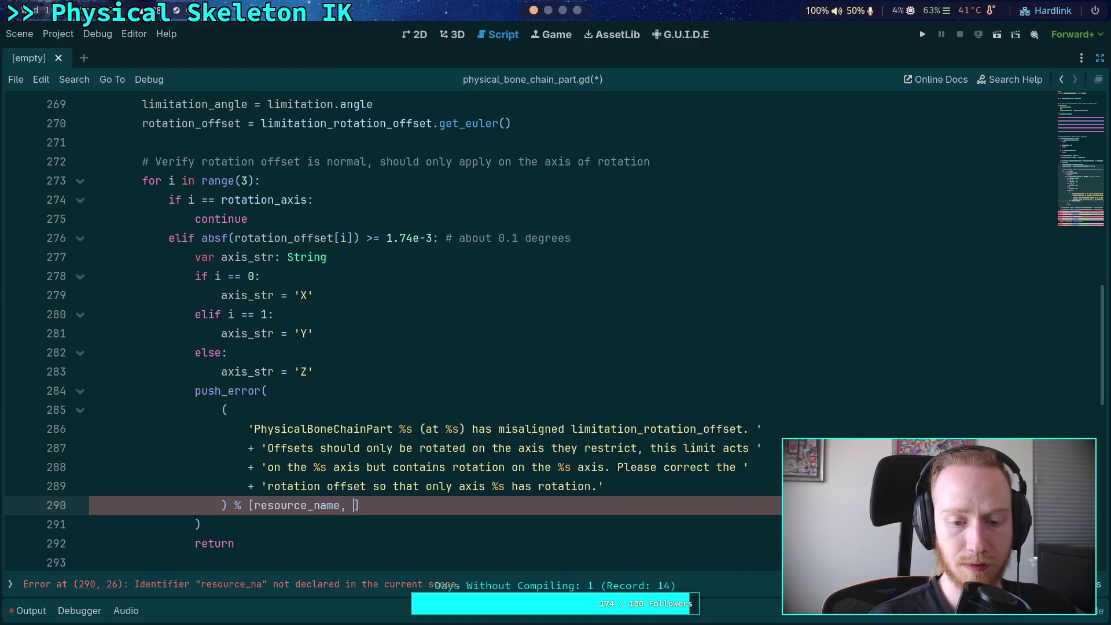
pyautogui.press('Down')
pyautogui.press('Down')
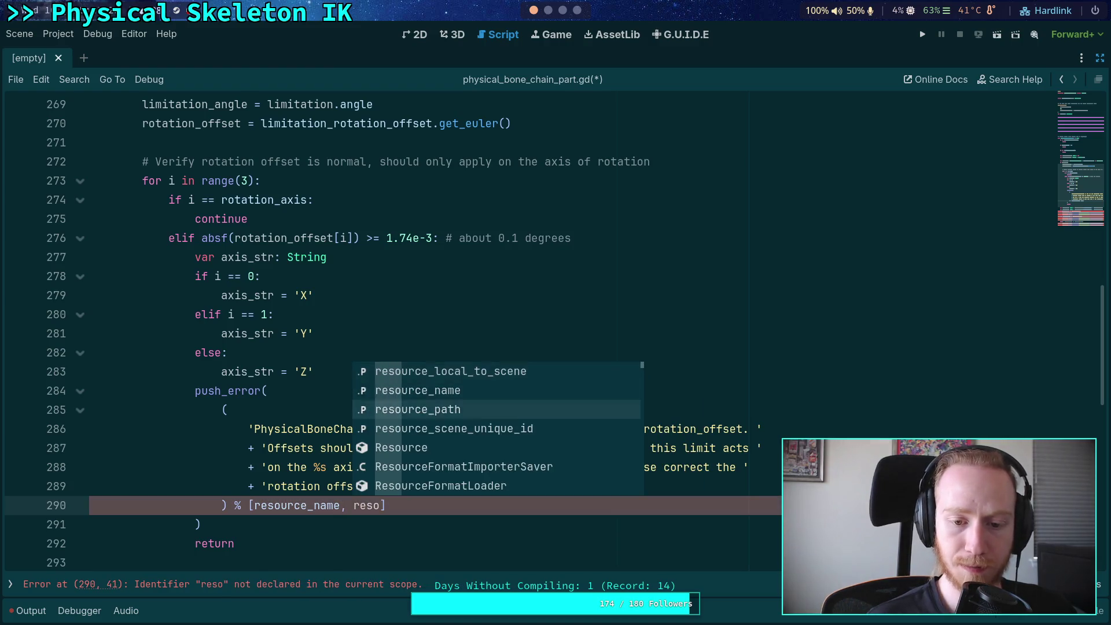
pyautogui.press('Return')
pyautogui.write(',')
pyautogui.press('Escape')
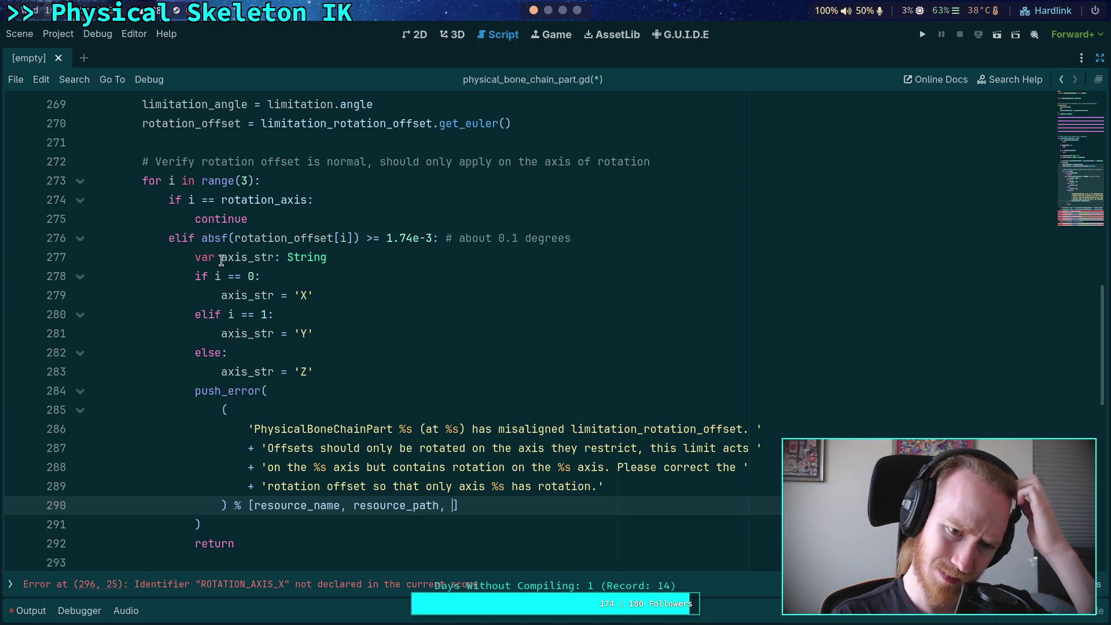
pyautogui.moveTo(221, 260); pyautogui.dragTo(248, 260)
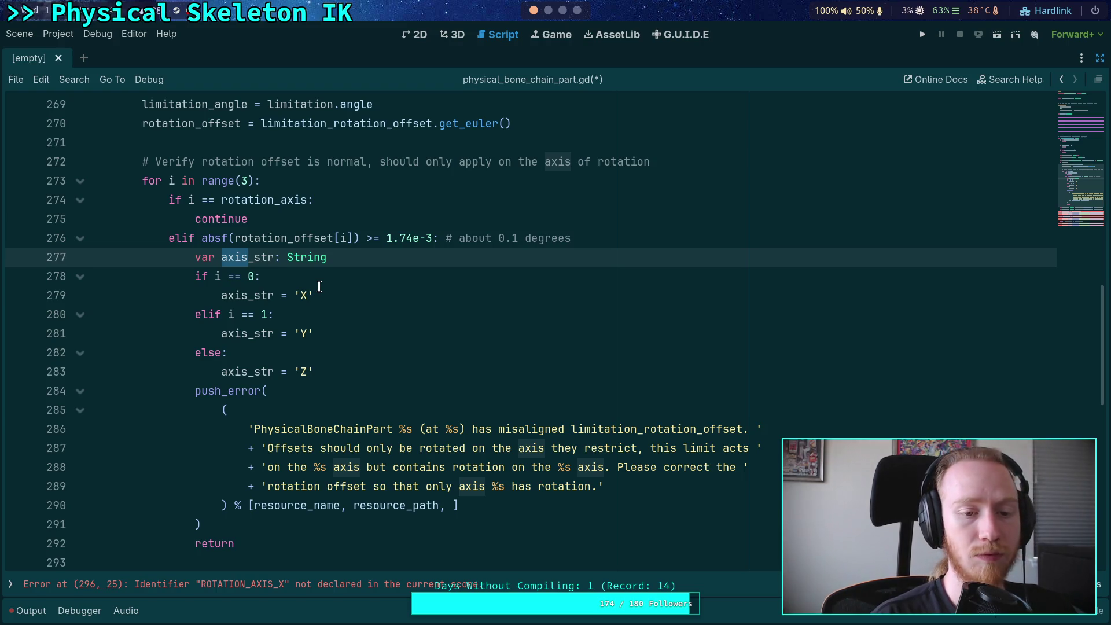
pyautogui.scroll(2, 320, 298)
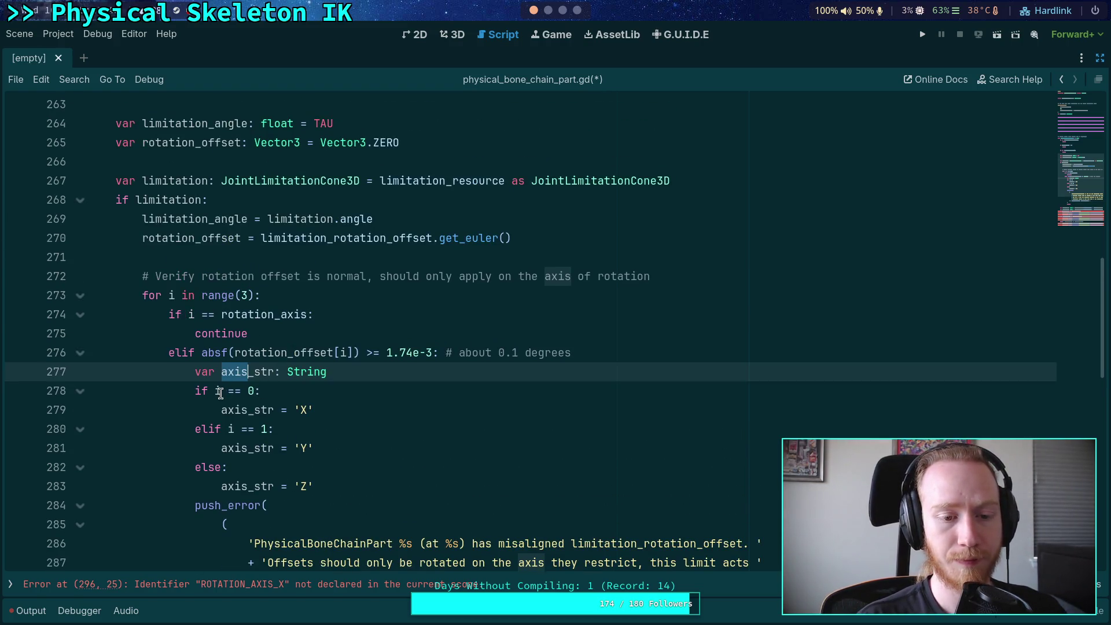
# Step: Rename the axis_str declaration to limit_axis_str and add 'var offset_axis_str: String' below it
pyautogui.doubleClick(219, 392)
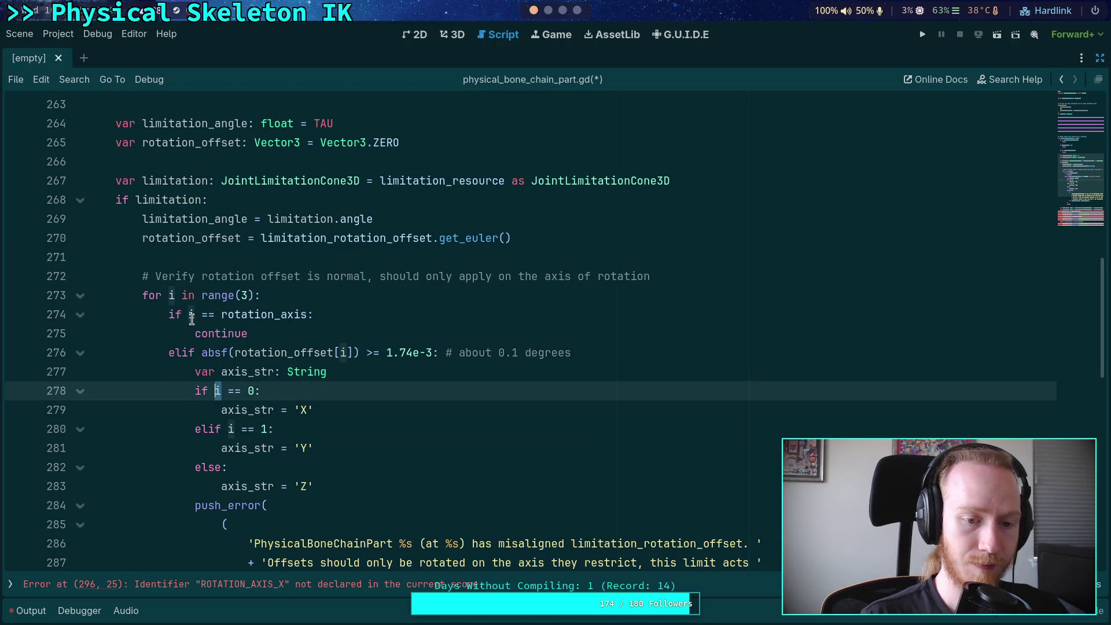
pyautogui.press('Up')
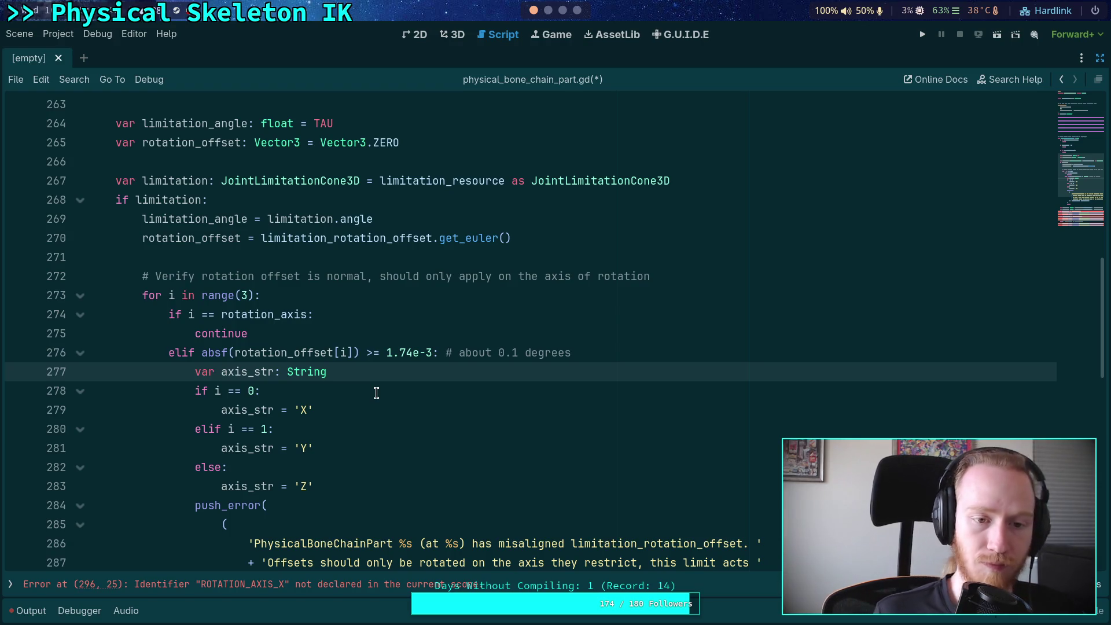
pyautogui.write('limit_')
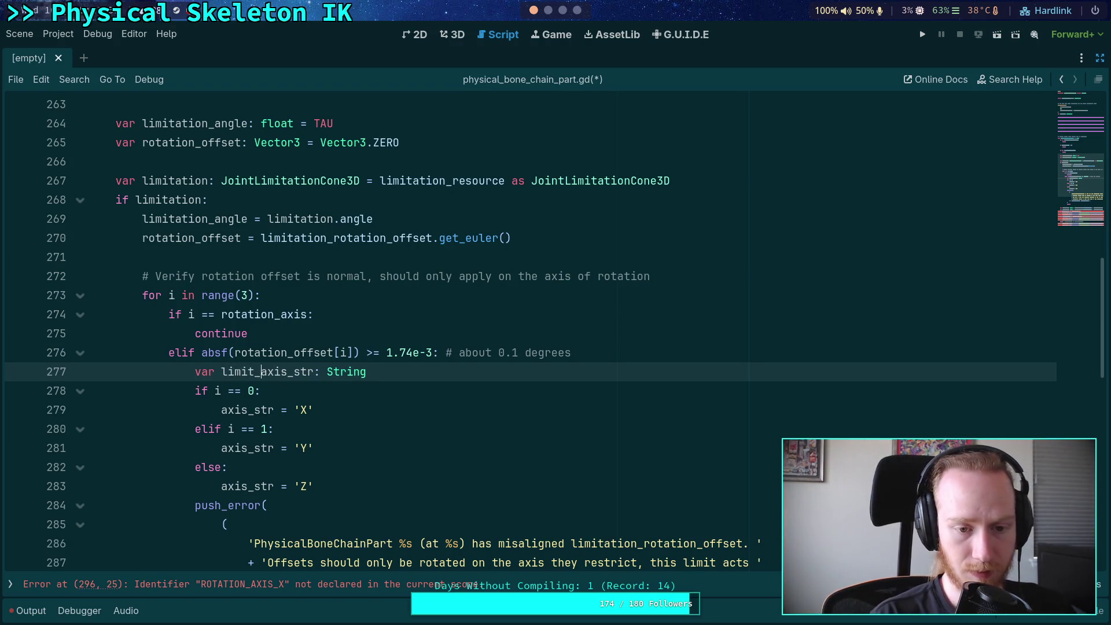
pyautogui.scroll(-2, 382, 393)
pyautogui.rightClick(272, 257)
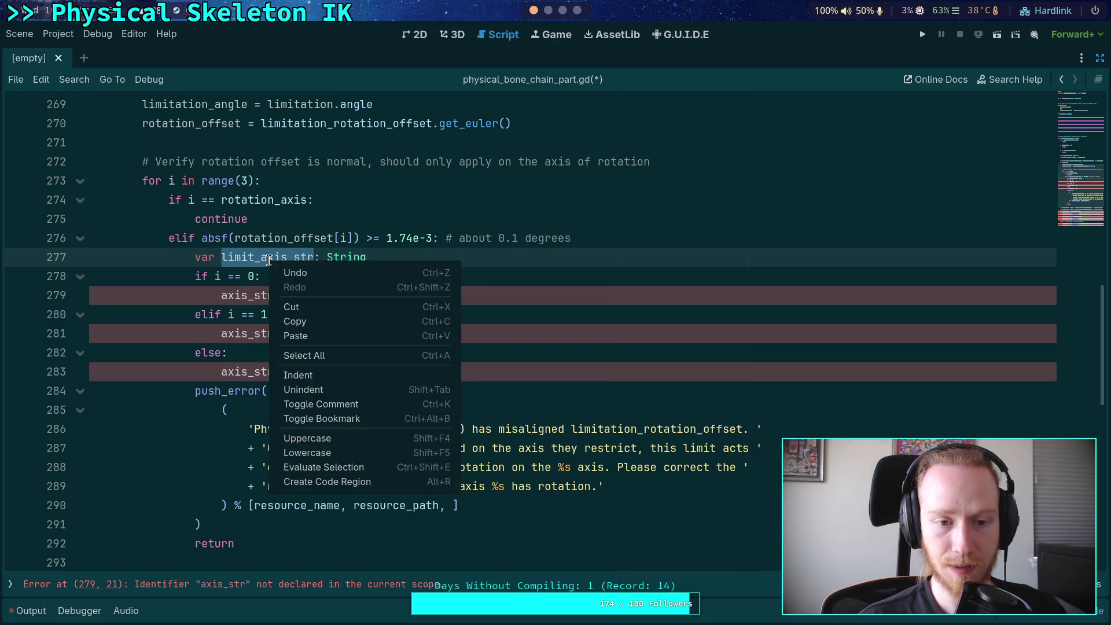
pyautogui.click(274, 322)
pyautogui.click(230, 315)
pyautogui.moveTo(313, 364); pyautogui.dragTo(195, 277)
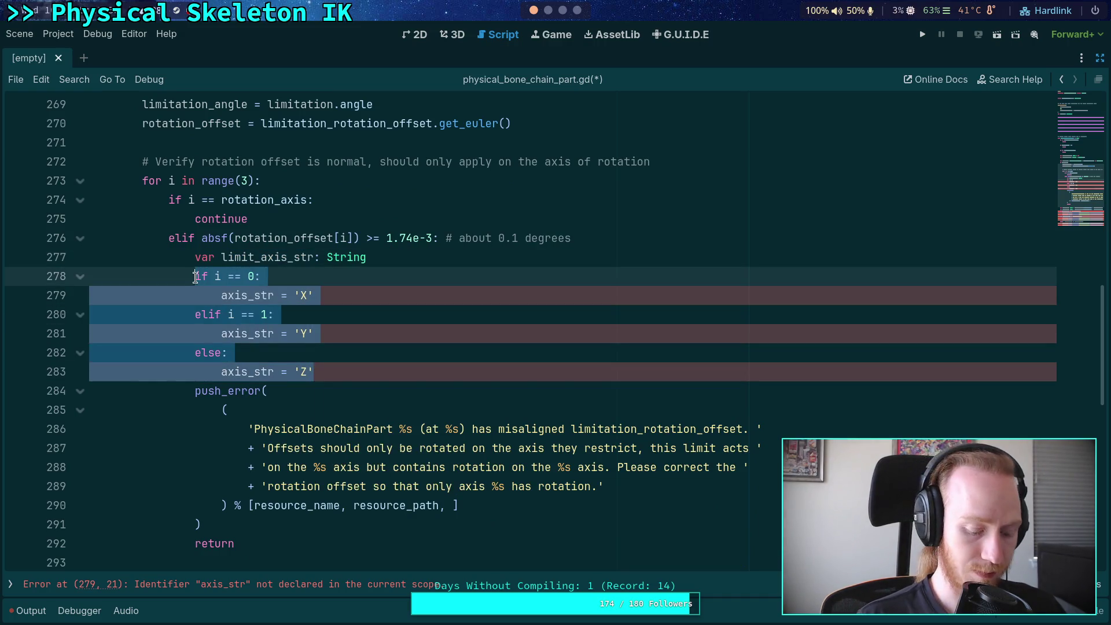
pyautogui.click(420, 252)
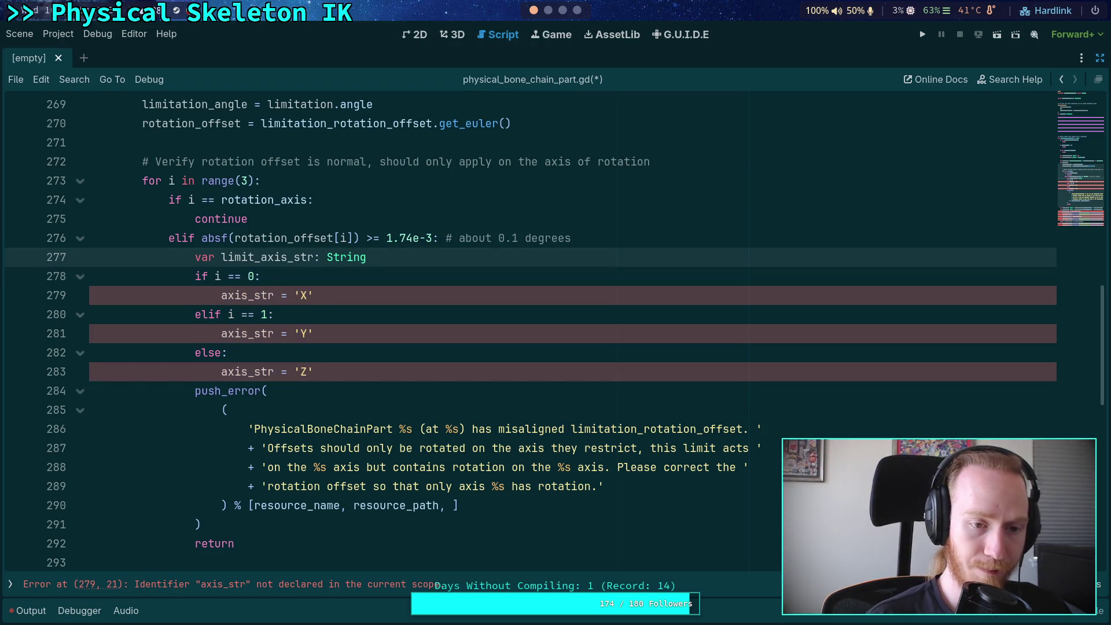
pyautogui.press('Return')
pyautogui.write('var offset_axis_str: St')
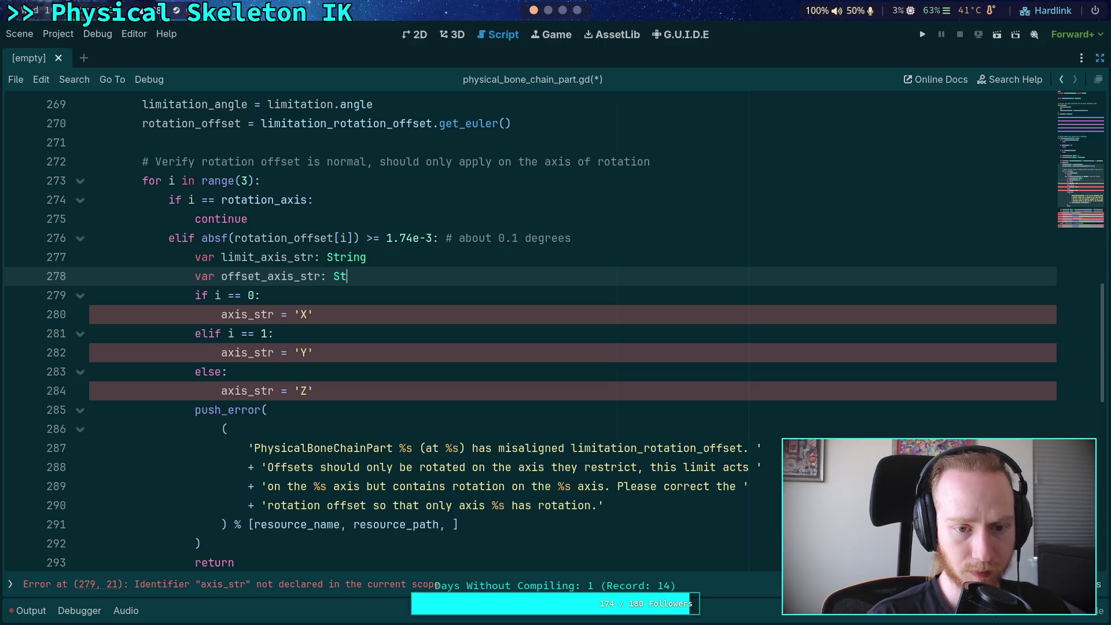
pyautogui.write('ring')
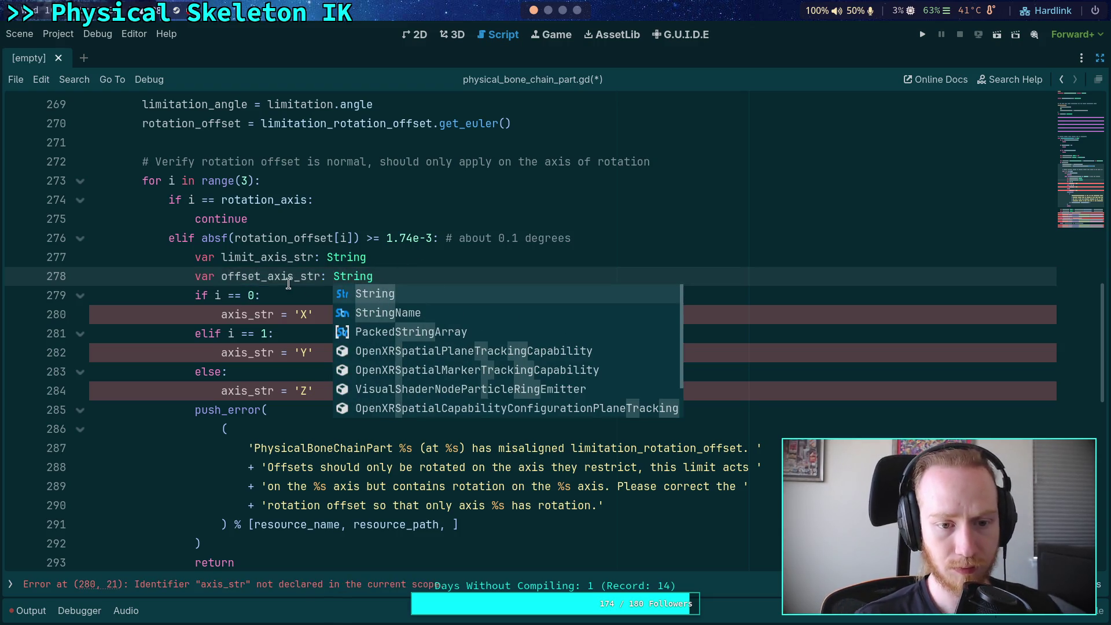
# Step: Change the axis_str assignments on lines 280, 282 and 284 to offset_axis_str
pyautogui.doubleClick(288, 281)
pyautogui.hotkey('ctrl', 'c')
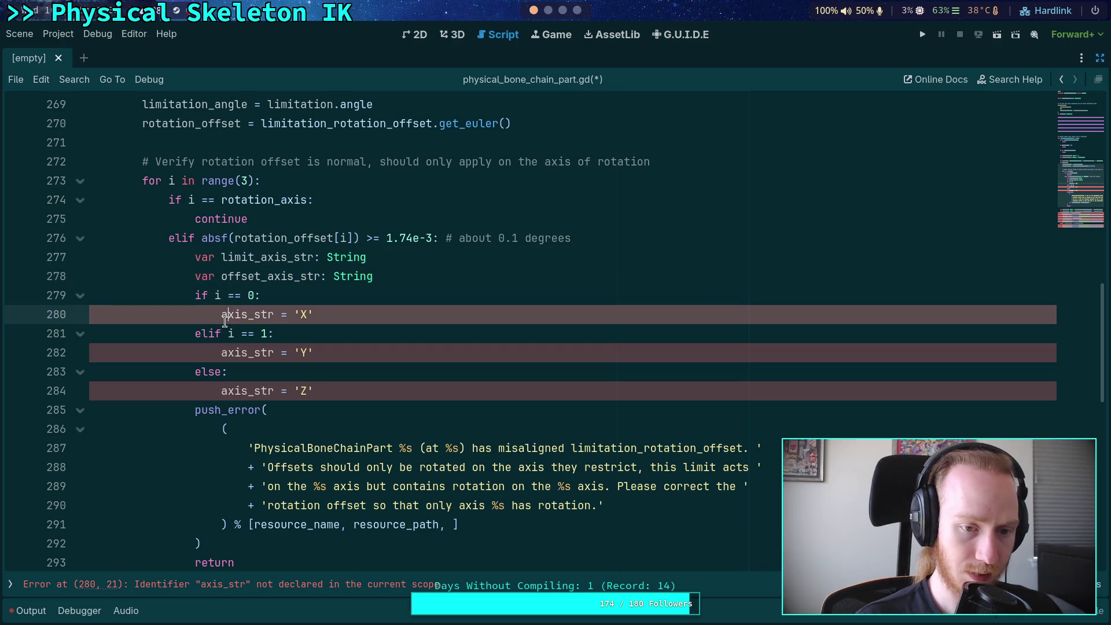
pyautogui.doubleClick(231, 314)
pyautogui.hotkey('ctrl', 'v')
pyautogui.doubleClick(231, 352)
pyautogui.hotkey('ctrl', 'v')
pyautogui.click(256, 390)
pyautogui.doubleClick(256, 390)
pyautogui.hotkey('ctrl', 'v')
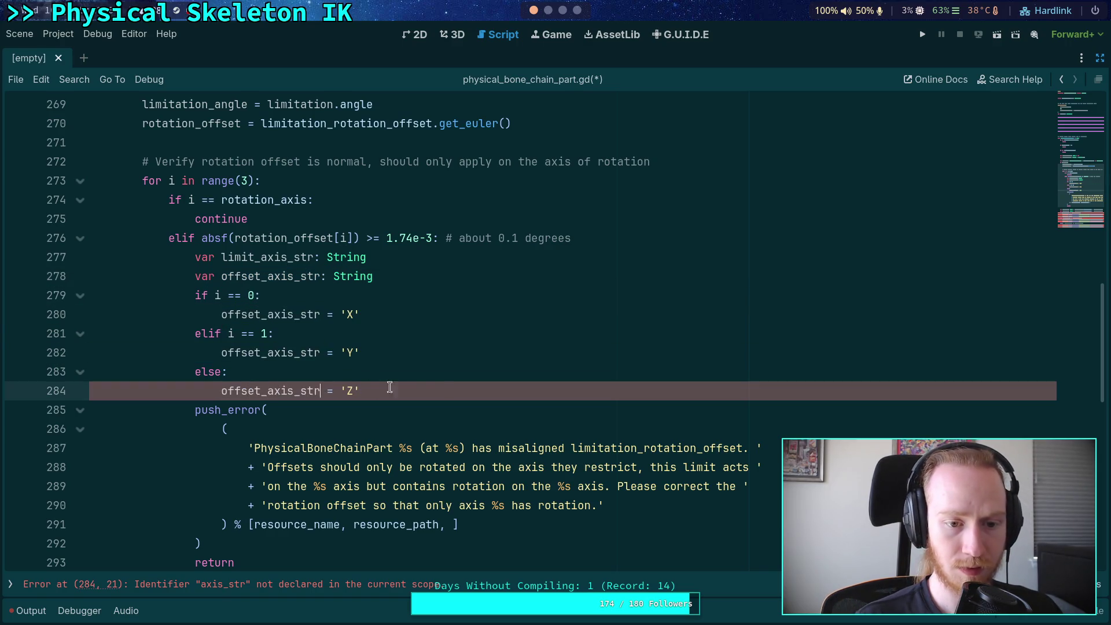
pyautogui.click(443, 389)
# Step: Add a new 'if rotation_axis == 0:' line after the limit_axis_str declaration
pyautogui.click(372, 261)
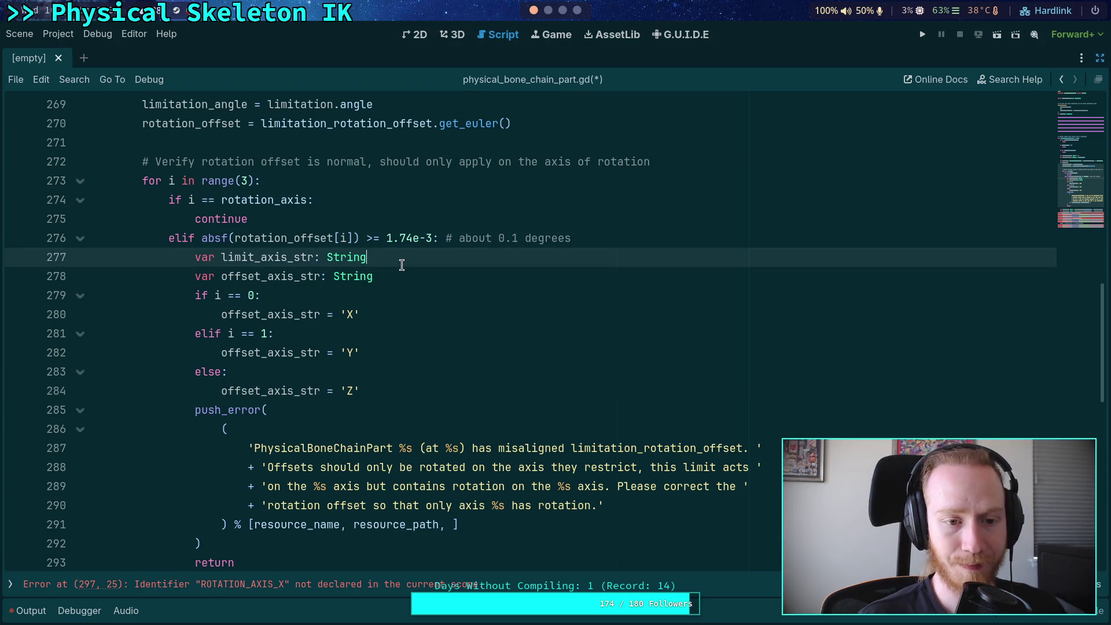
pyautogui.press('Return')
pyautogui.write('if')
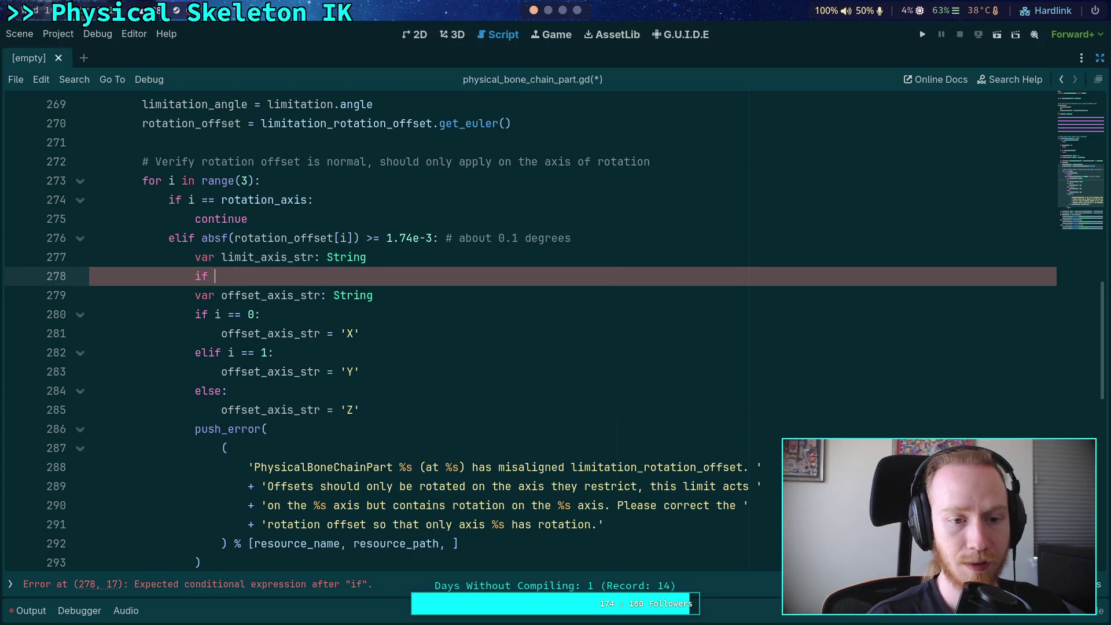
pyautogui.write('rotation_axis ')
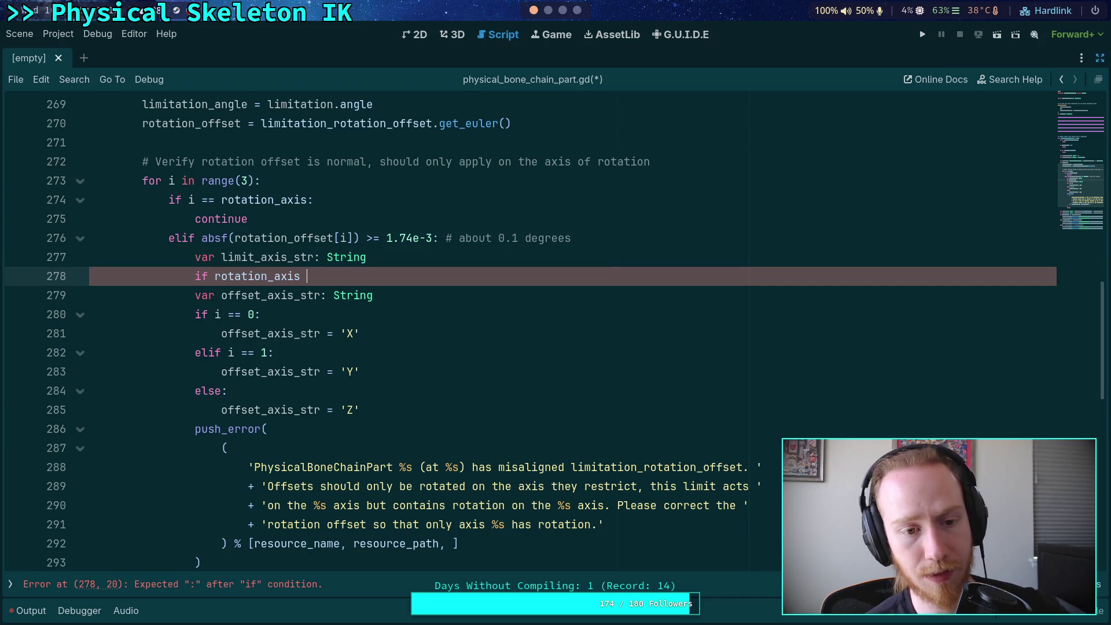
pyautogui.write('== 0:')
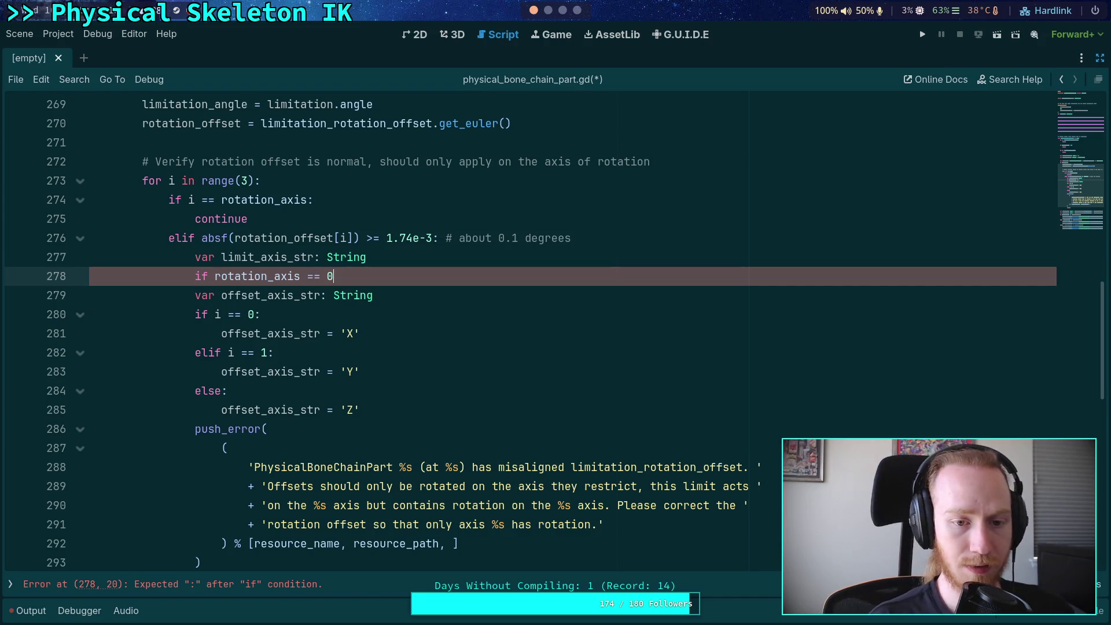
pyautogui.press('Return')
pyautogui.moveTo(384, 429)
pyautogui.mouseDown()
pyautogui.moveTo(197, 373)
pyautogui.moveTo(193, 331)
pyautogui.moveTo(382, 424)
pyautogui.mouseUp()
# Step: Paste a copy of the offset if/elif/else block over the new line, testing rotation_axis instead of i
pyautogui.click(194, 334)
pyautogui.rightClick(250, 429)
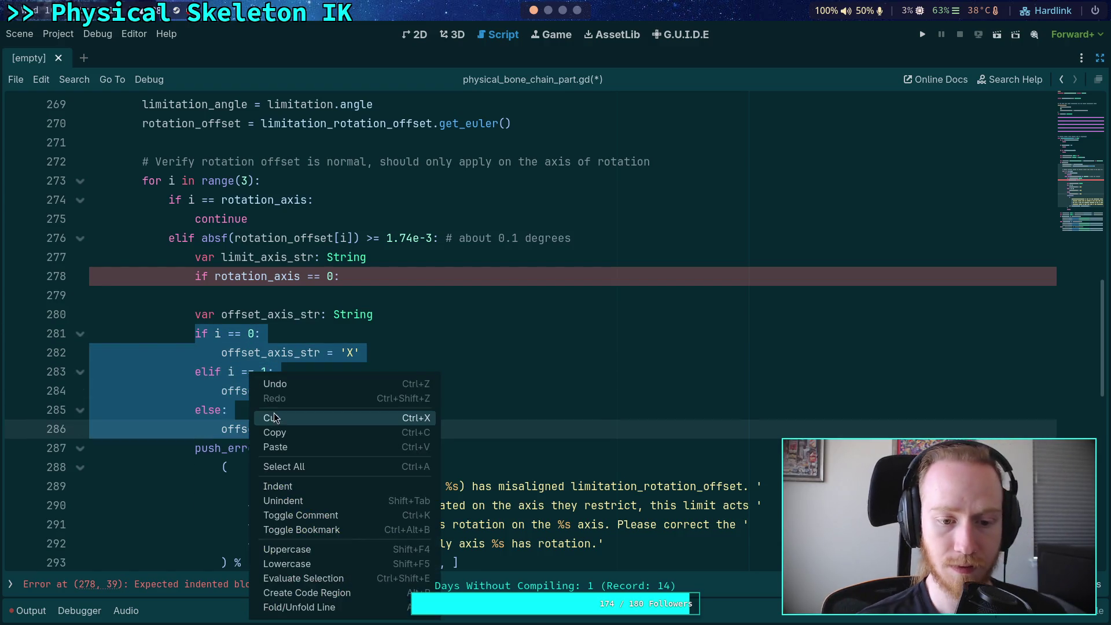
pyautogui.click(276, 432)
pyautogui.moveTo(344, 276); pyautogui.dragTo(197, 276)
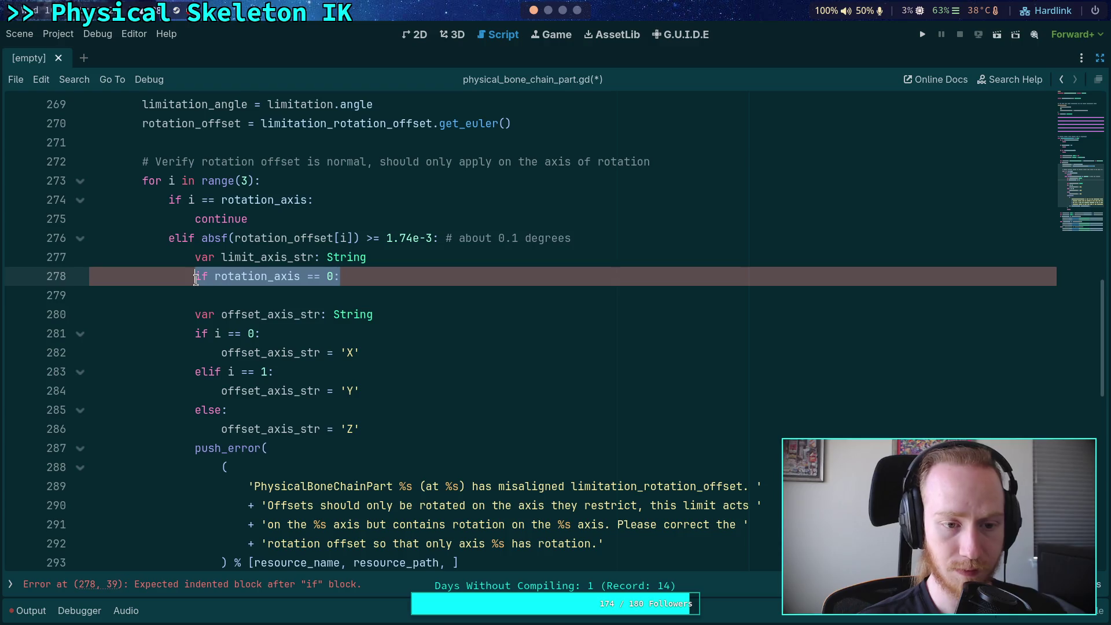
pyautogui.hotkey('ctrl', 'v')
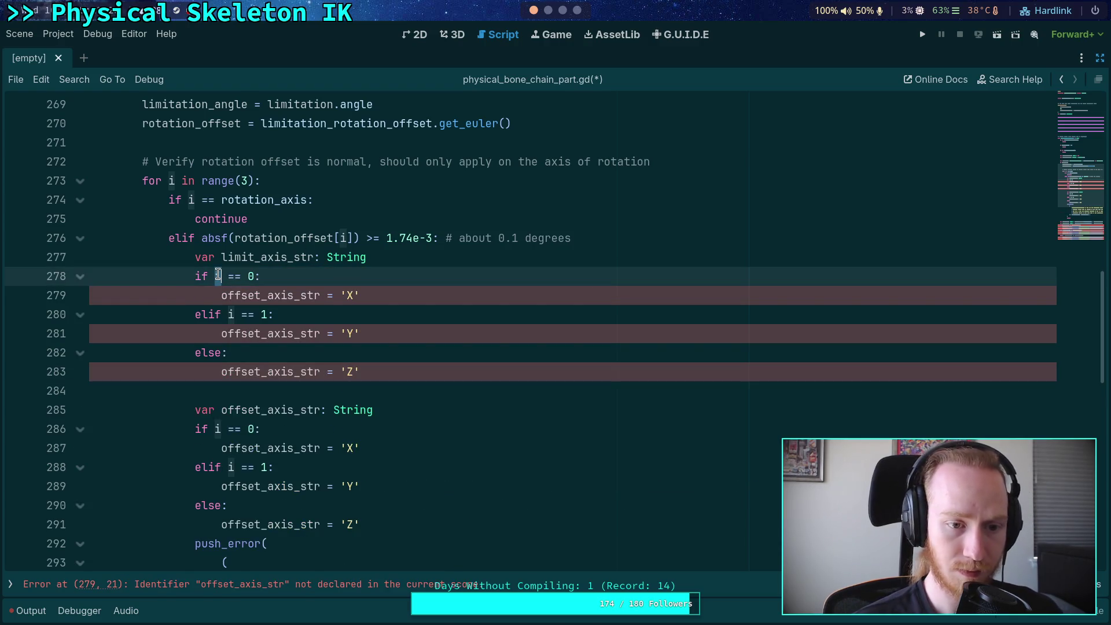
pyautogui.write('rotation_axis')
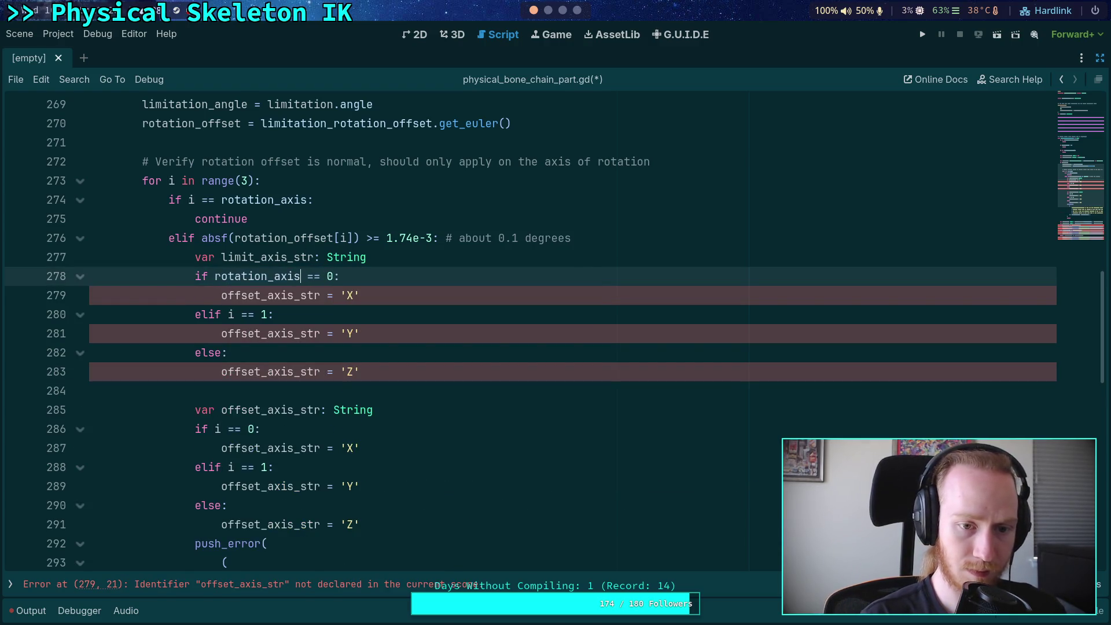
pyautogui.doubleClick(215, 281)
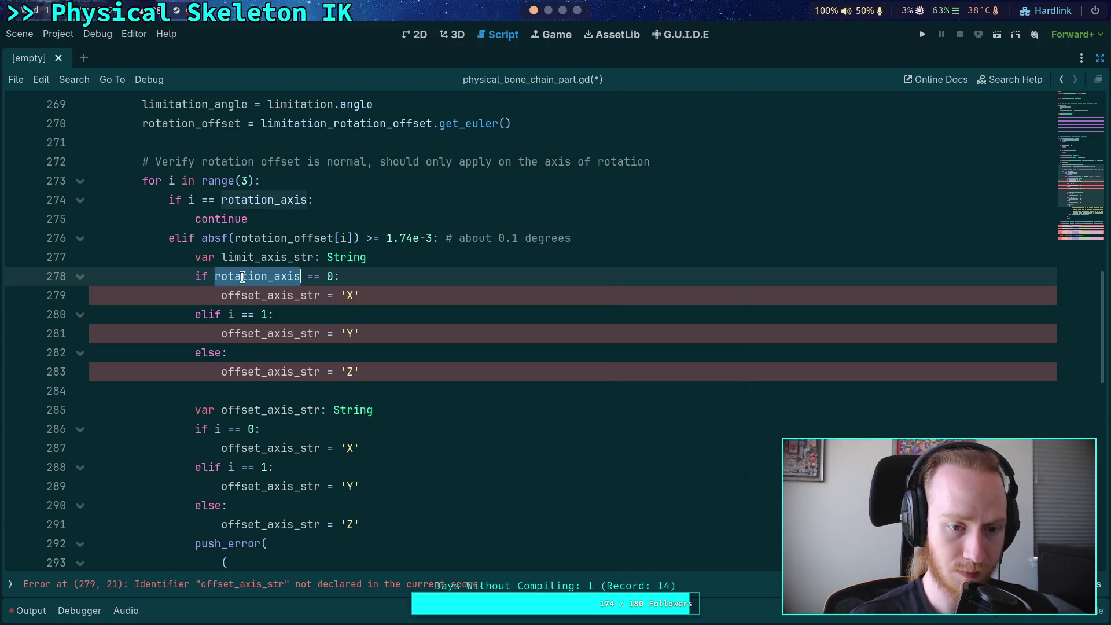
pyautogui.doubleClick(231, 314)
pyautogui.hotkey('ctrl', 'v')
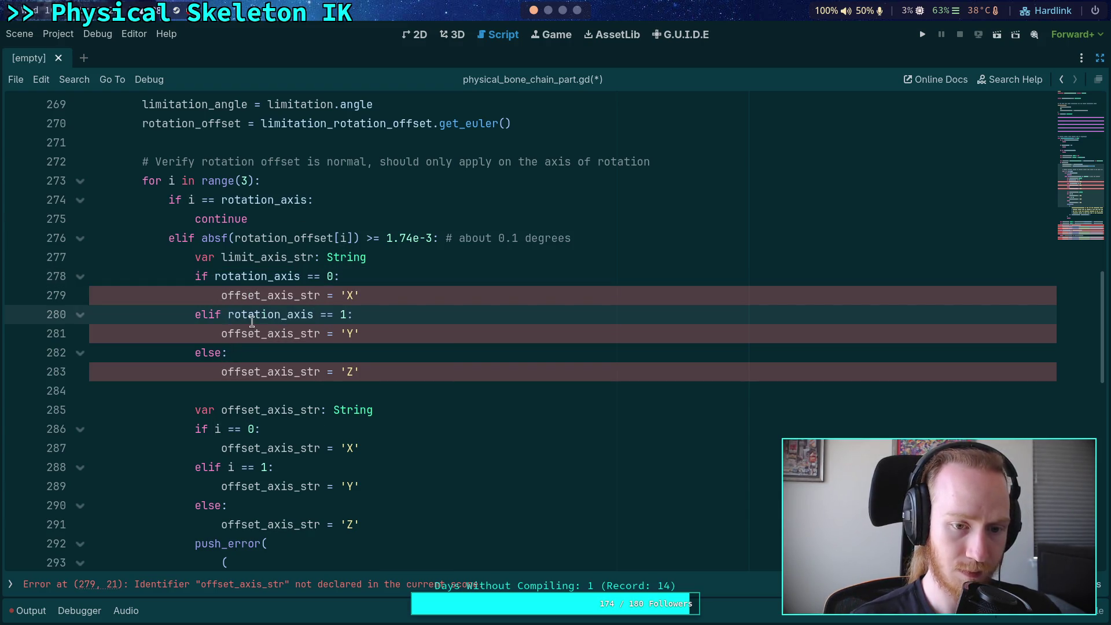
# Step: Rename offset_axis_str to limit_axis_str on lines 279, 281 and 283 of the copy
pyautogui.click(247, 257)
pyautogui.doubleClick(247, 257)
pyautogui.hotkey('ctrl', 'c')
pyautogui.doubleClick(263, 295)
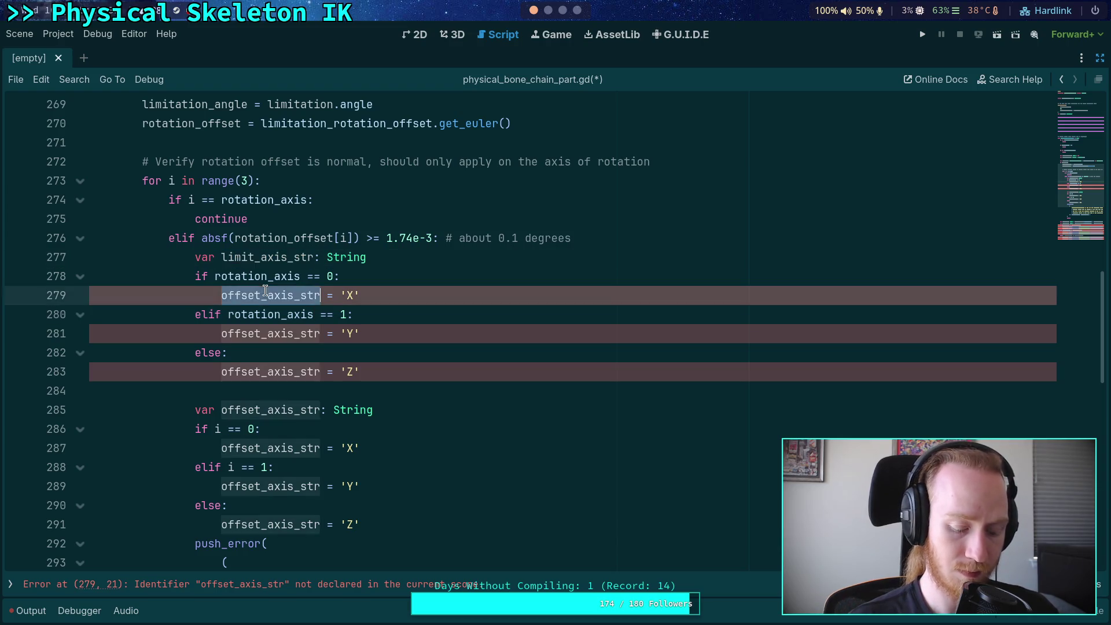
pyautogui.hotkey('ctrl', 'v')
pyautogui.doubleClick(264, 334)
pyautogui.hotkey('ctrl', 'v')
pyautogui.doubleClick(264, 372)
pyautogui.hotkey('ctrl', 'v')
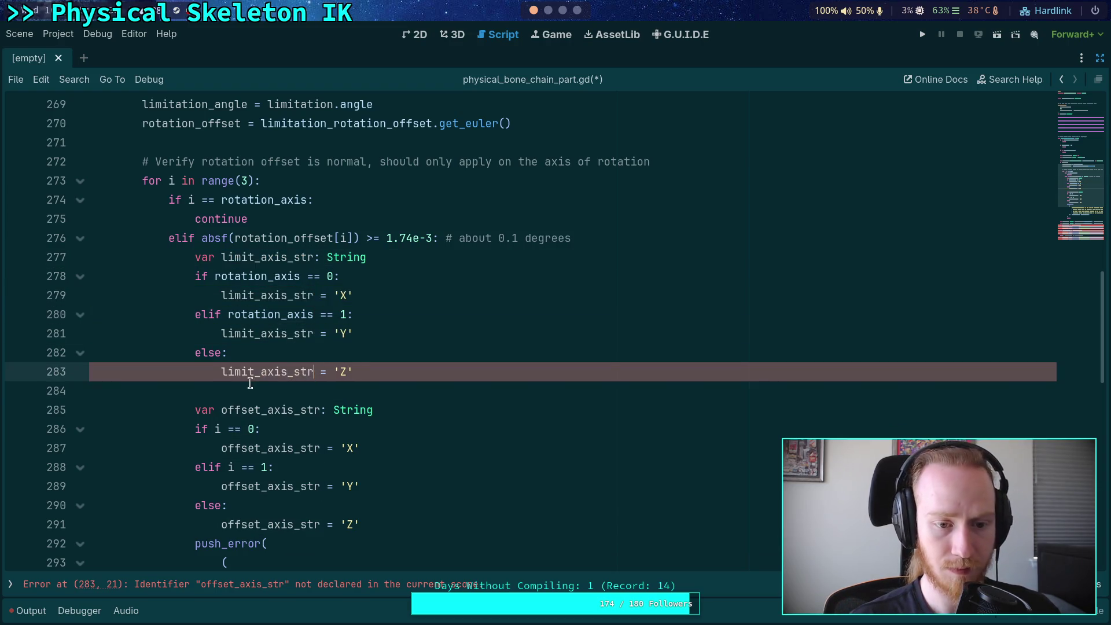
pyautogui.click(347, 391)
pyautogui.scroll(-2, 346, 391)
pyautogui.scroll(-2, 346, 391)
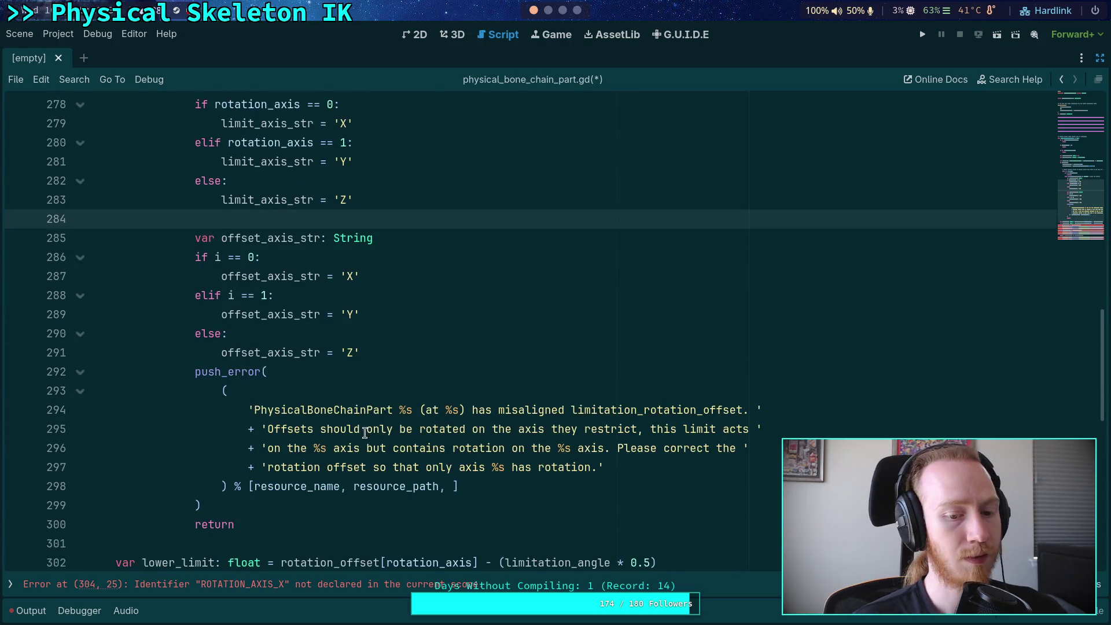
# Step: Add limit_axis_str, offset_axis_str, limit_axis_str after resource_path in push_error, then save the script
pyautogui.click(454, 486)
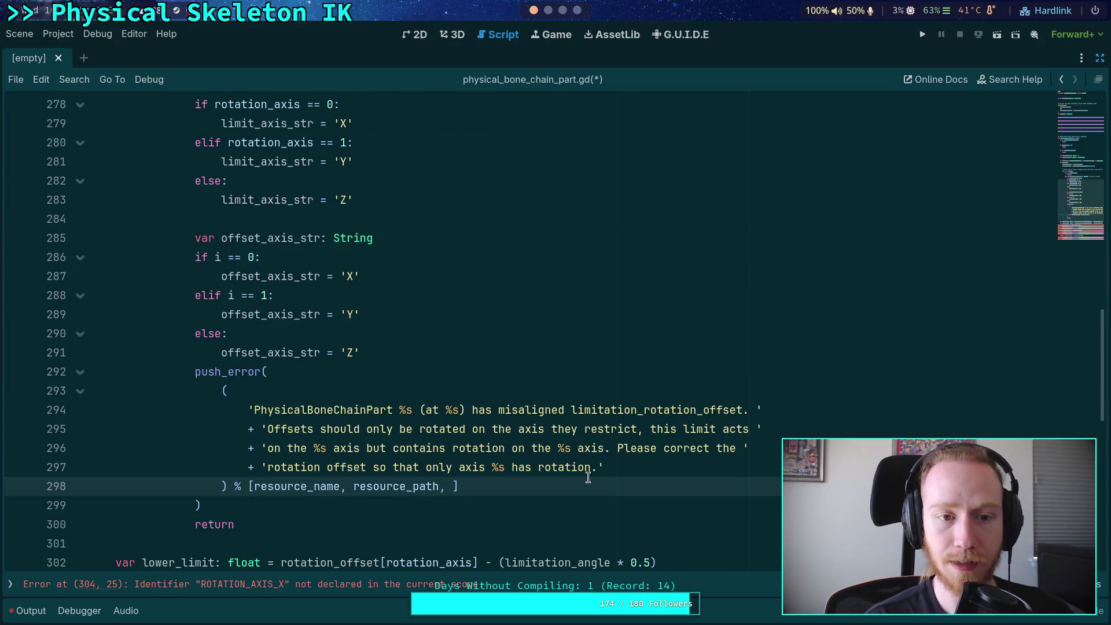
pyautogui.write('limit_axis_str,')
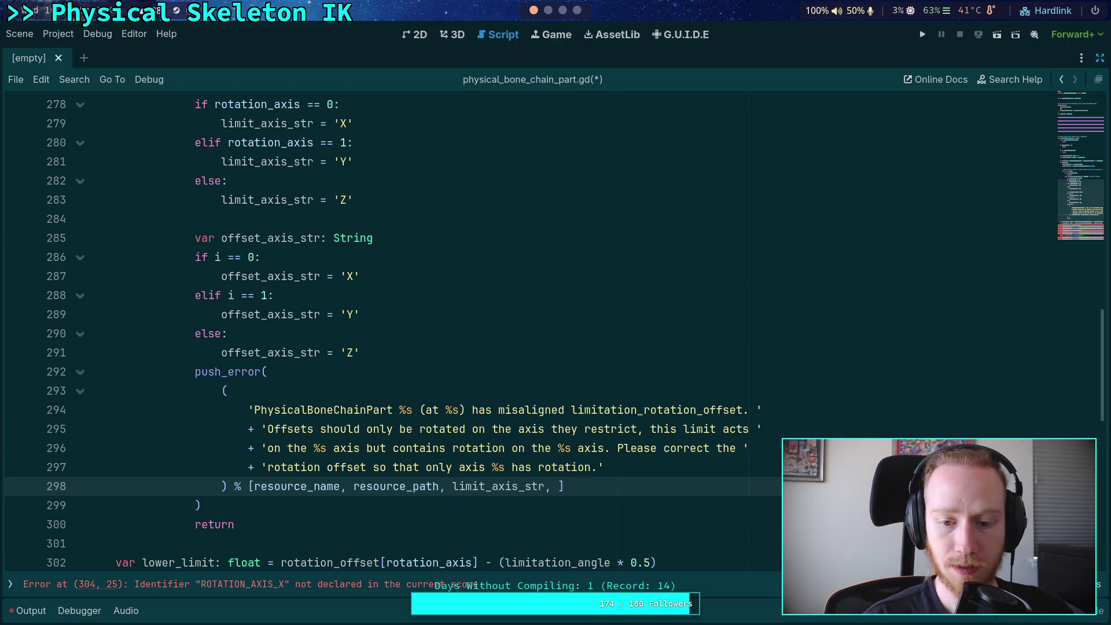
pyautogui.write(' rot')
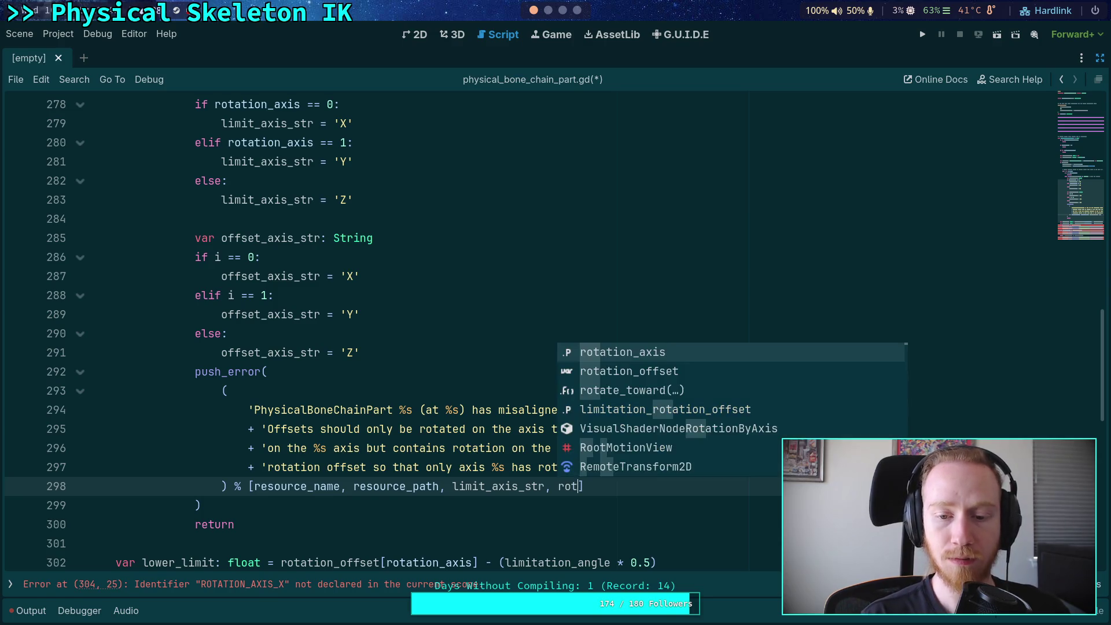
pyautogui.press('Return')
pyautogui.write(', ')
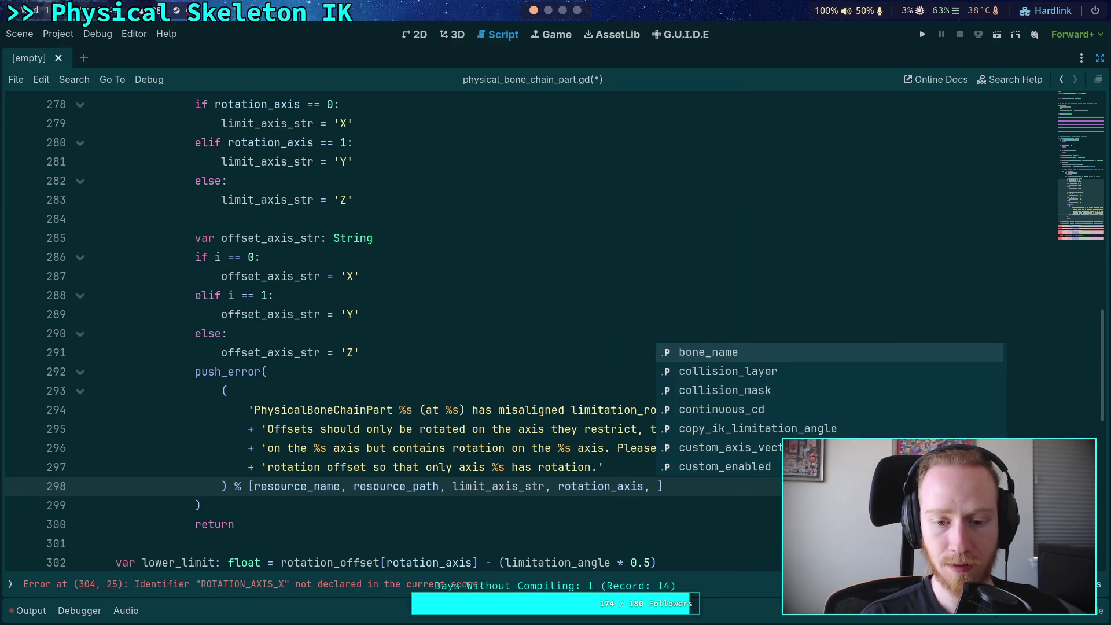
pyautogui.write('lim')
pyautogui.press('Down')
pyautogui.press('Down')
pyautogui.press('Down')
pyautogui.press('Return')
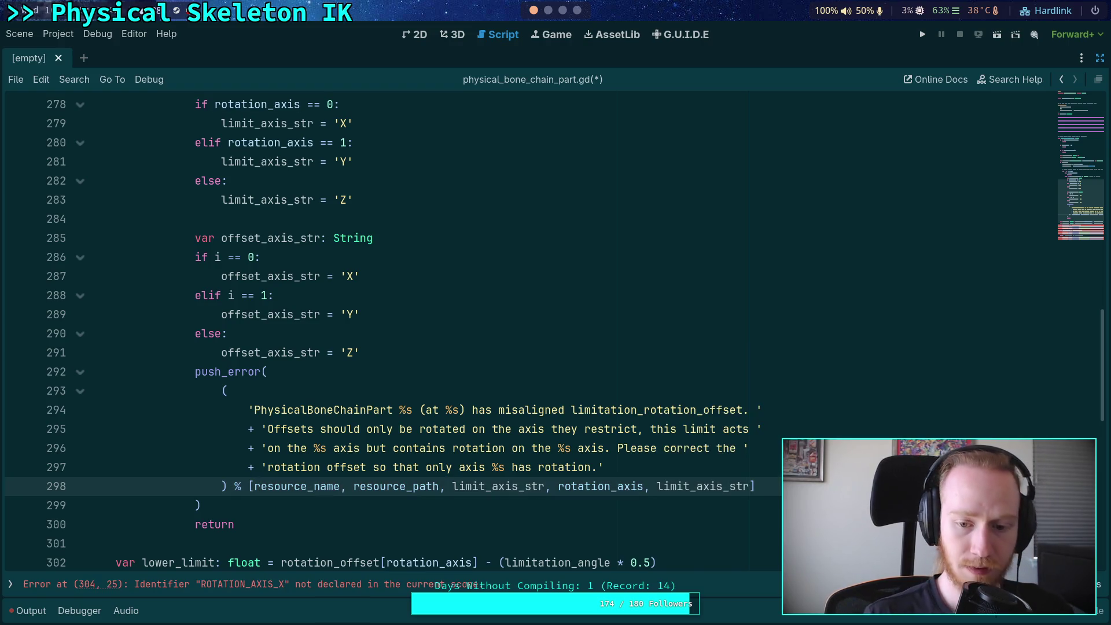
pyautogui.doubleClick(608, 488)
pyautogui.moveTo(608, 488)
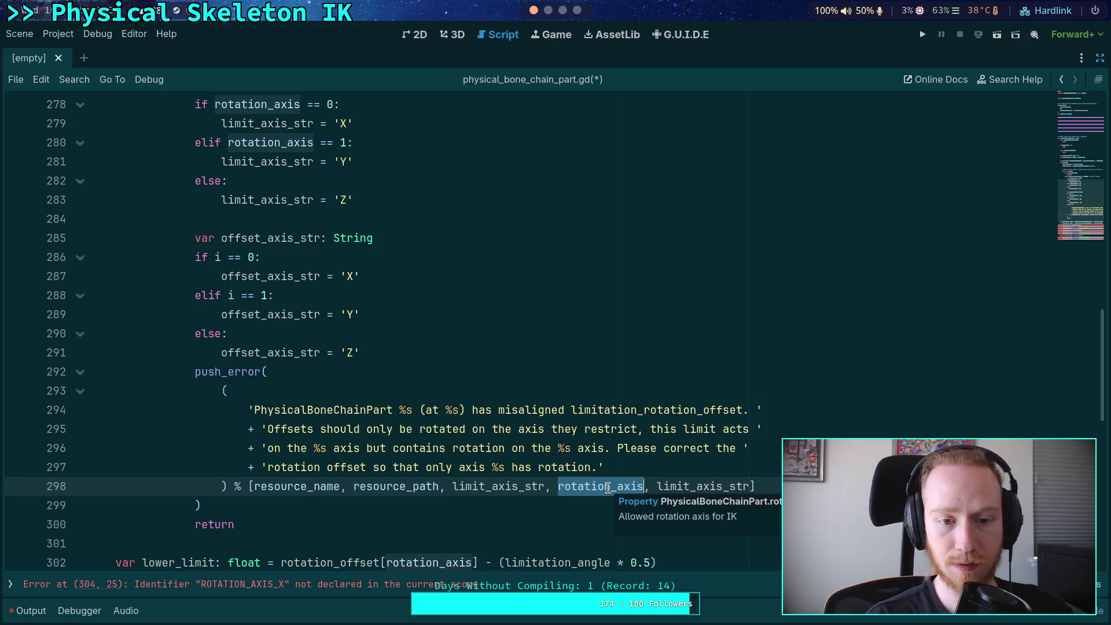
pyautogui.write('offset')
pyautogui.press('Return')
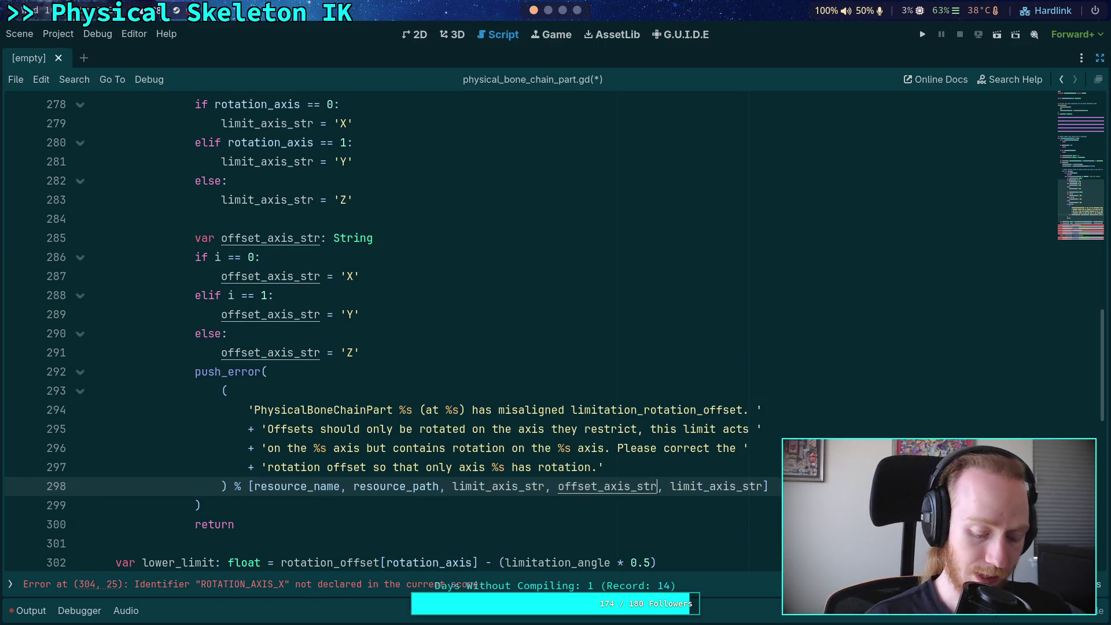
pyautogui.hotkey('ctrl', 's')
pyautogui.click(535, 506)
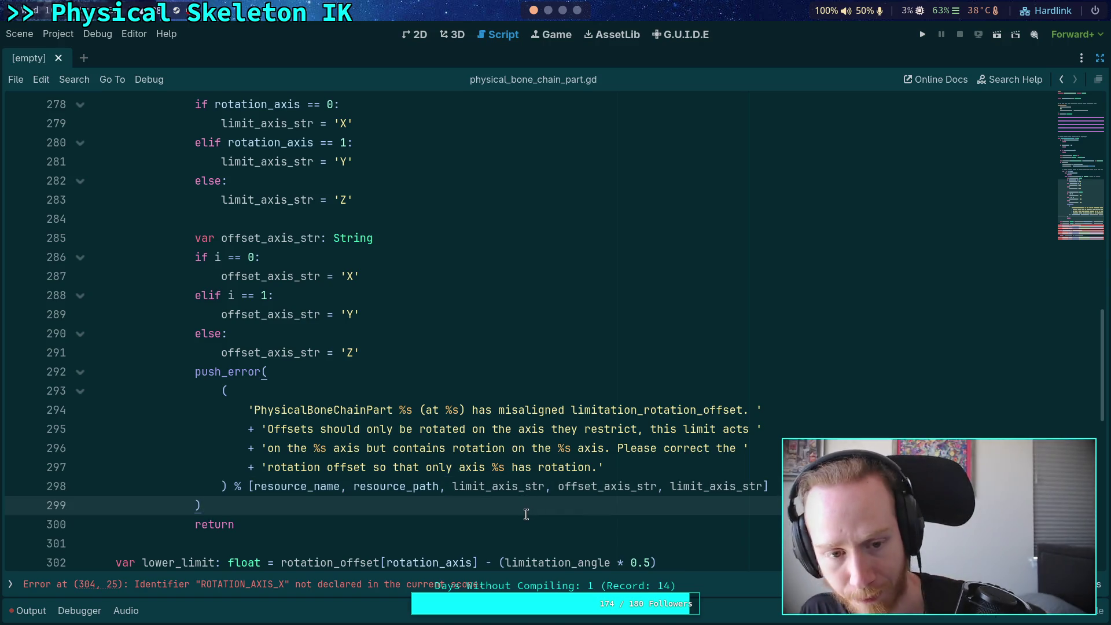
pyautogui.scroll(2, 526, 515)
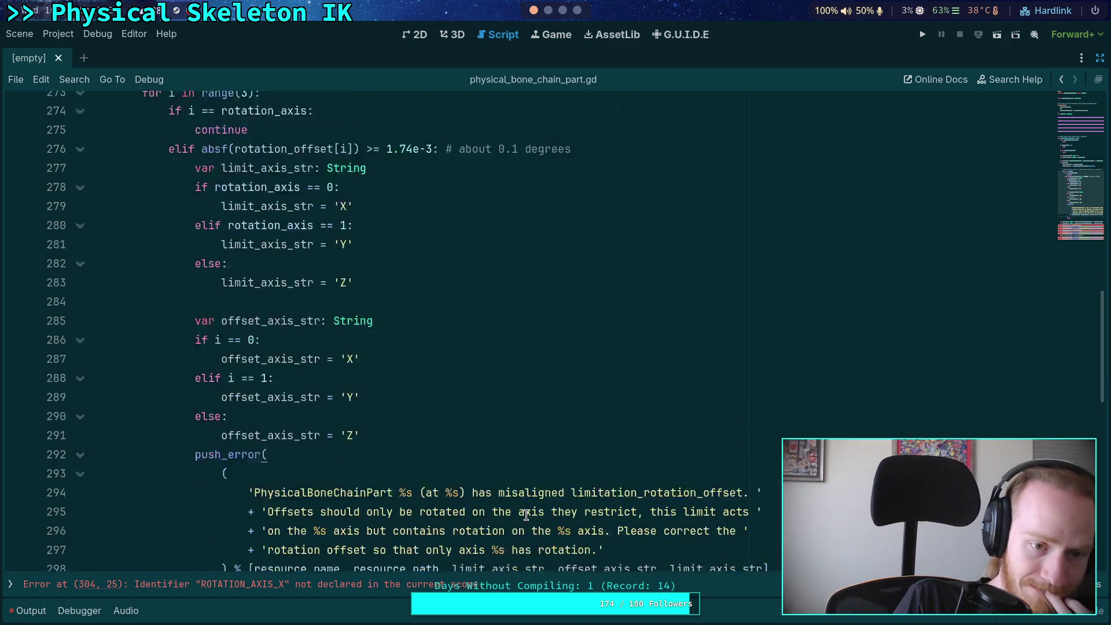
pyautogui.scroll(3, 509, 510)
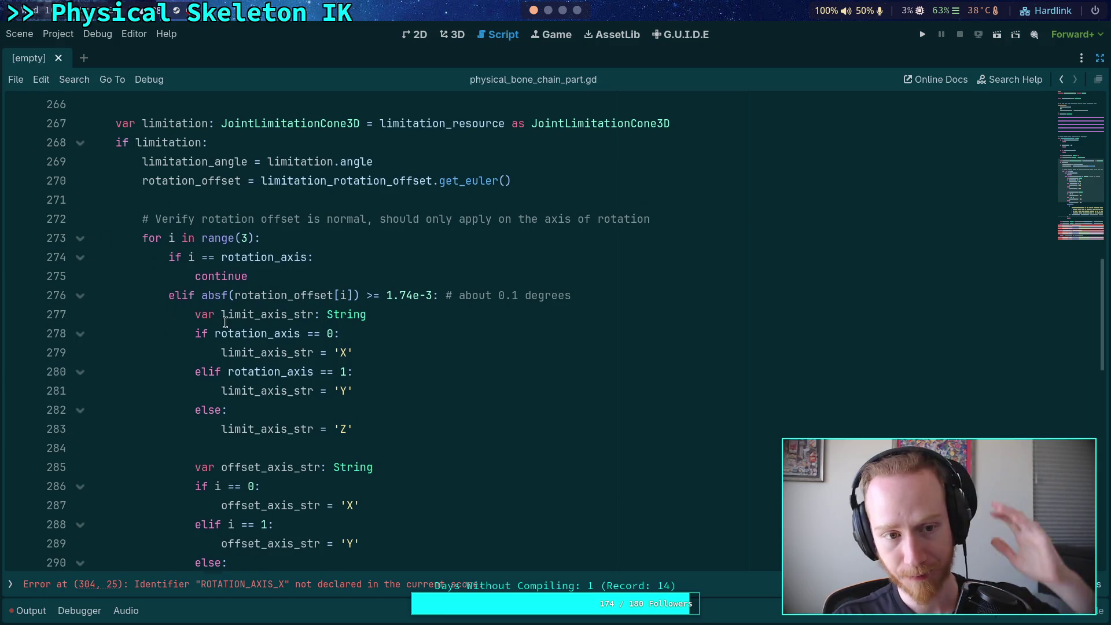
pyautogui.scroll(-4, 226, 322)
pyautogui.scroll(-2, 234, 330)
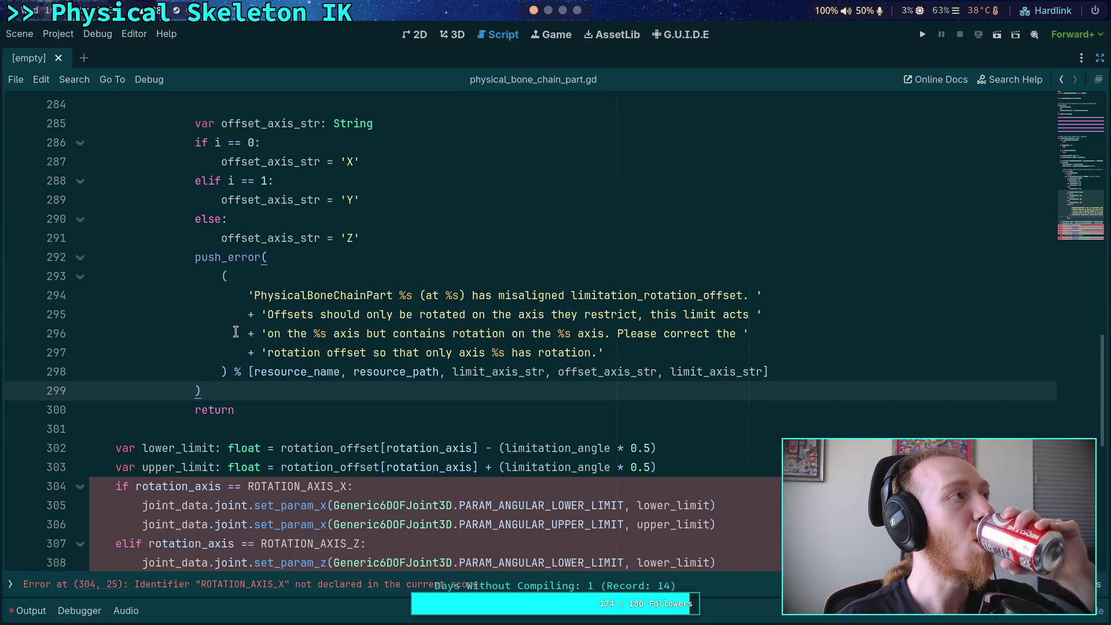
pyautogui.click(37, 612)
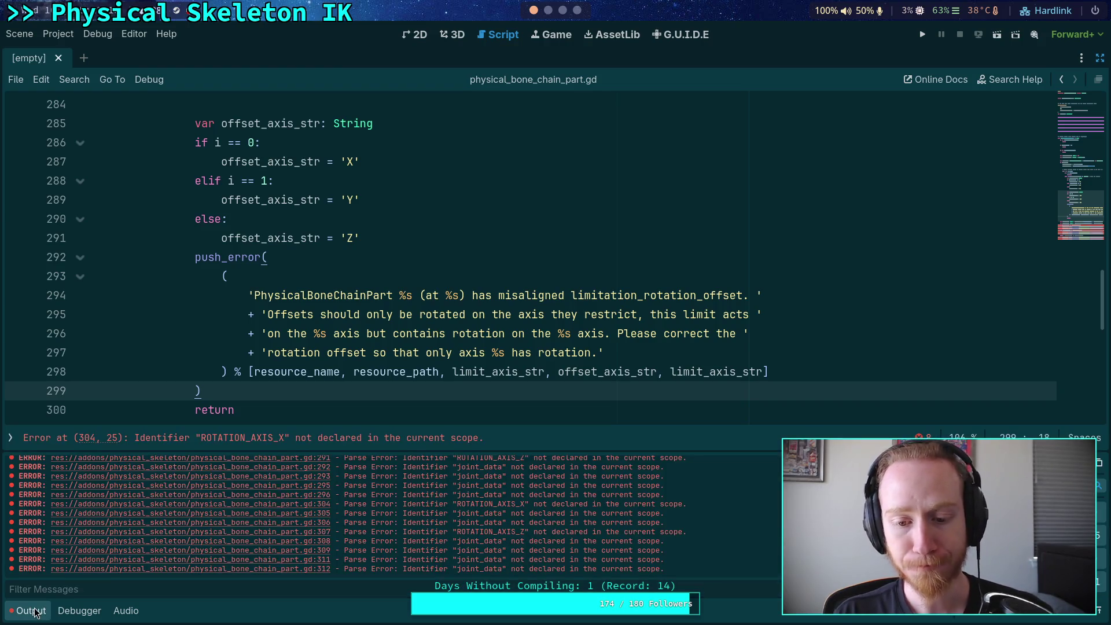
pyautogui.click(35, 613)
pyautogui.click(34, 613)
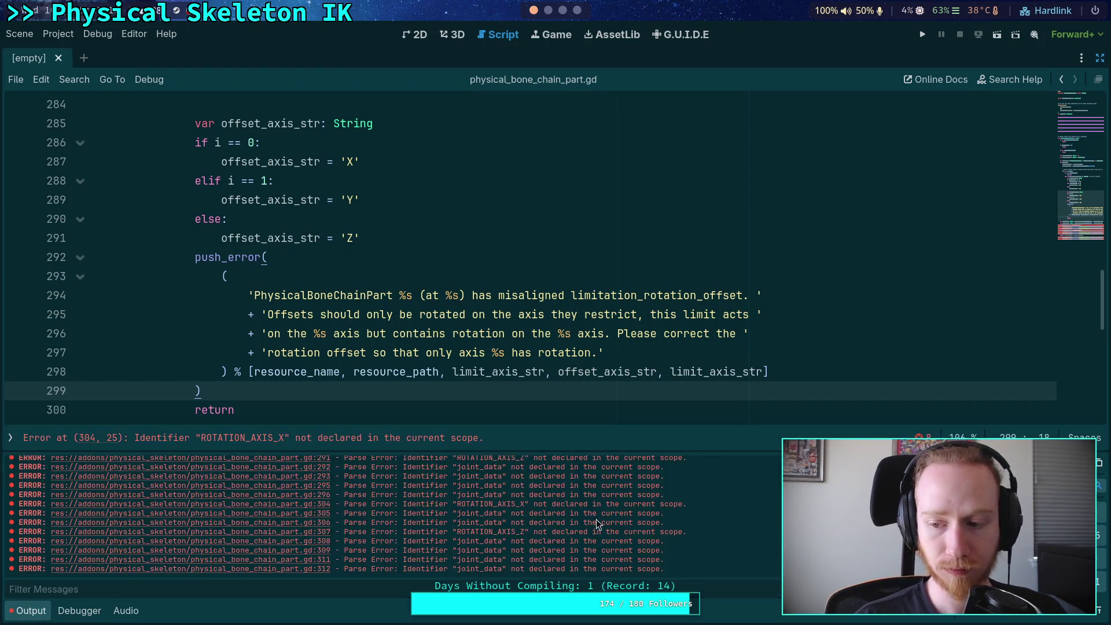
pyautogui.click(26, 611)
pyautogui.scroll(-2, 298, 396)
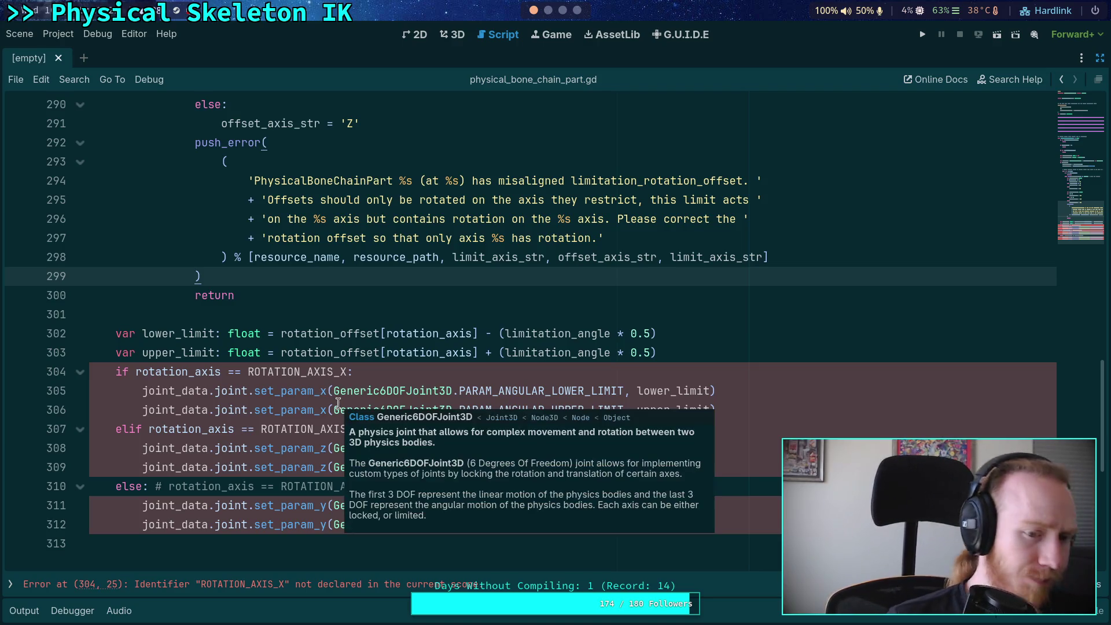
pyautogui.click(379, 374)
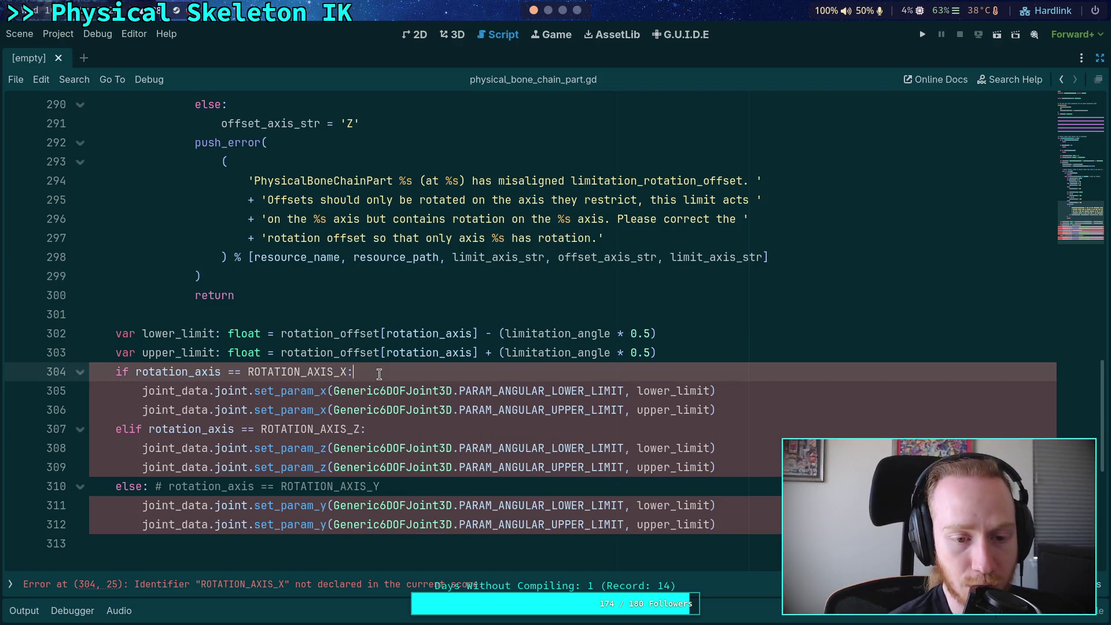
# Step: Make the axis 0 branch set joint_angular_limit_x_lower/upper to lower_limit/upper_limit, replacing set_param_x
pyautogui.doubleClick(314, 372)
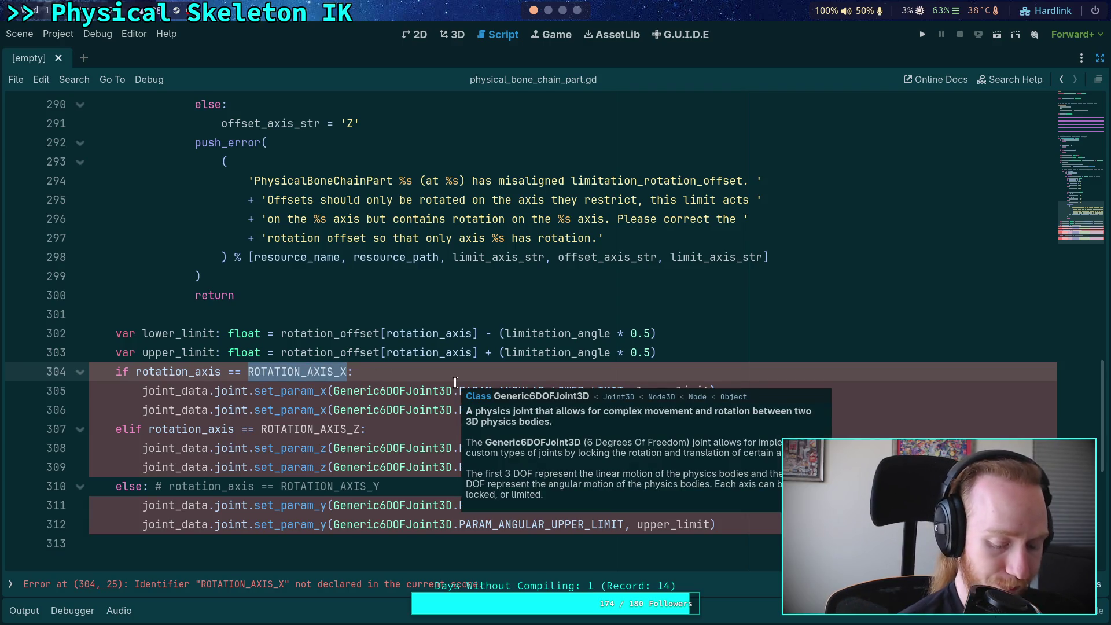
pyautogui.write('0')
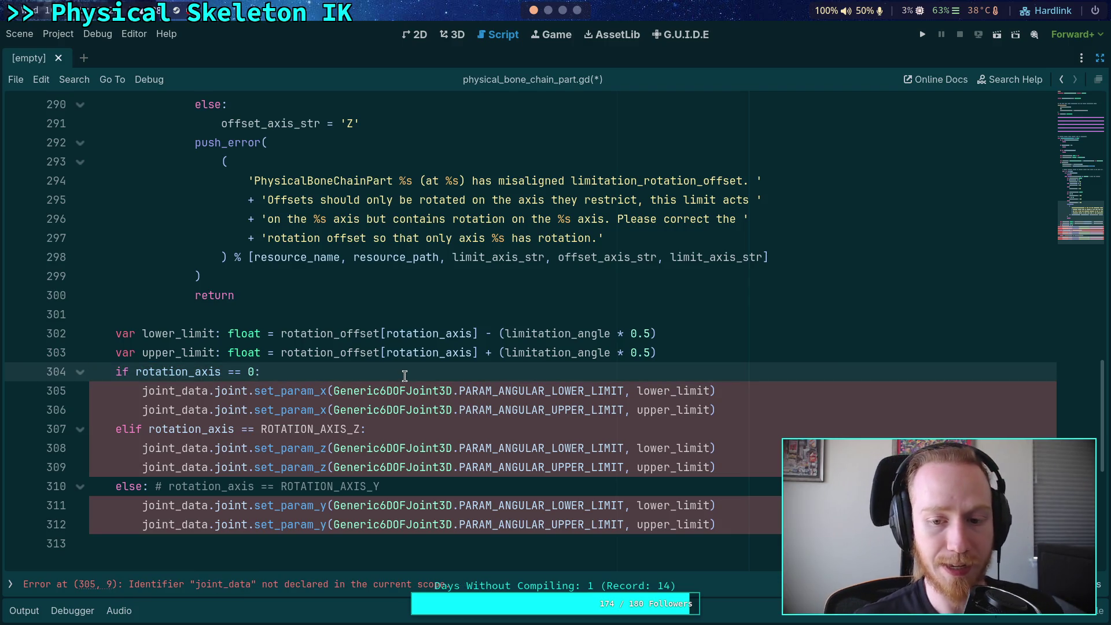
pyautogui.press('Return')
pyautogui.write('j')
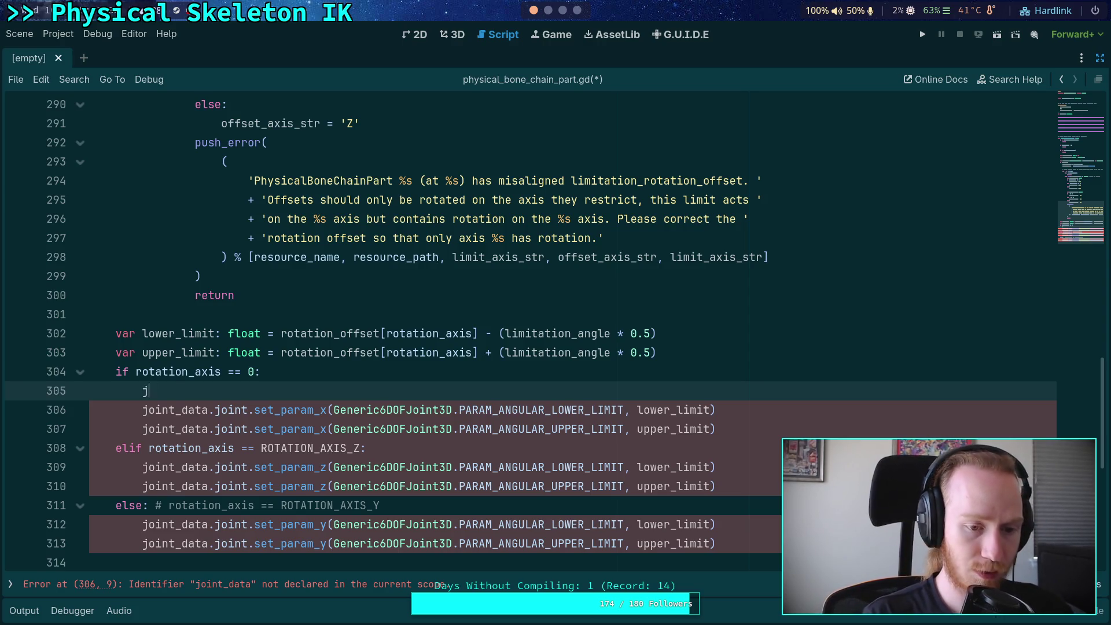
pyautogui.write('oint_')
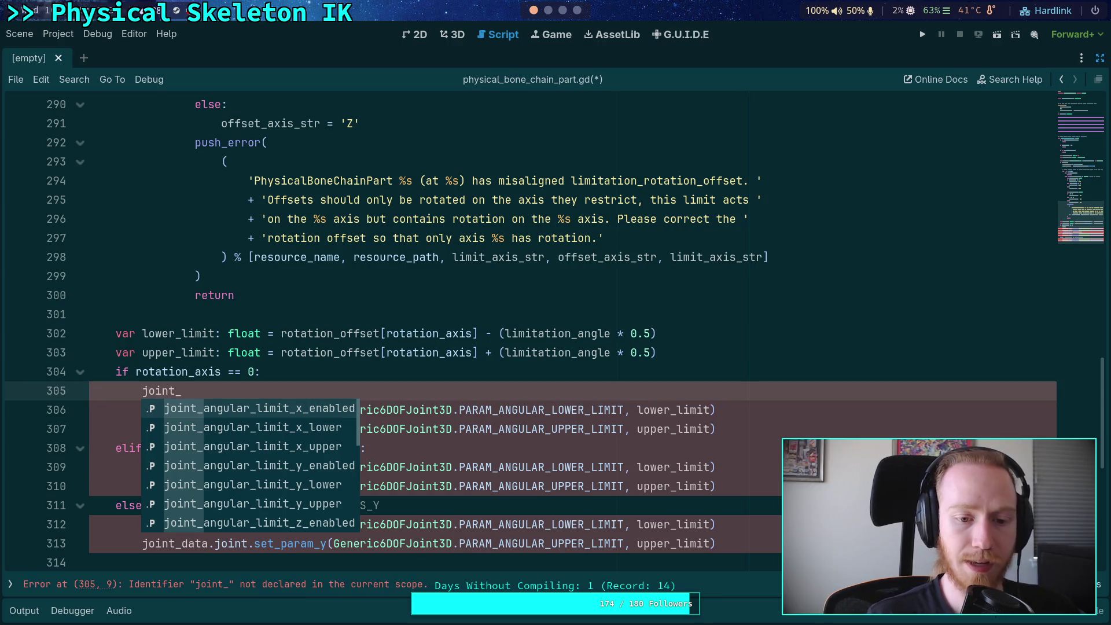
pyautogui.press('Down')
pyautogui.press('Return')
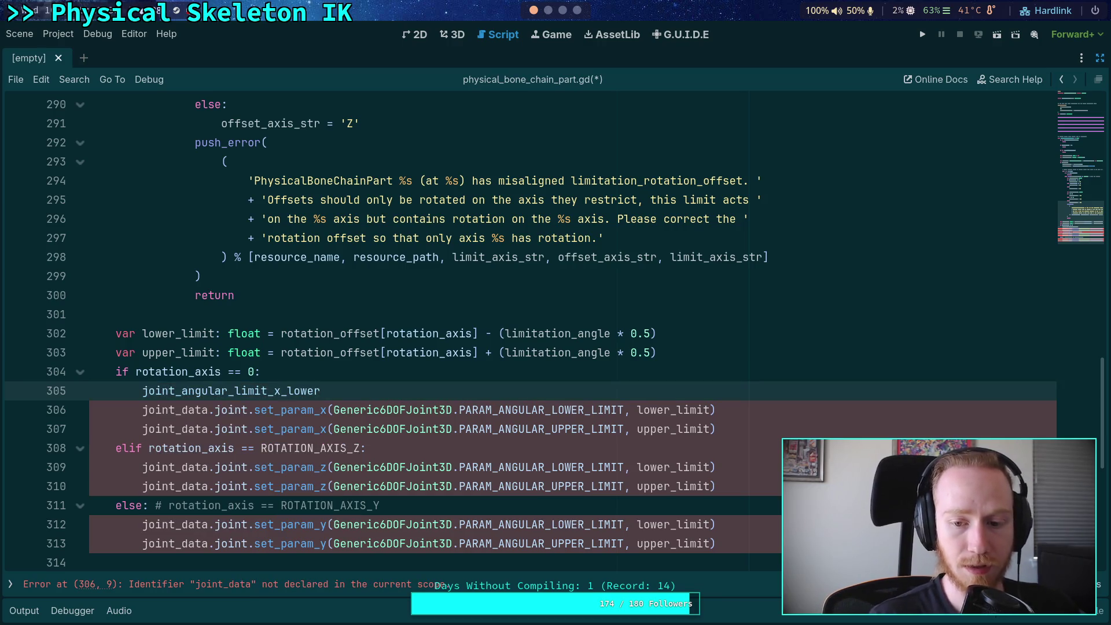
pyautogui.write(' = low')
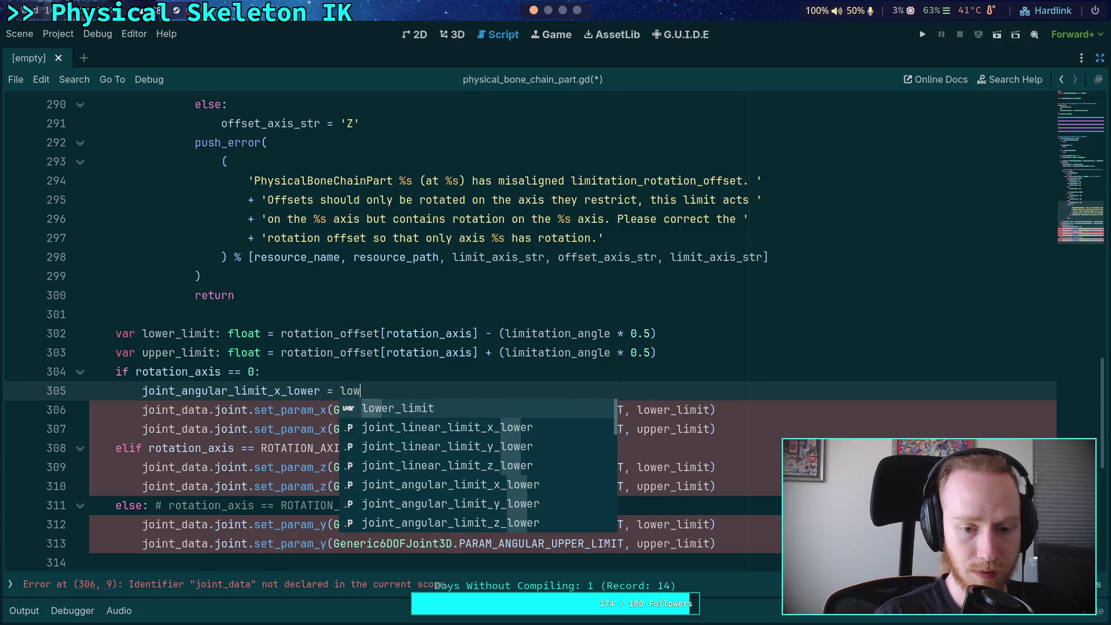
pyautogui.press('Return')
pyautogui.press('Return')
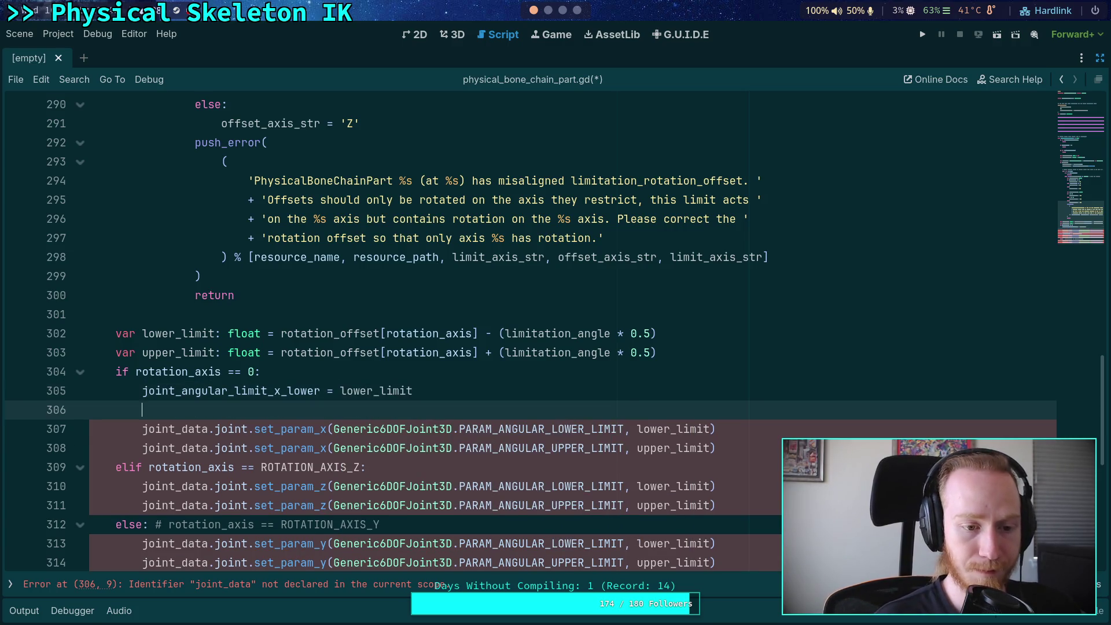
pyautogui.write('joint_a')
pyautogui.press('Down')
pyautogui.press('Down')
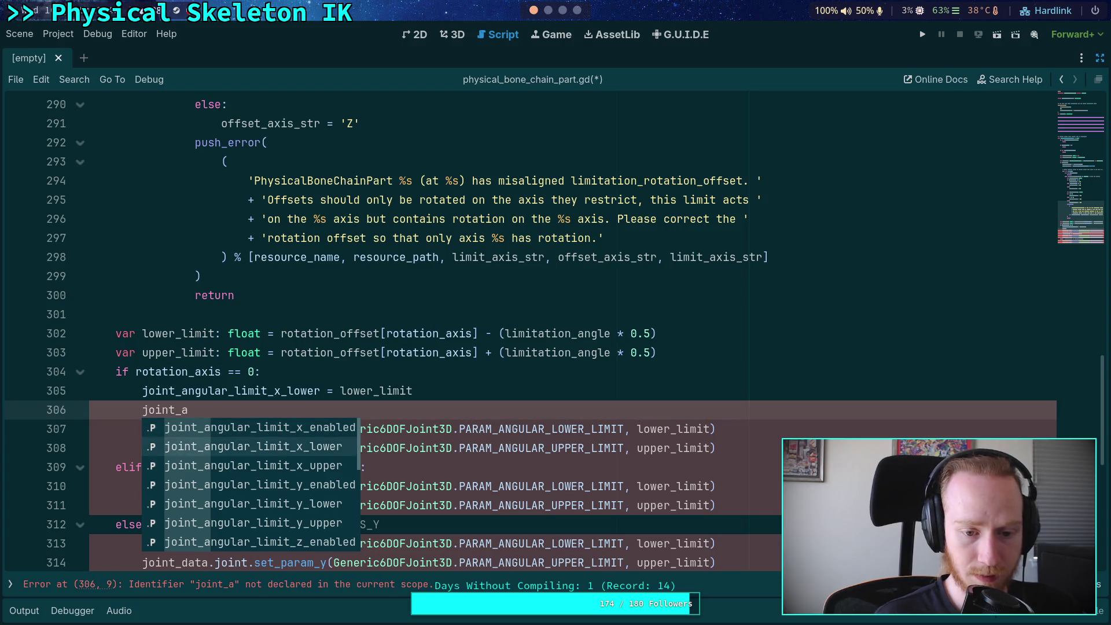
pyautogui.press('Return')
pyautogui.write('upper =')
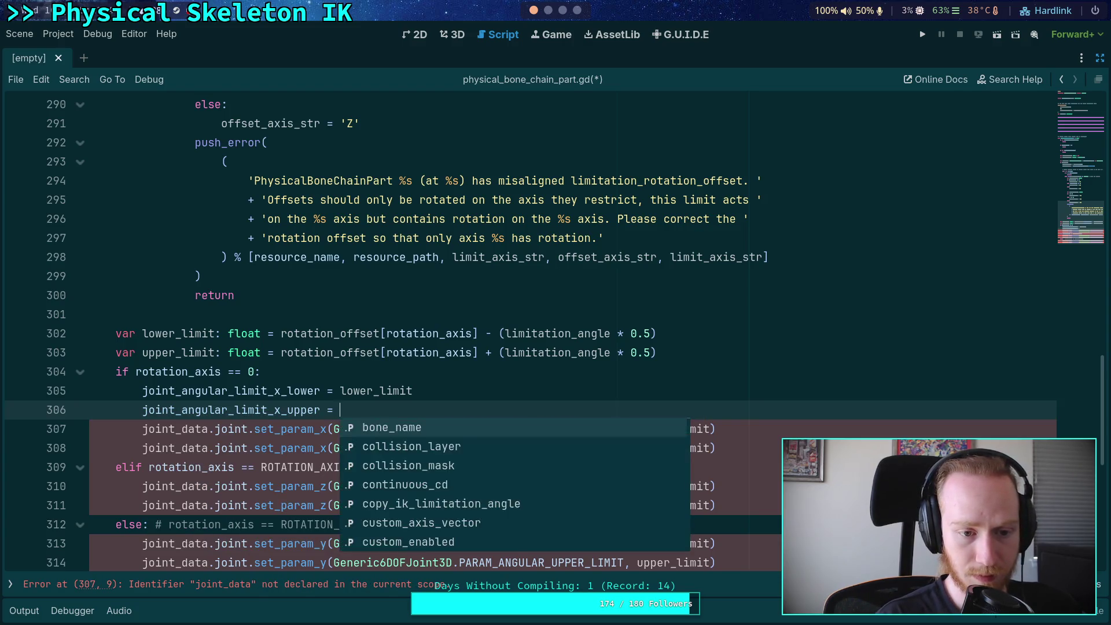
pyautogui.press('Return')
pyautogui.hotkey('shift', 'Down')
pyautogui.hotkey('shift', 'Down')
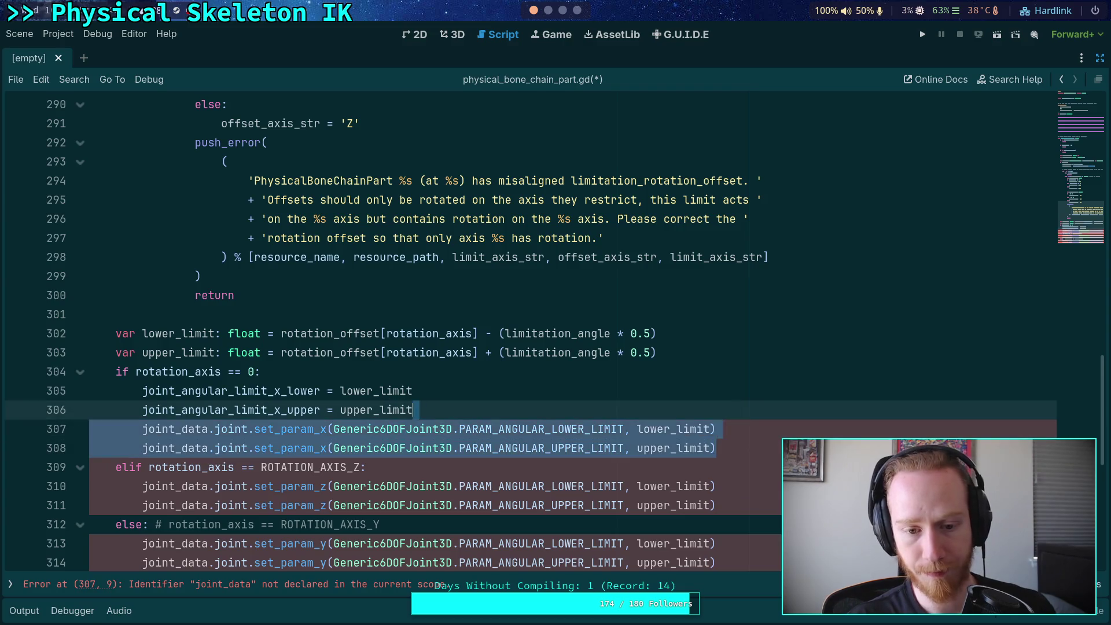
pyautogui.press('Delete')
# Step: Reuse those assignments in the z and y branches, changing x to z and y
pyautogui.moveTo(414, 410)
pyautogui.mouseDown()
pyautogui.moveTo(145, 391)
pyautogui.moveTo(447, 413)
pyautogui.mouseUp()
pyautogui.hotkey('ctrl', 'c')
pyautogui.moveTo(734, 466)
pyautogui.mouseDown()
pyautogui.moveTo(174, 467)
pyautogui.moveTo(143, 448)
pyautogui.mouseUp()
pyautogui.hotkey('ctrl', 'v')
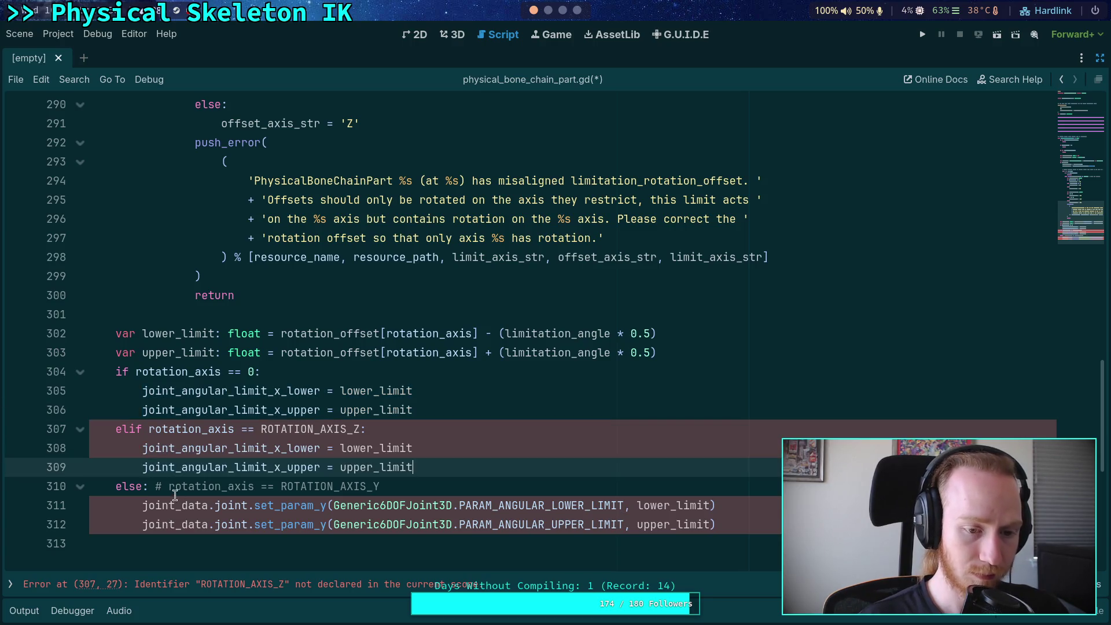
pyautogui.moveTo(143, 505)
pyautogui.mouseDown()
pyautogui.moveTo(718, 506)
pyautogui.moveTo(718, 524)
pyautogui.mouseUp()
pyautogui.moveTo(281, 448); pyautogui.dragTo(273, 449)
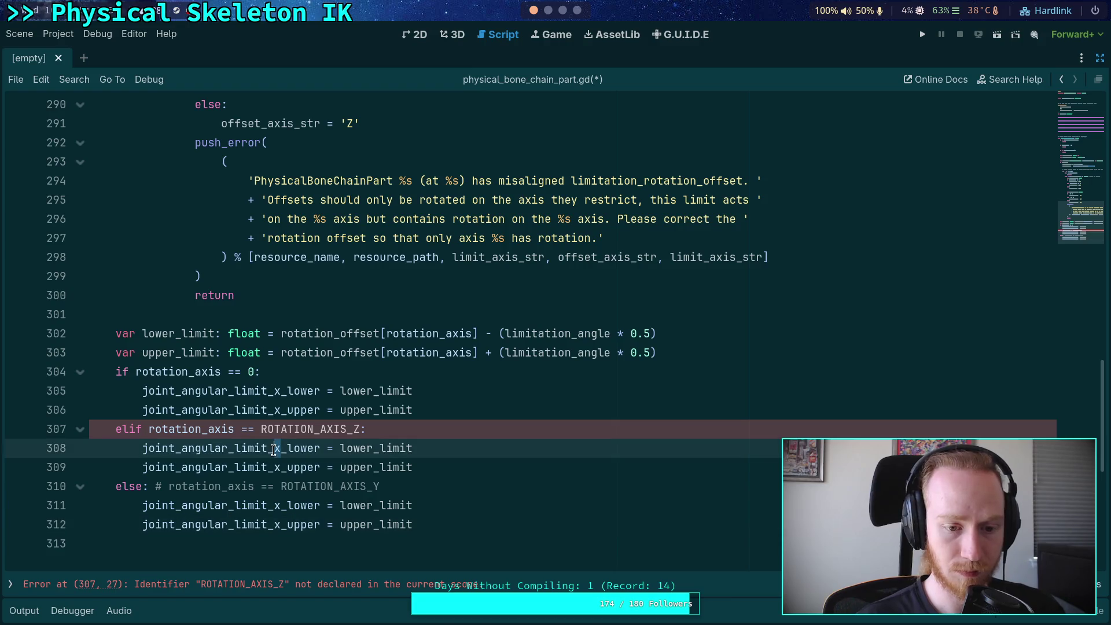
pyautogui.write('z')
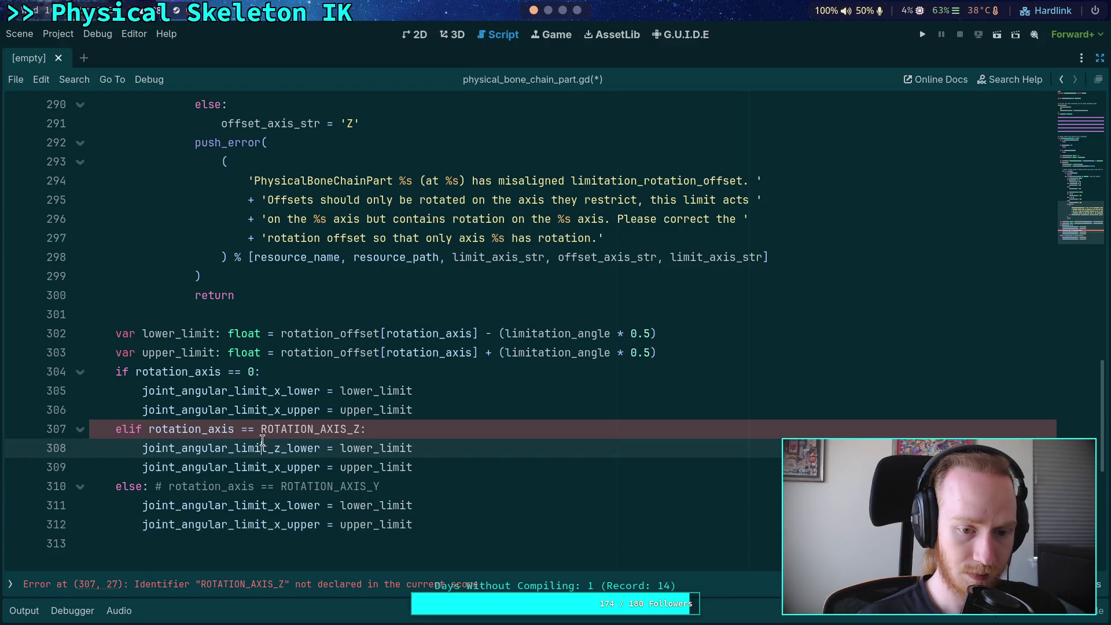
pyautogui.press('Down')
pyautogui.press('BackSpace')
pyautogui.write('z')
pyautogui.moveTo(281, 505); pyautogui.dragTo(274, 505)
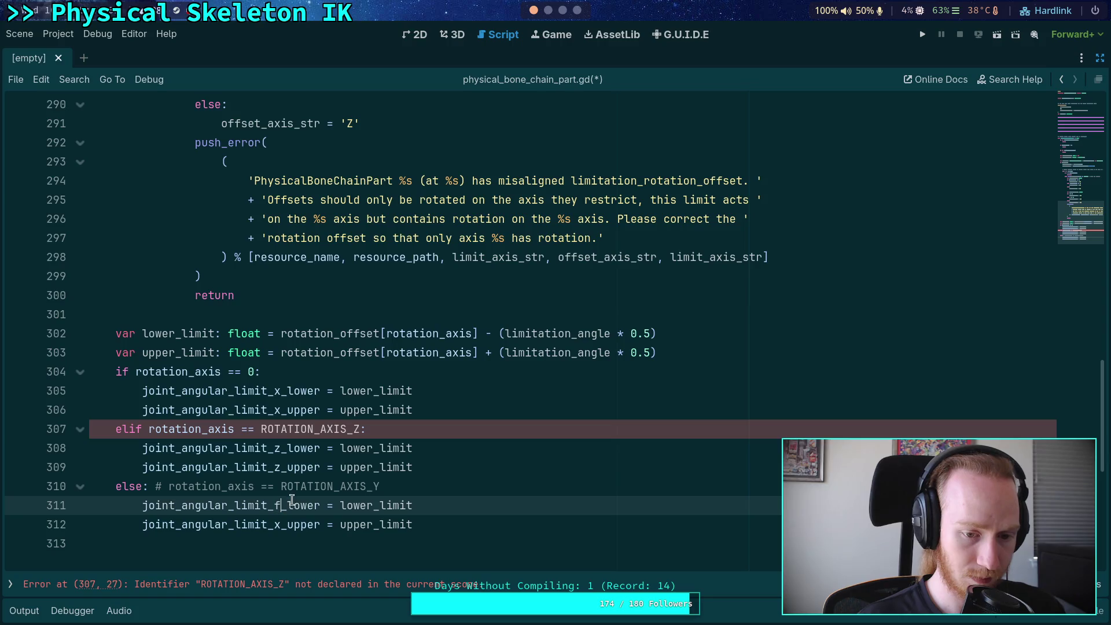
pyautogui.press('BackSpace')
pyautogui.write('y')
pyautogui.press('Down')
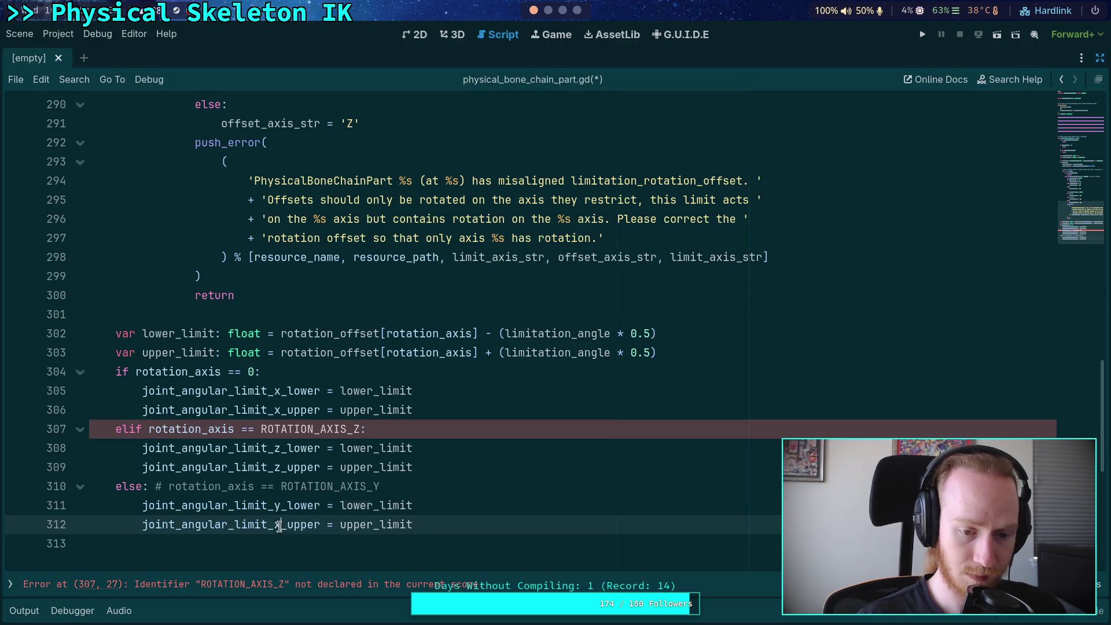
pyautogui.press('BackSpace')
pyautogui.write('y')
pyautogui.click(209, 411)
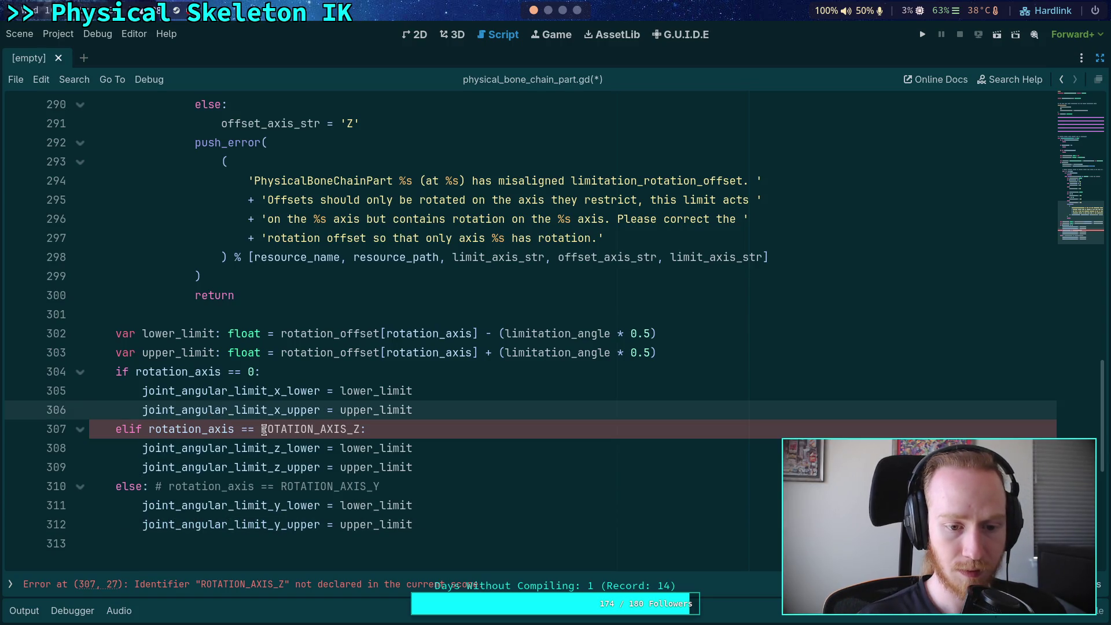
# Step: Replace ROTATION_AXIS_Z with 2 and ROTATION_AXIS_Y with 1, then save the script
pyautogui.moveTo(262, 429); pyautogui.dragTo(360, 431)
pyautogui.write('2')
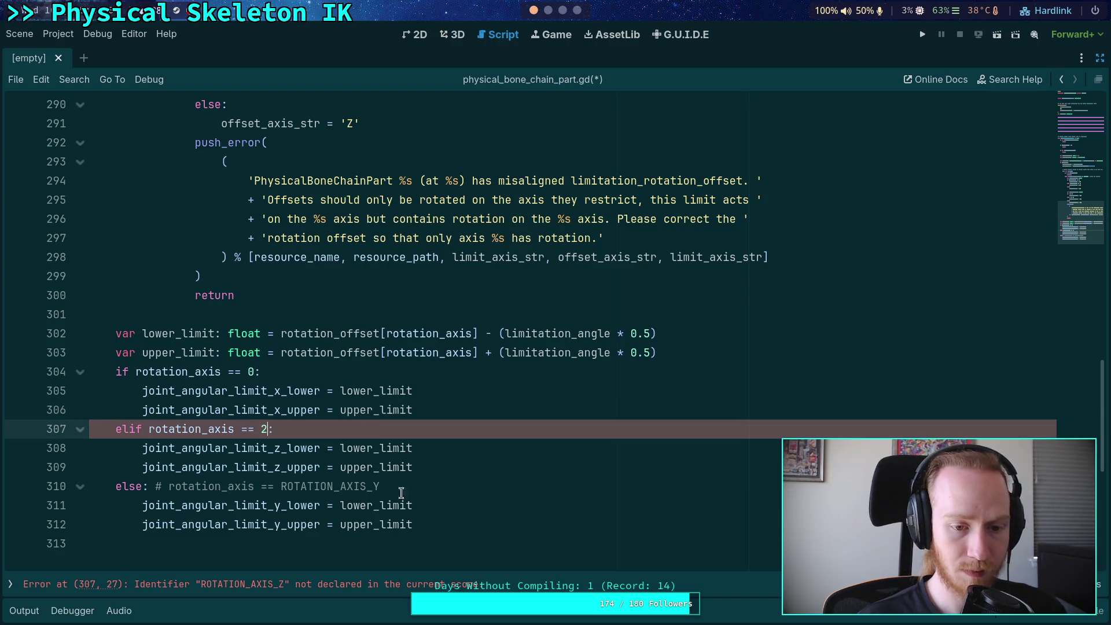
pyautogui.click(469, 485)
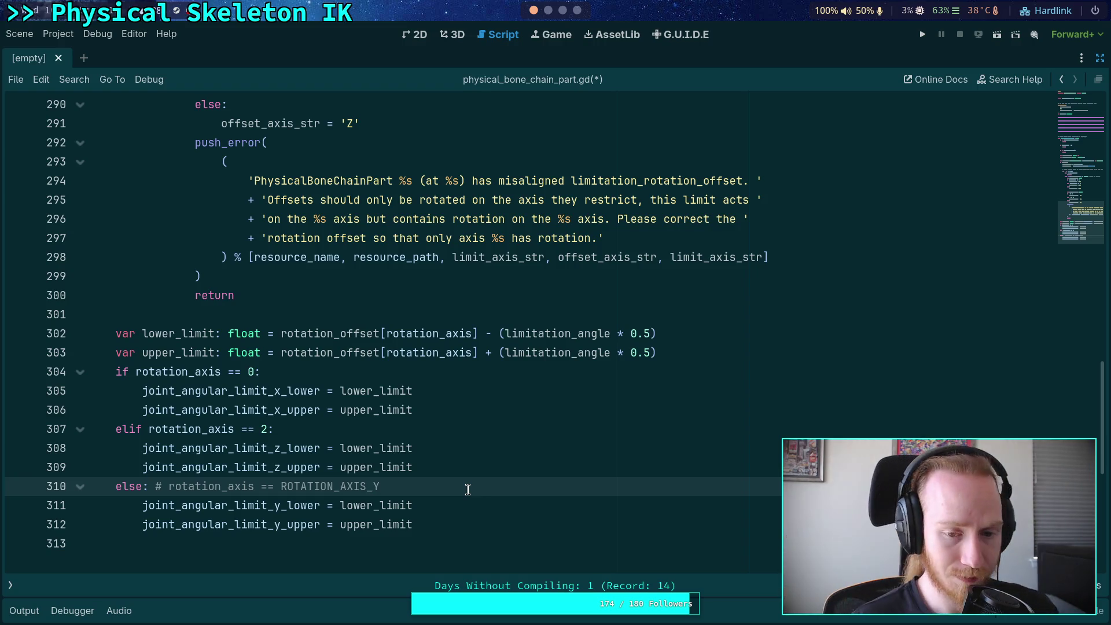
pyautogui.moveTo(431, 489); pyautogui.dragTo(280, 490)
pyautogui.write('1')
pyautogui.click(331, 449)
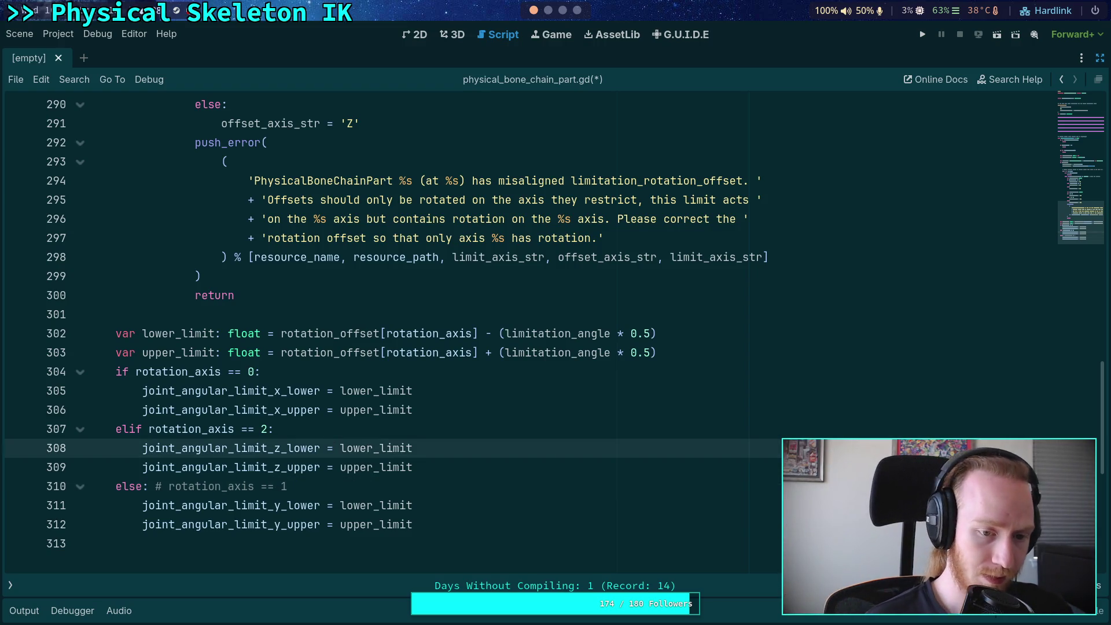
pyautogui.hotkey('ctrl', 's')
# Step: Show the property panels and Output log beside the script, collapsing the Angular Limit properties
pyautogui.scroll(12, 384, 455)
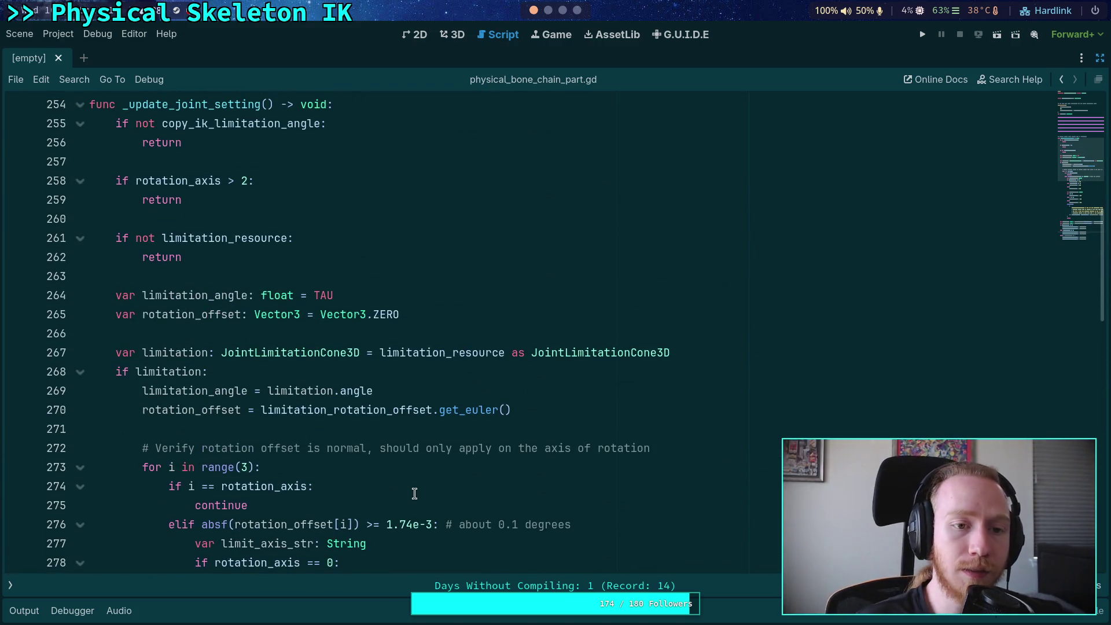
pyautogui.scroll(-13, 415, 493)
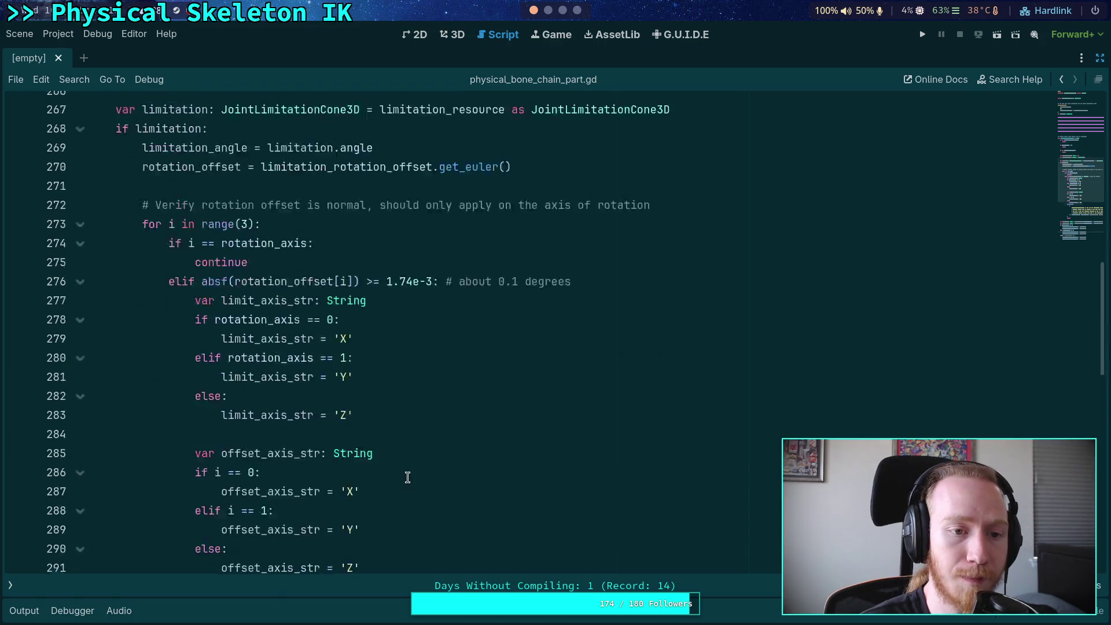
pyautogui.scroll(13, 479, 460)
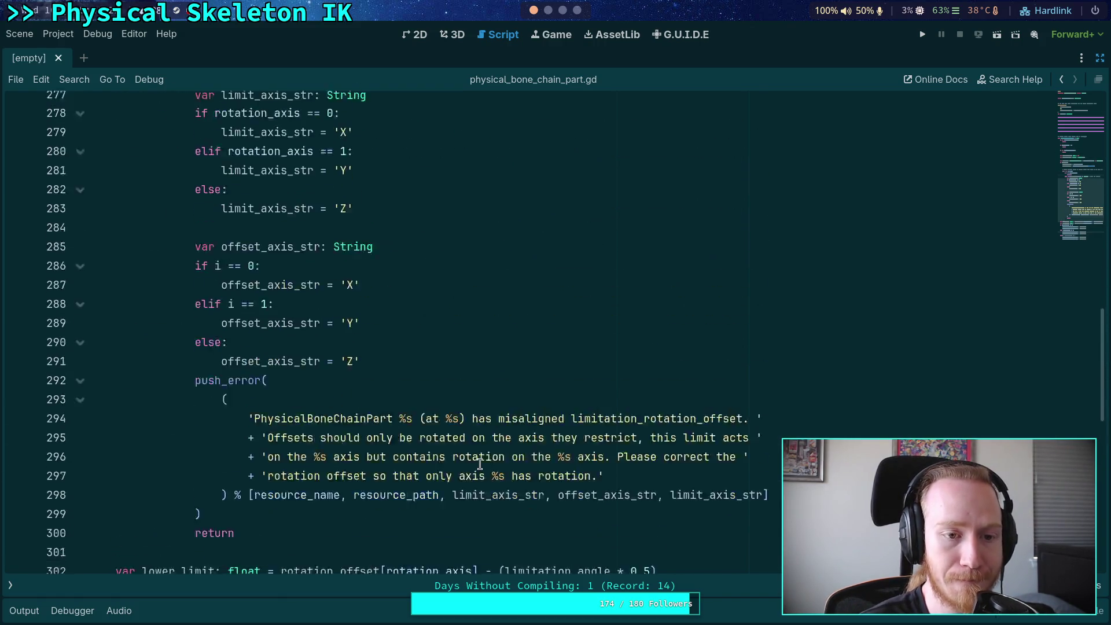
pyautogui.click(1101, 58)
pyautogui.click(47, 615)
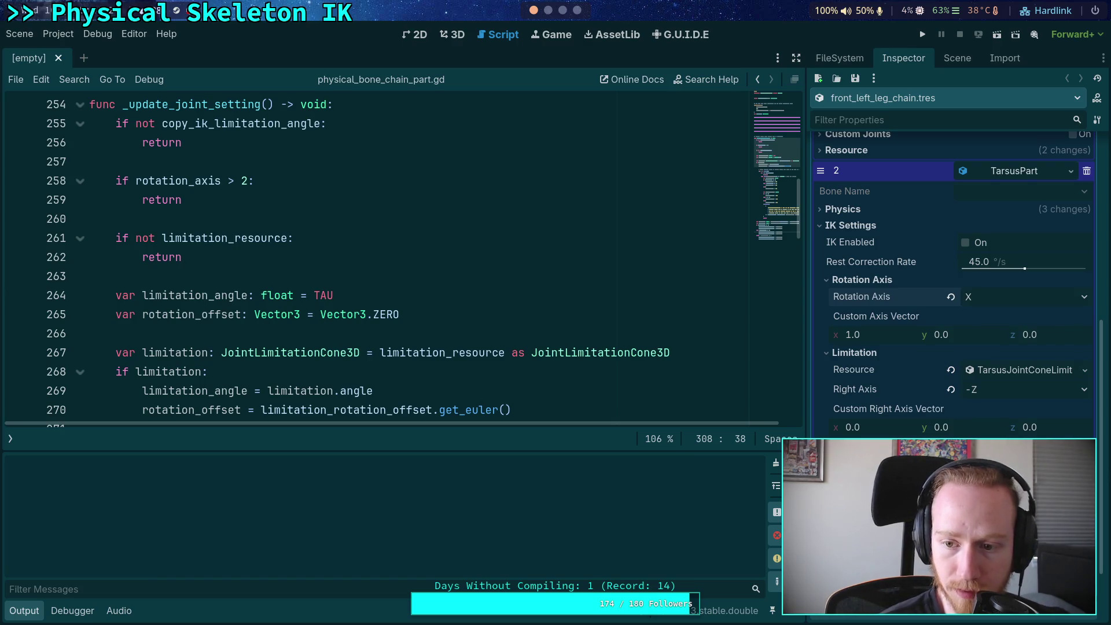
pyautogui.scroll(-5, 955, 290)
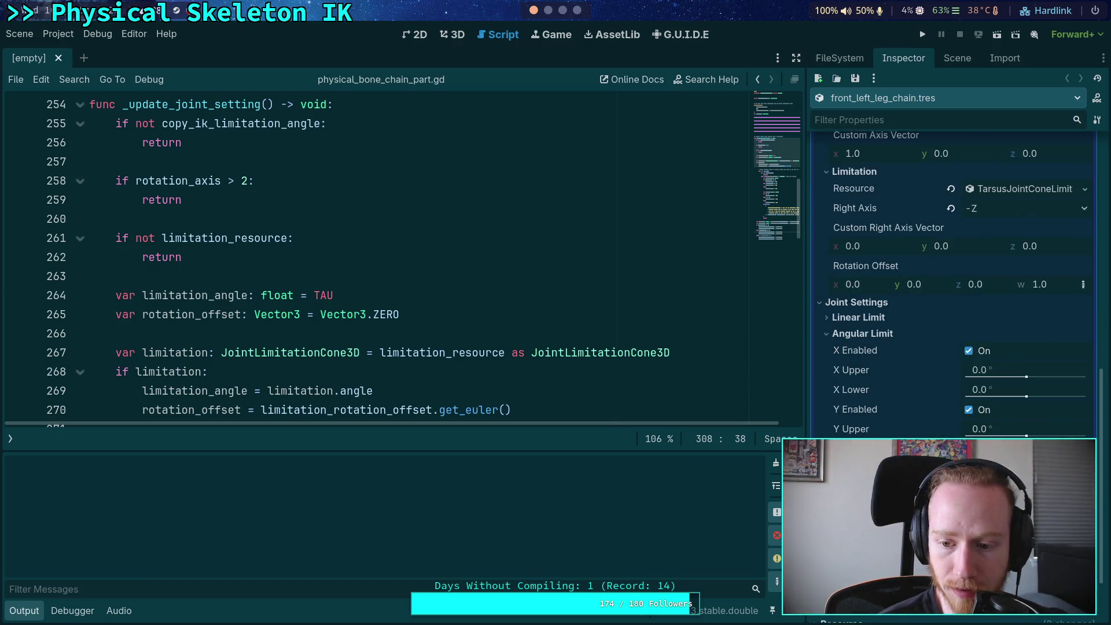
pyautogui.click(862, 394)
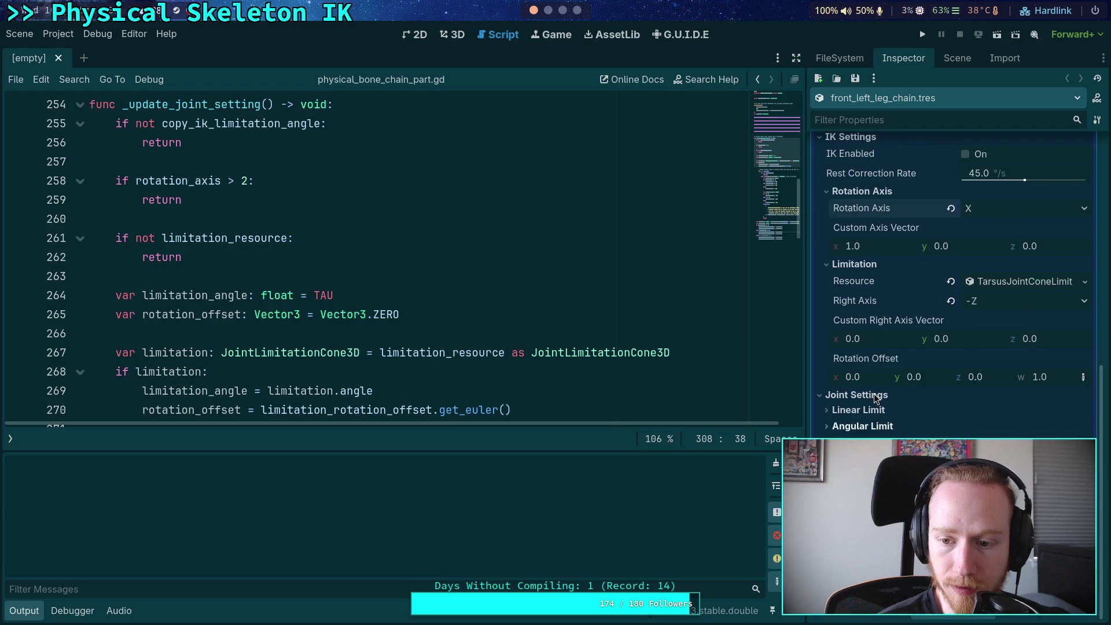
# Step: Fold all code regions, unfold only Joint Settings, and check the copy_ik_limitation_angle setter
pyautogui.click(447, 315)
pyautogui.hotkey('ctrl', 'alt', 'f')
pyautogui.scroll(-2, 416, 319)
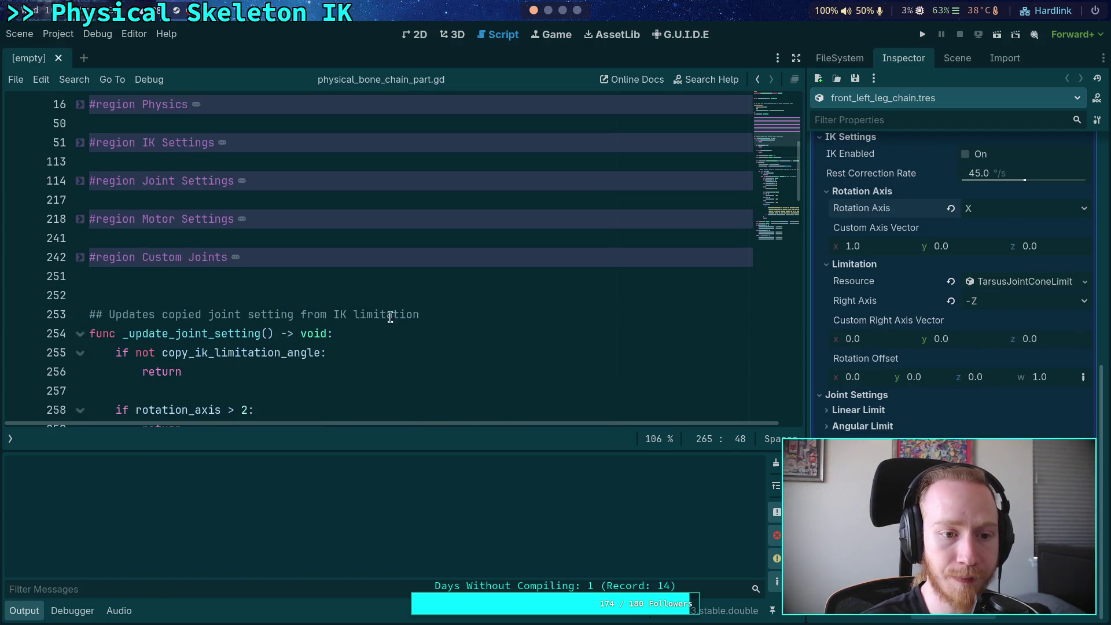
pyautogui.click(81, 183)
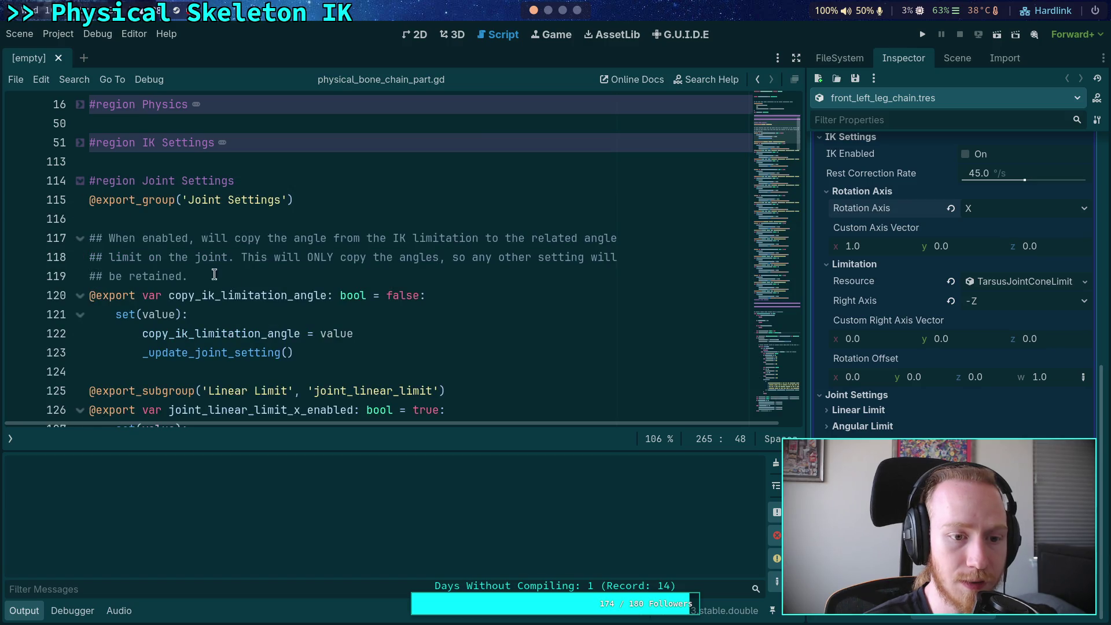
pyautogui.click(331, 334)
pyautogui.click(340, 334)
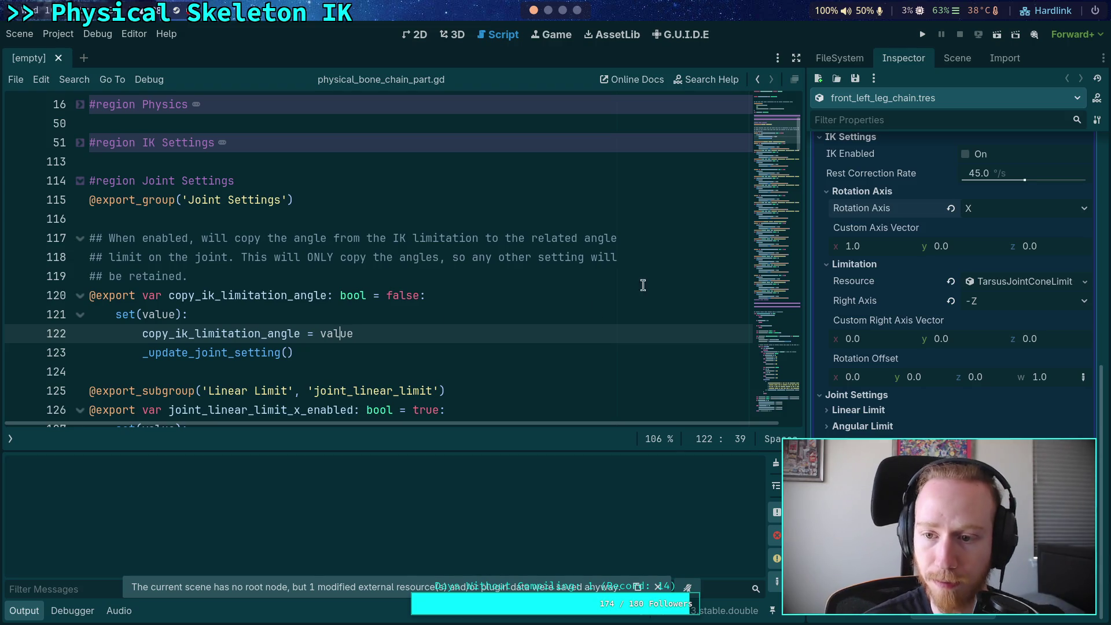
pyautogui.scroll(3, 1003, 204)
pyautogui.scroll(3, 1003, 204)
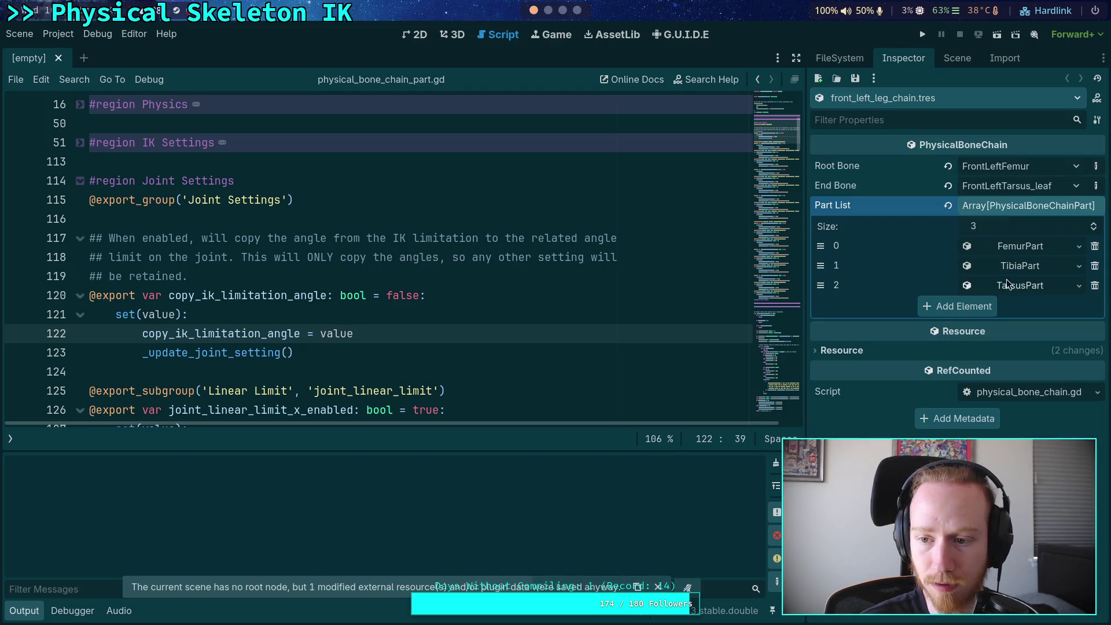
# Step: Check the TarsusJointConeLimit resource, then undo the last angular limit change
pyautogui.scroll(-3, 958, 313)
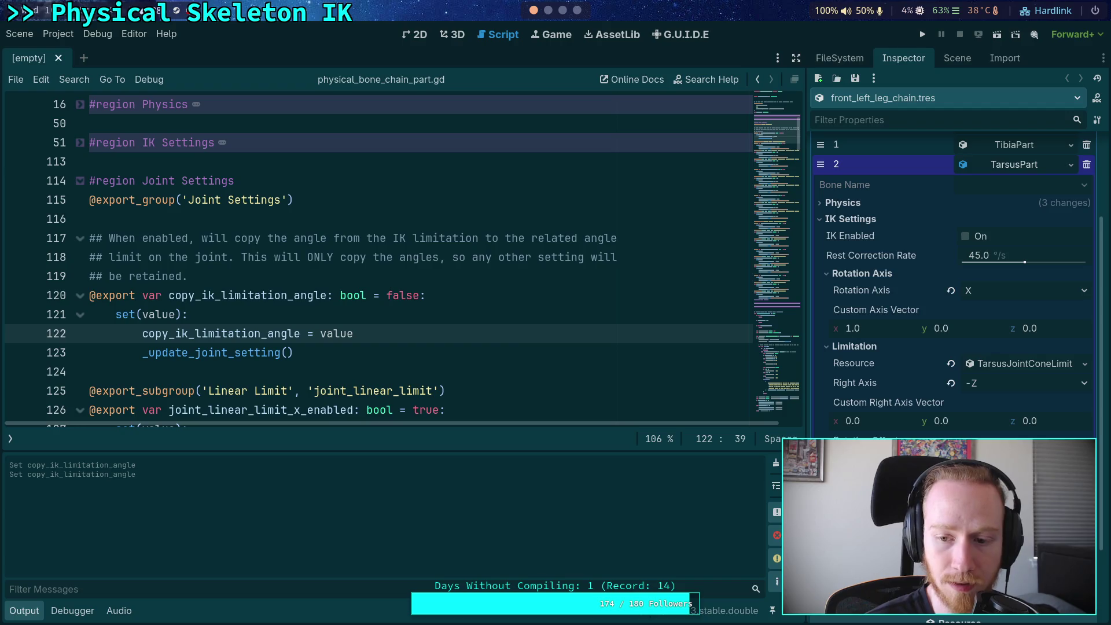
pyautogui.scroll(-3, 955, 290)
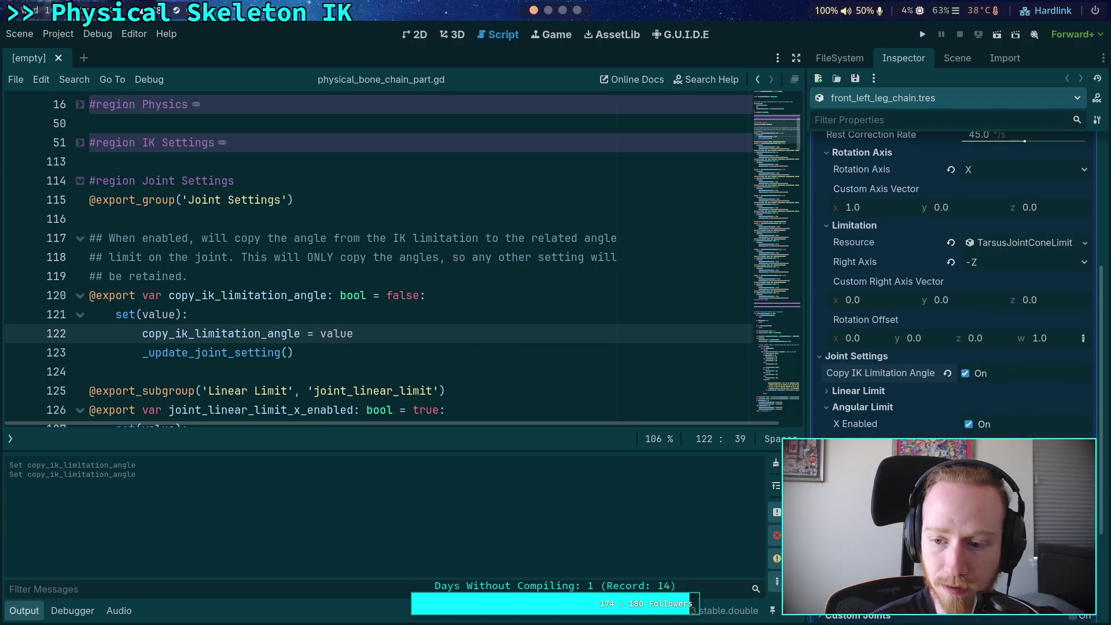
pyautogui.scroll(2, 955, 289)
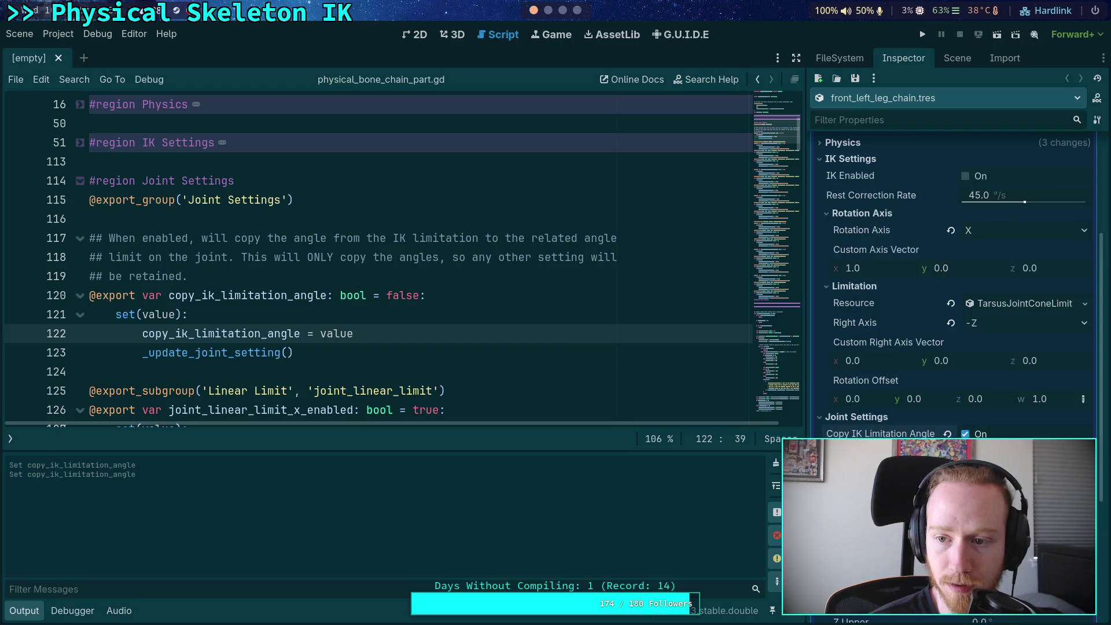
pyautogui.click(1010, 304)
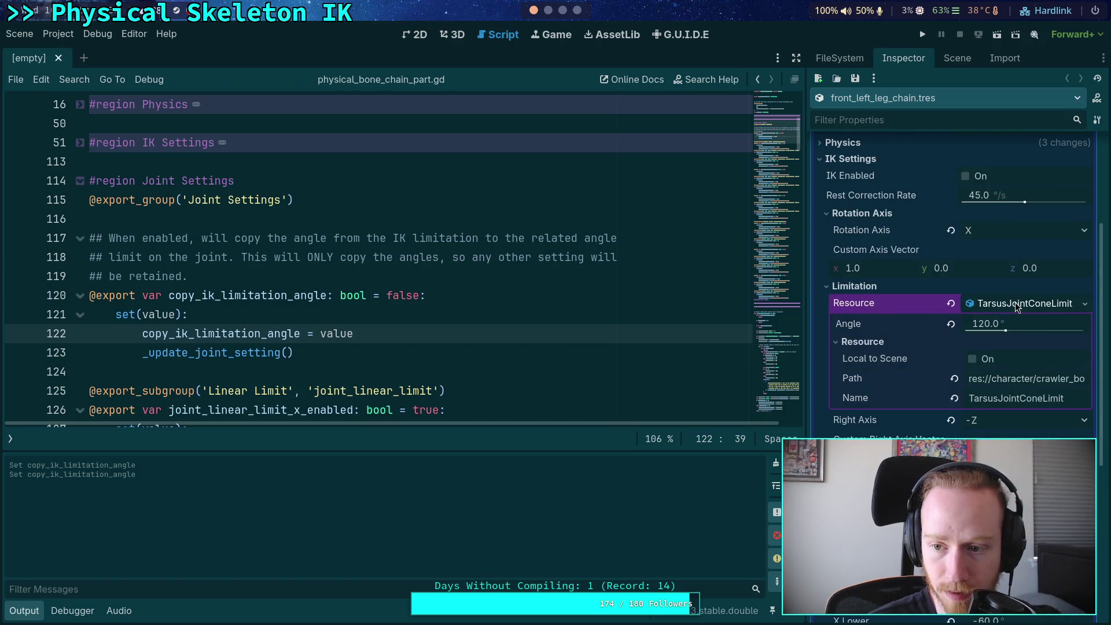
pyautogui.click(1019, 304)
pyautogui.scroll(-2, 1019, 307)
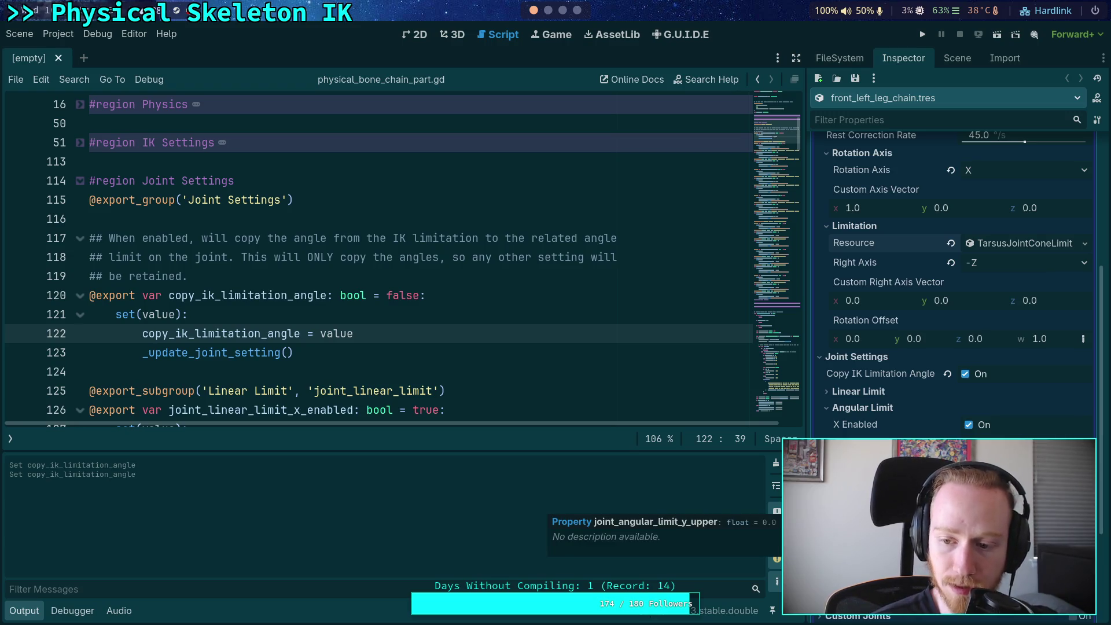
pyautogui.scroll(-2, 860, 427)
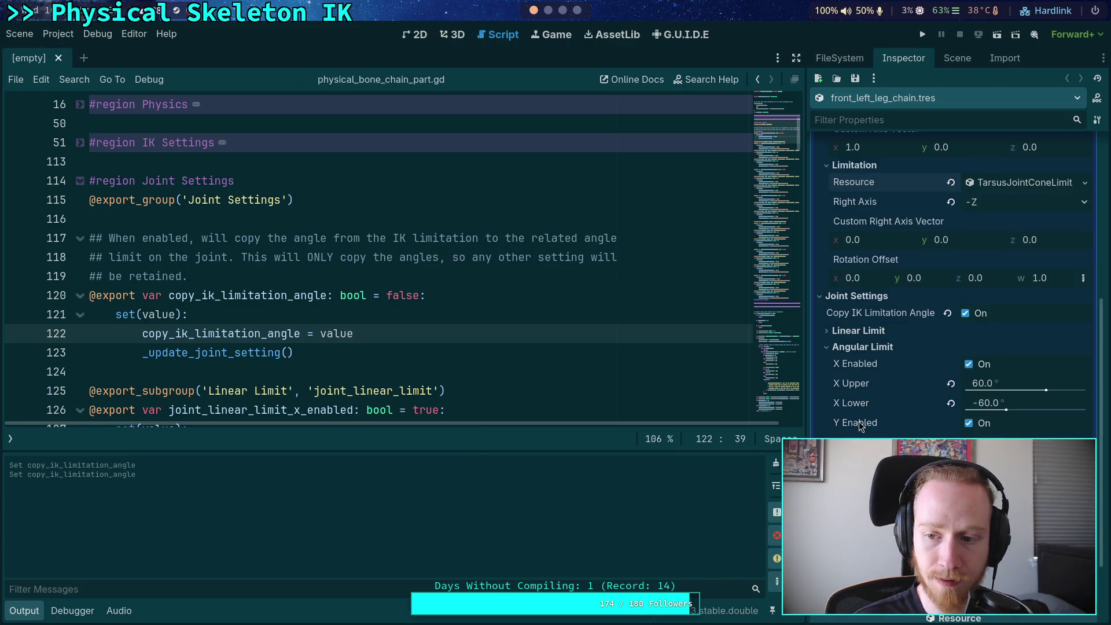
pyautogui.scroll(2, 955, 284)
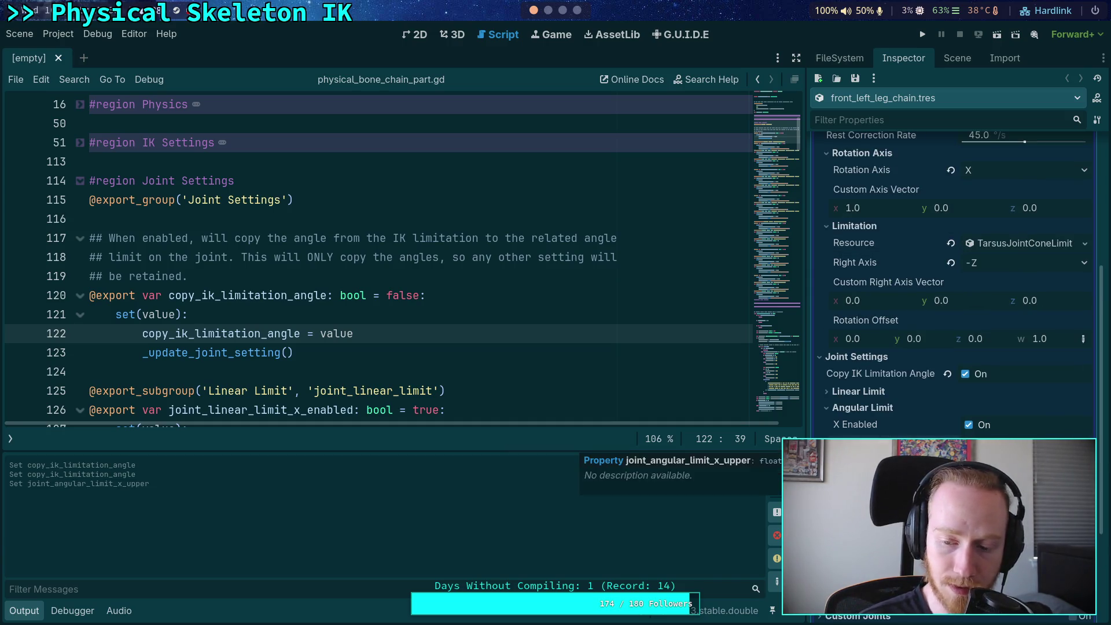
pyautogui.hotkey('ctrl', 'z')
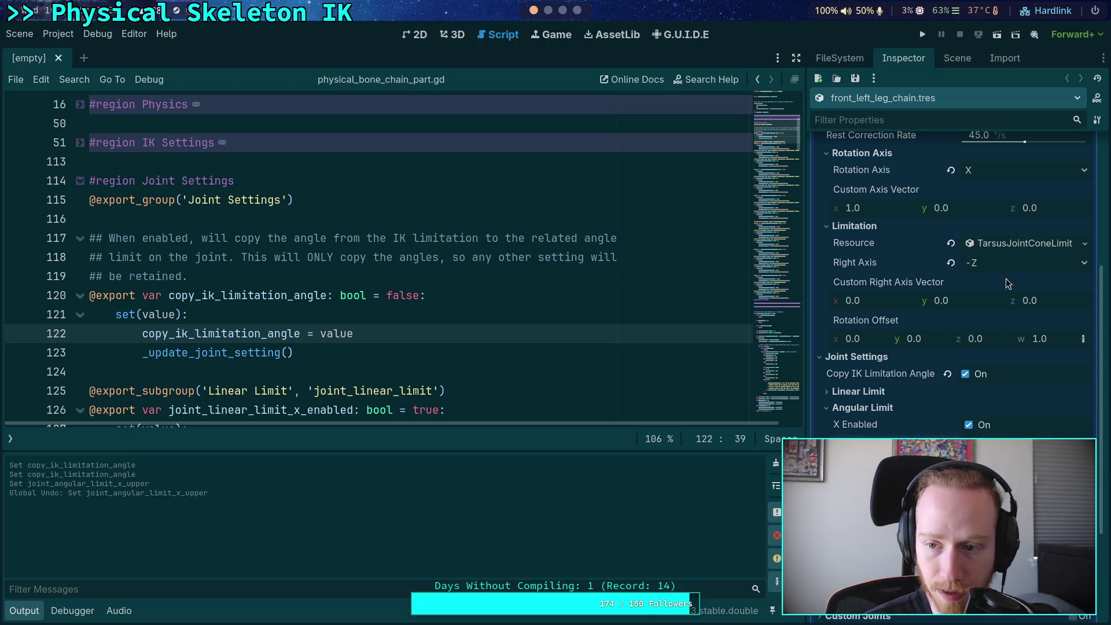
# Step: Switch the tarsus Rotation Axis through Y, Z, All and Custom, ending back on X
pyautogui.click(1053, 172)
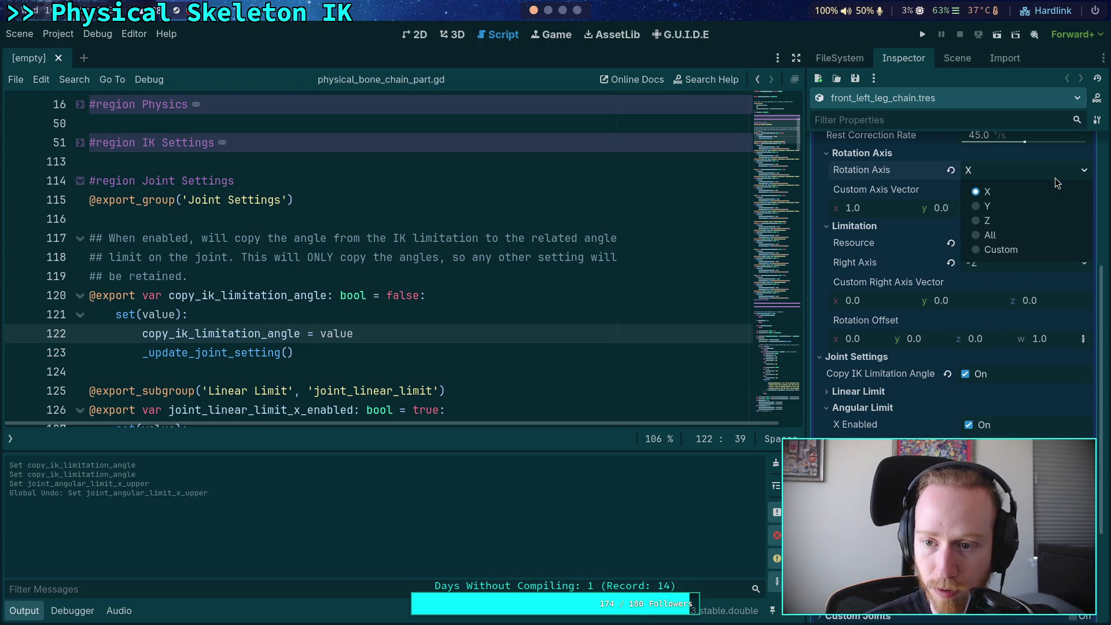
pyautogui.click(998, 208)
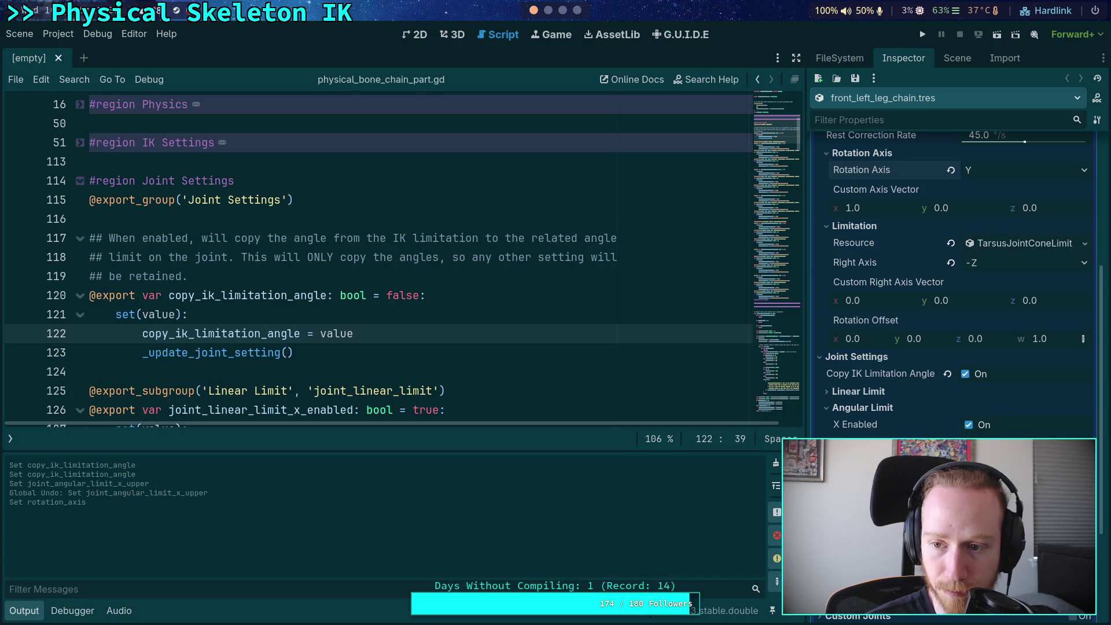
pyautogui.click(1023, 176)
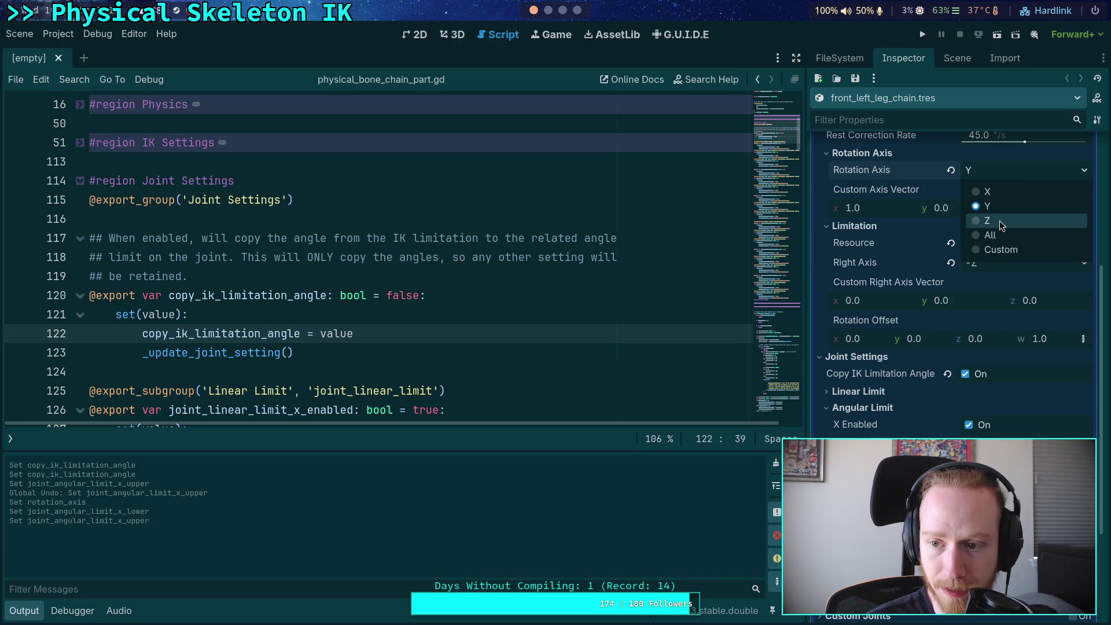
pyautogui.click(999, 220)
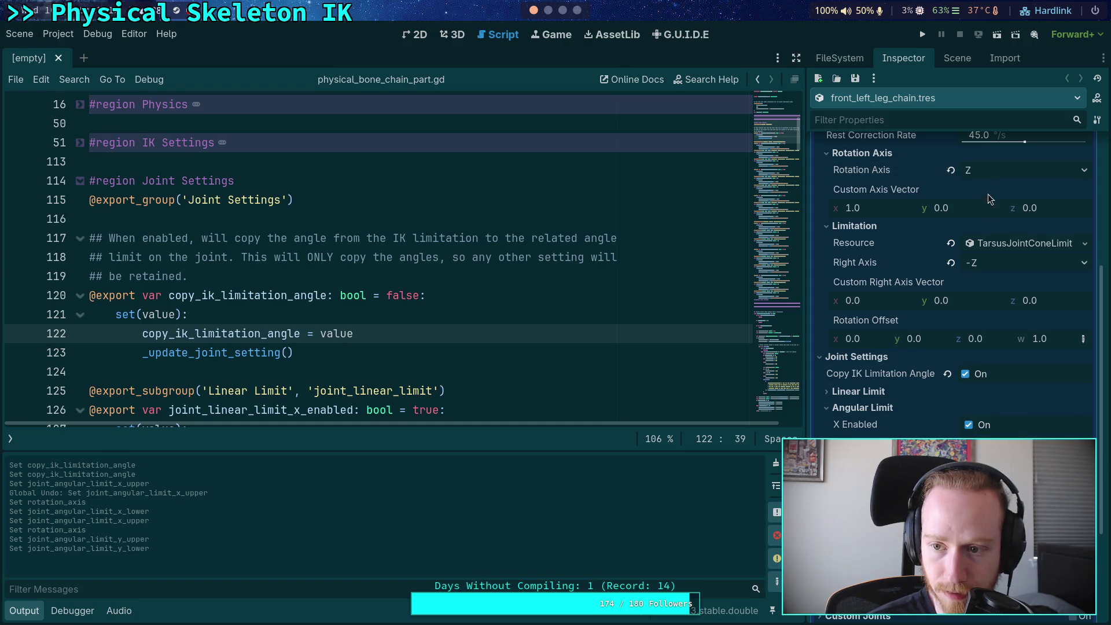
pyautogui.click(1003, 170)
pyautogui.click(999, 235)
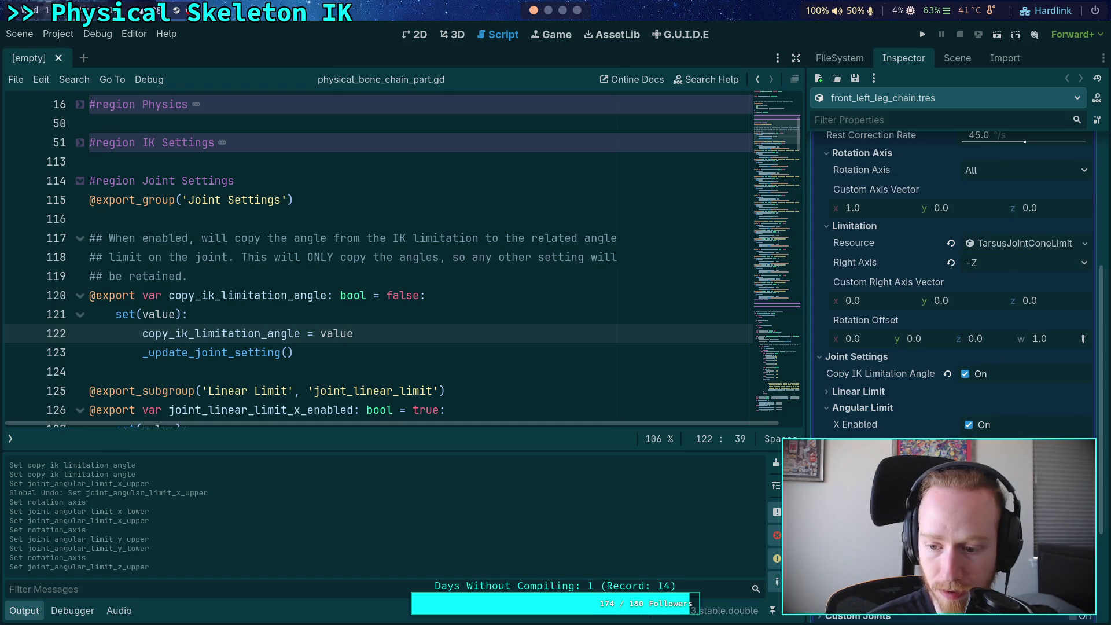
pyautogui.click(1003, 170)
pyautogui.click(987, 250)
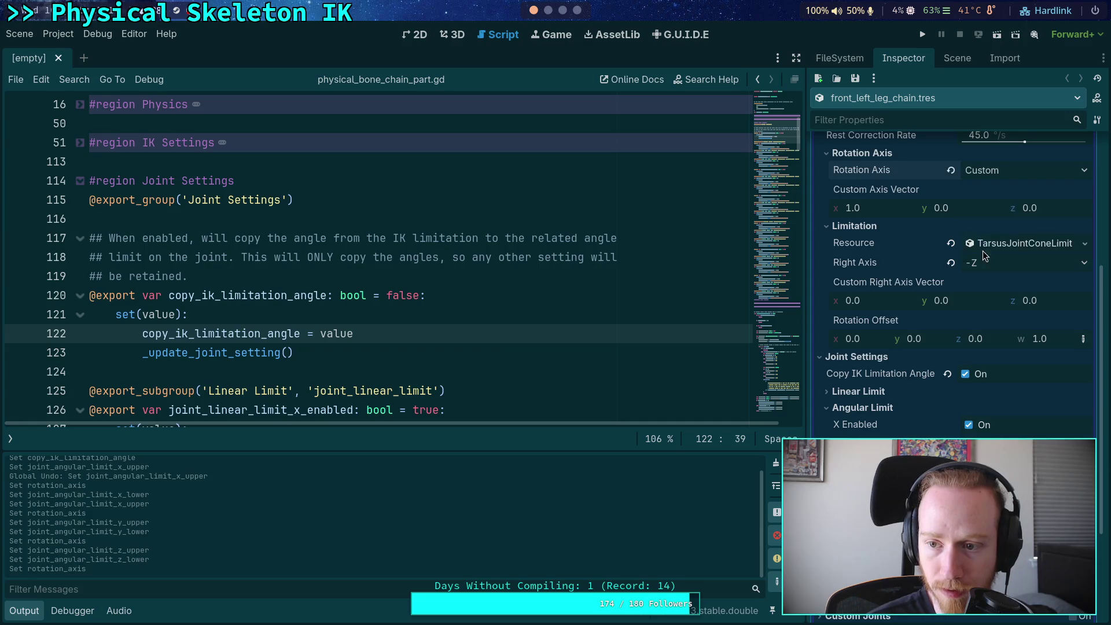
pyautogui.click(1000, 170)
pyautogui.click(1003, 197)
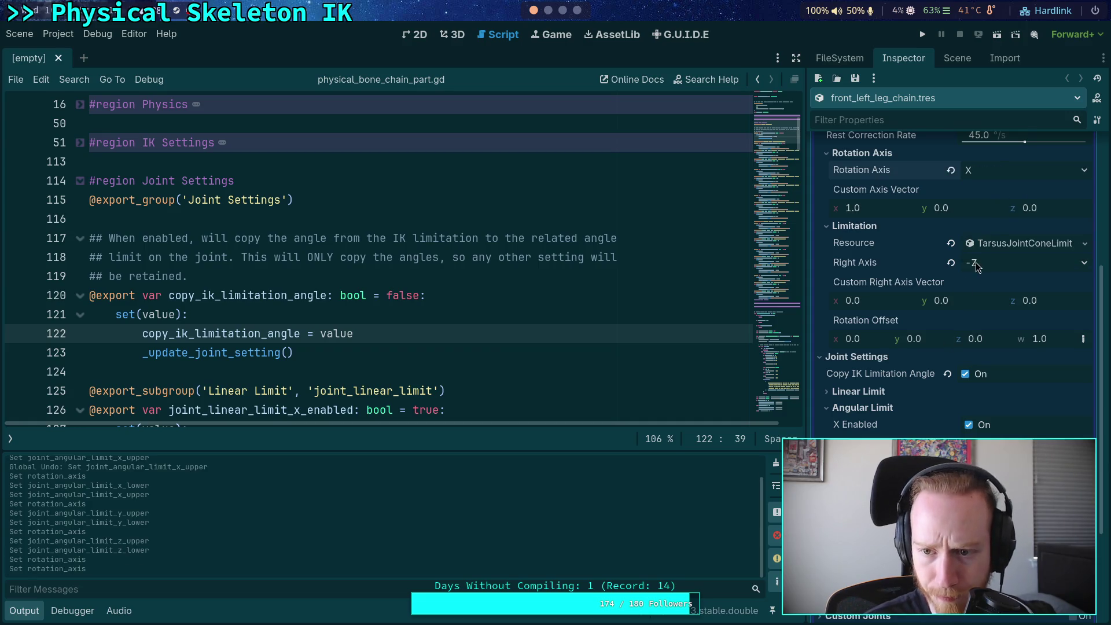
pyautogui.click(1020, 249)
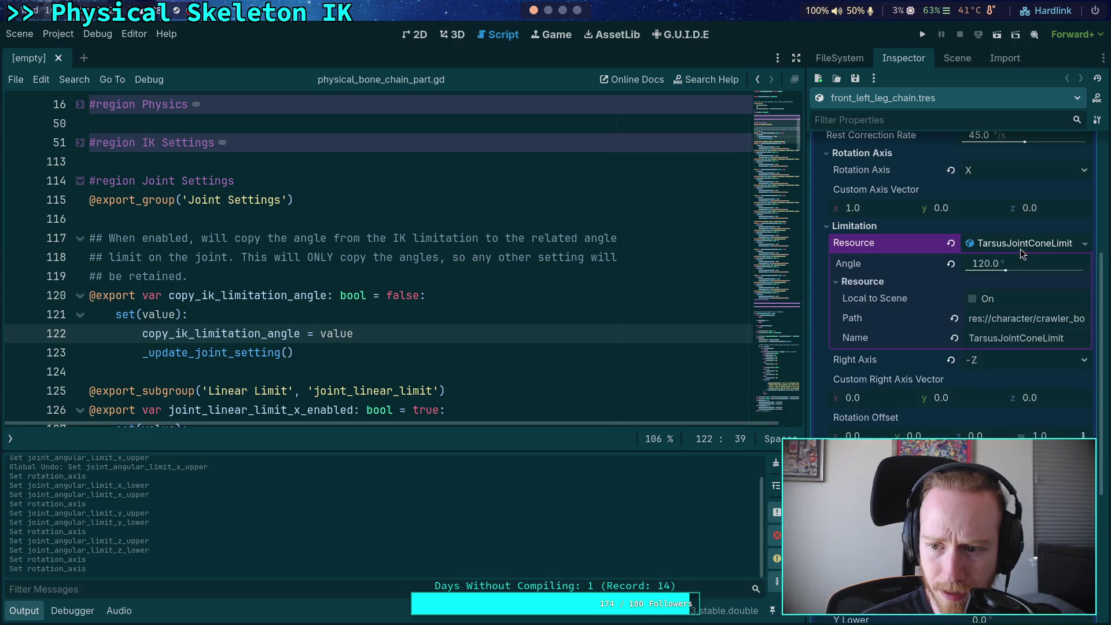
# Step: Drag the TarsusJointConeLimit cone Angle down from 120.0 to 95.51
pyautogui.scroll(-2, 896, 346)
pyautogui.moveTo(1006, 209); pyautogui.dragTo(997, 210)
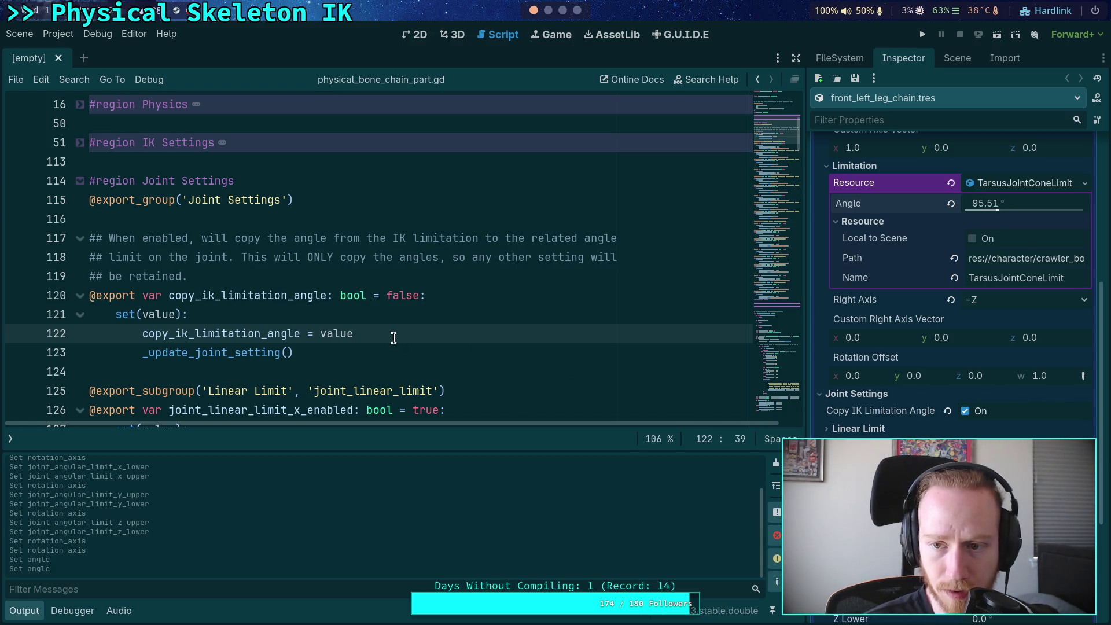
pyautogui.scroll(1, 394, 338)
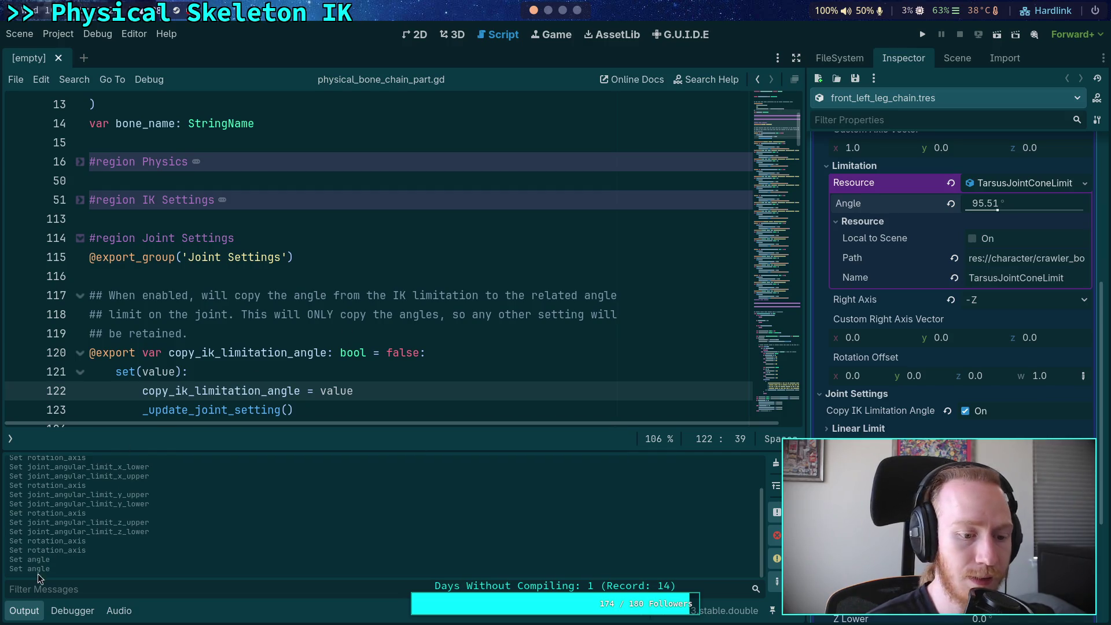
pyautogui.scroll(2, 340, 374)
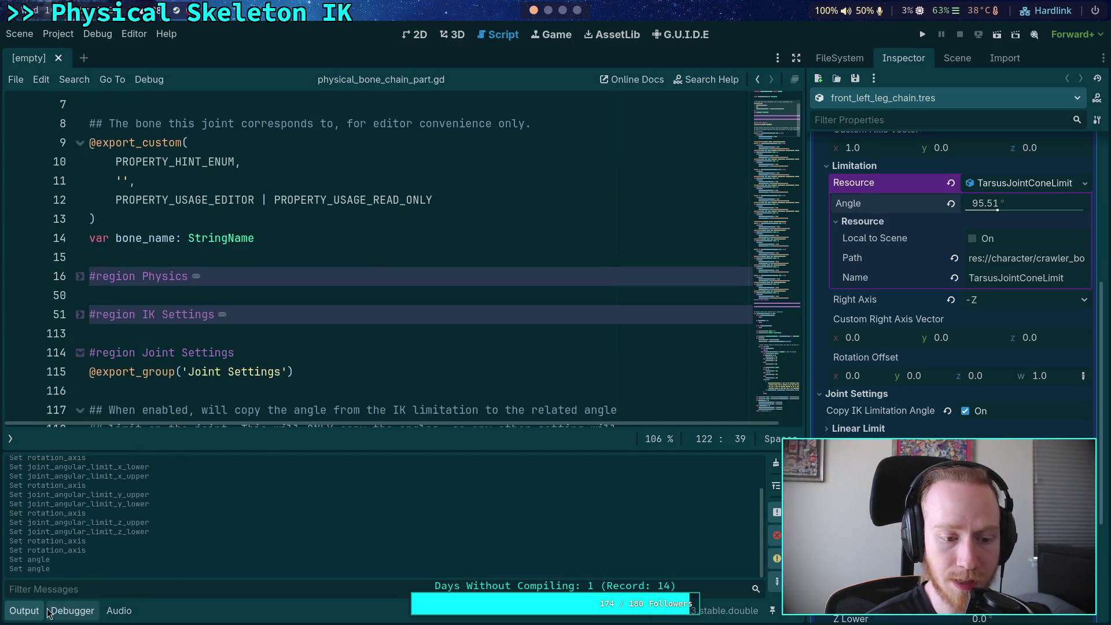
# Step: Hide the Output log panel to enlarge the script editor
pyautogui.click(23, 612)
pyautogui.scroll(-5, 362, 411)
pyautogui.scroll(7, 361, 411)
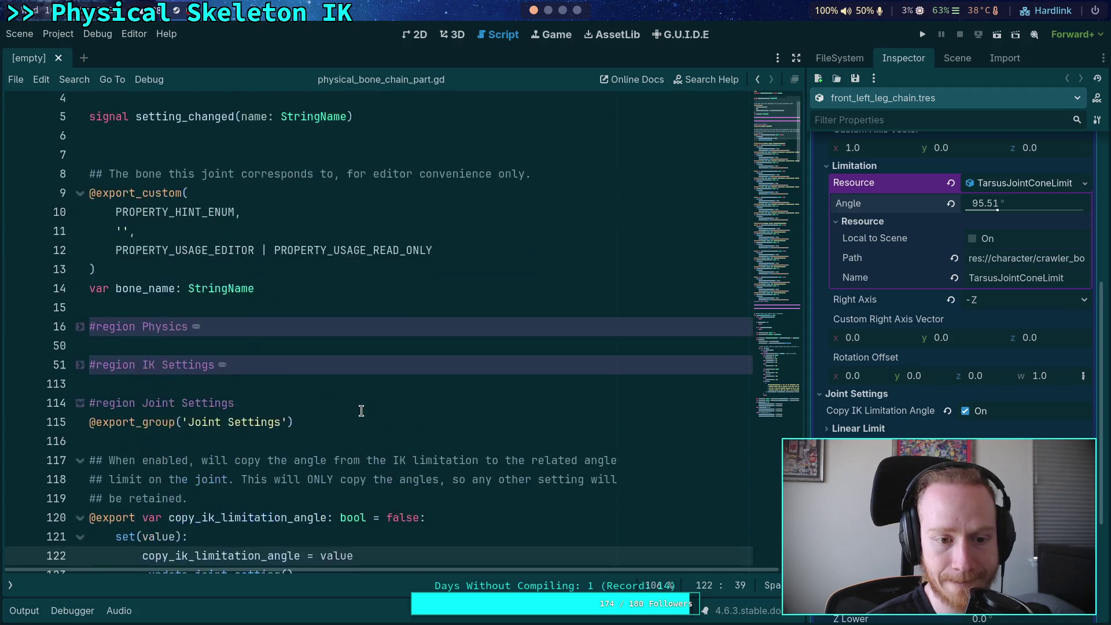
pyautogui.scroll(-6, 152, 380)
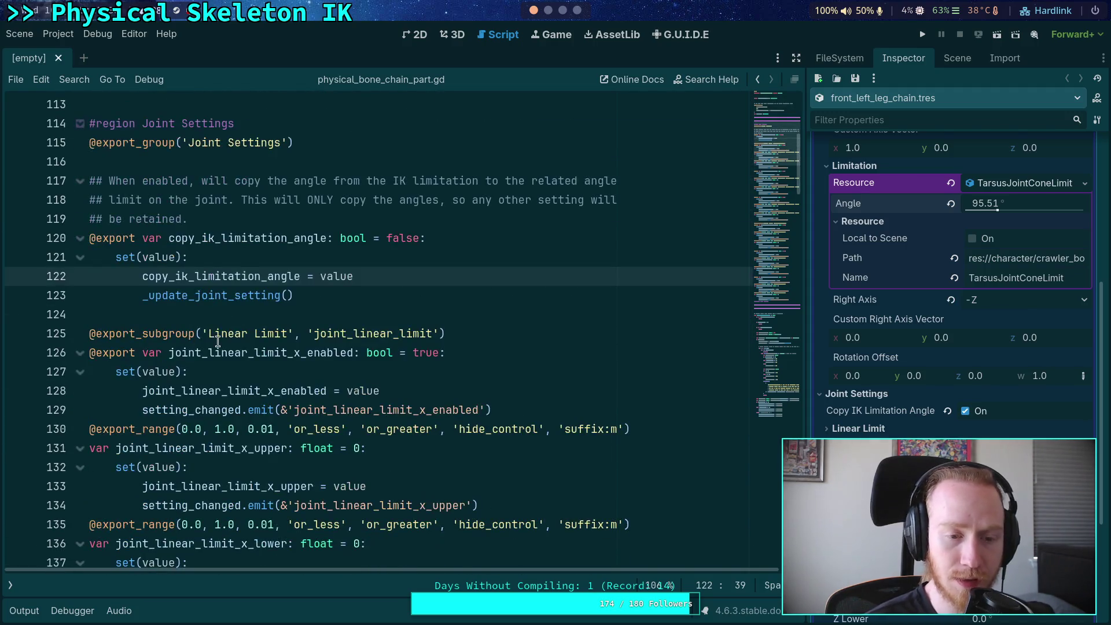
pyautogui.scroll(-5, 221, 340)
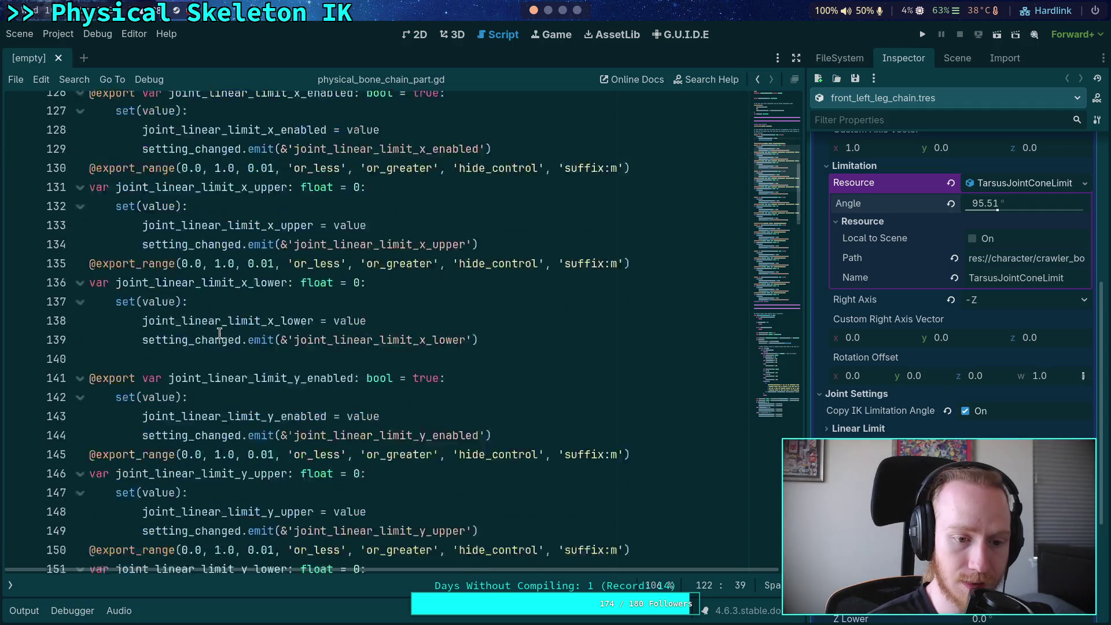
pyautogui.scroll(8, 221, 335)
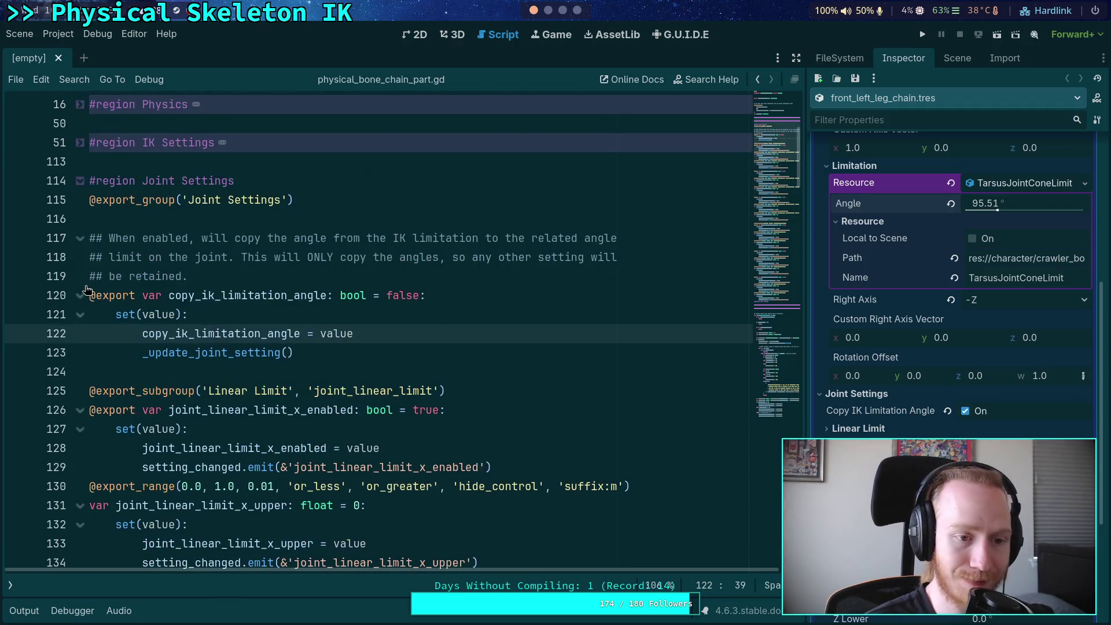
# Step: Fold the Joint Settings region and unfold the IK Settings region
pyautogui.click(83, 183)
pyautogui.click(79, 145)
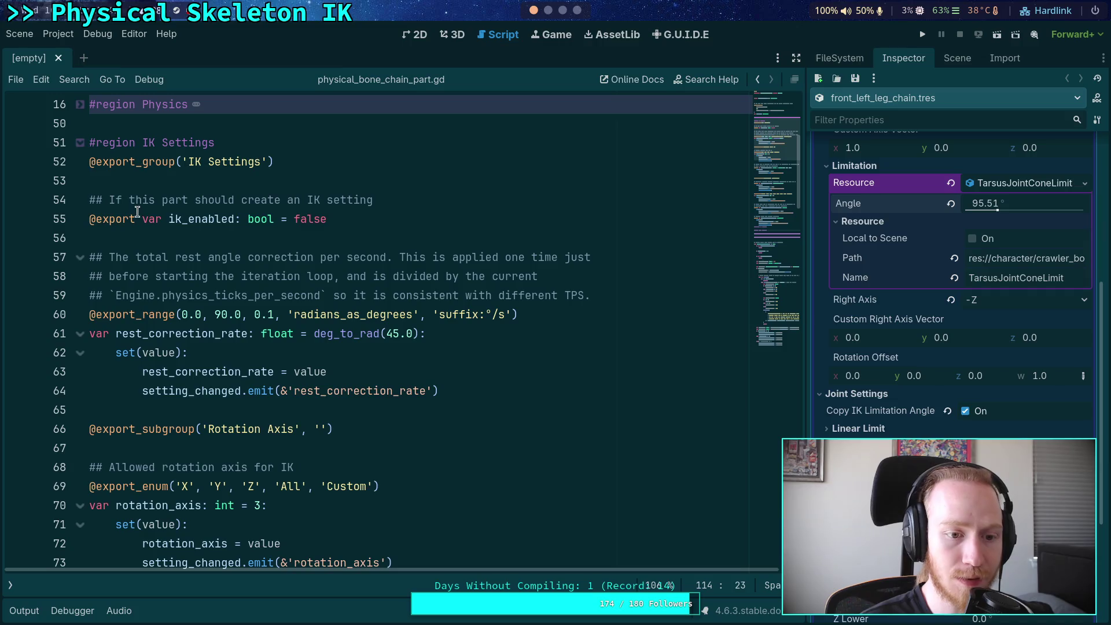
pyautogui.scroll(-4, 137, 212)
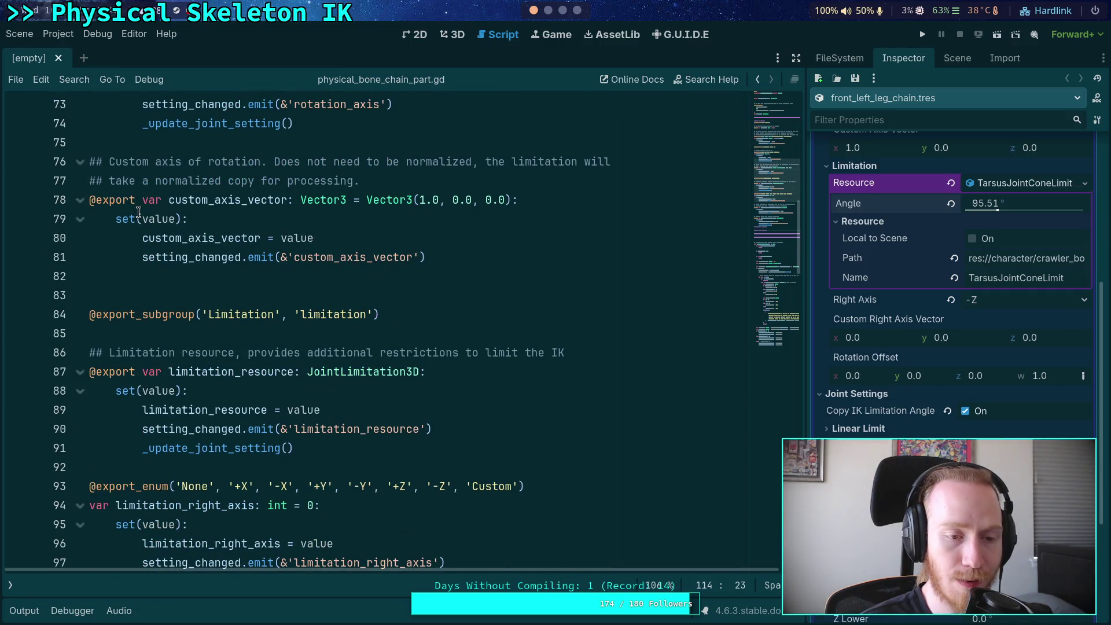
pyautogui.scroll(-4, 138, 212)
# Step: Open a new blank line after set(value): in the limitation_resource setter
pyautogui.click(408, 175)
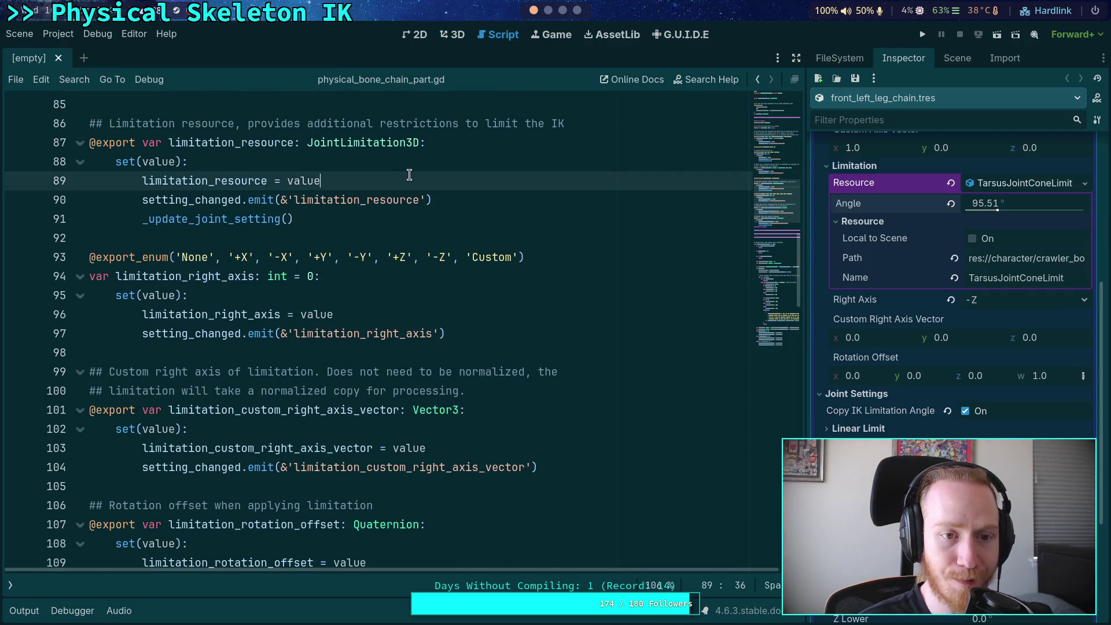
pyautogui.click(412, 161)
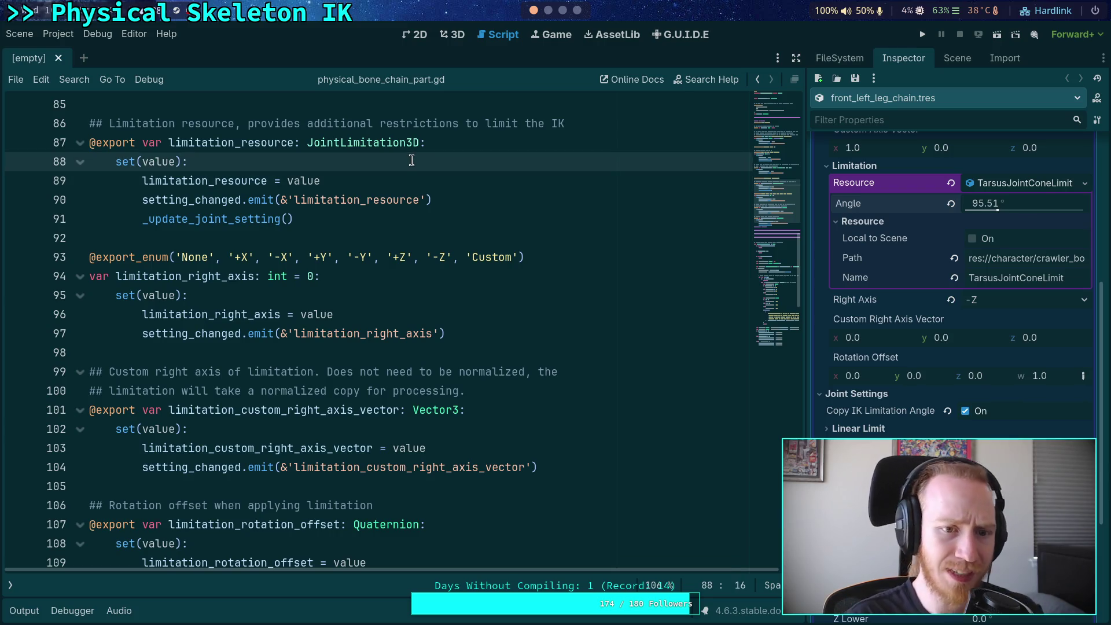
pyautogui.press('Return')
# Step: Write the guard 'if limitation_resource.changed.is_connected(_update_joint_setting):' using autocomplete
pyautogui.write('if lim')
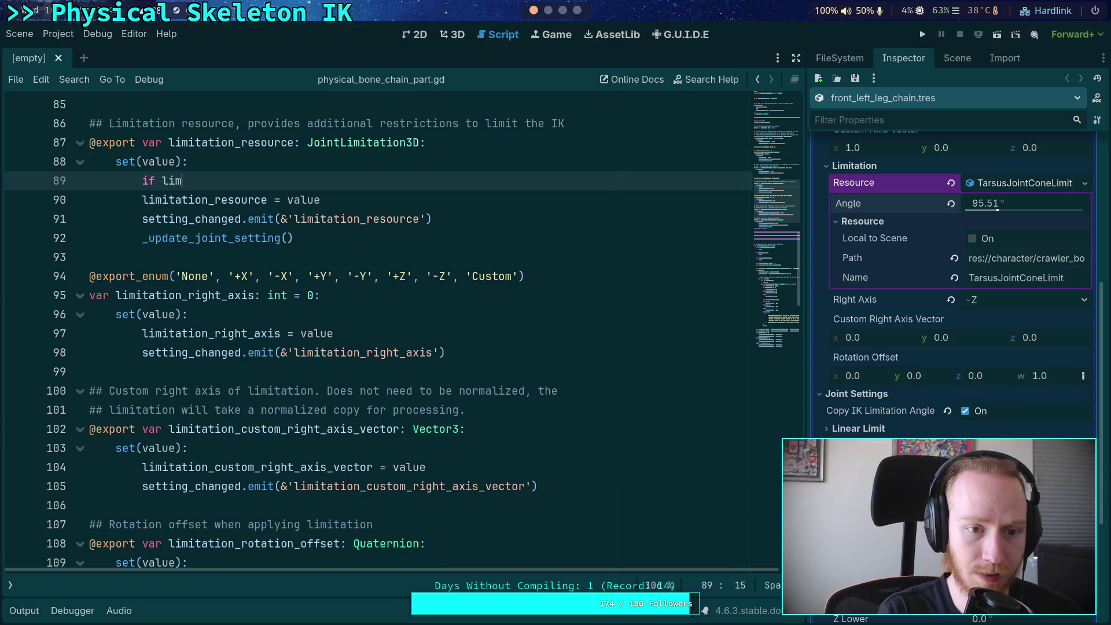
pyautogui.press('Down')
pyautogui.press('Return')
pyautogui.write(':')
pyautogui.press('Return')
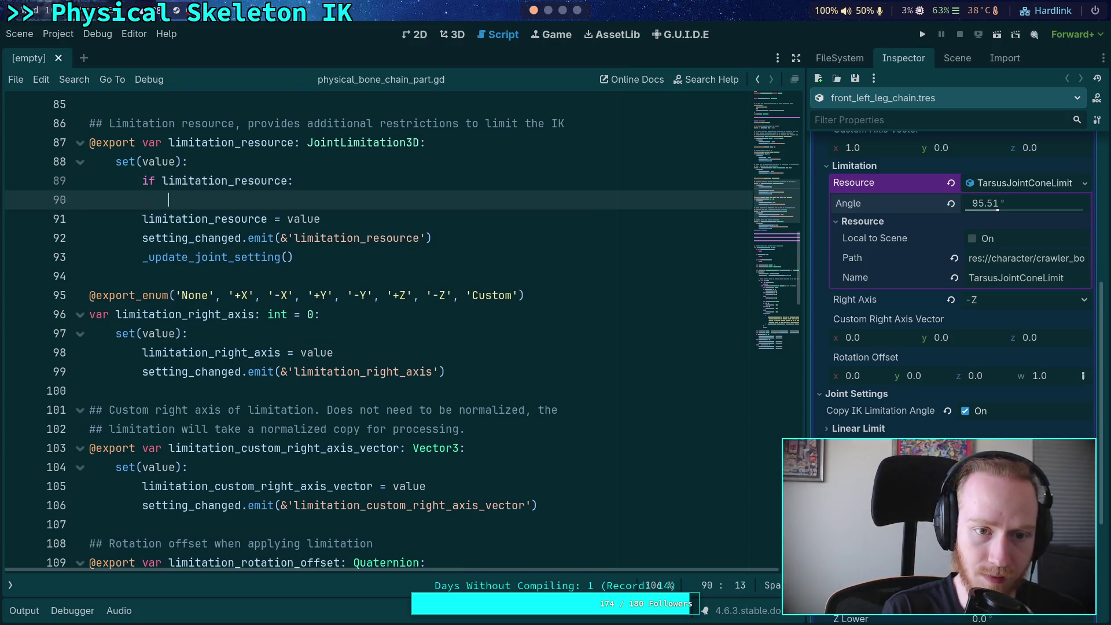
pyautogui.press('BackSpace')
pyautogui.press('BackSpace')
pyautogui.press('BackSpace')
pyautogui.write('and limit')
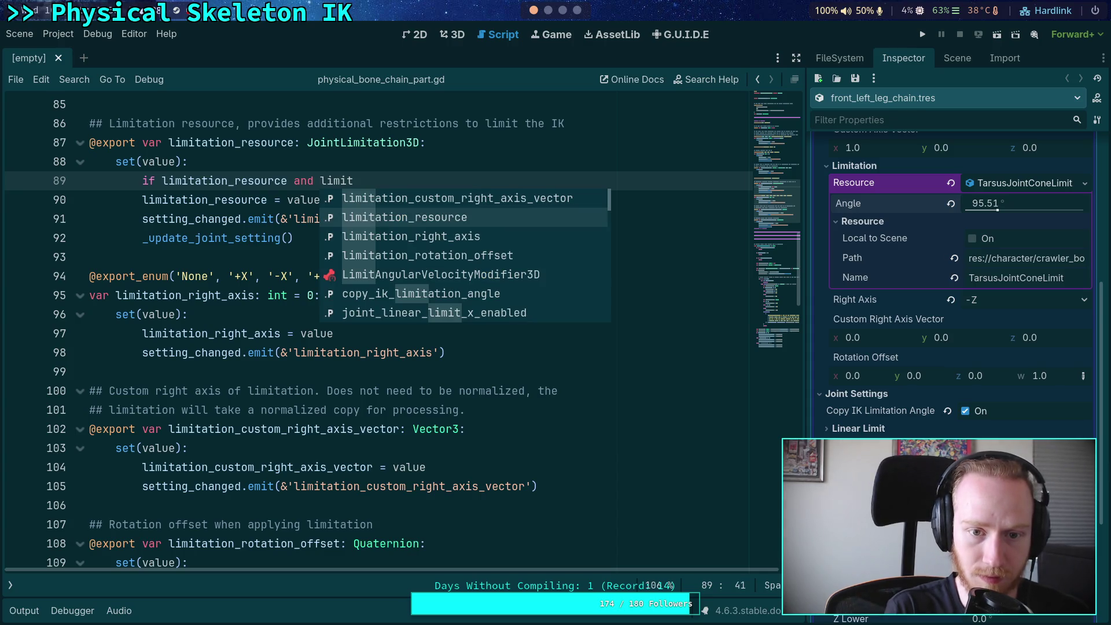
pyautogui.press('Down')
pyautogui.press('Return')
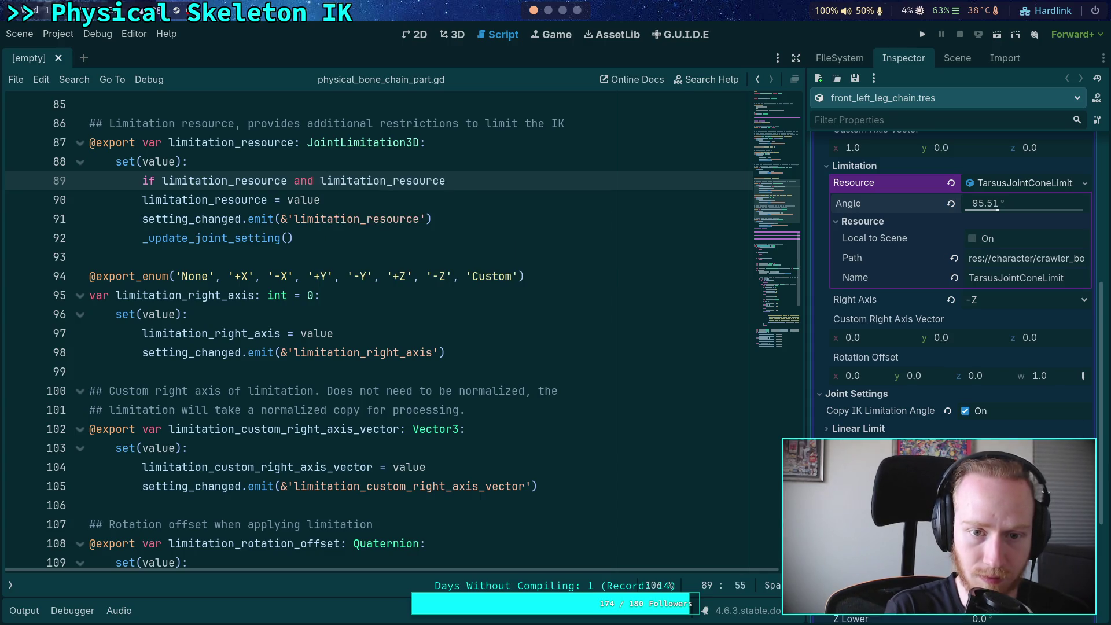
pyautogui.write('.ch')
pyautogui.press('Return')
pyautogui.write('.is_')
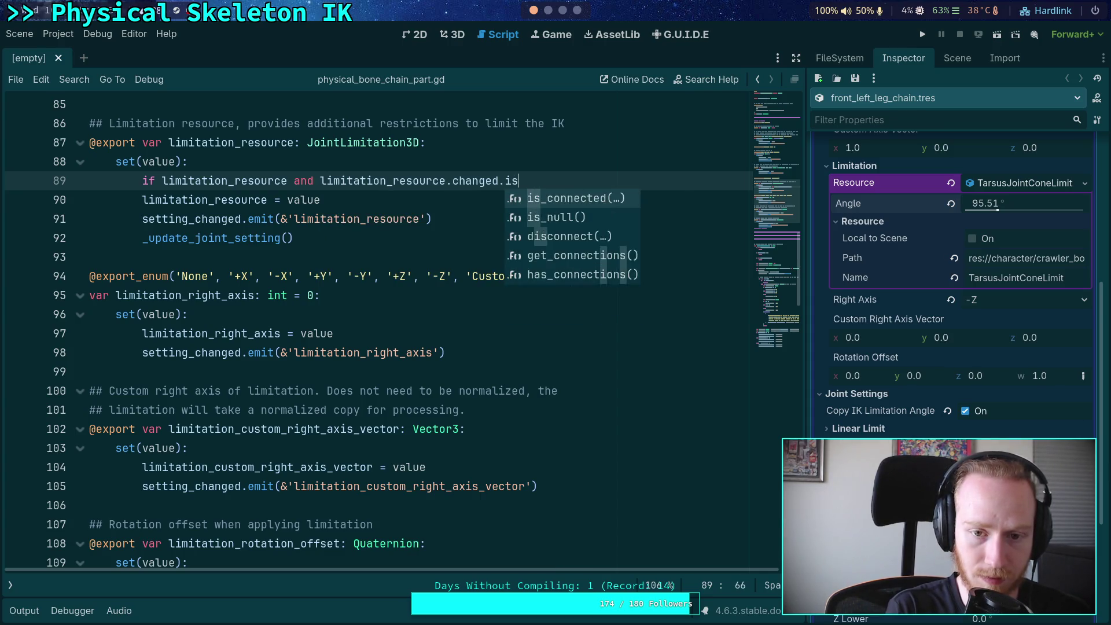
pyautogui.press('Return')
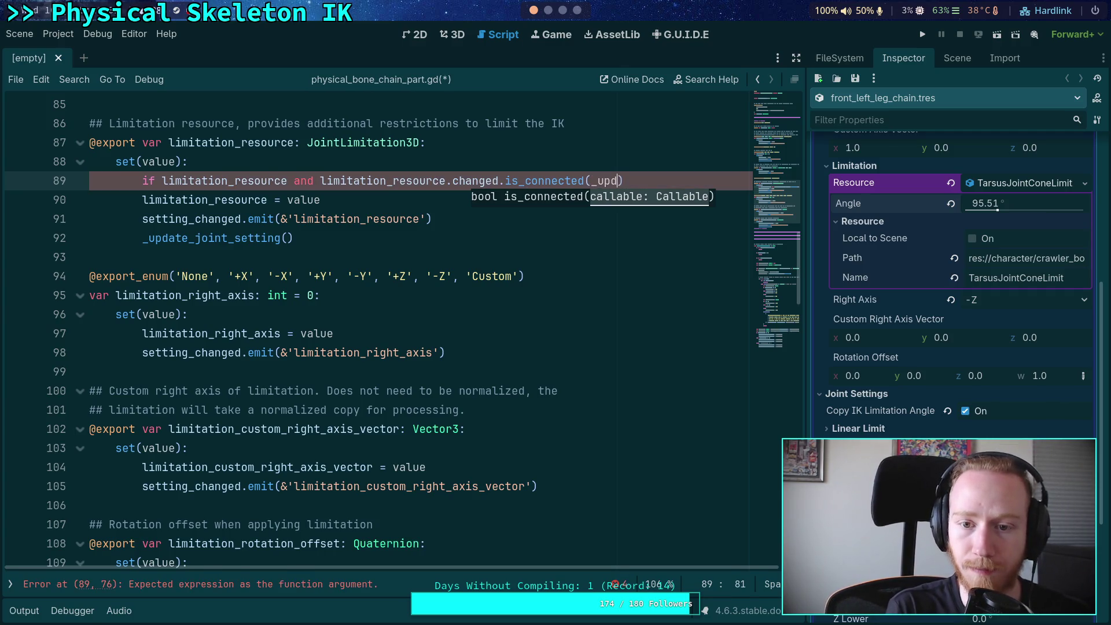
pyautogui.write('up')
pyautogui.press('Return')
pyautogui.press('Return')
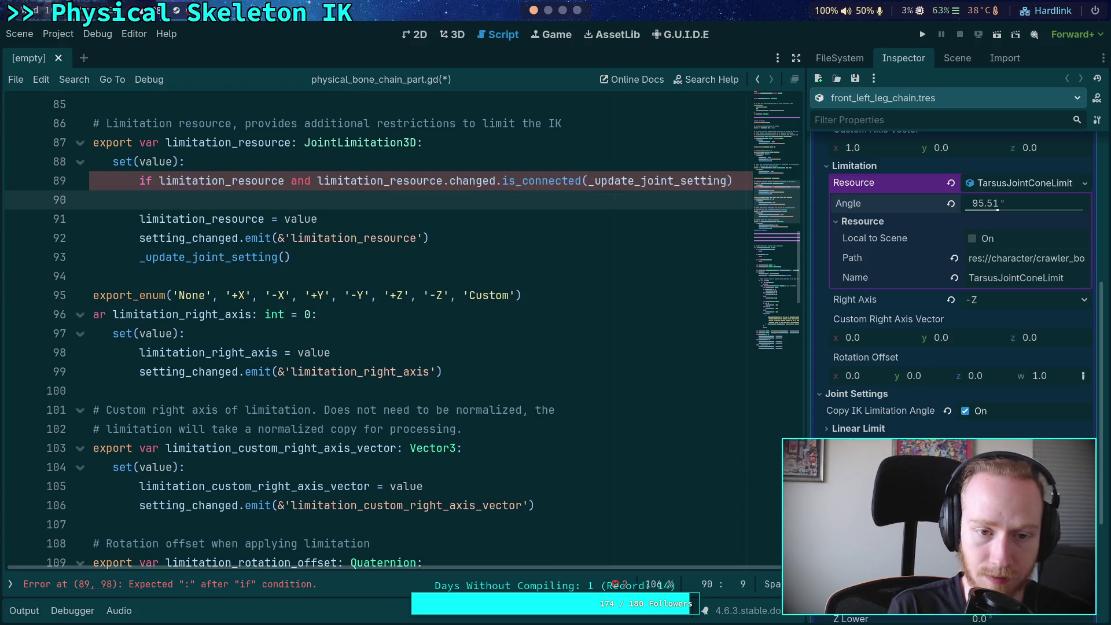
pyautogui.press('BackSpace')
pyautogui.press('BackSpace')
pyautogui.press('BackSpace')
pyautogui.write(':')
pyautogui.press('Return')
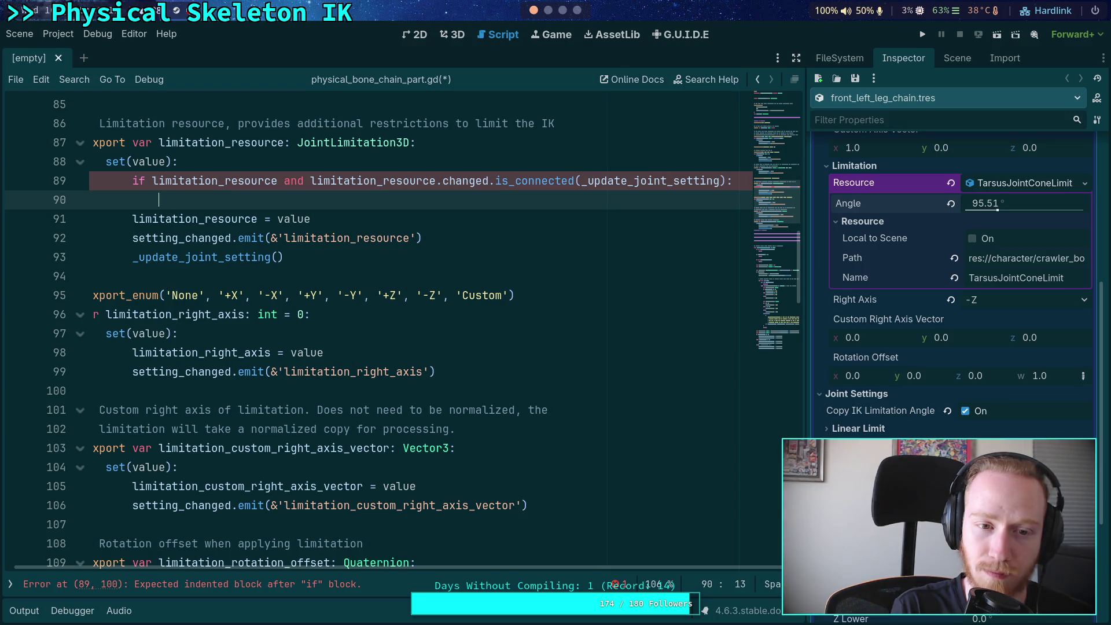
pyautogui.write('lim')
# Step: Add 'limitation_resource.changed.disconnect(_update_joint_setting)' on line 90
pyautogui.press('Down')
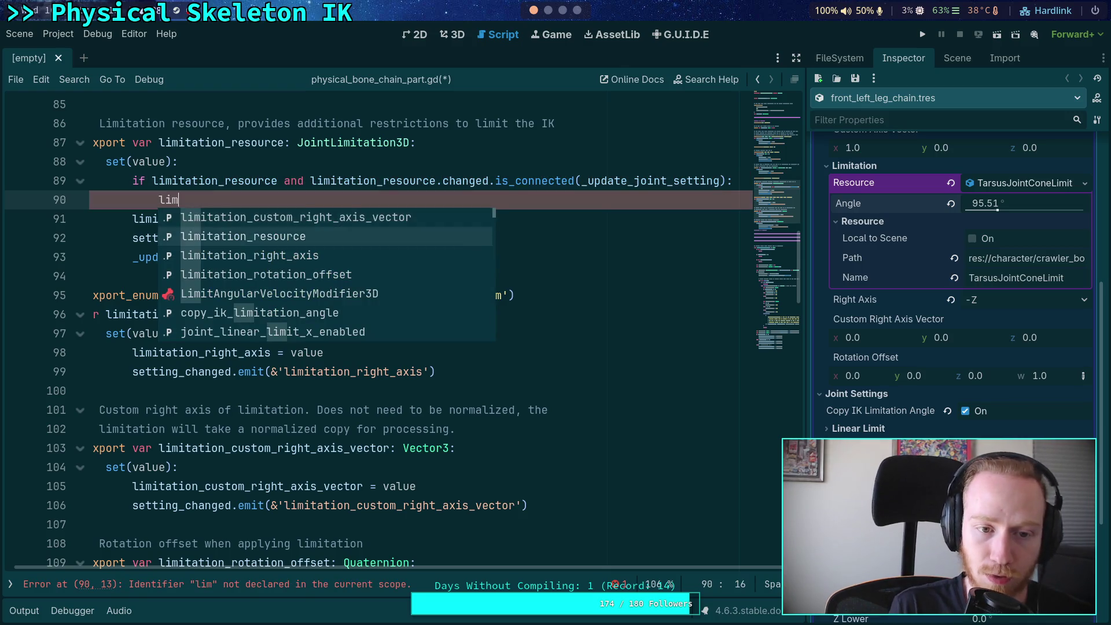
pyautogui.press('Return')
pyautogui.write('.')
pyautogui.press('Return')
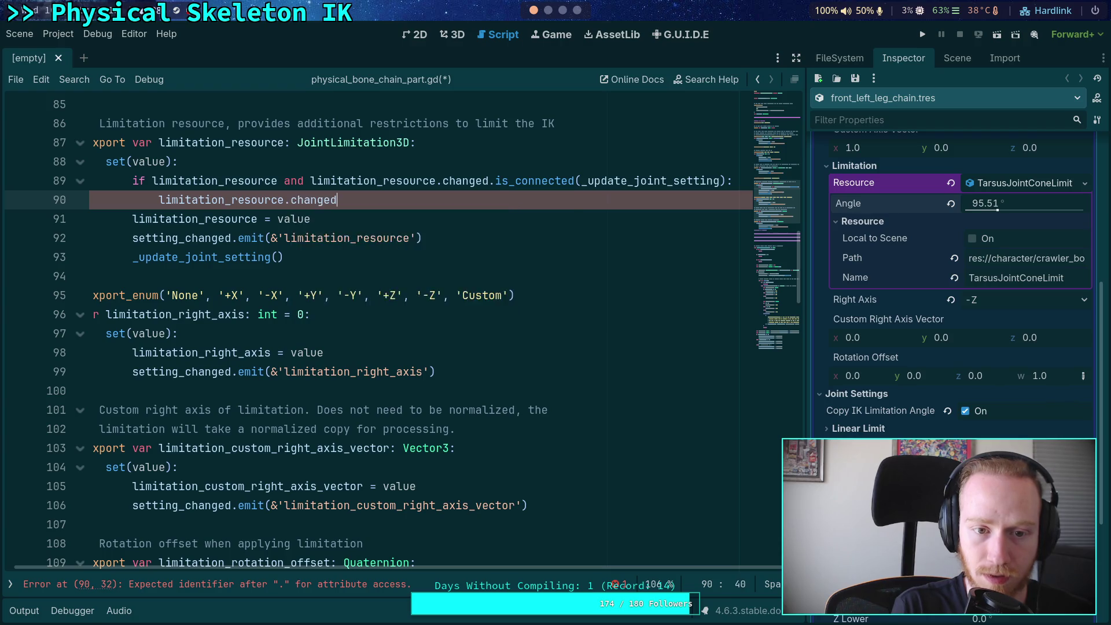
pyautogui.write('.')
pyautogui.press('Down')
pyautogui.press('Return')
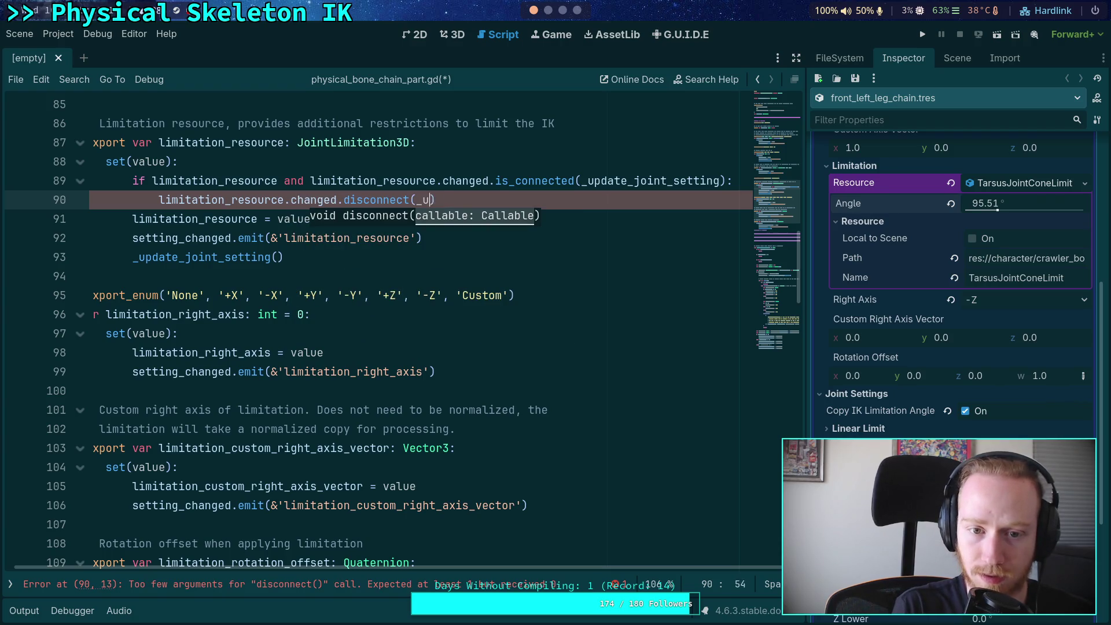
pyautogui.write('pd')
pyautogui.press('Return')
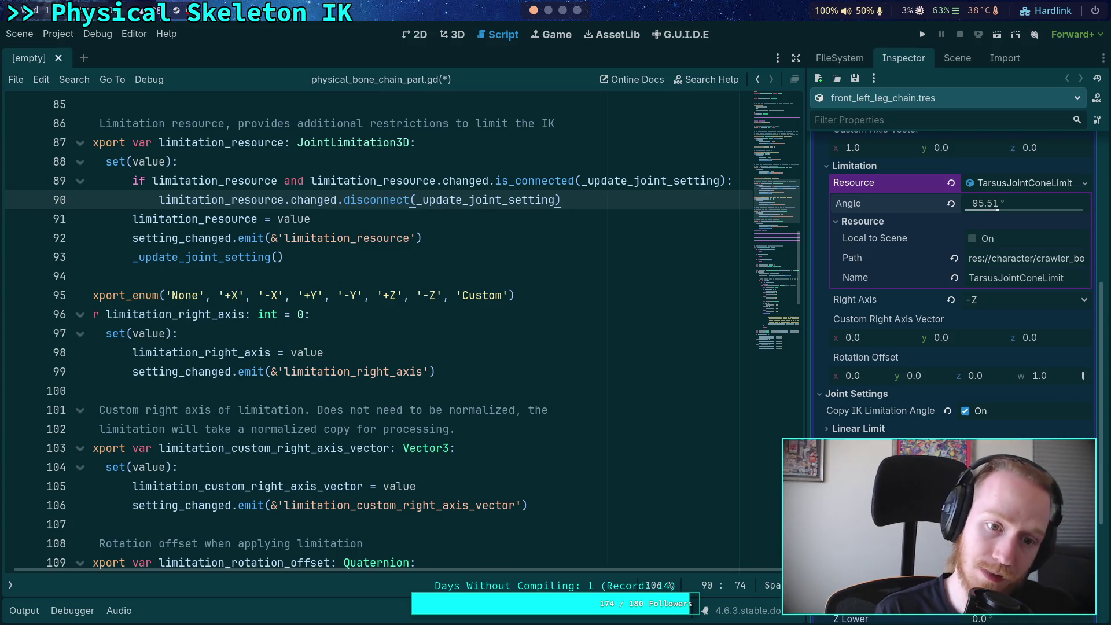
# Step: Select guard lines 89–90 and bring up the context menu for them
pyautogui.press('Down')
pyautogui.moveTo(583, 199)
pyautogui.mouseDown()
pyautogui.moveTo(139, 185)
pyautogui.moveTo(576, 208)
pyautogui.moveTo(571, 201)
pyautogui.mouseUp()
pyautogui.rightClick(512, 198)
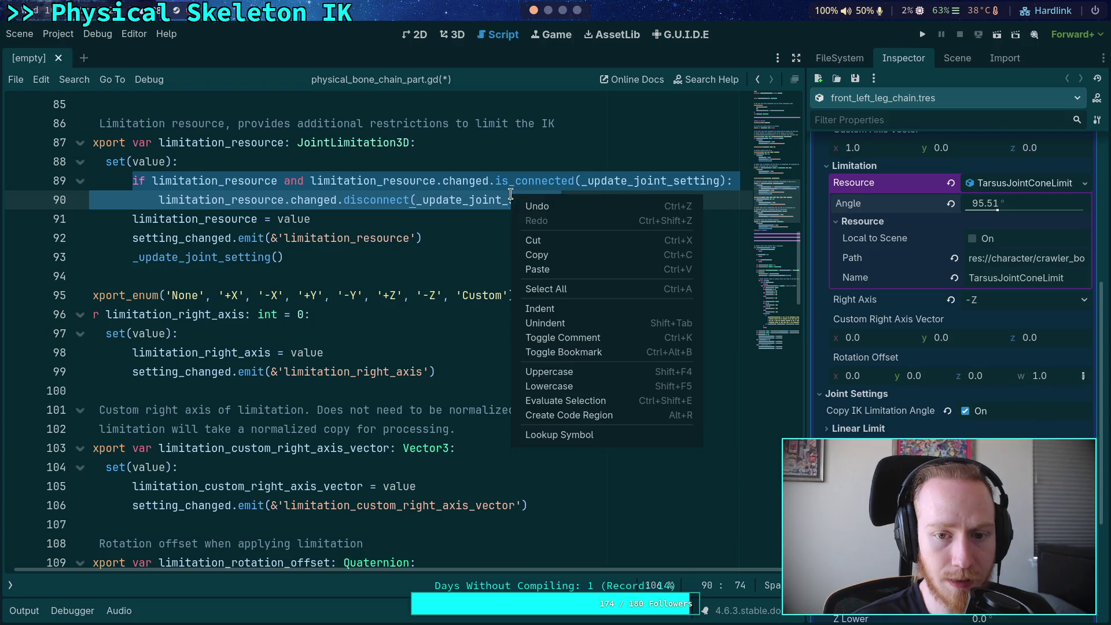
# Step: Copy the guard lines 89–90 and paste them below line 91
pyautogui.click(537, 256)
pyautogui.click(393, 219)
pyautogui.press('Return')
pyautogui.hotkey('ctrl', 'v')
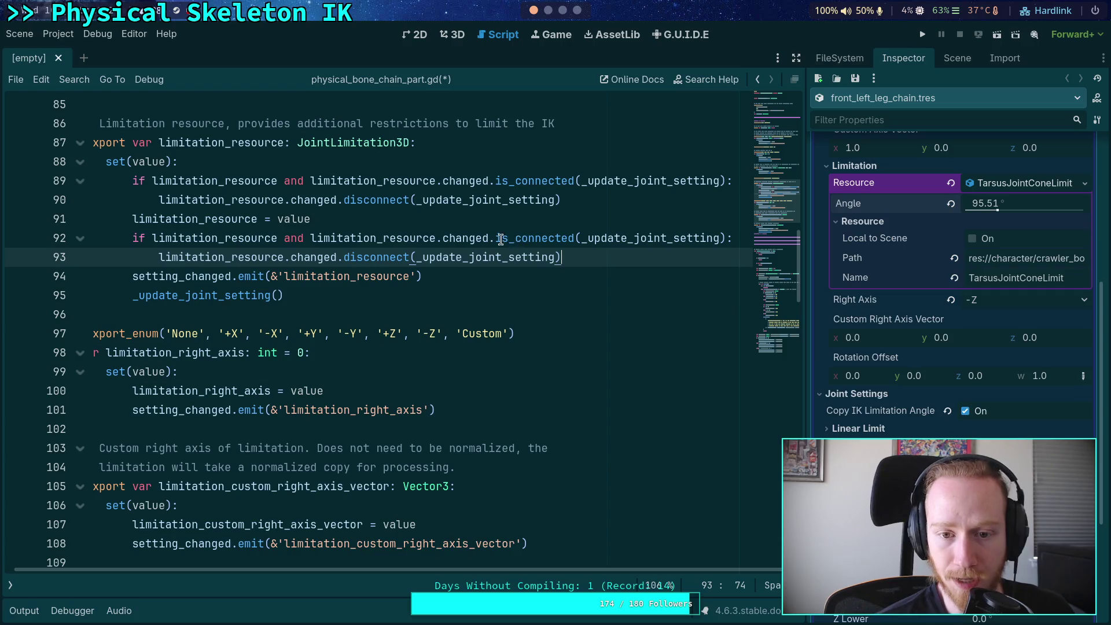
# Step: Wrap the pasted condition on line 92 in '(not …)'
pyautogui.click(308, 239)
pyautogui.write('(s')
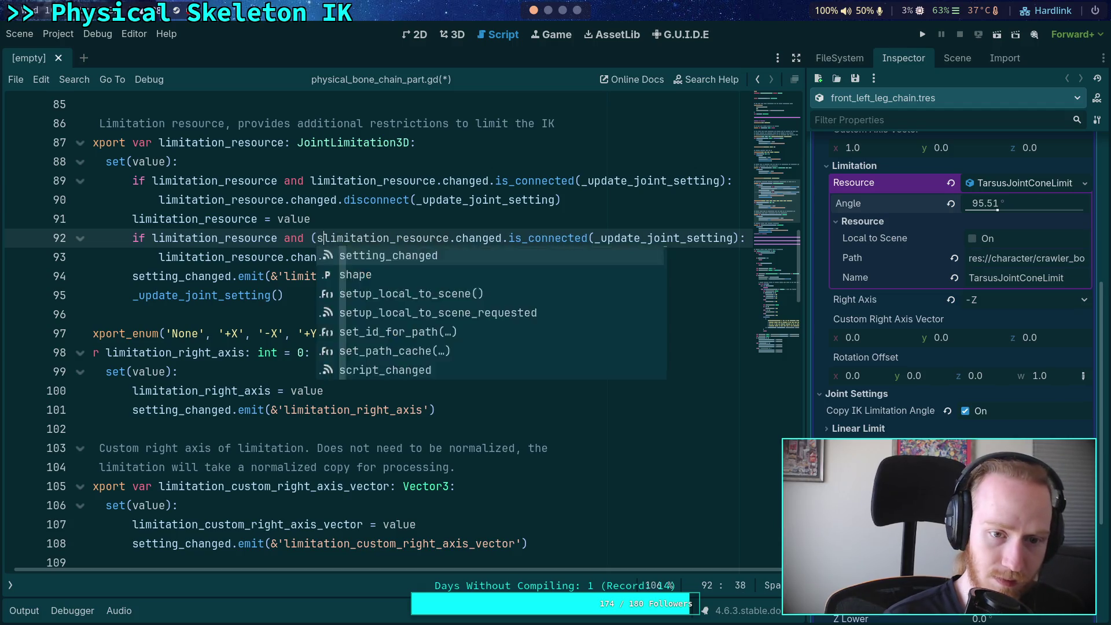
pyautogui.press('Escape')
pyautogui.write('not')
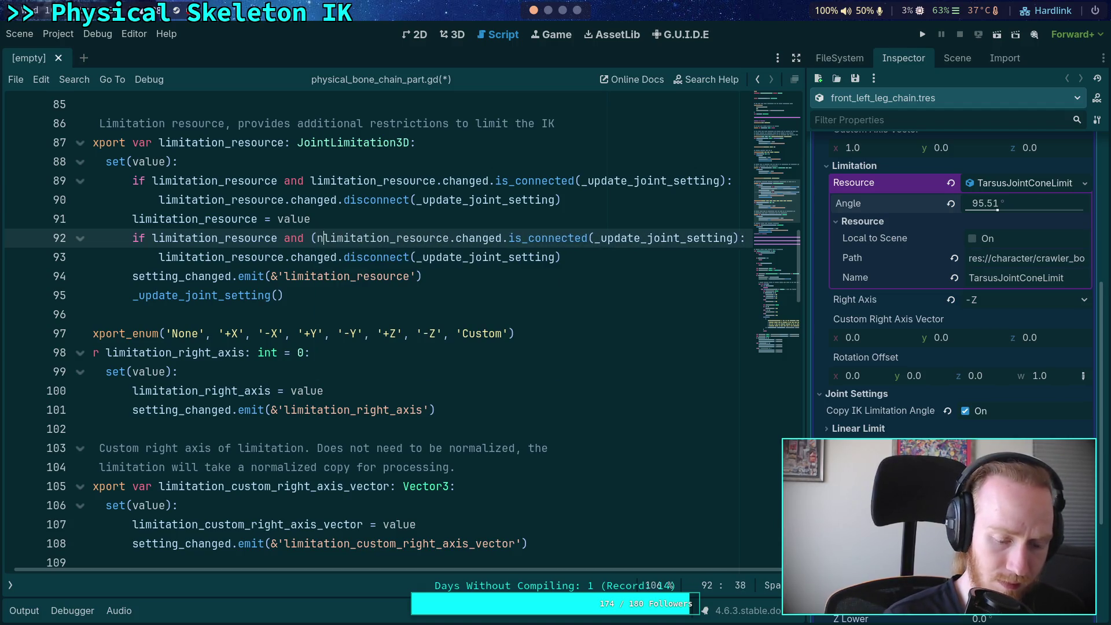
pyautogui.scroll(-3, 725, 297)
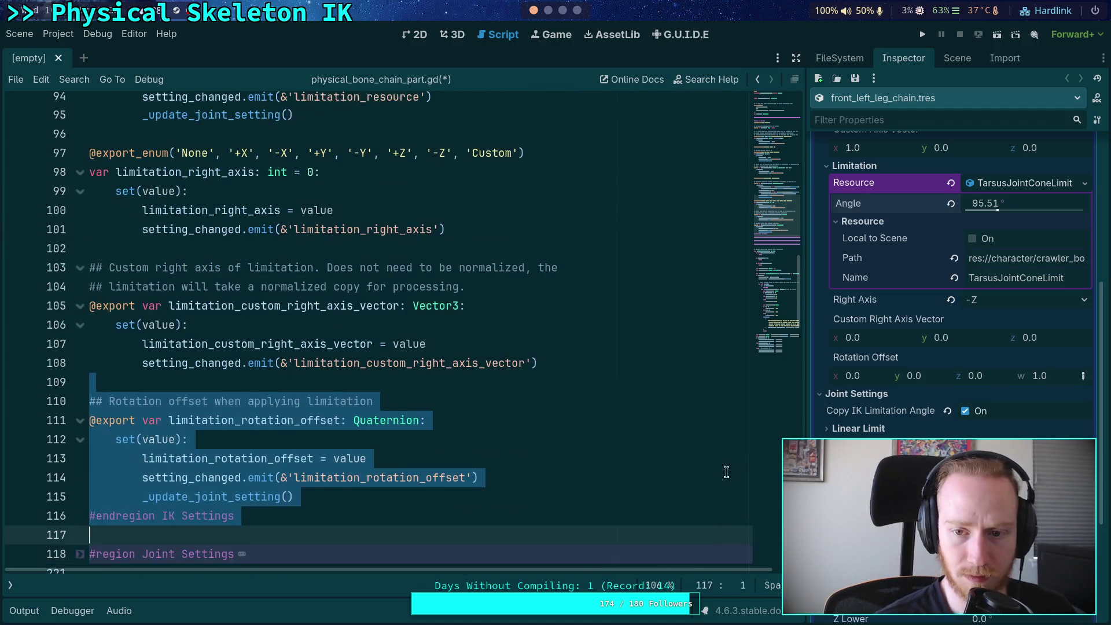
pyautogui.scroll(4, 724, 297)
pyautogui.click(725, 295)
pyautogui.hotkey('ctrl', 'Right')
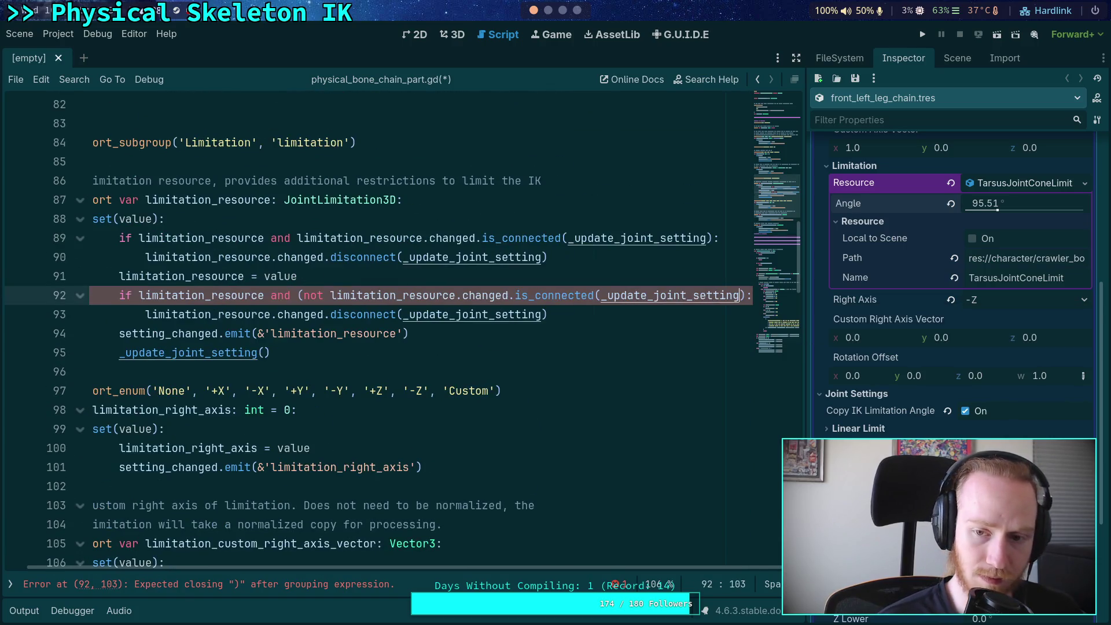
pyautogui.press('Left')
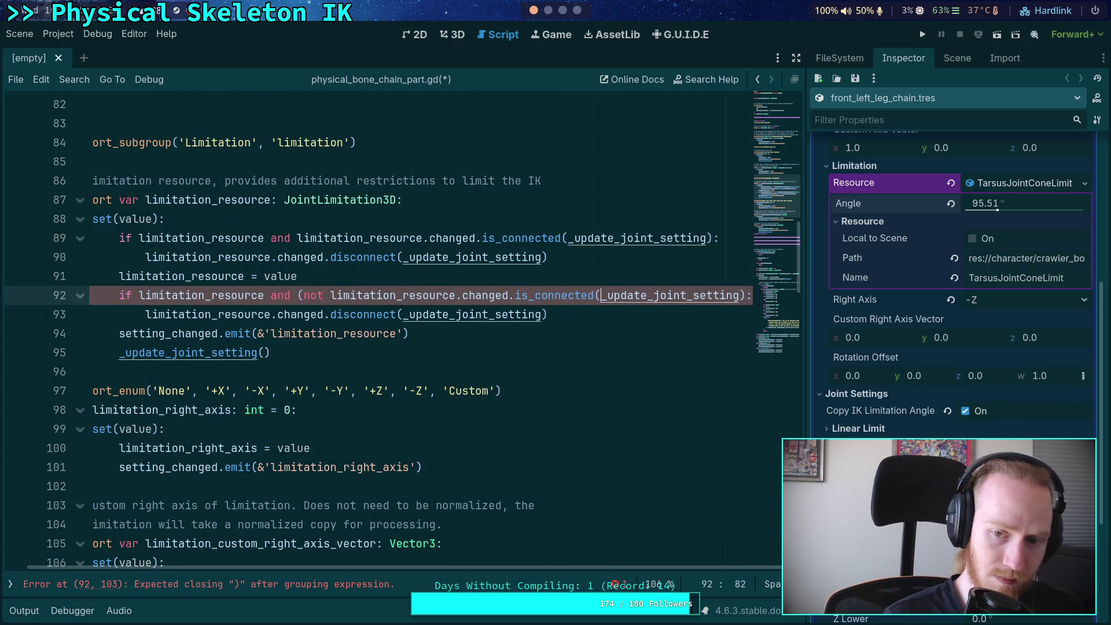
pyautogui.hotkey('ctrl', 'Right')
pyautogui.write(')')
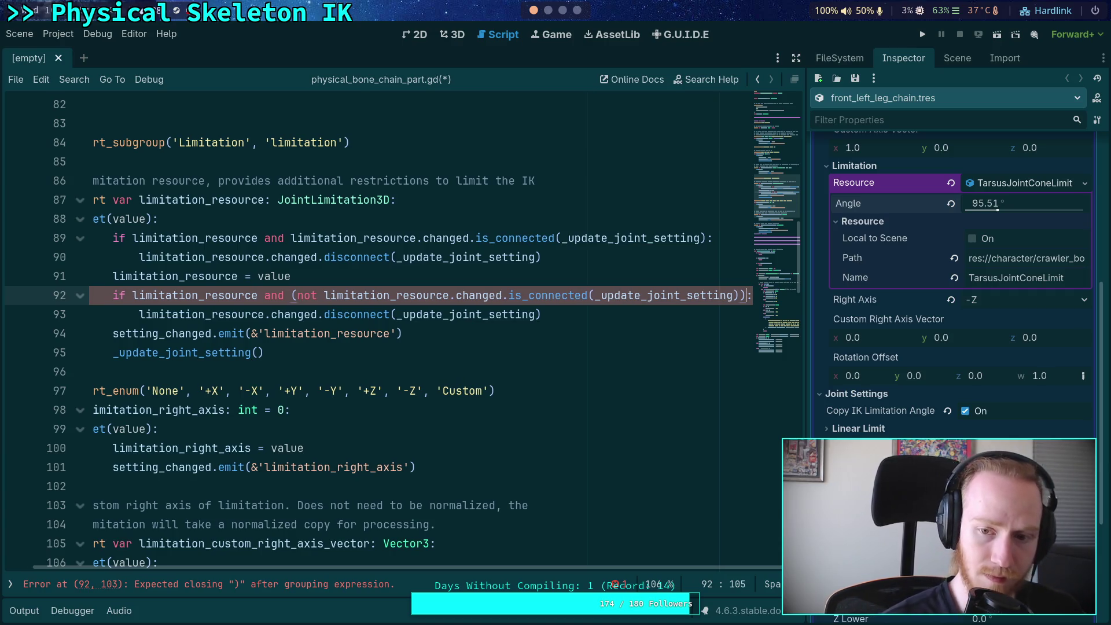
# Step: Change disconnect to connect on line 93 and save the script
pyautogui.click(346, 317)
pyautogui.press('BackSpace')
pyautogui.press('BackSpace')
pyautogui.press('BackSpace')
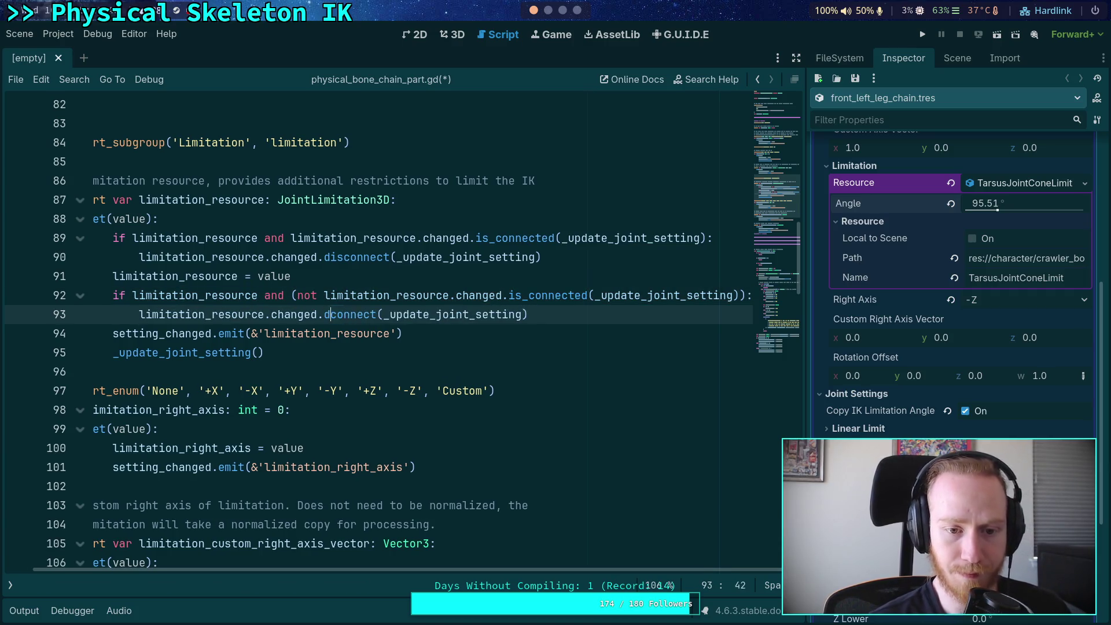
pyautogui.click(484, 333)
pyautogui.hotkey('ctrl', 's')
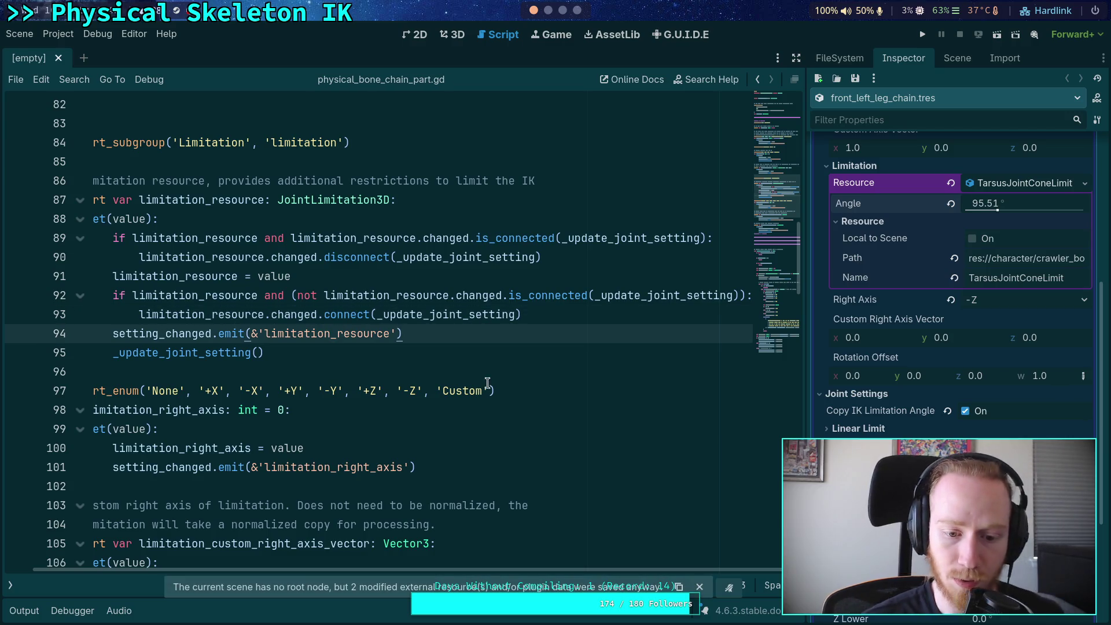
# Step: Clear the Limitation resource and Quick Load TarsusJointConeLimit back into it
pyautogui.scroll(2, 886, 289)
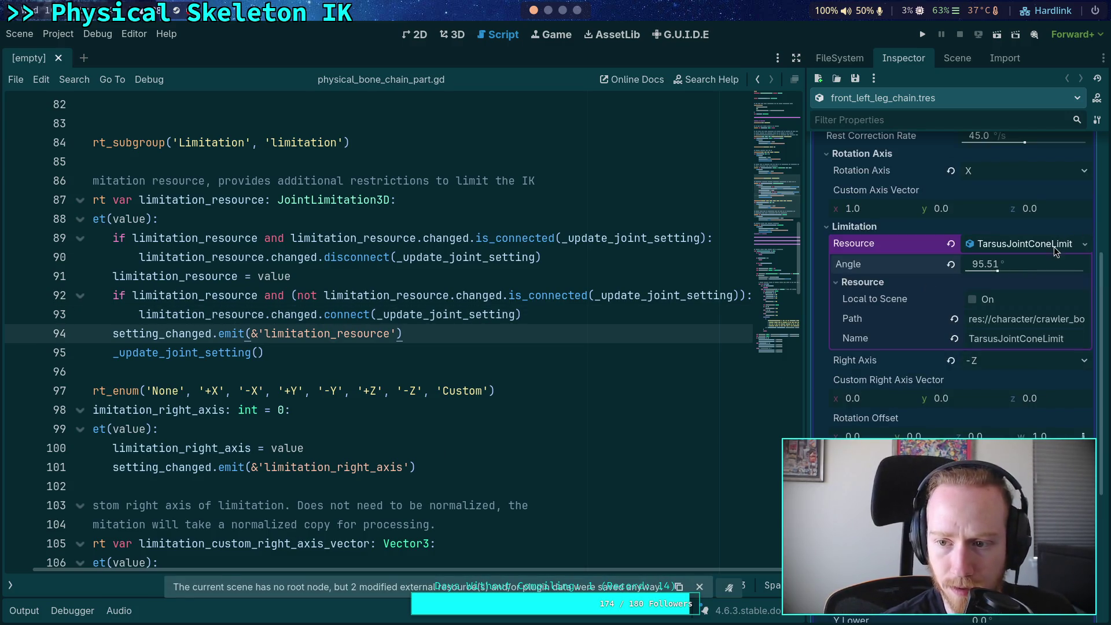
pyautogui.click(952, 244)
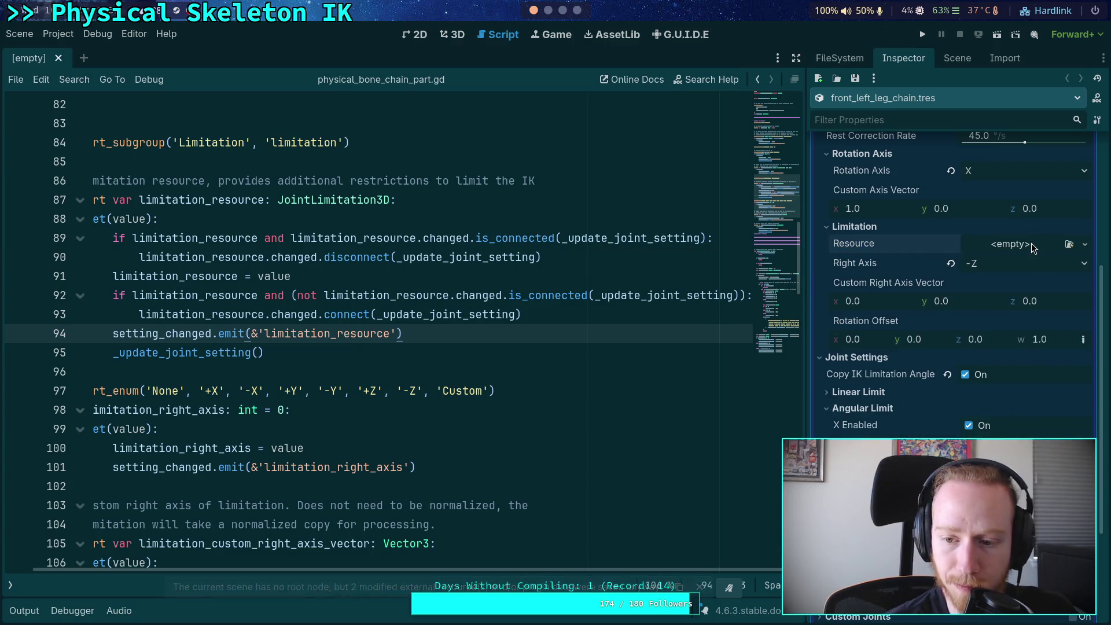
pyautogui.click(1029, 244)
pyautogui.click(1028, 246)
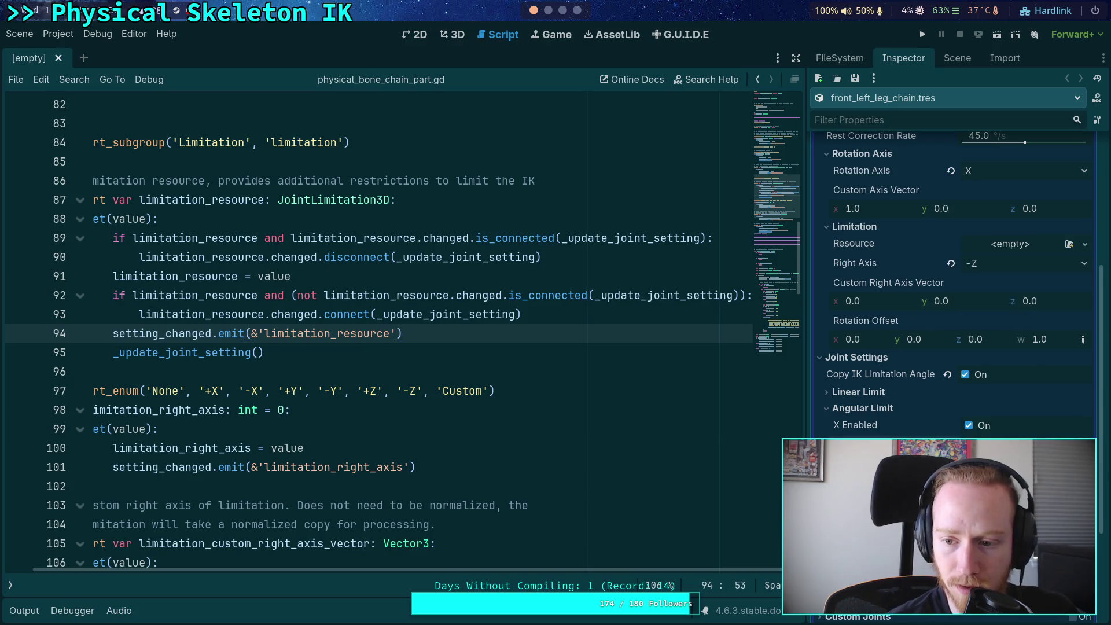
pyautogui.click(1036, 243)
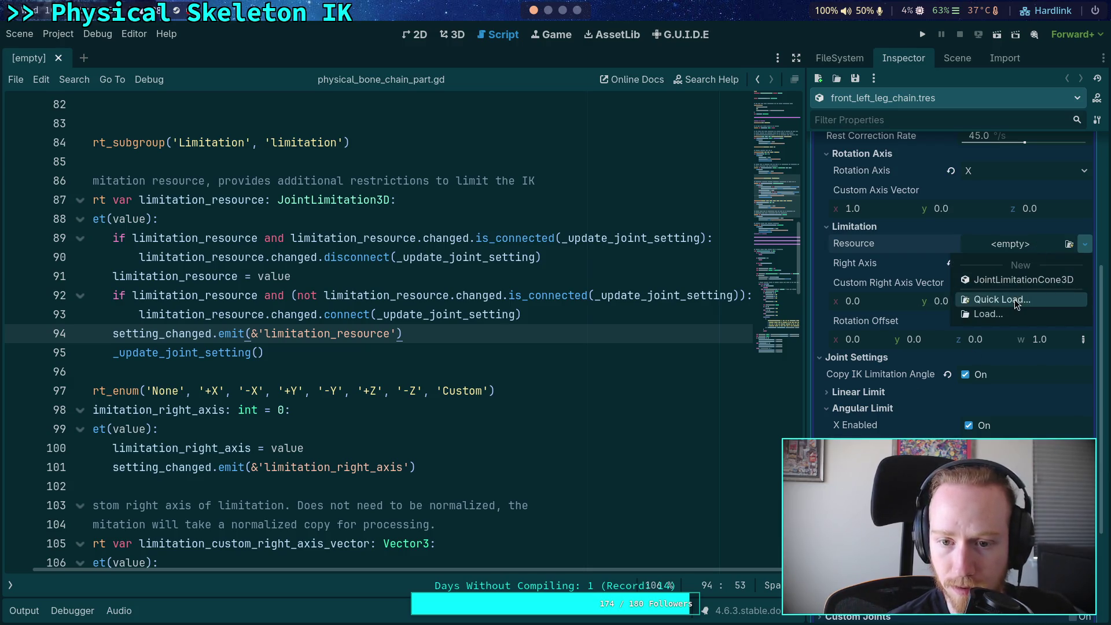
pyautogui.click(1002, 300)
pyautogui.click(460, 248)
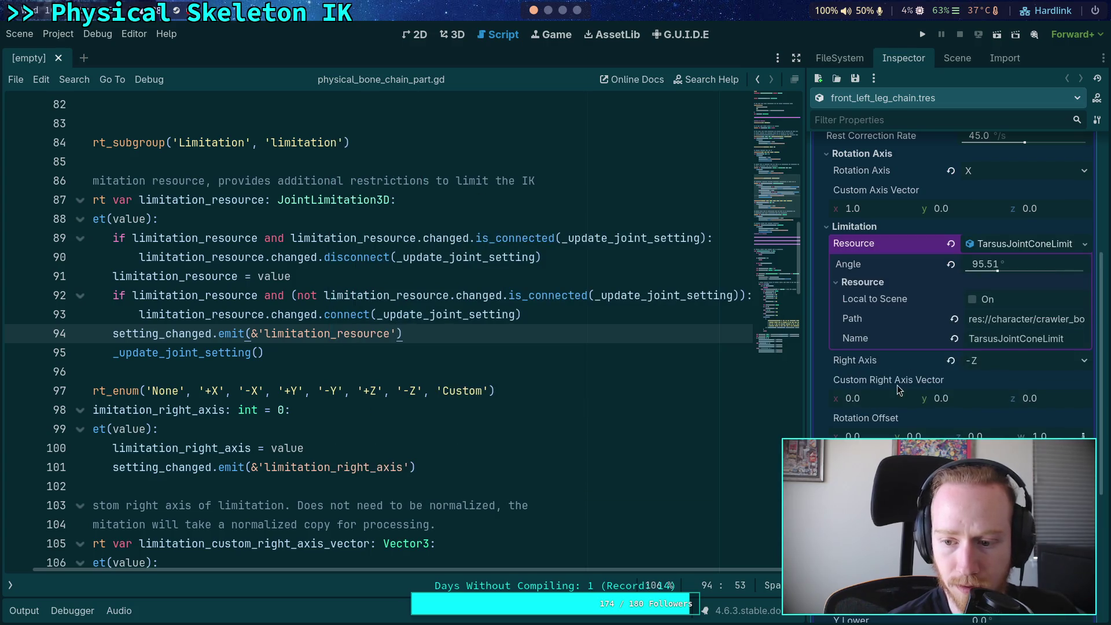
# Step: Drag the cone Angle, then enter 120 as its value and collapse the resource
pyautogui.scroll(-1, 940, 402)
pyautogui.click(1003, 211)
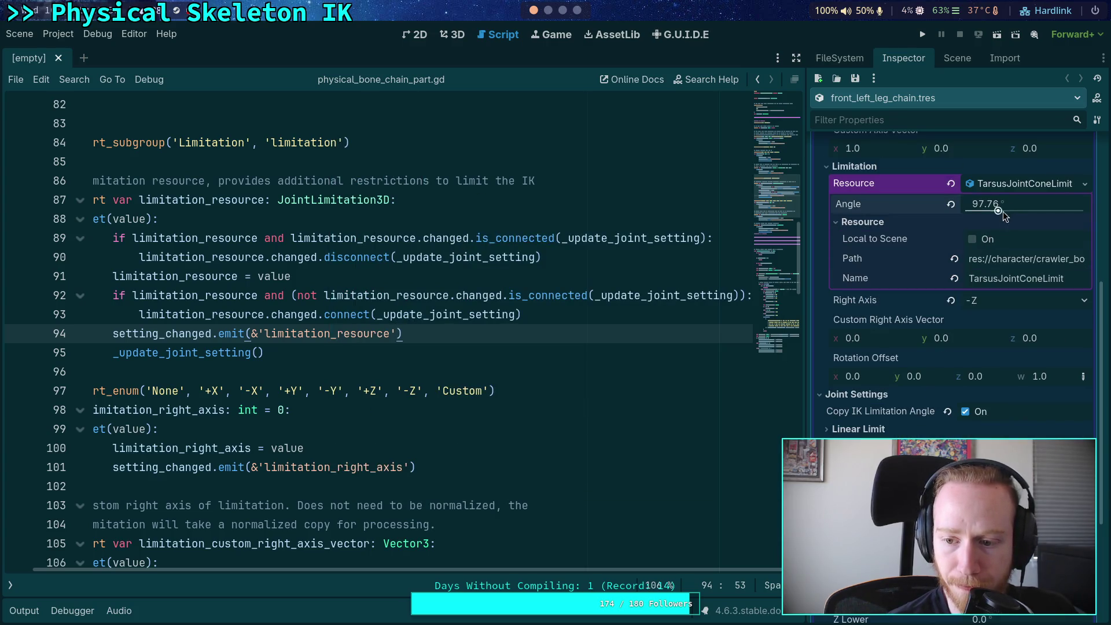
pyautogui.moveTo(999, 211)
pyautogui.mouseDown()
pyautogui.moveTo(1084, 211)
pyautogui.moveTo(1023, 210)
pyautogui.mouseUp()
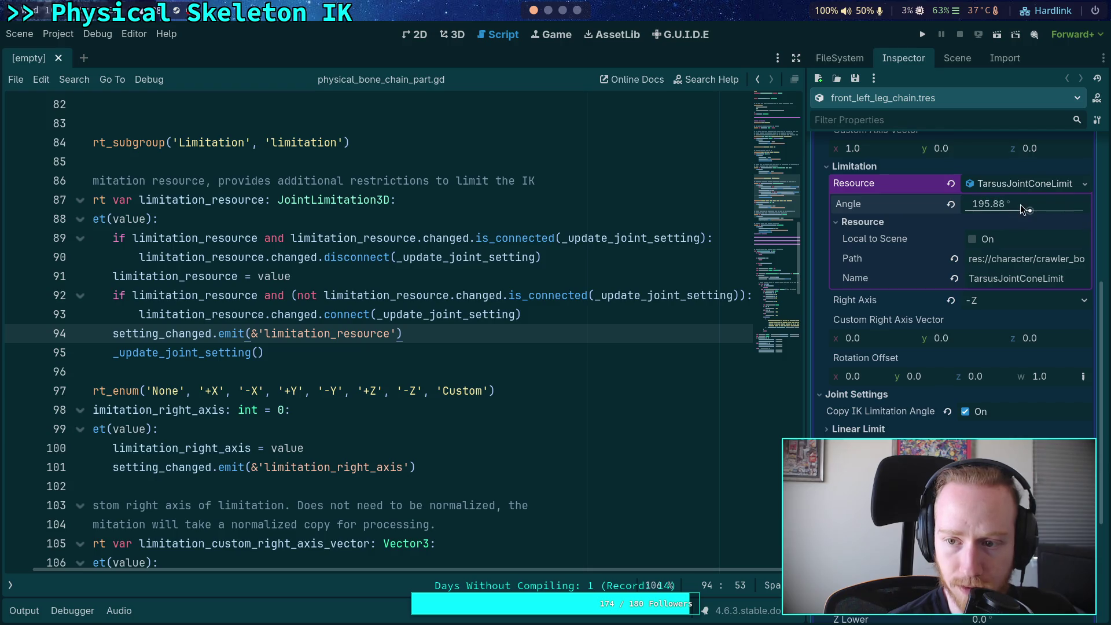
pyautogui.click(1021, 205)
pyautogui.write('120')
pyautogui.press('Return')
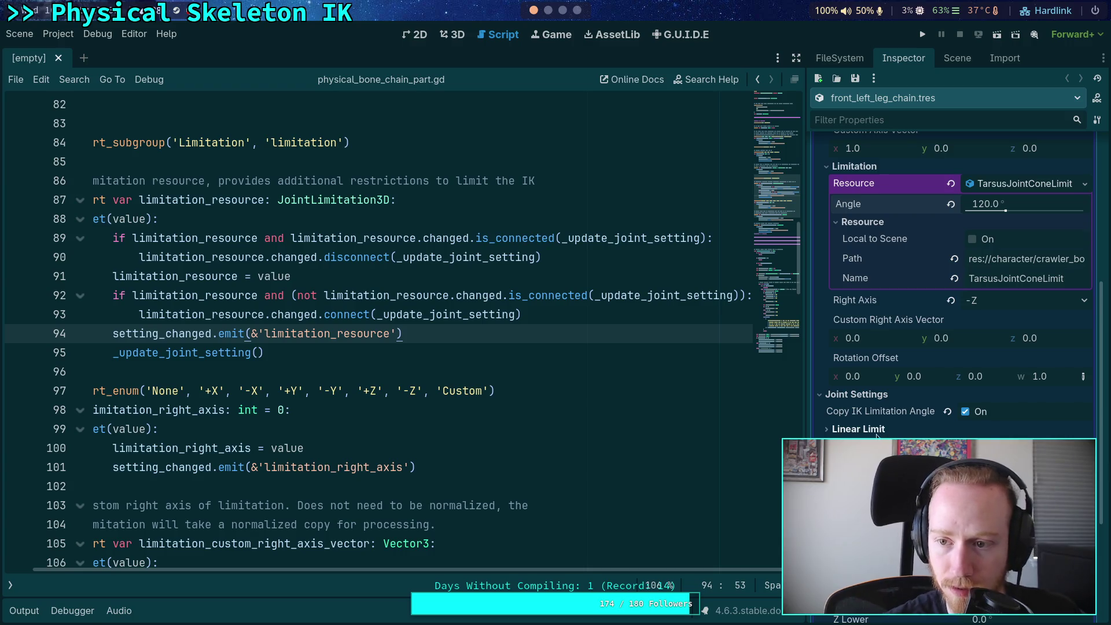
pyautogui.click(987, 183)
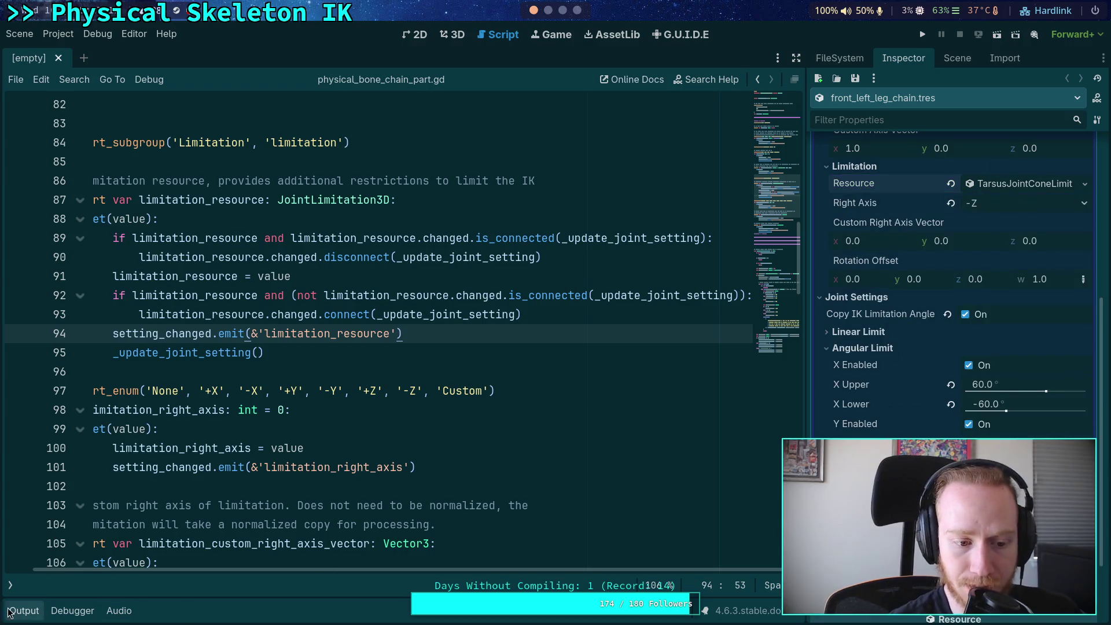
pyautogui.click(22, 612)
pyautogui.click(22, 611)
pyautogui.click(302, 448)
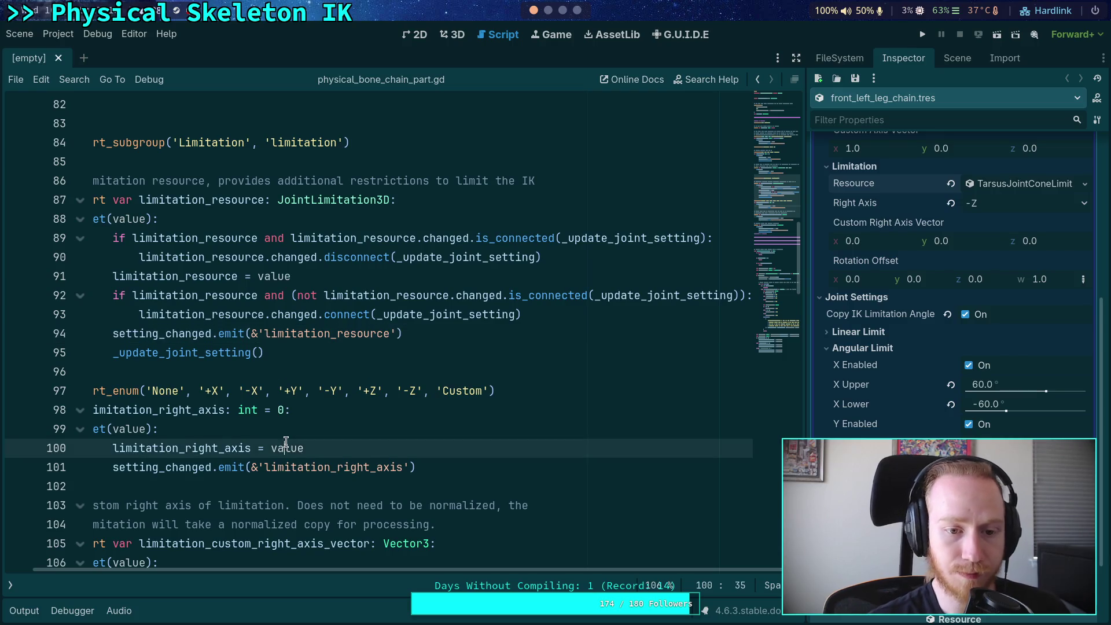
pyautogui.hscroll(-1, 244, 571)
pyautogui.scroll(-8, 260, 492)
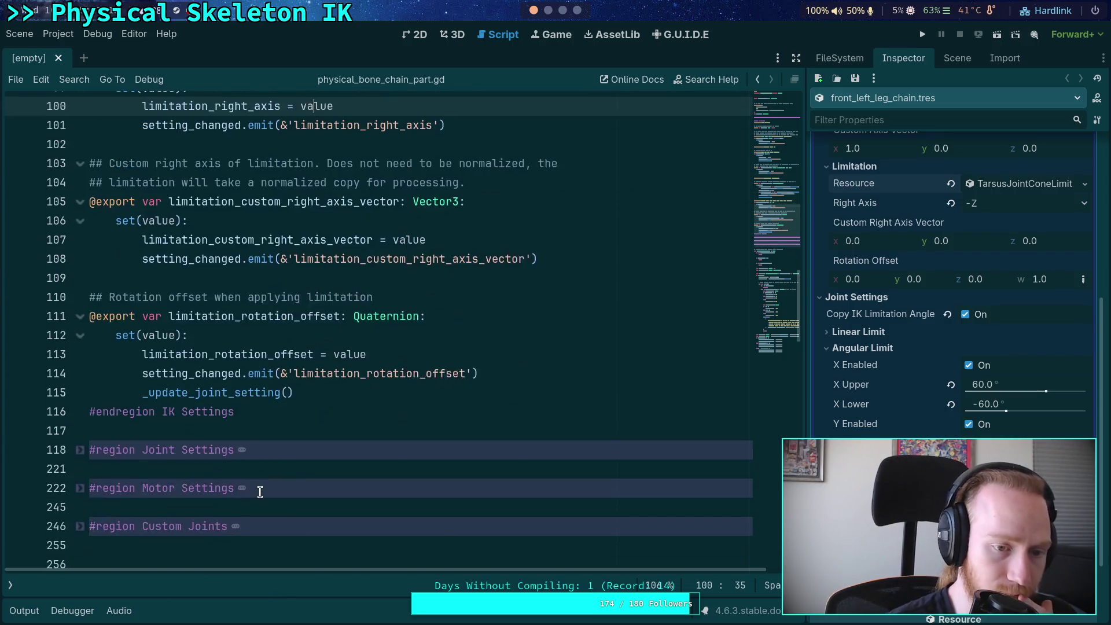
pyautogui.scroll(-1, 260, 492)
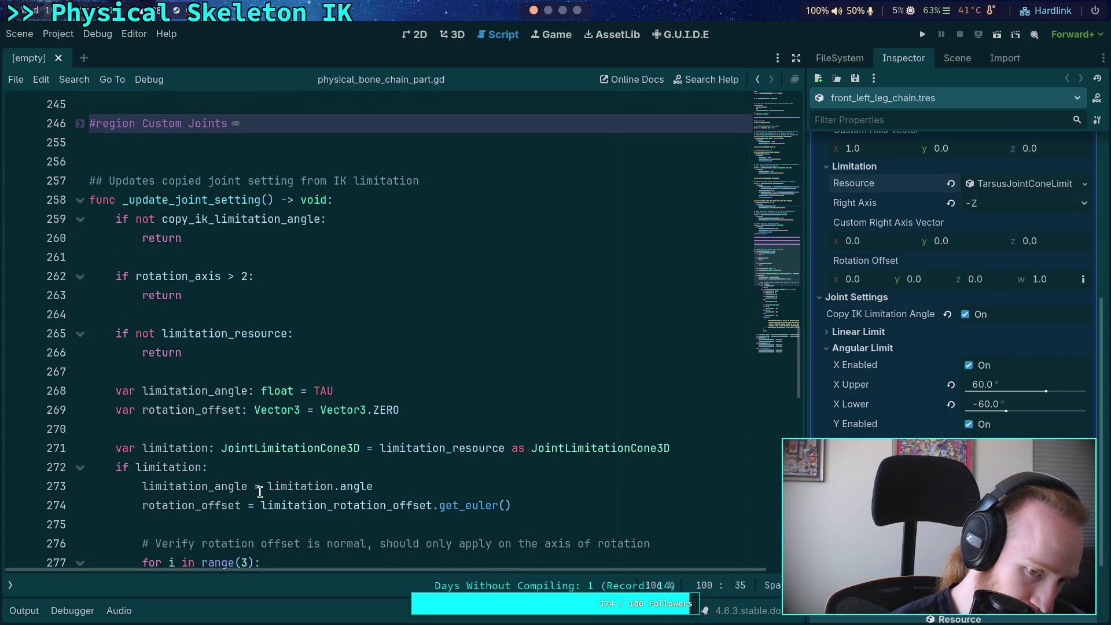
pyautogui.scroll(5, 260, 492)
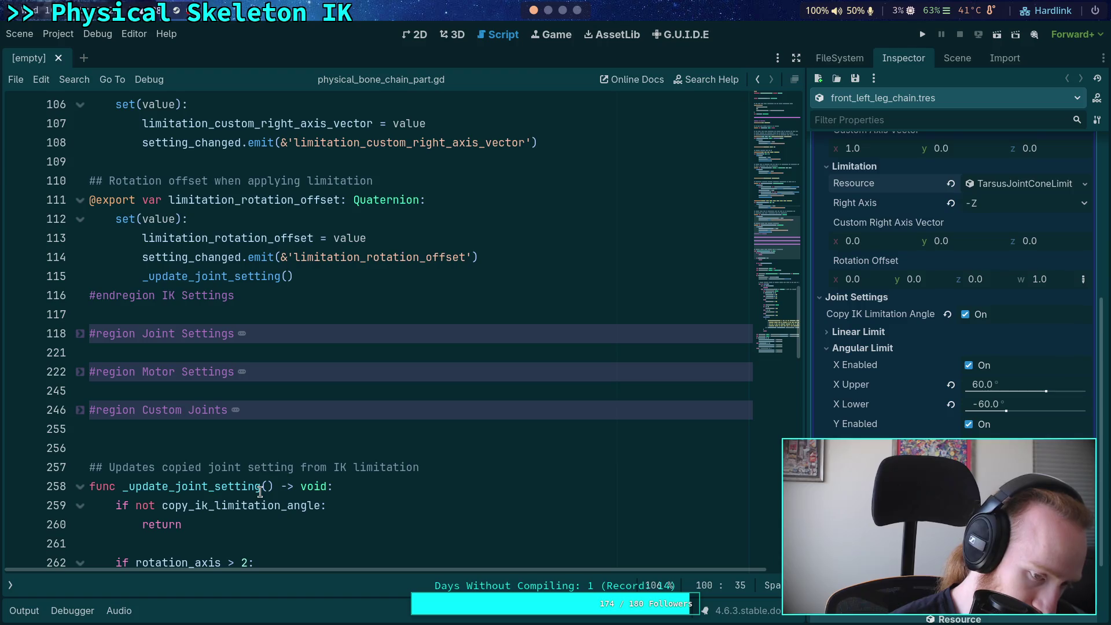
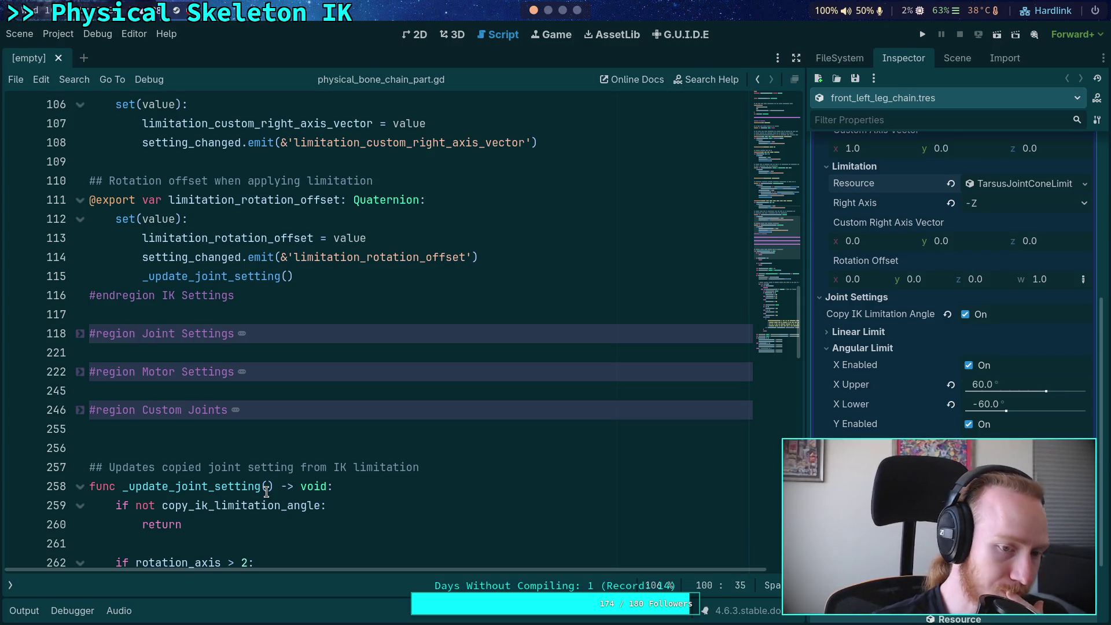
pyautogui.hotkey('alt', 'Tab')
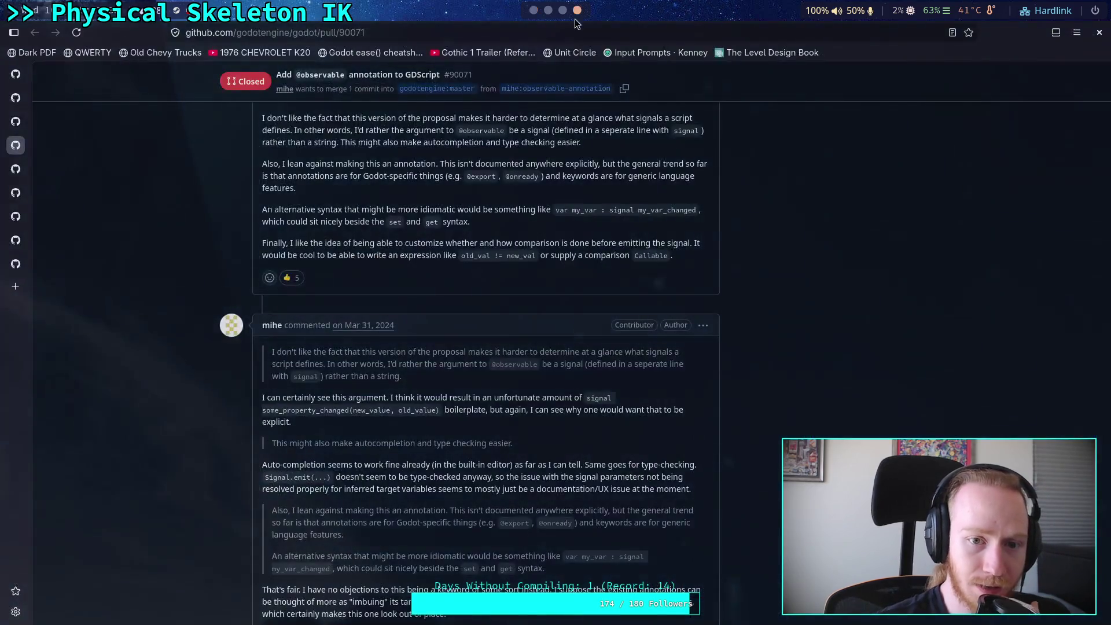
pyautogui.scroll(-5, 399, 346)
pyautogui.scroll(-5, 400, 346)
pyautogui.scroll(5, 116, 197)
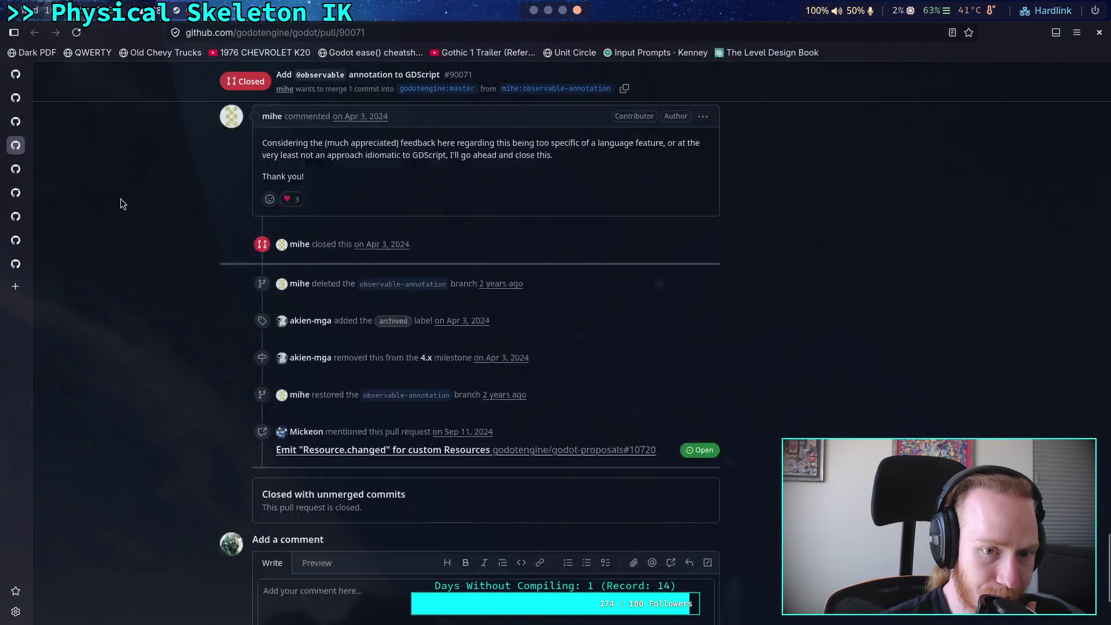
pyautogui.click(21, 132)
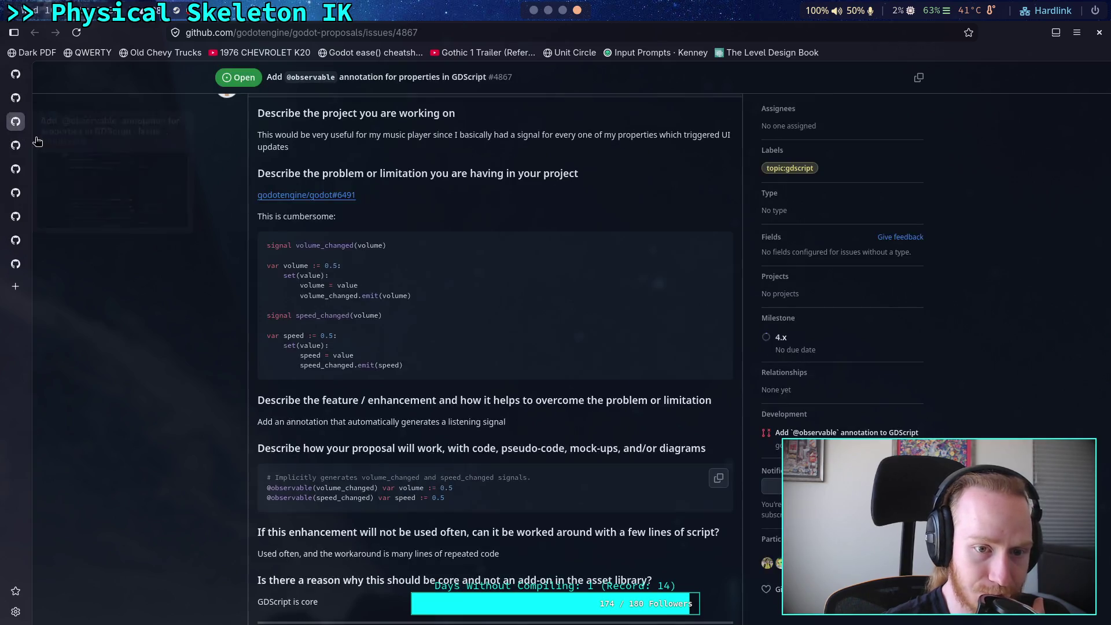
pyautogui.scroll(-15, 347, 316)
pyautogui.scroll(-5, 348, 315)
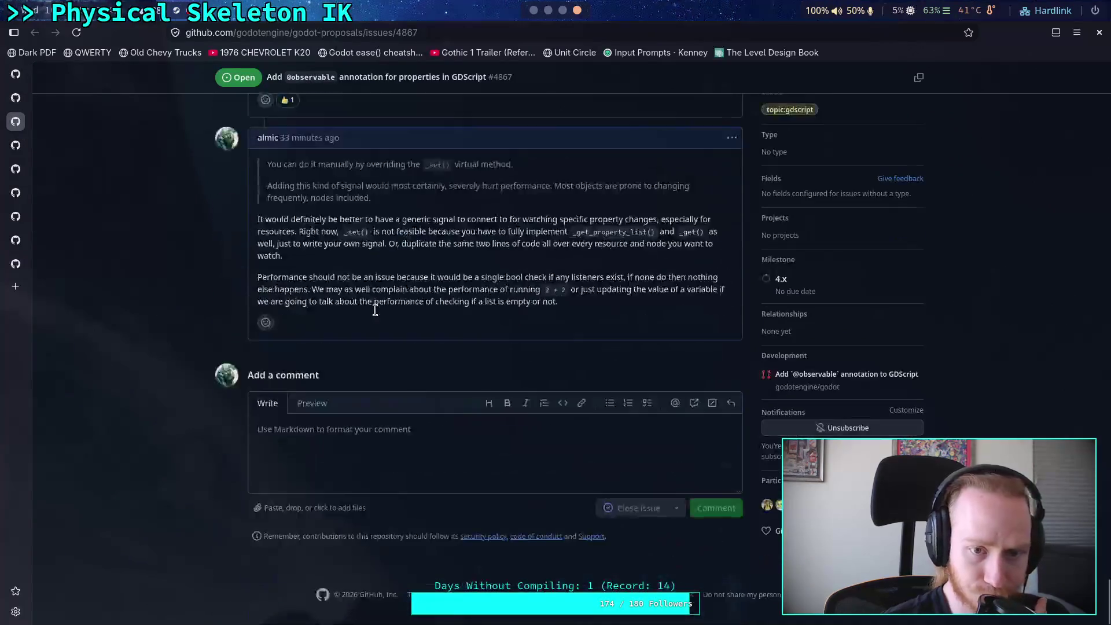
# Step: Edit the latest comment, adding a new EDIT line below its text
pyautogui.click(732, 137)
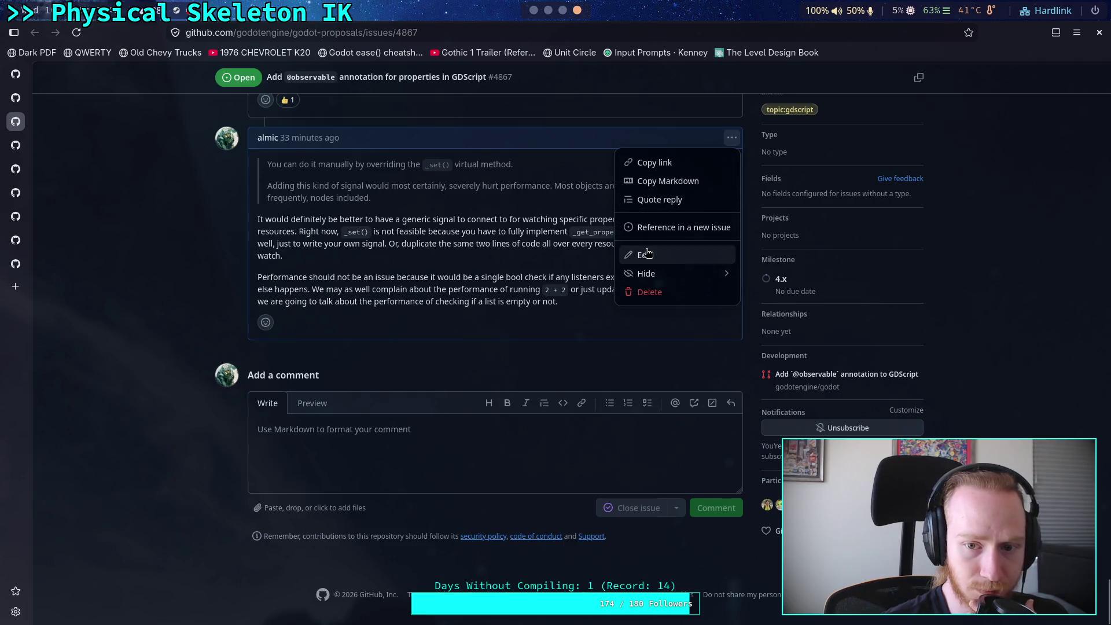
pyautogui.click(642, 255)
pyautogui.press('Return')
pyautogui.press('Return')
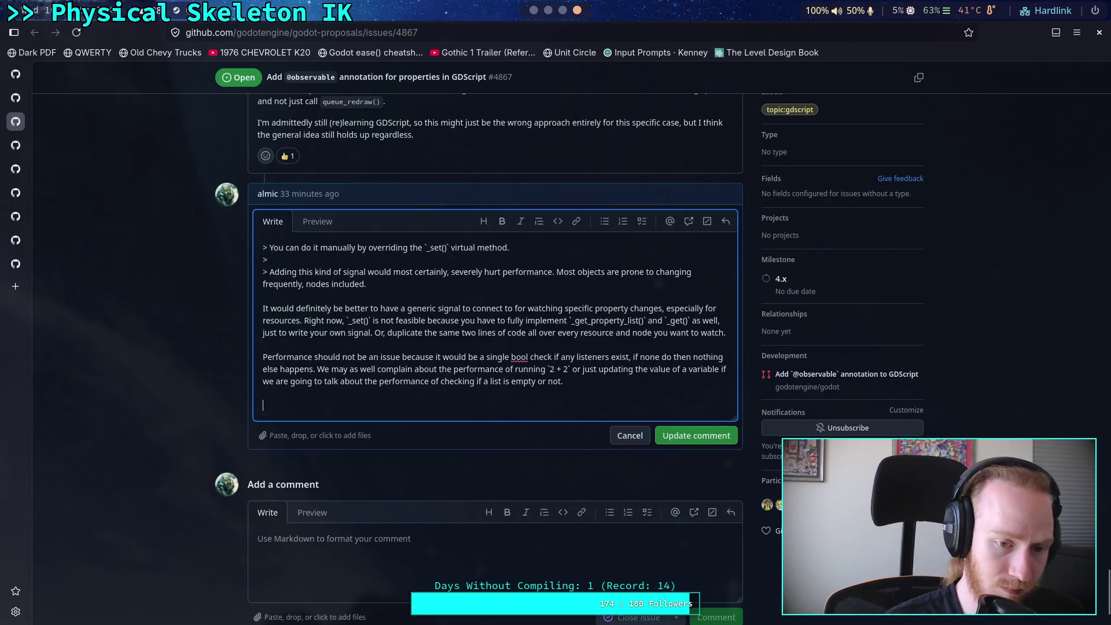
pyautogui.write('EDIT: ')
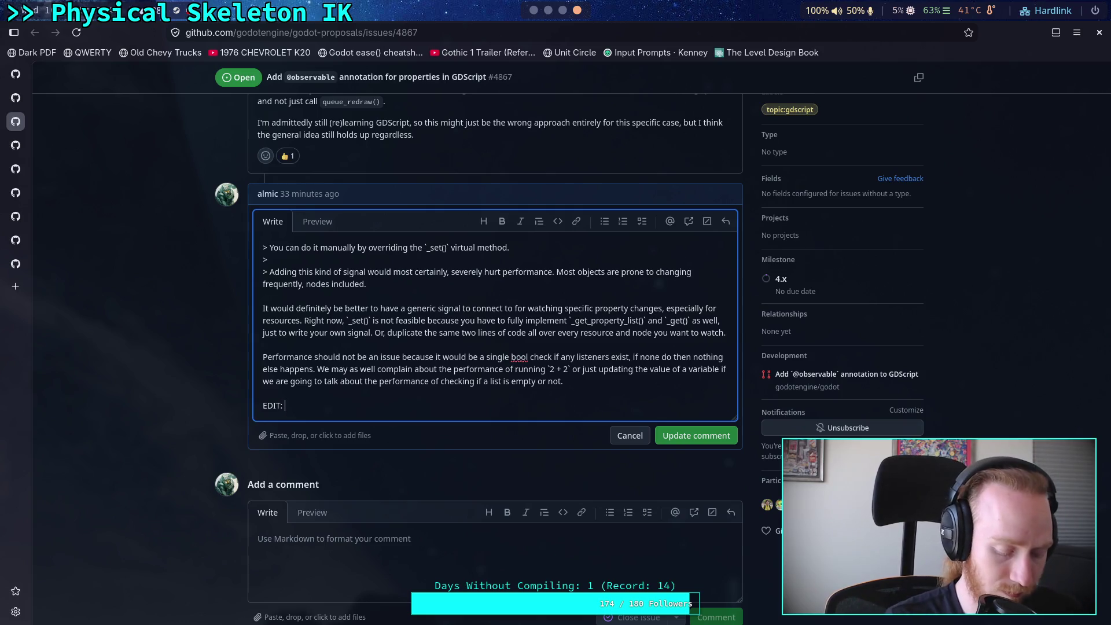
pyautogui.write('cant')
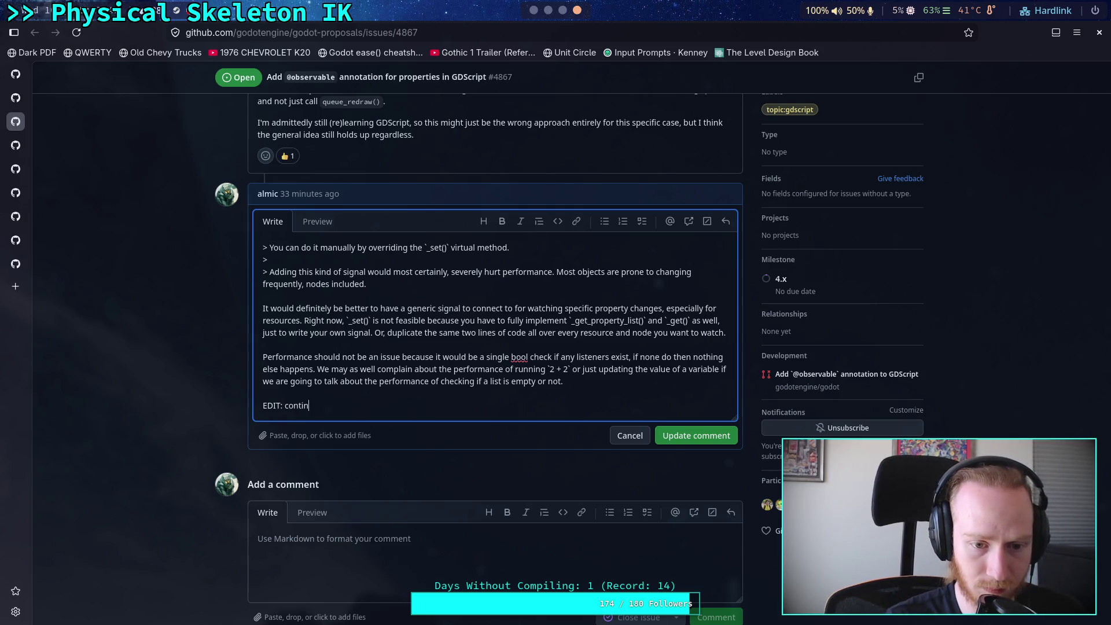
pyautogui.write('ng with per')
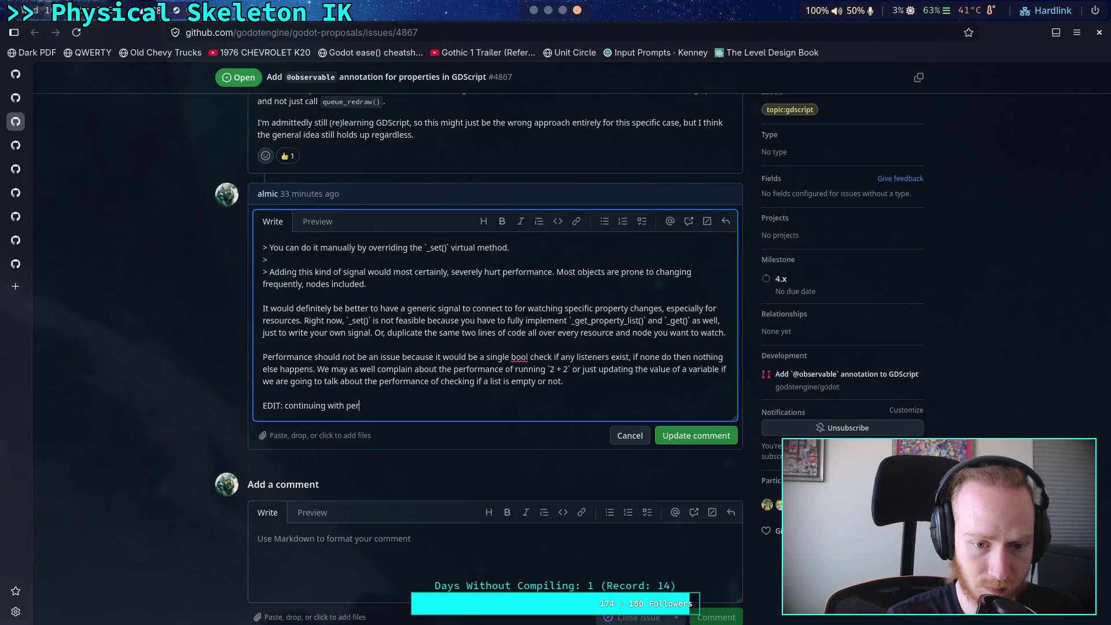
pyautogui.write('formance, I ')
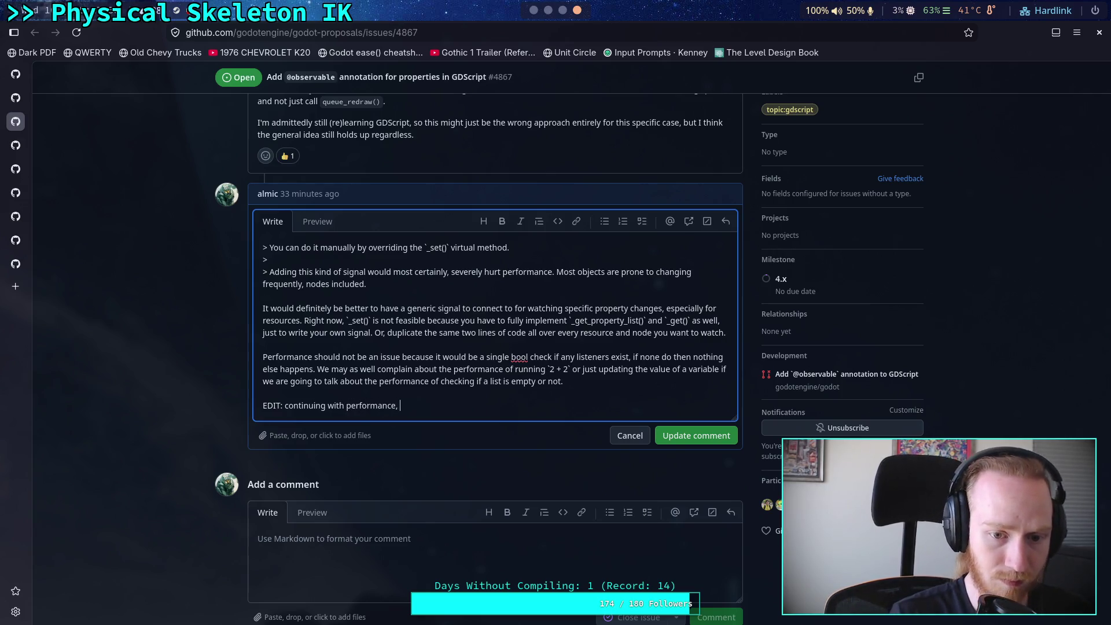
pyautogui.write('cannot i')
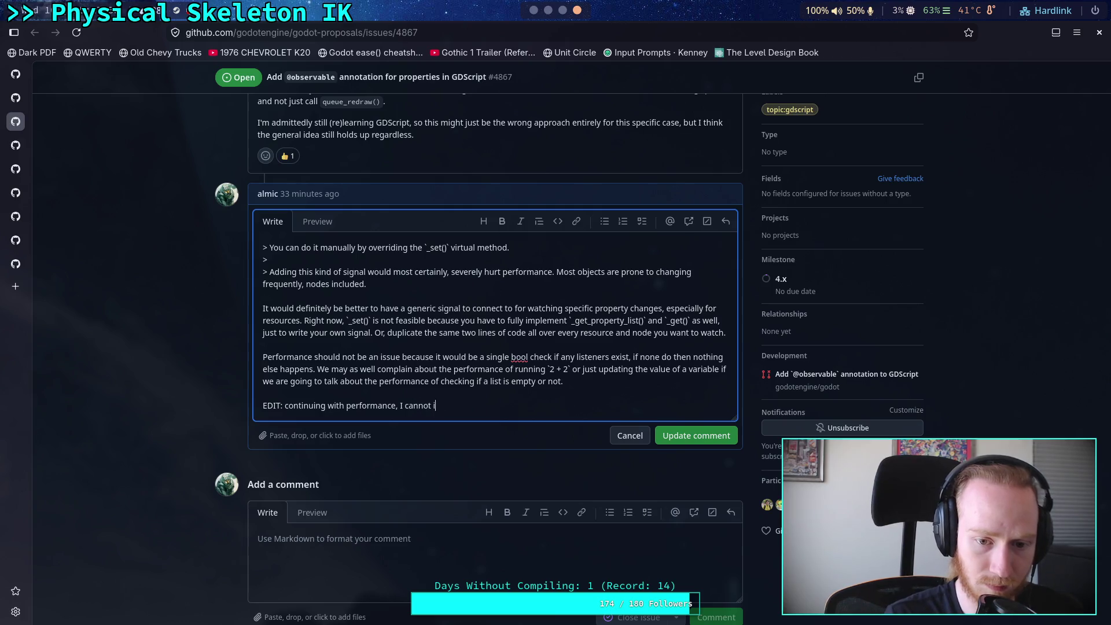
pyautogui.write('magine aworld were ')
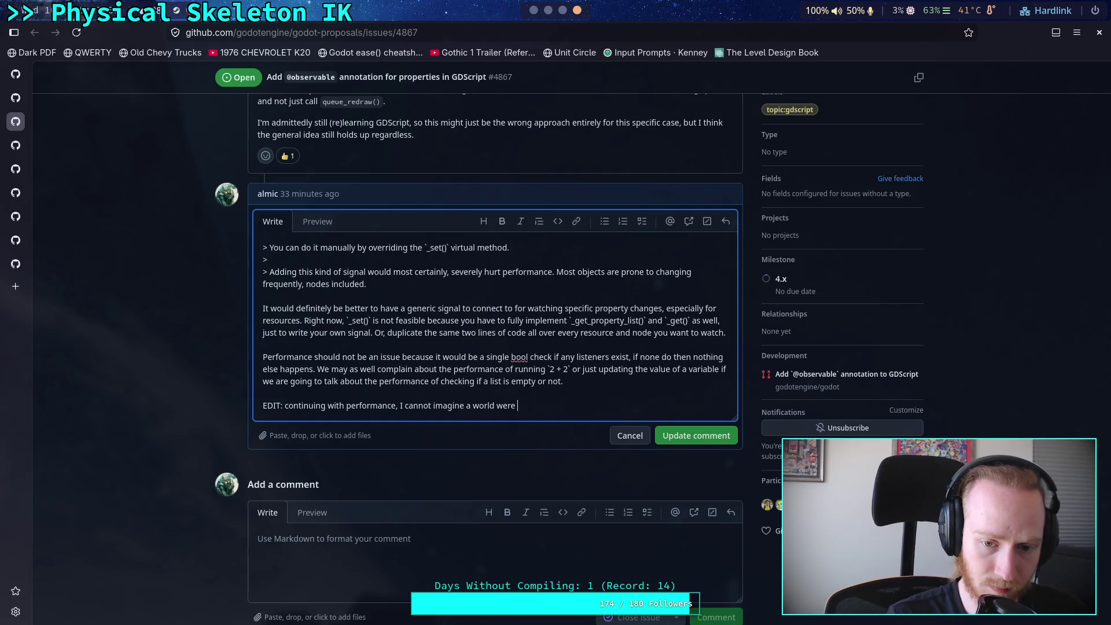
pyautogui.write('jumping from GDScr')
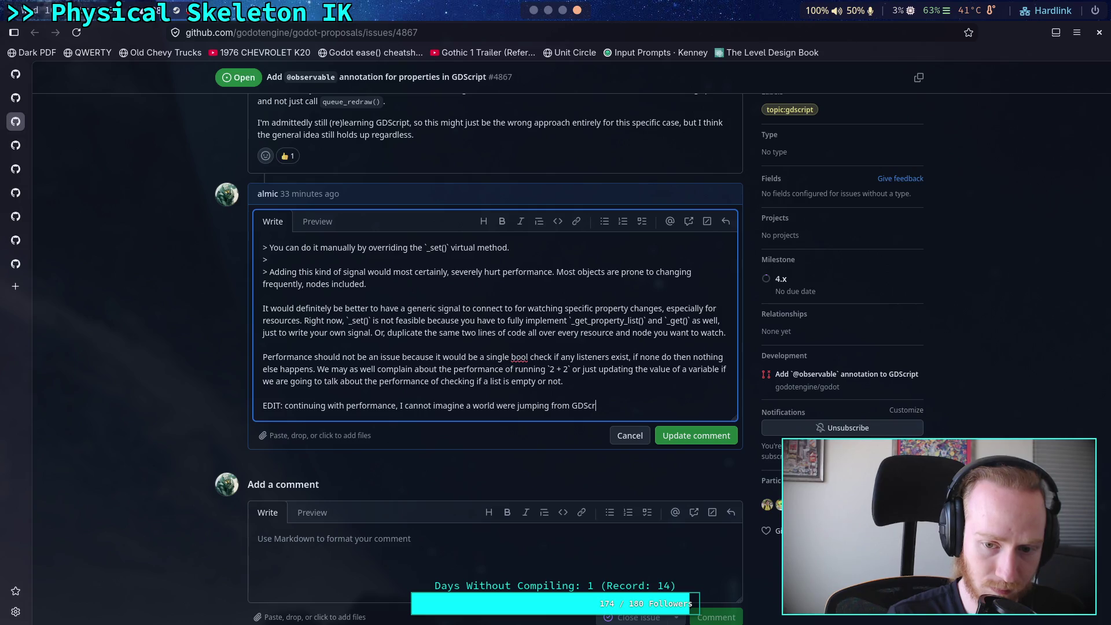
pyautogui.write('ipt to')
pyautogui.press('BackSpace')
pyautogui.write('into')
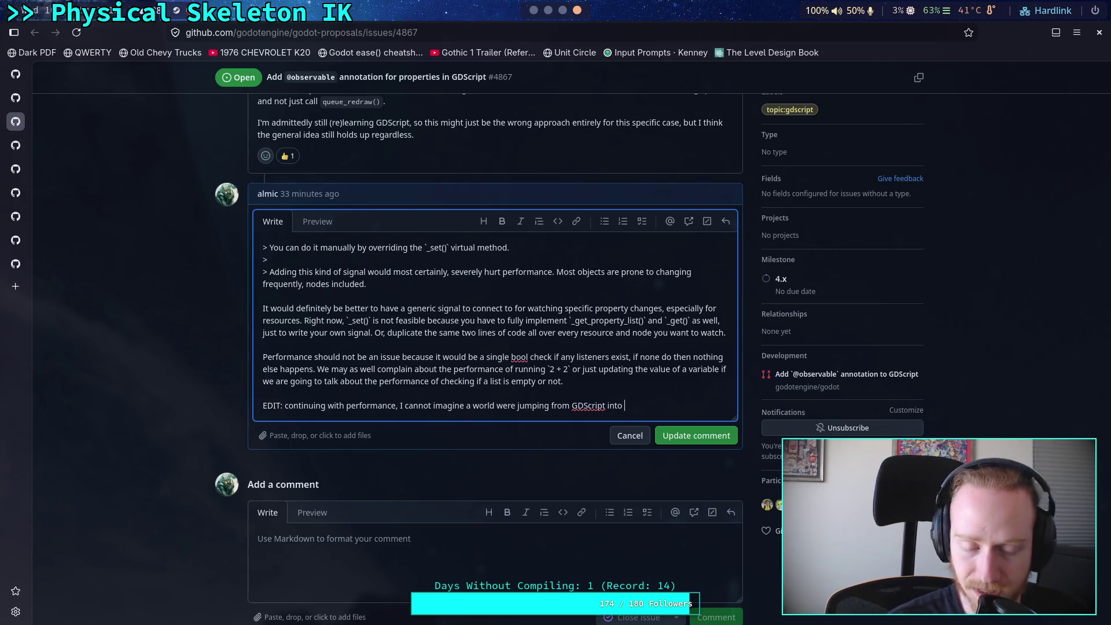
# Step: Delete the unfinished EDIT line again and close the comment editor
pyautogui.moveTo(632, 406); pyautogui.dragTo(630, 396)
pyautogui.press('BackSpace')
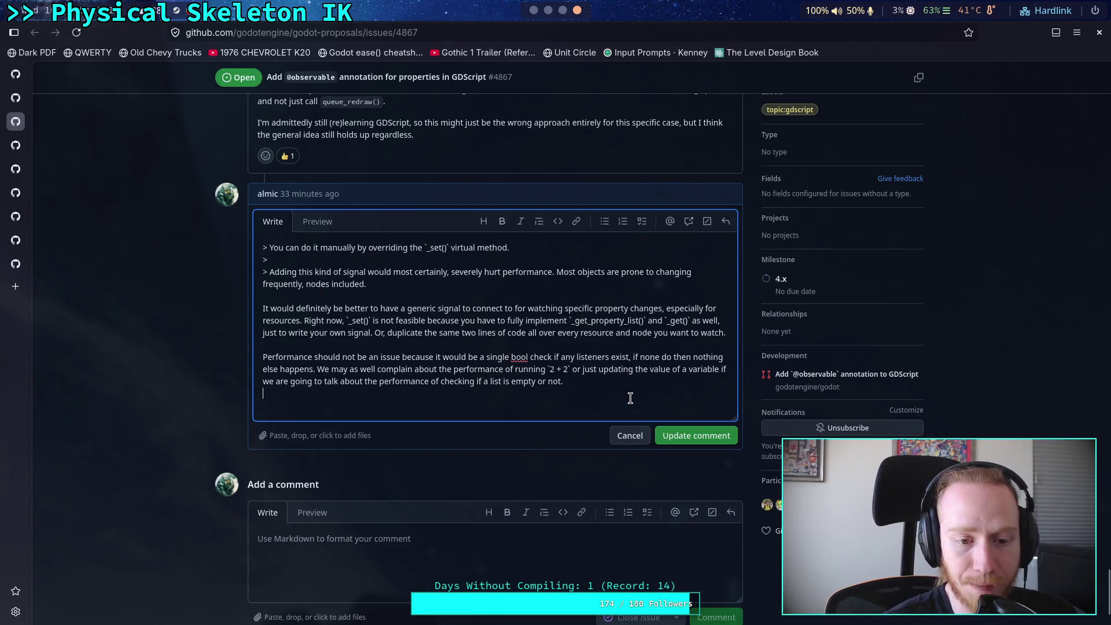
pyautogui.hotkey('ctrl', 'Return')
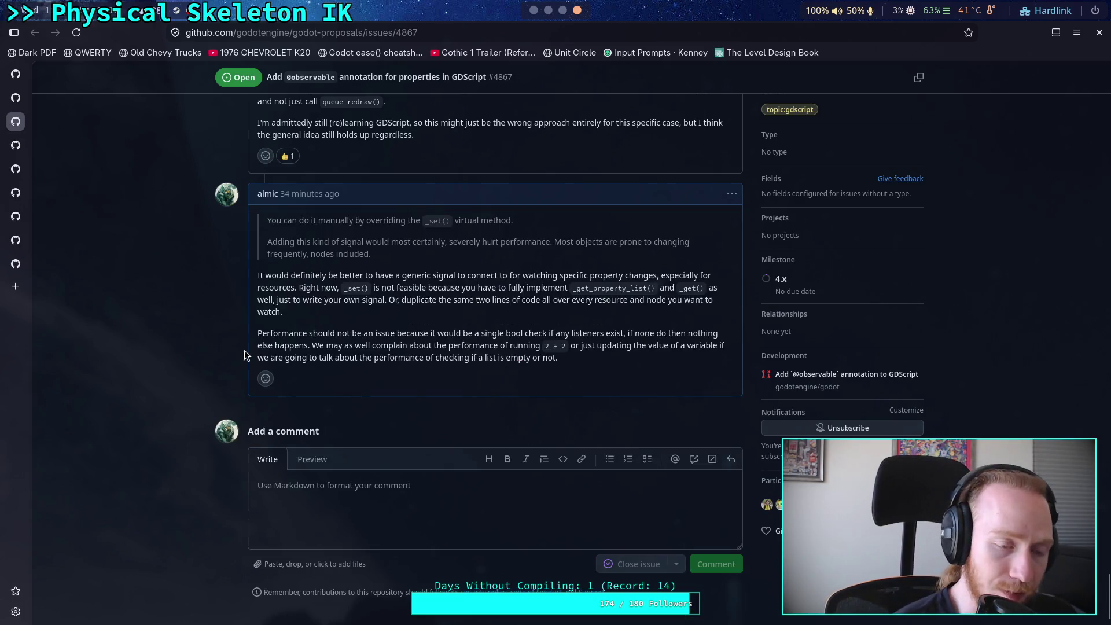
pyautogui.click(536, 11)
# Step: Scroll physical_bone_chain_part.gd to _update_joint_setting and place the caret on empty line 267
pyautogui.click(248, 437)
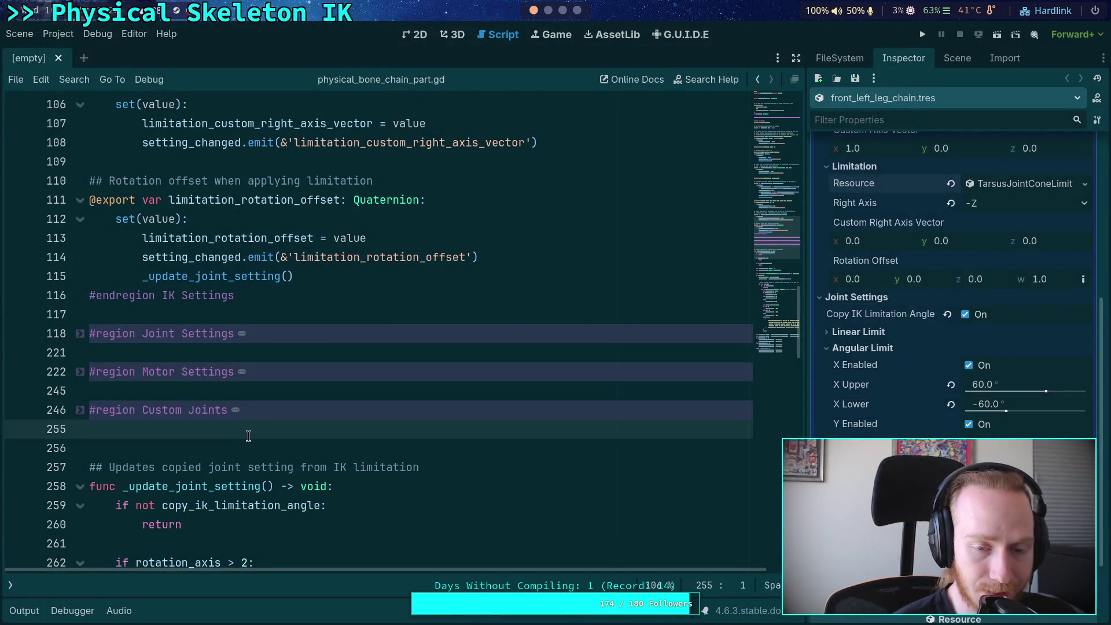
pyautogui.scroll(-4, 246, 433)
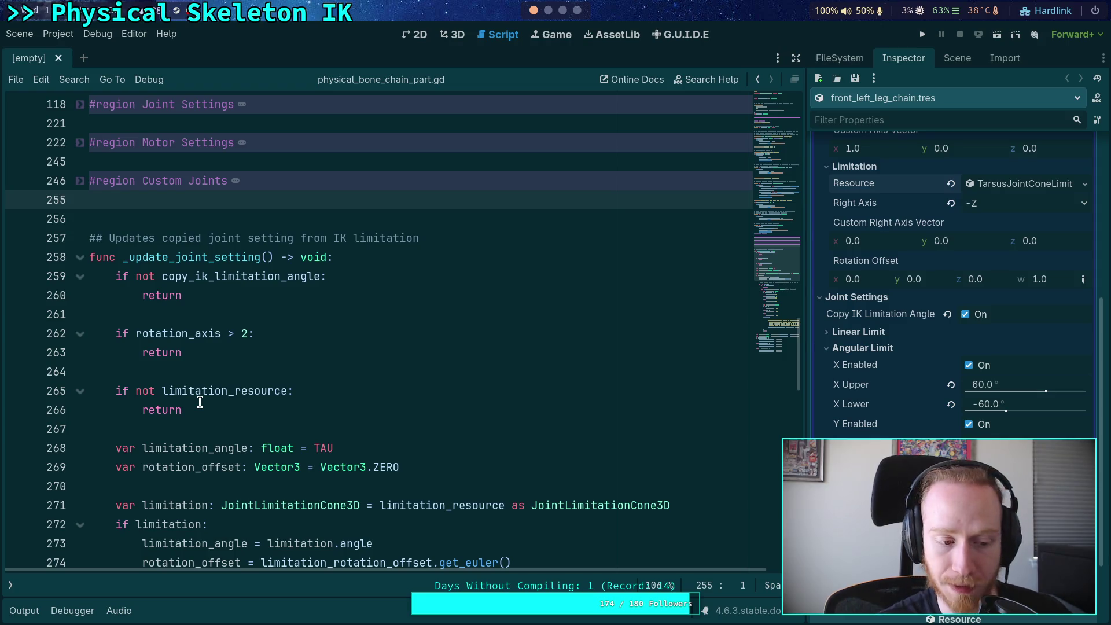
pyautogui.click(197, 409)
pyautogui.click(193, 423)
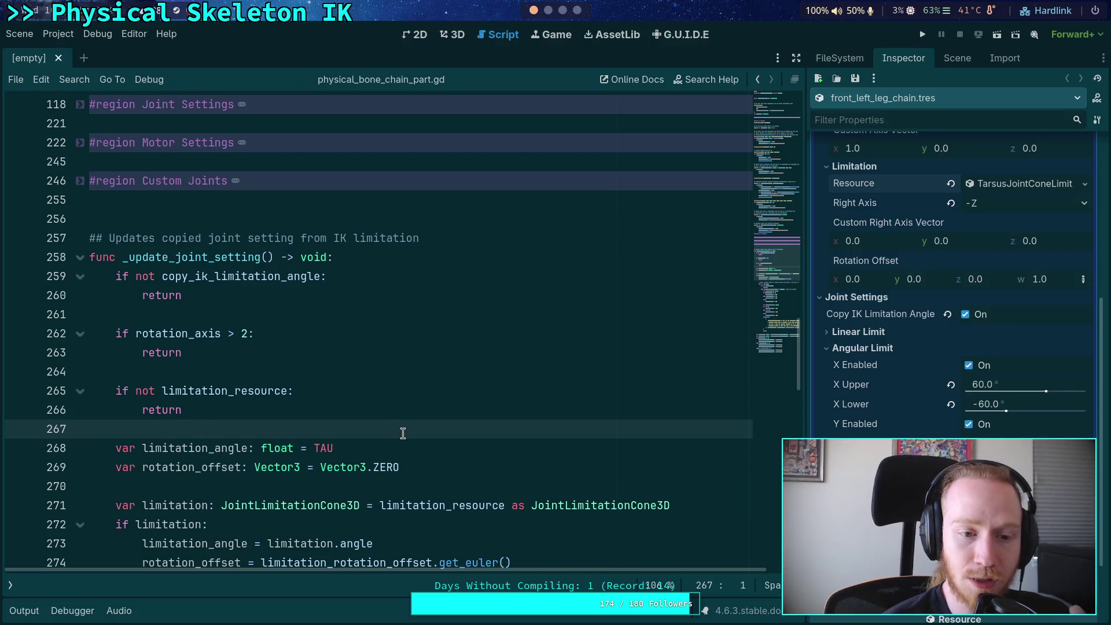
pyautogui.scroll(5, 402, 432)
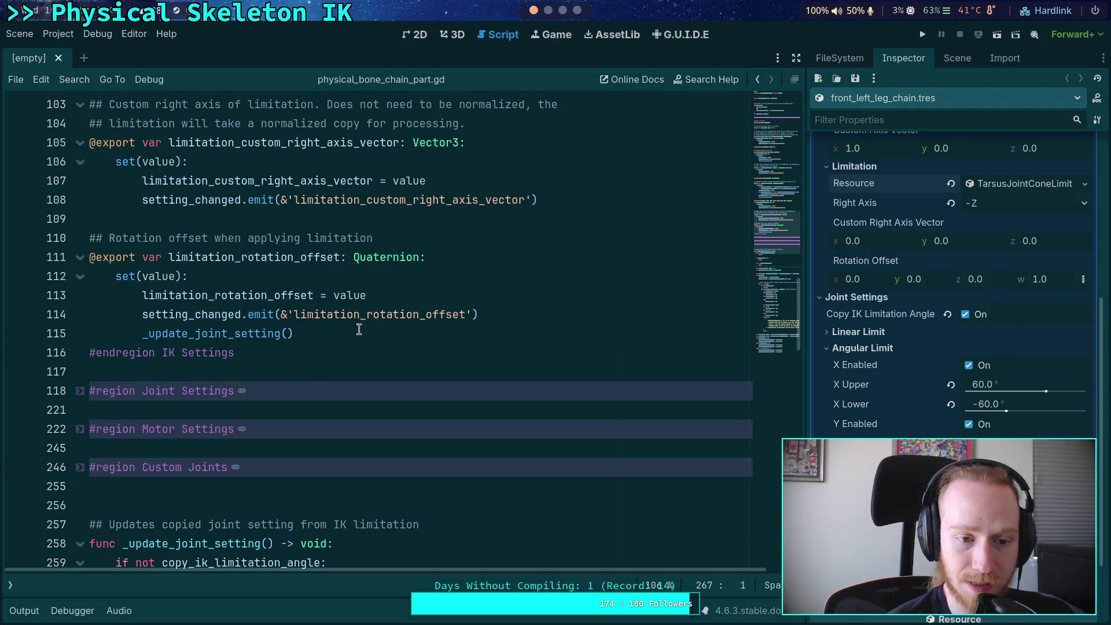
# Step: Select and review the setter lines 112–115, then clear the selection
pyautogui.moveTo(358, 333)
pyautogui.mouseDown()
pyautogui.moveTo(149, 296)
pyautogui.moveTo(139, 307)
pyautogui.moveTo(141, 297)
pyautogui.mouseUp()
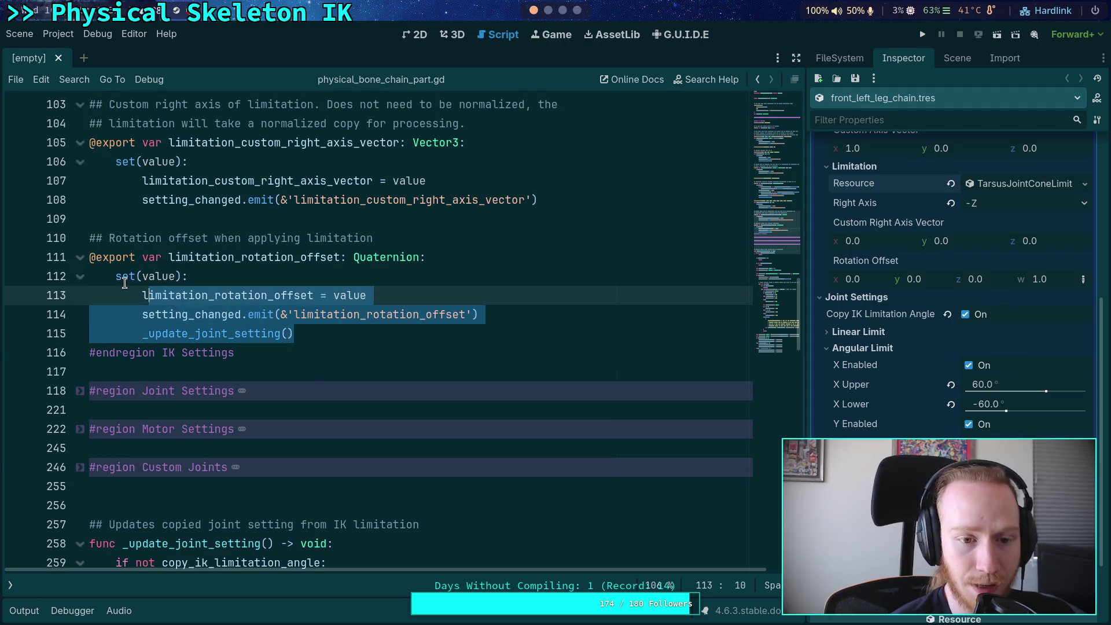
pyautogui.click(139, 295)
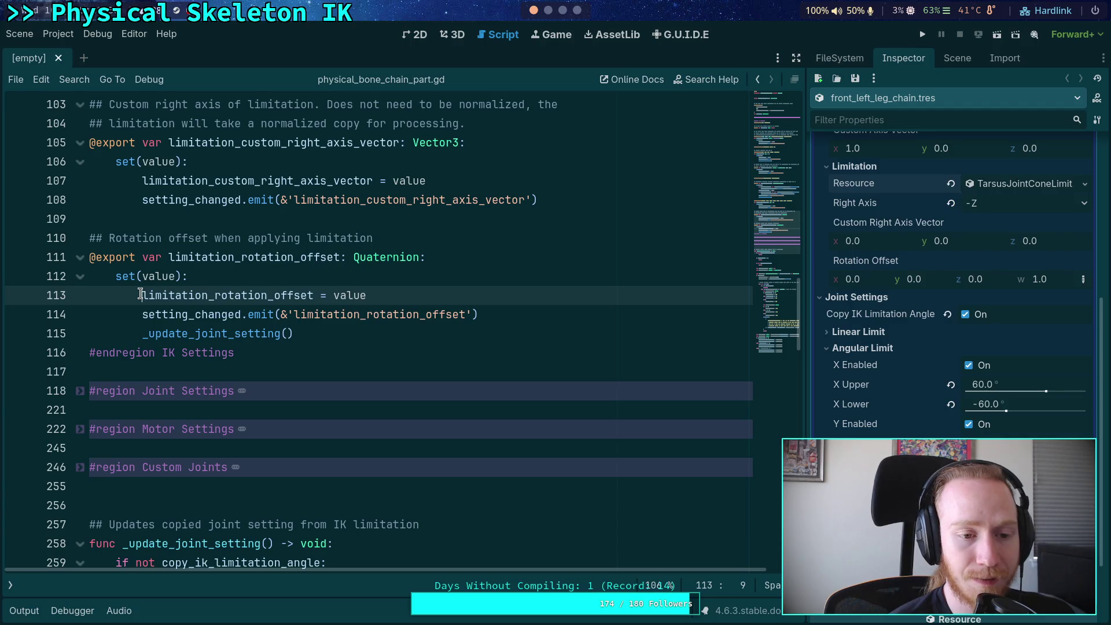
pyautogui.moveTo(140, 295); pyautogui.dragTo(397, 300)
pyautogui.moveTo(143, 314); pyautogui.dragTo(503, 308)
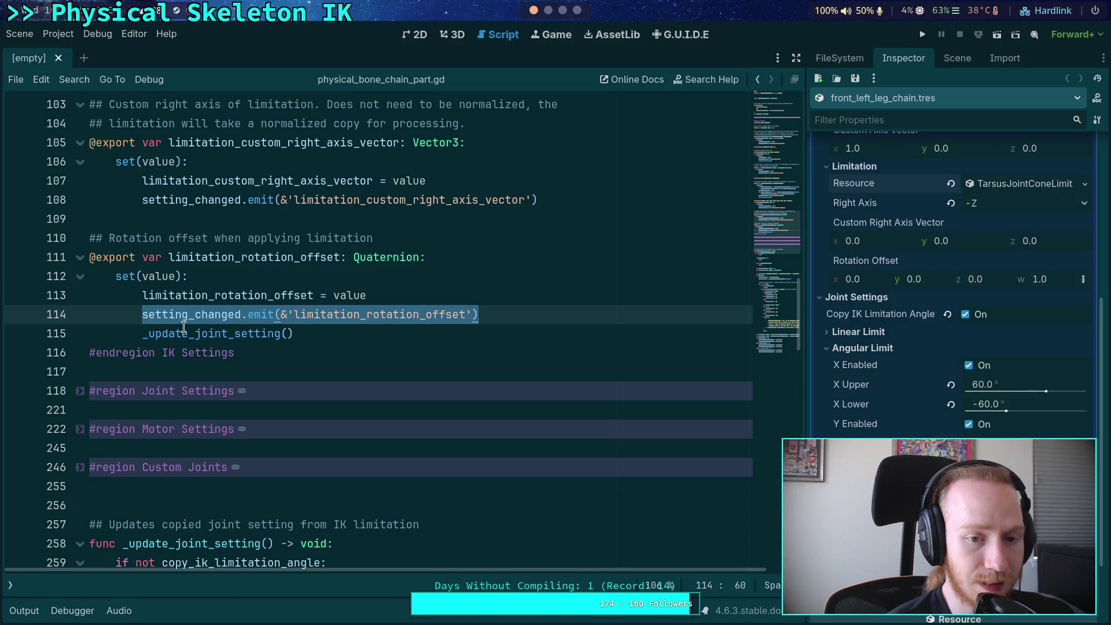
pyautogui.click(272, 296)
pyautogui.moveTo(501, 312); pyautogui.dragTo(115, 282)
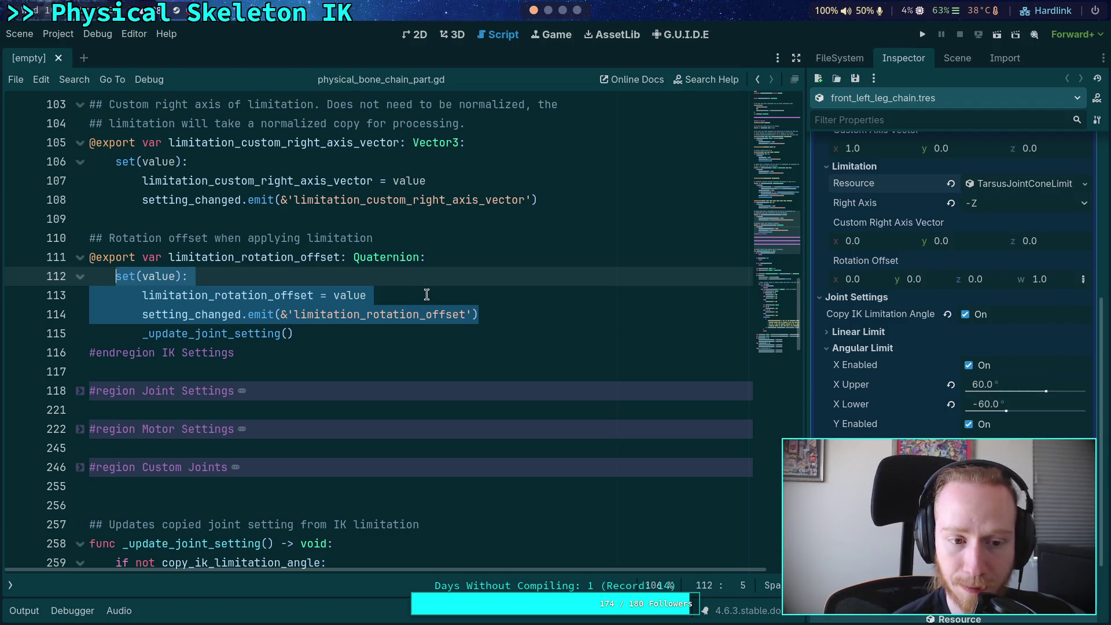
pyautogui.click(472, 313)
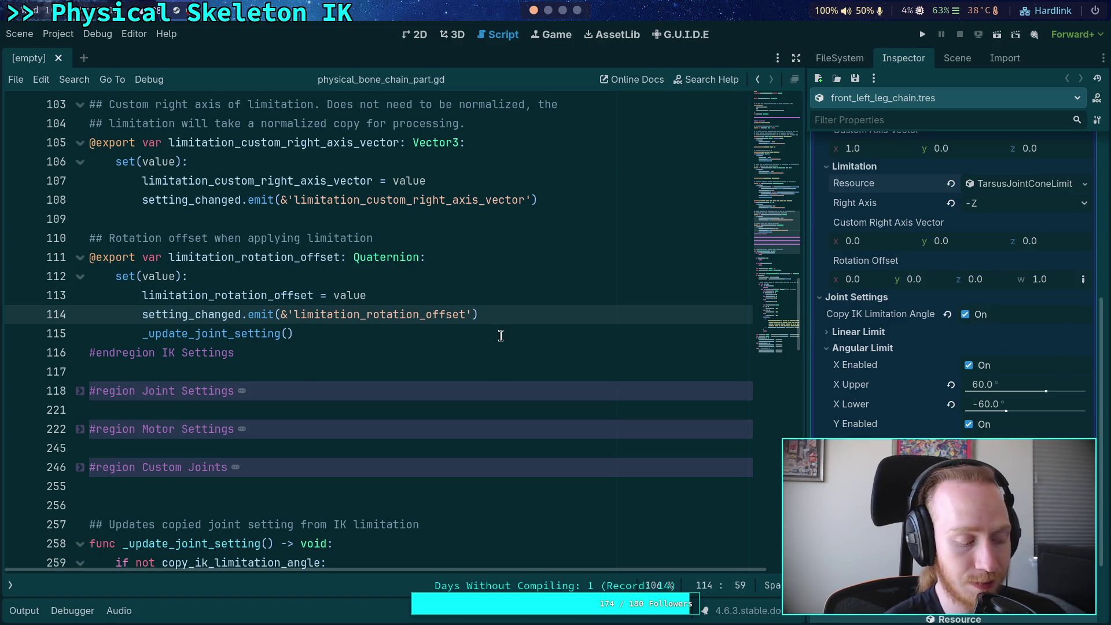
# Step: Collapse the IK Settings region of physical_bone_chain_part.gd
pyautogui.click(426, 371)
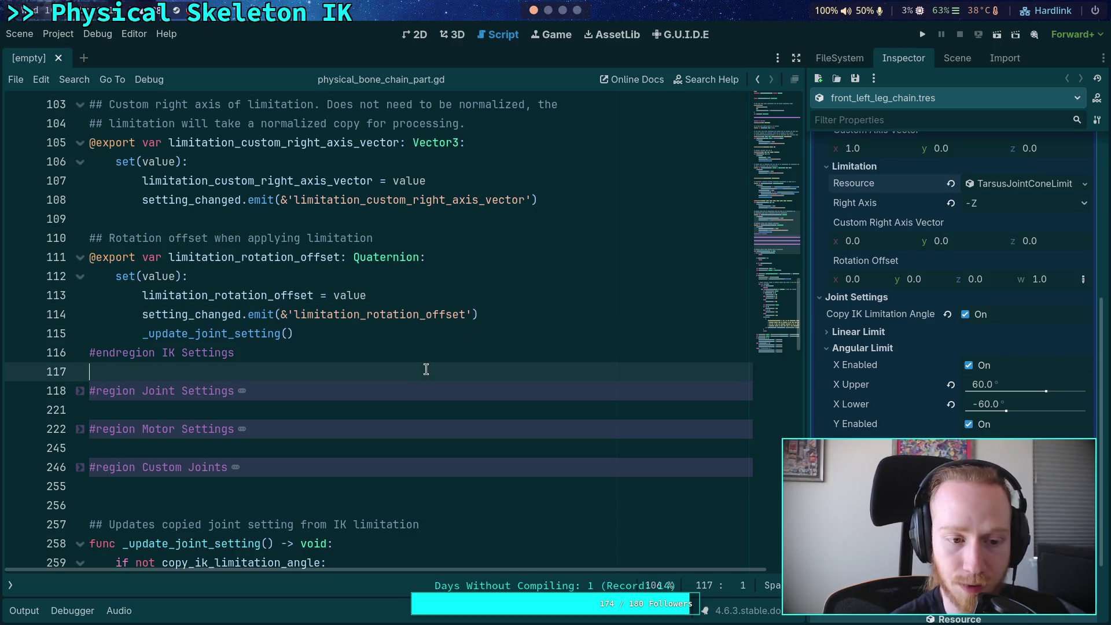
pyautogui.scroll(10, 288, 336)
pyautogui.scroll(10, 288, 336)
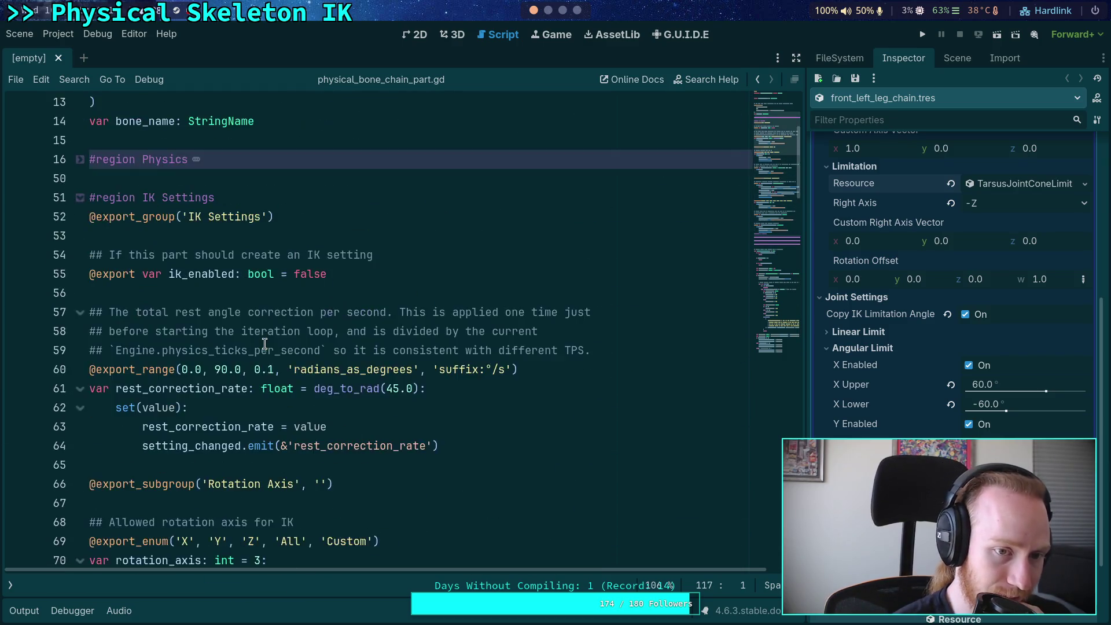
pyautogui.click(80, 314)
# Step: Scroll down to the joint angular limit assignments ending _update_joint_setting
pyautogui.scroll(-3, 116, 337)
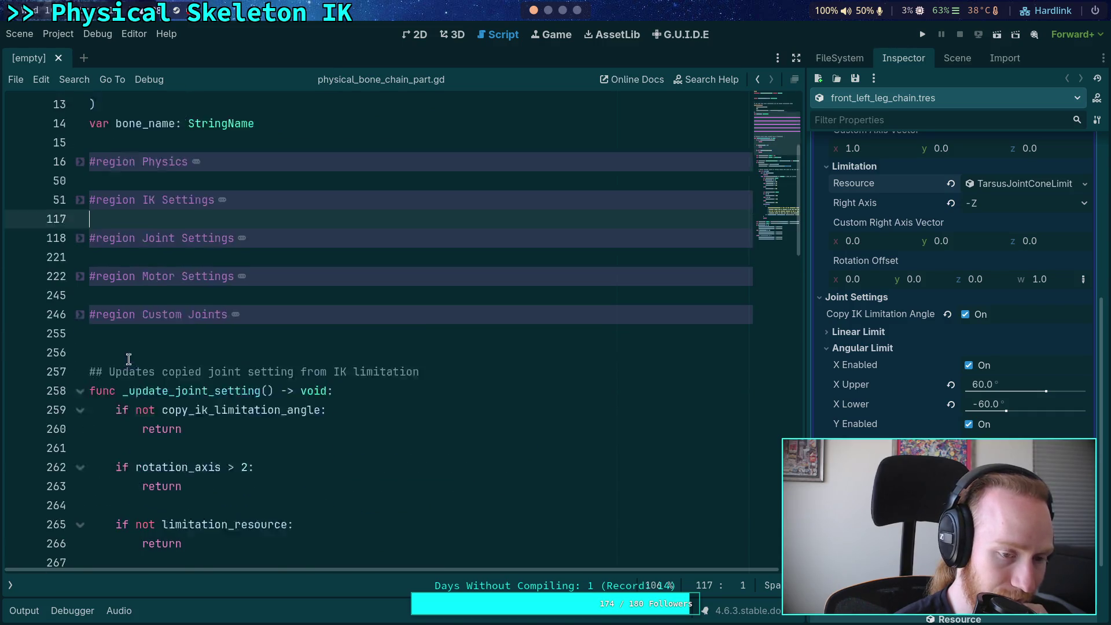
pyautogui.click(163, 295)
pyautogui.scroll(-4, 162, 299)
pyautogui.scroll(-9, 163, 299)
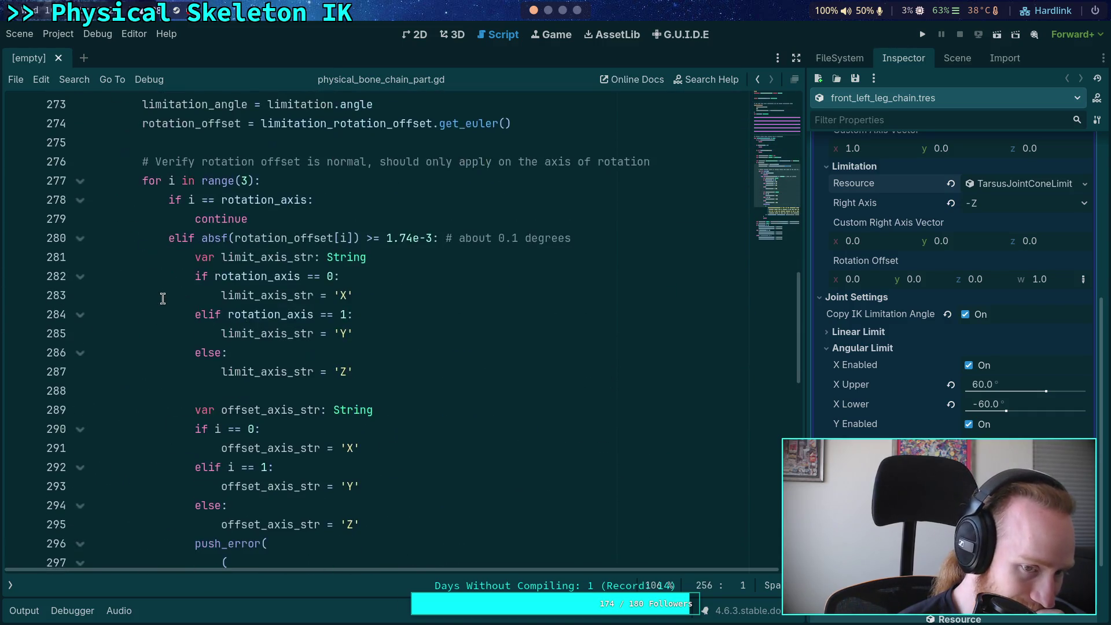
pyautogui.scroll(3, 163, 299)
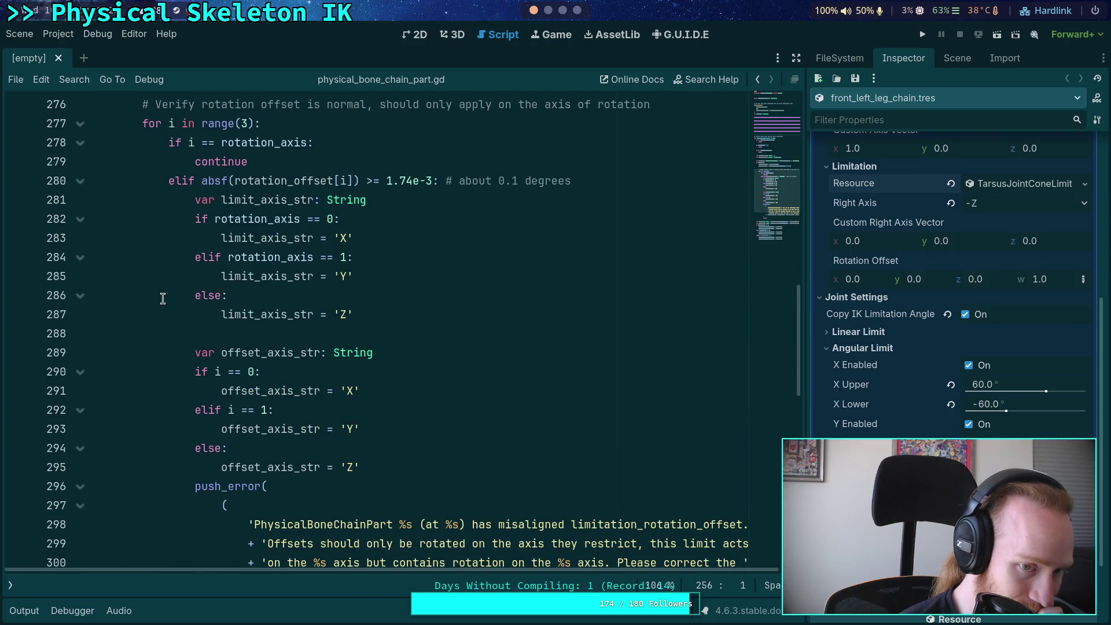
pyautogui.scroll(-6, 163, 299)
pyautogui.scroll(-3, 162, 299)
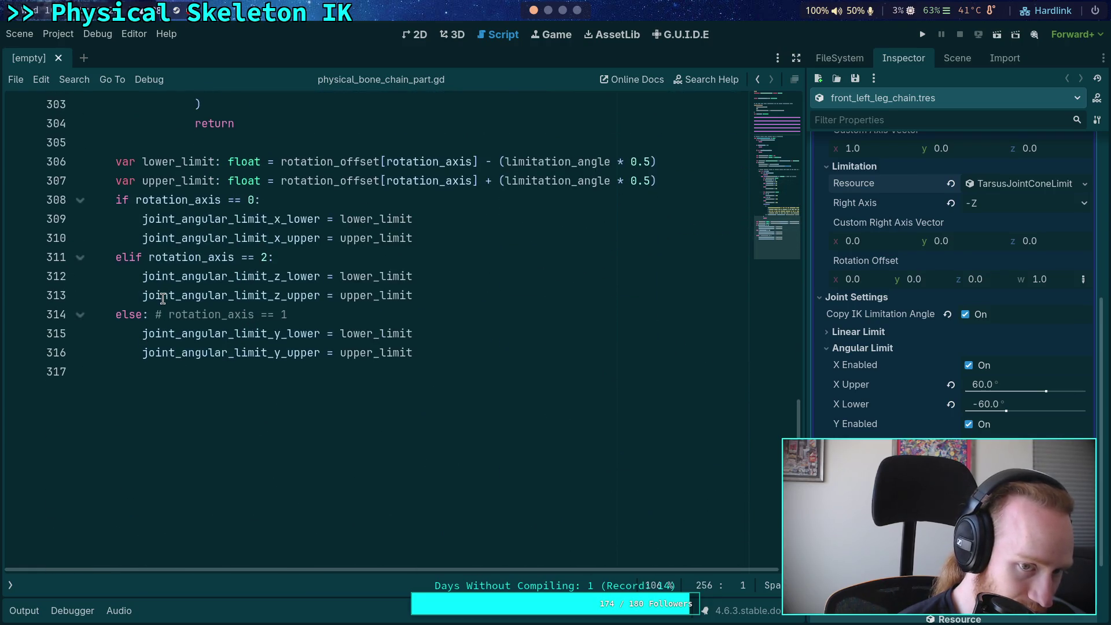
pyautogui.scroll(11, 163, 298)
pyautogui.scroll(-10, 163, 299)
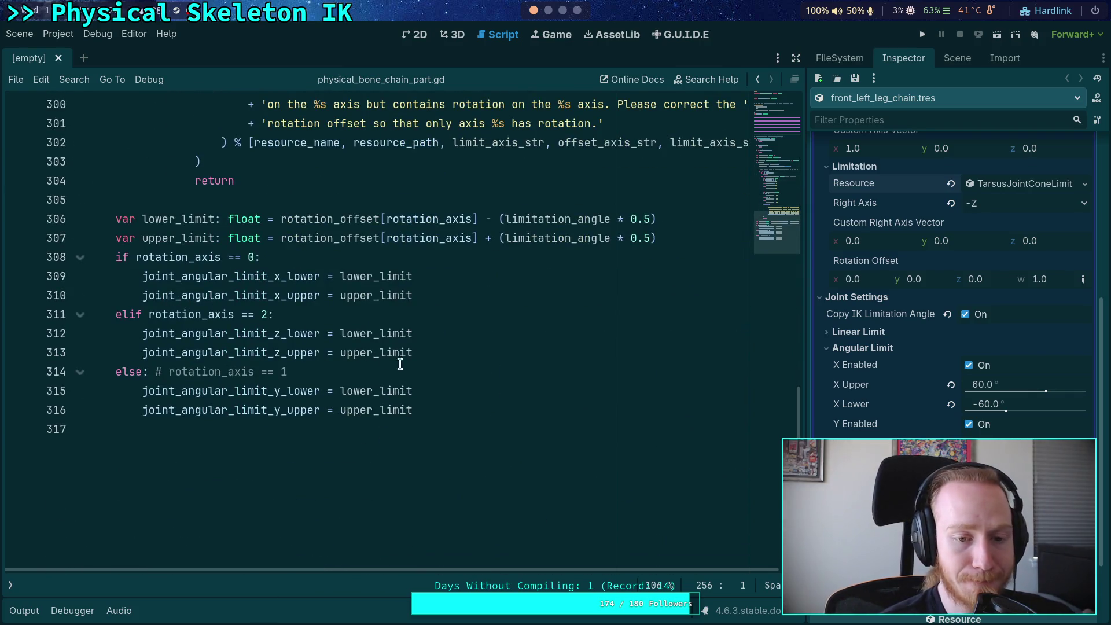
# Step: Add 'NOTE: X and Z limits are way more likely than Y, so I check those first' below upper_limit and save
pyautogui.click(715, 239)
pyautogui.press('Return')
pyautogui.write('#')
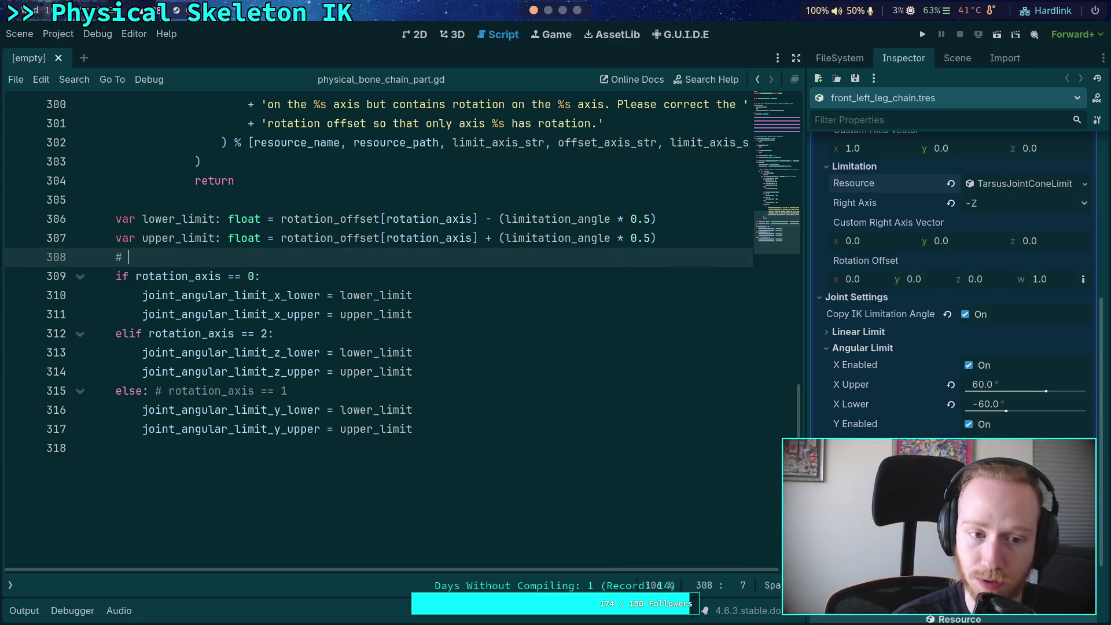
pyautogui.write('NOTE: X')
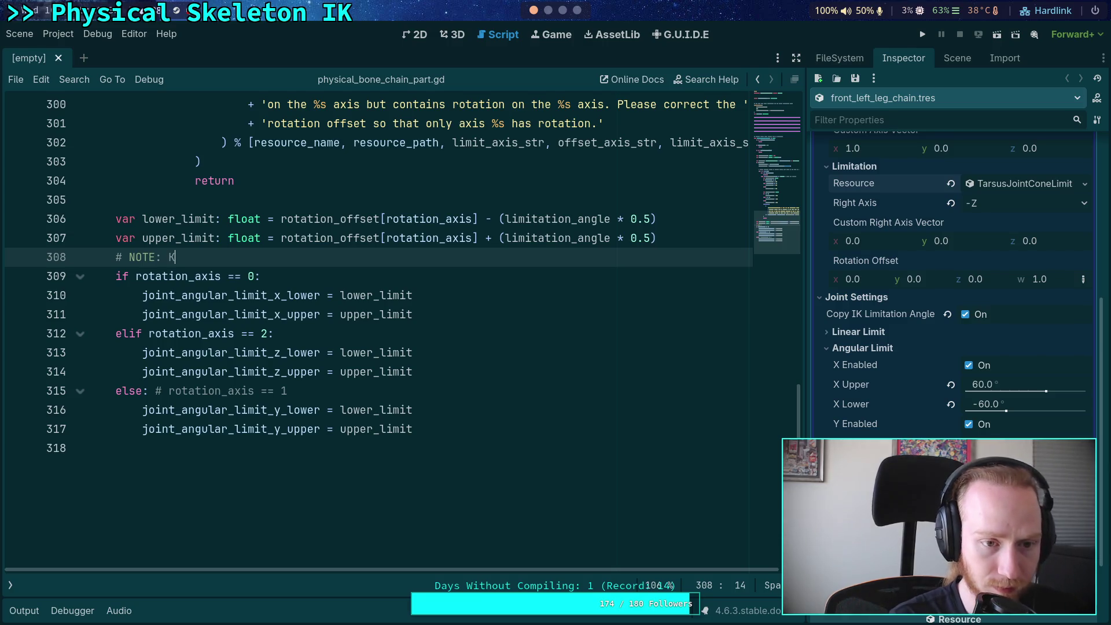
pyautogui.write(' and Z ')
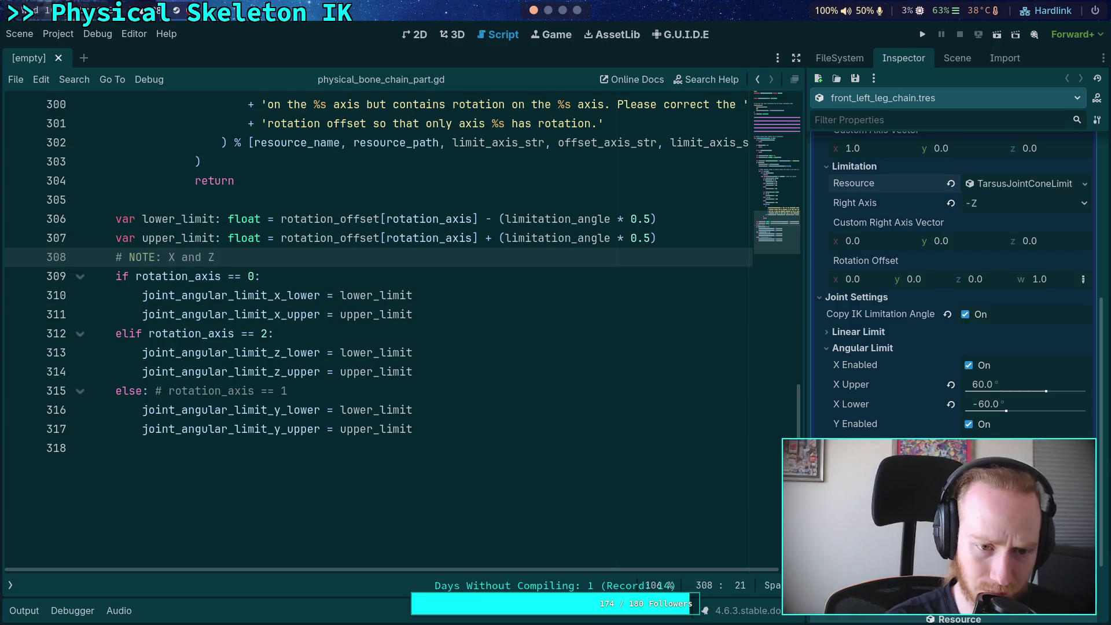
pyautogui.write('limits a')
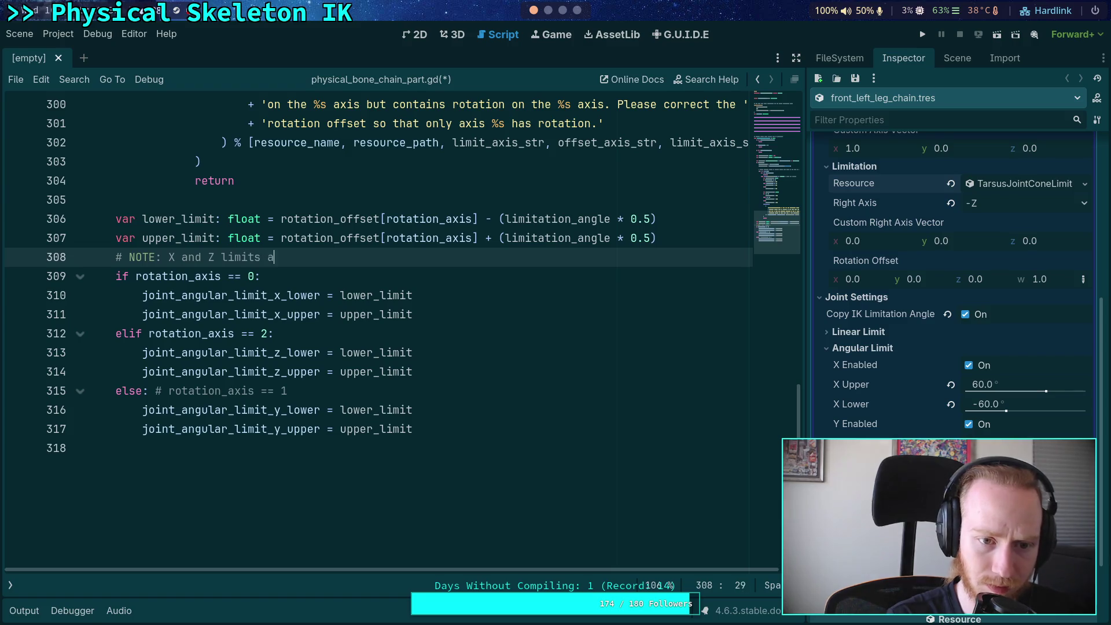
pyautogui.write('re way more ')
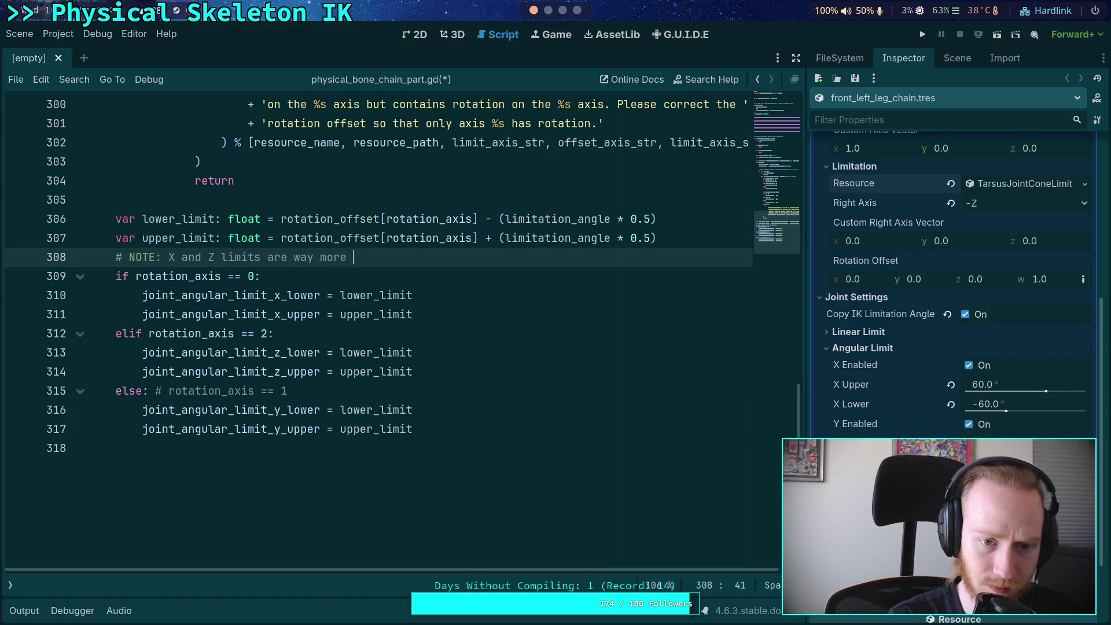
pyautogui.write('likely than Y,')
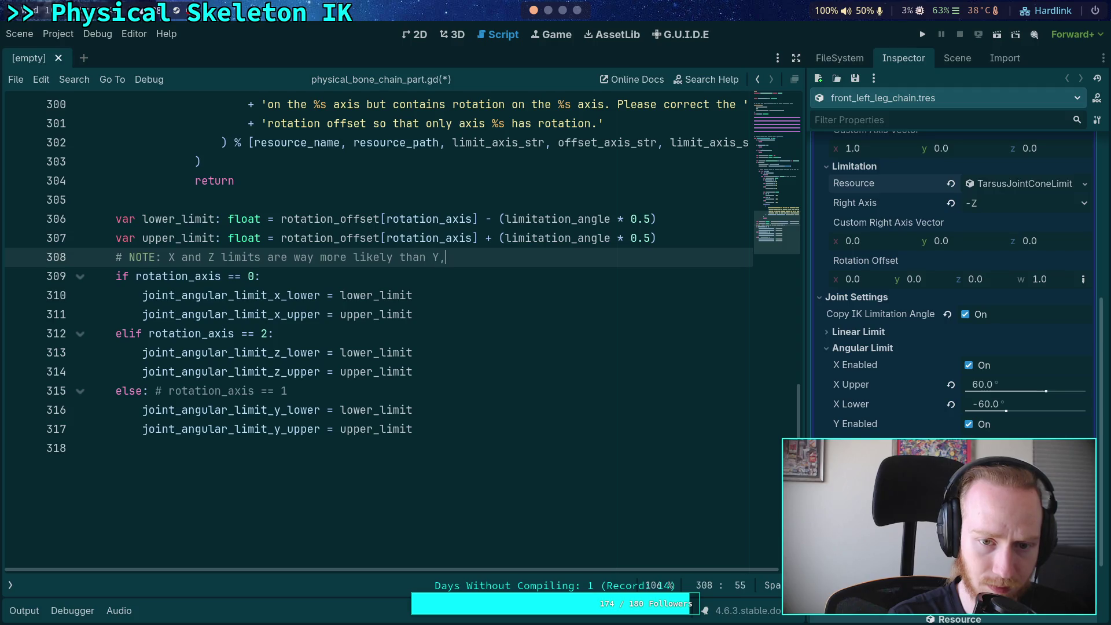
pyautogui.write(' so I check tho')
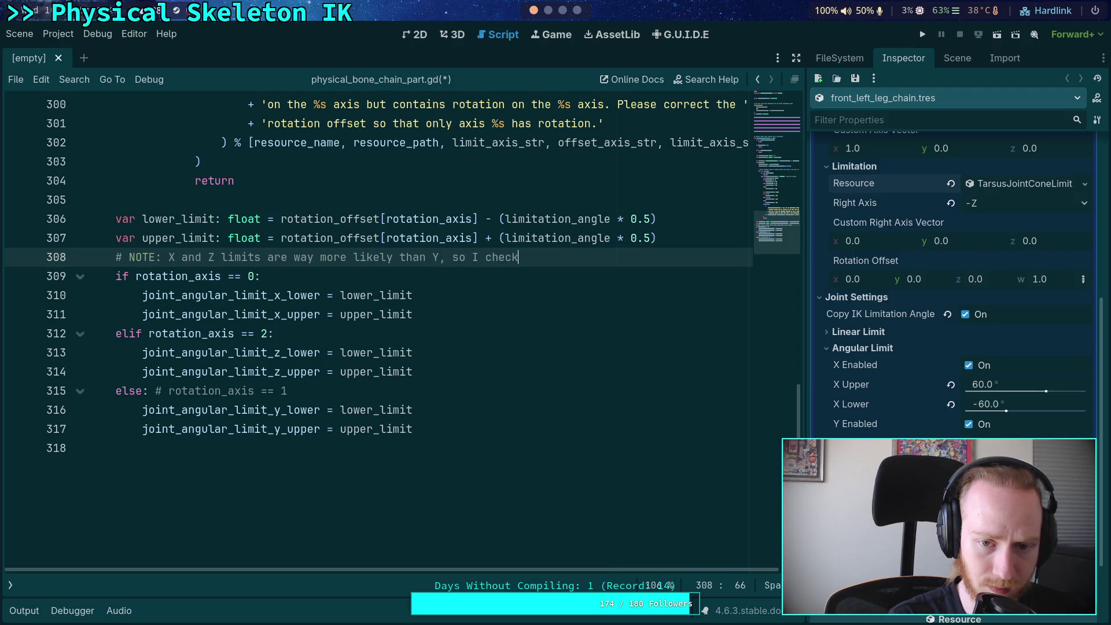
pyautogui.write('se first')
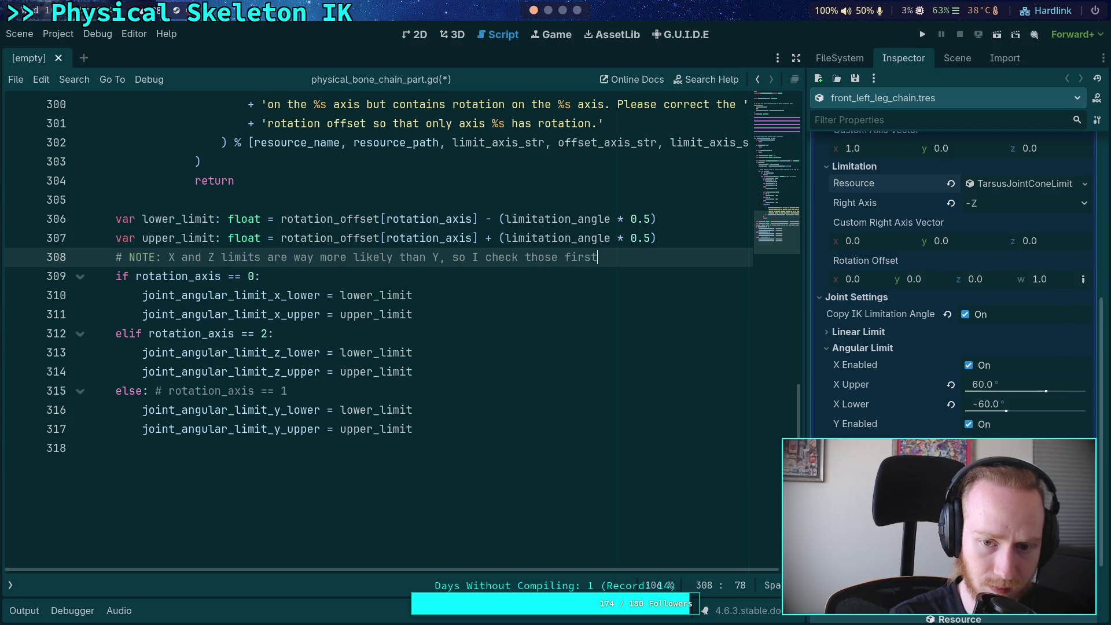
pyautogui.hotkey('ctrl', 's')
pyautogui.click(673, 405)
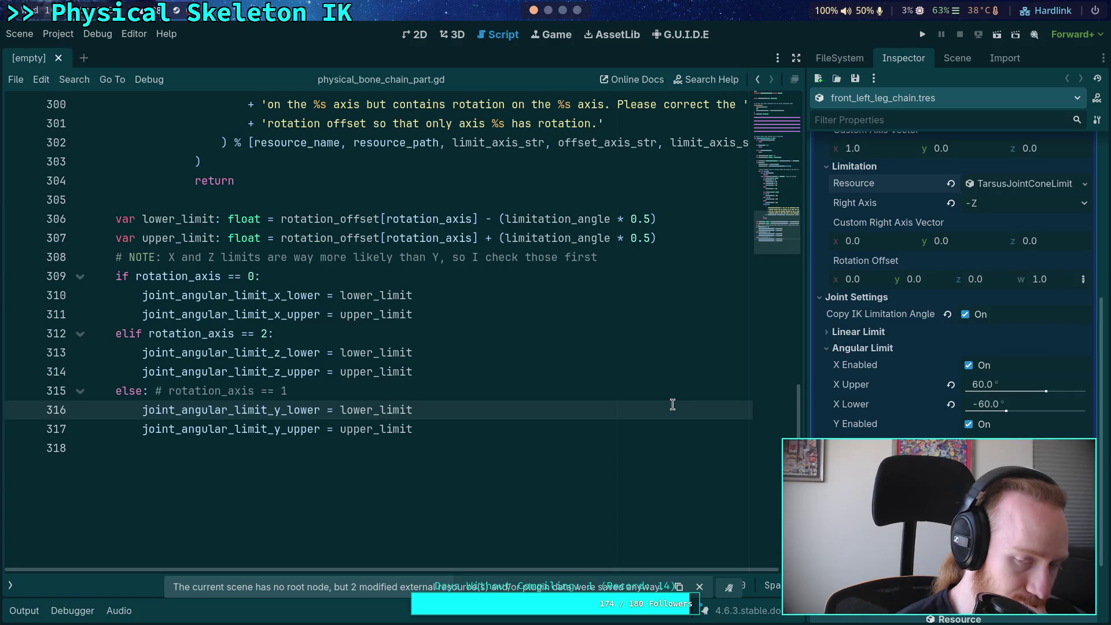
pyautogui.click(557, 429)
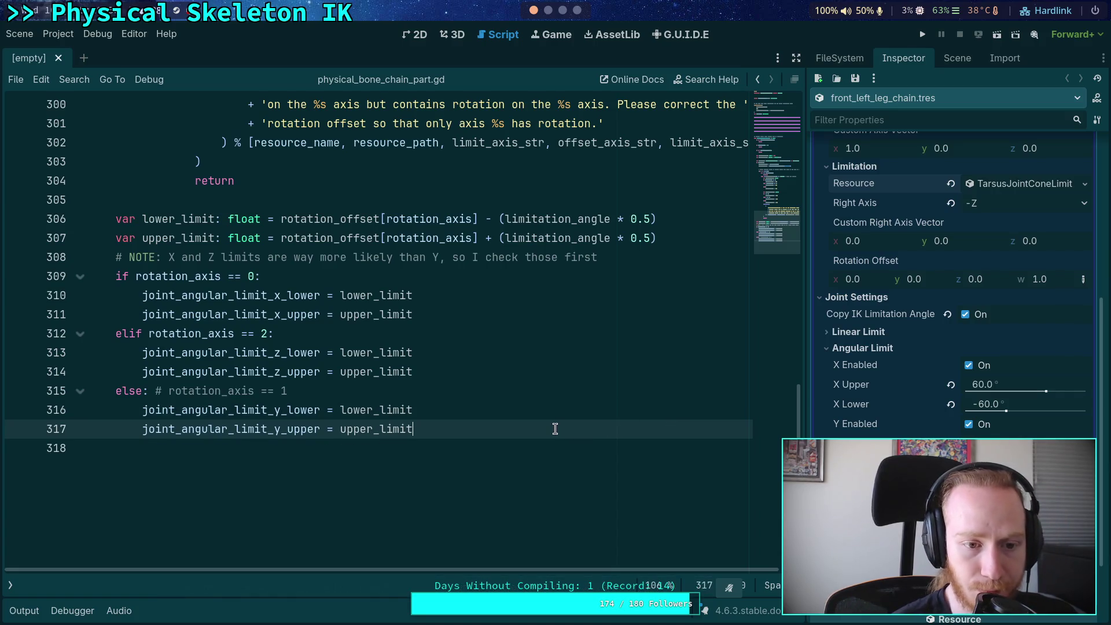
pyautogui.scroll(3, 555, 429)
pyautogui.scroll(-3, 555, 429)
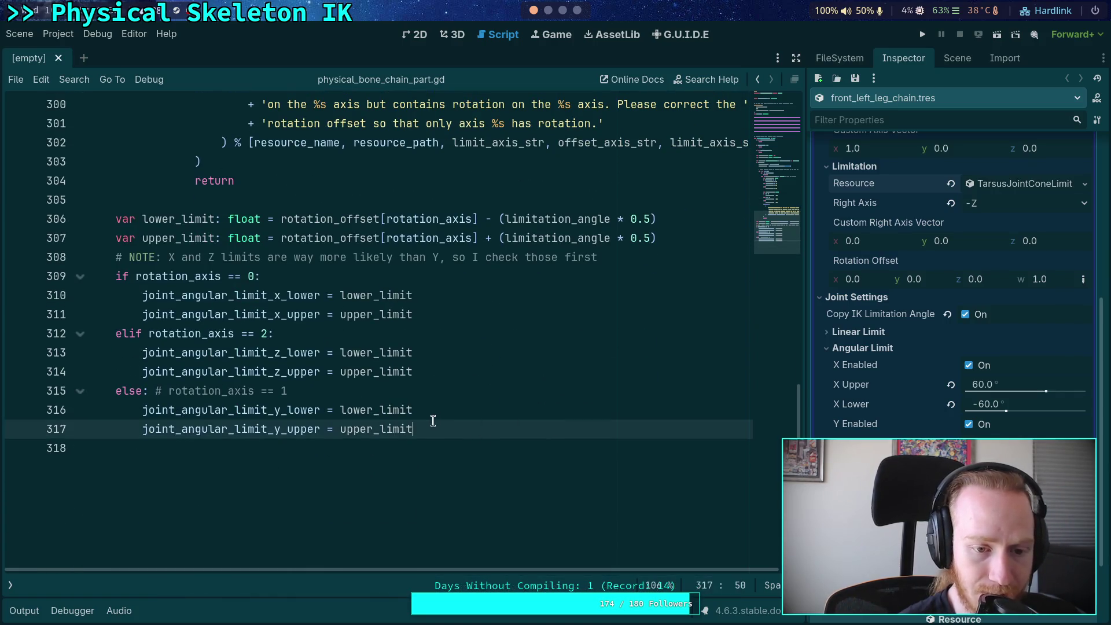
pyautogui.moveTo(442, 429)
pyautogui.mouseDown()
pyautogui.moveTo(228, 415)
pyautogui.moveTo(85, 391)
pyautogui.mouseUp()
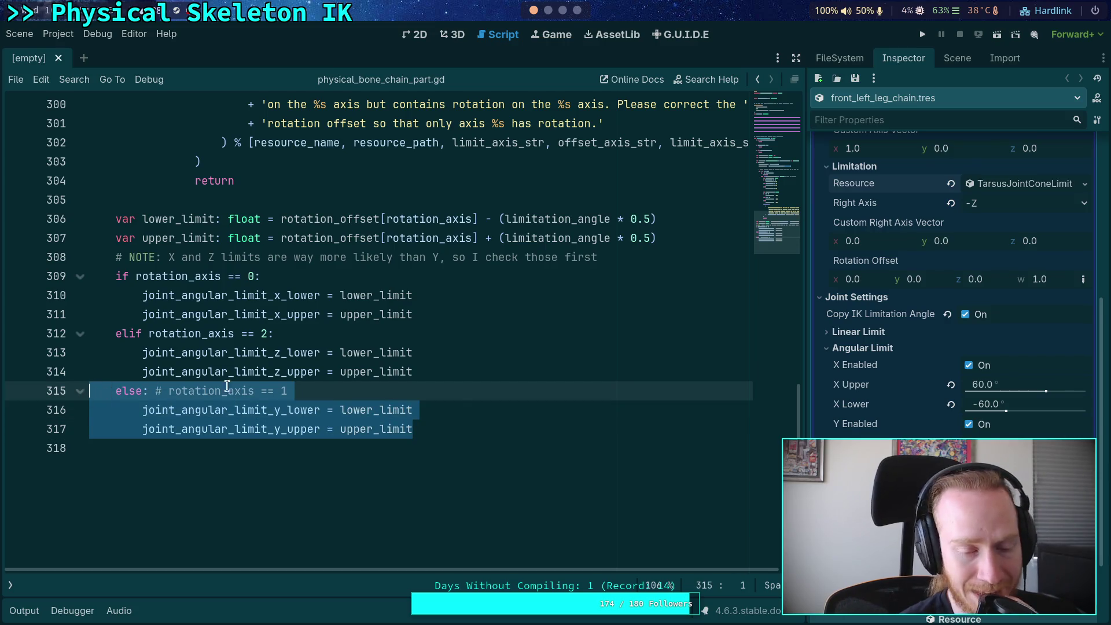
pyautogui.click(454, 418)
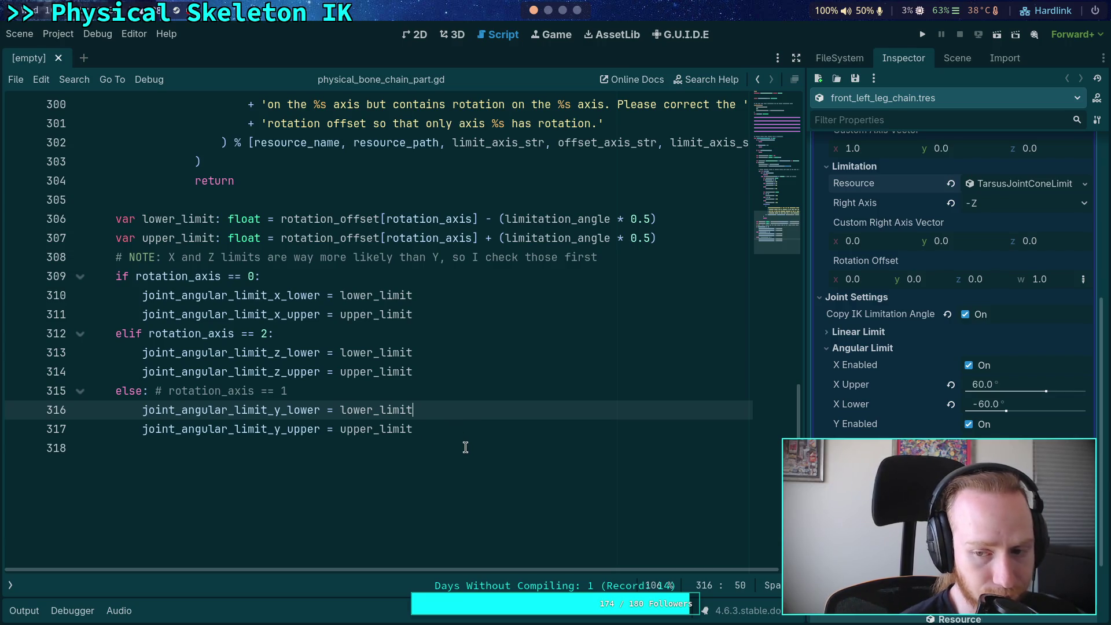
pyautogui.click(393, 389)
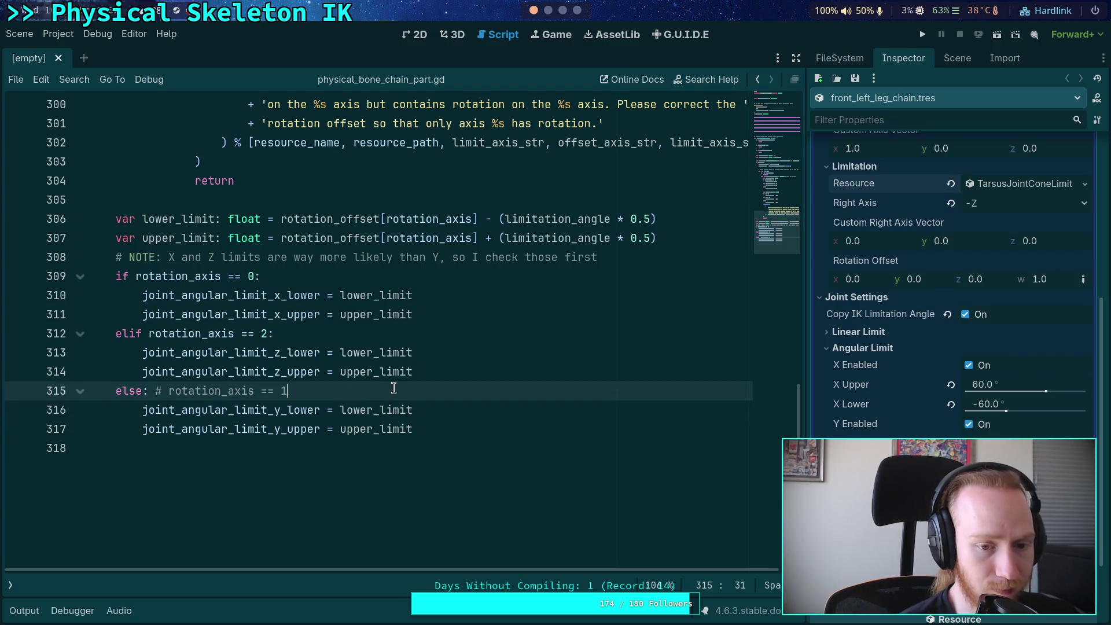
pyautogui.scroll(15, 396, 389)
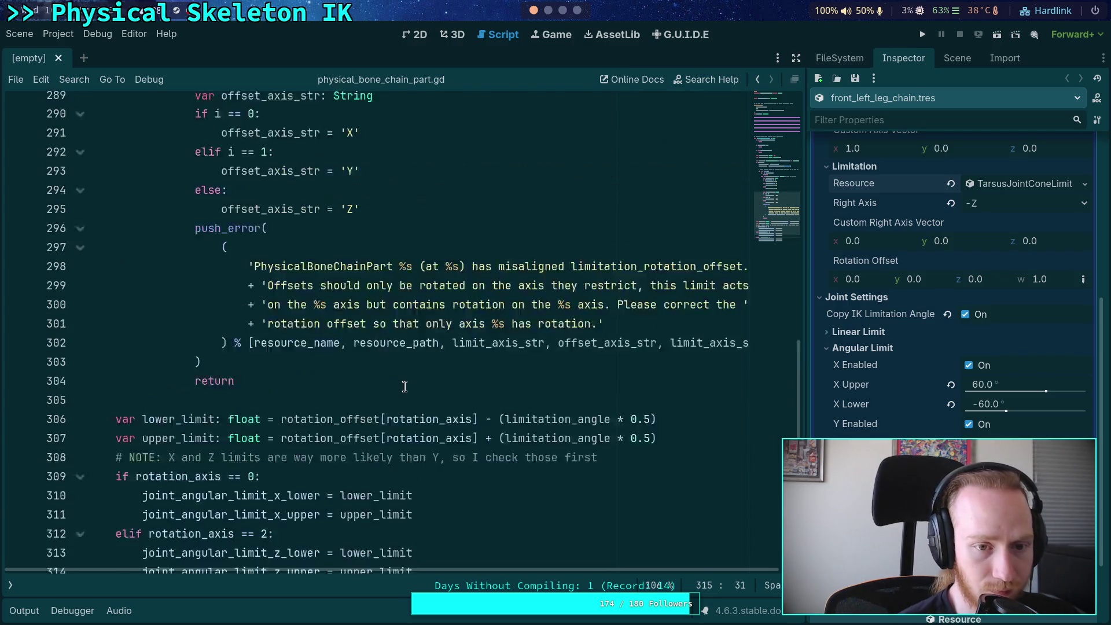
pyautogui.click(80, 219)
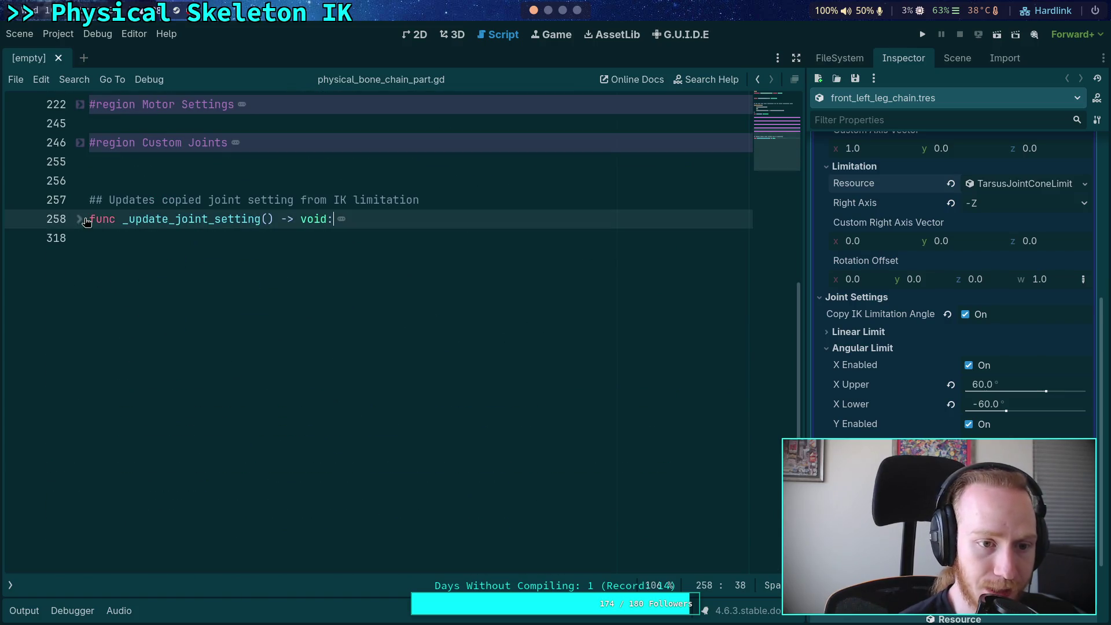
pyautogui.click(90, 181)
pyautogui.click(80, 219)
pyautogui.scroll(-15, 309, 335)
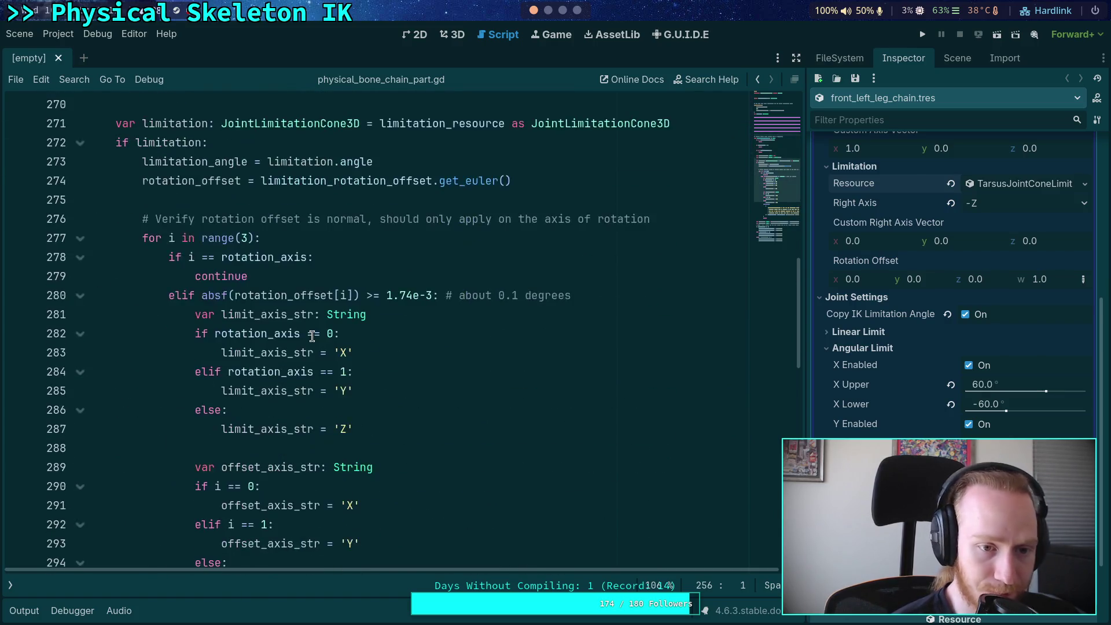
pyautogui.click(494, 253)
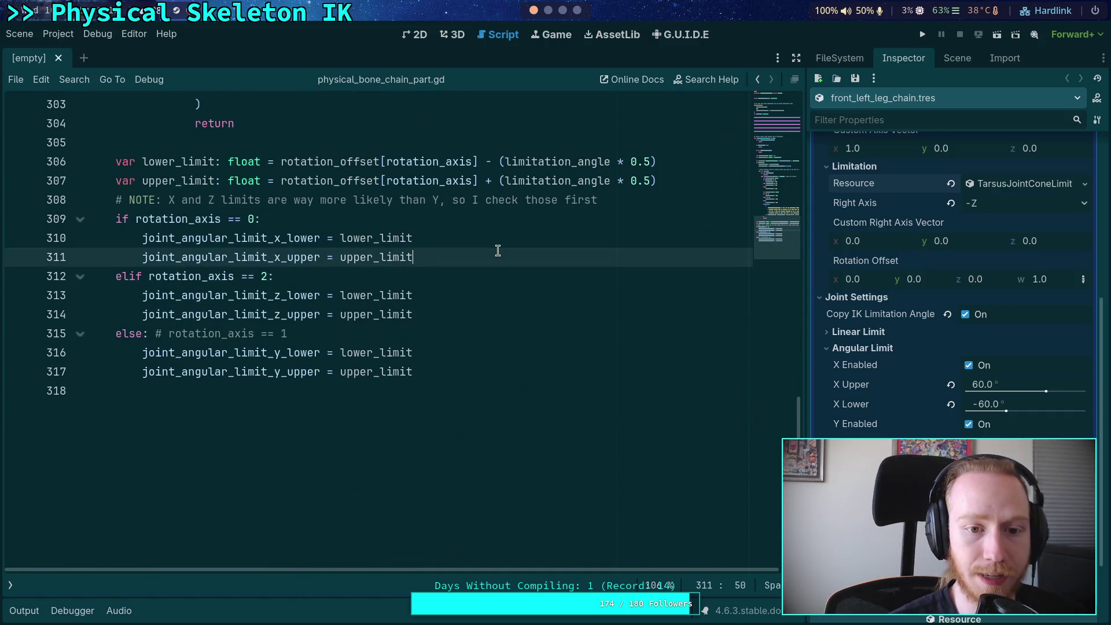
pyautogui.press('Return')
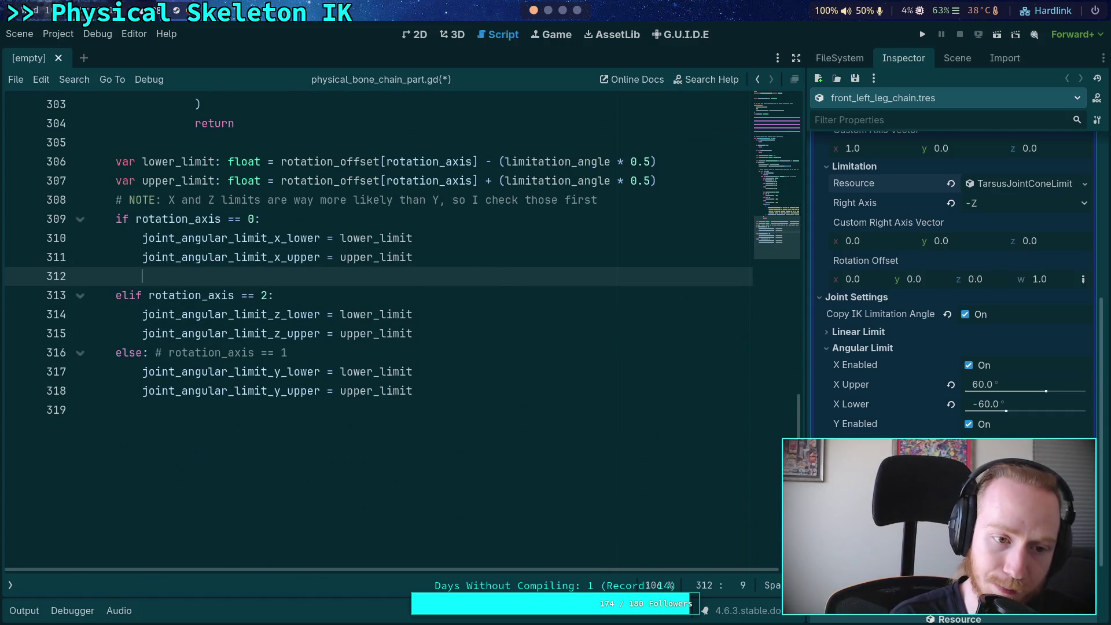
pyautogui.write('setting_')
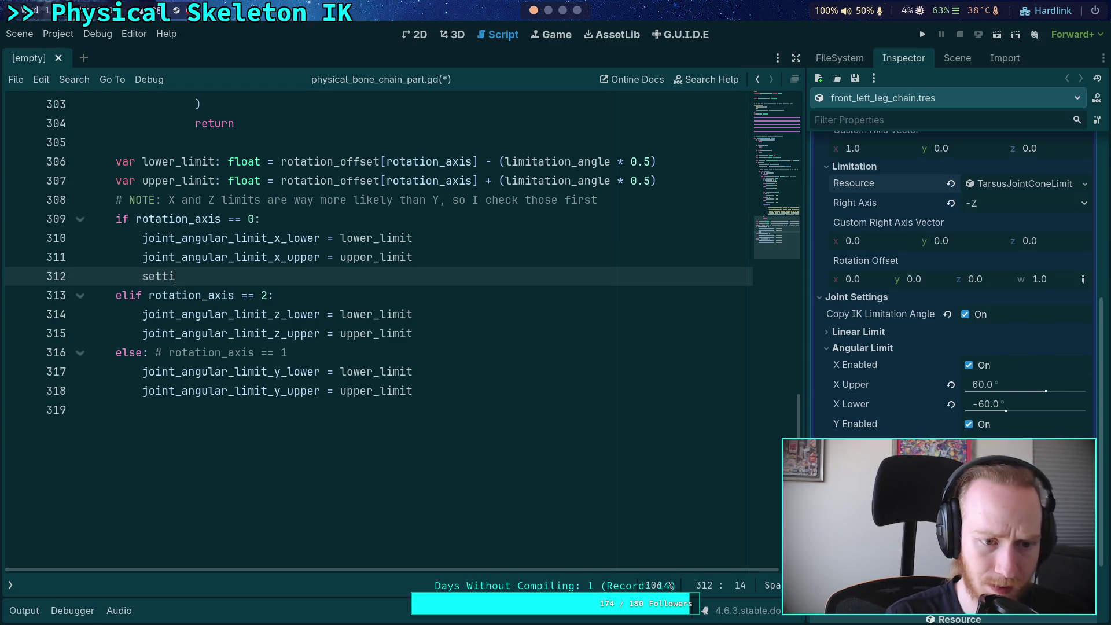
pyautogui.press('Return')
pyautogui.write('.e')
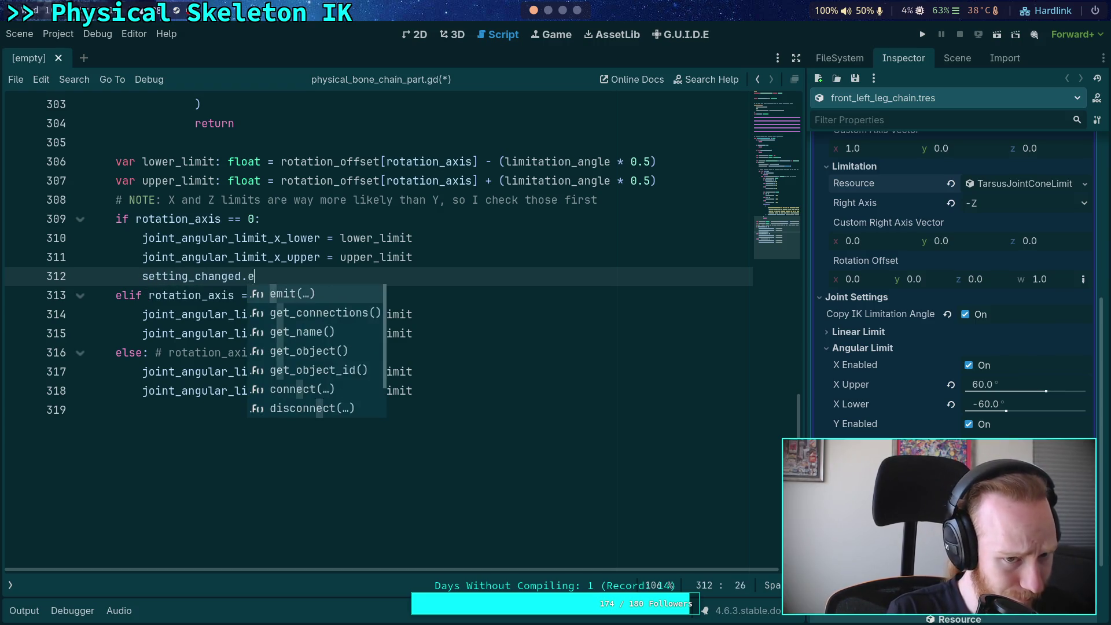
pyautogui.write("mit(&'")
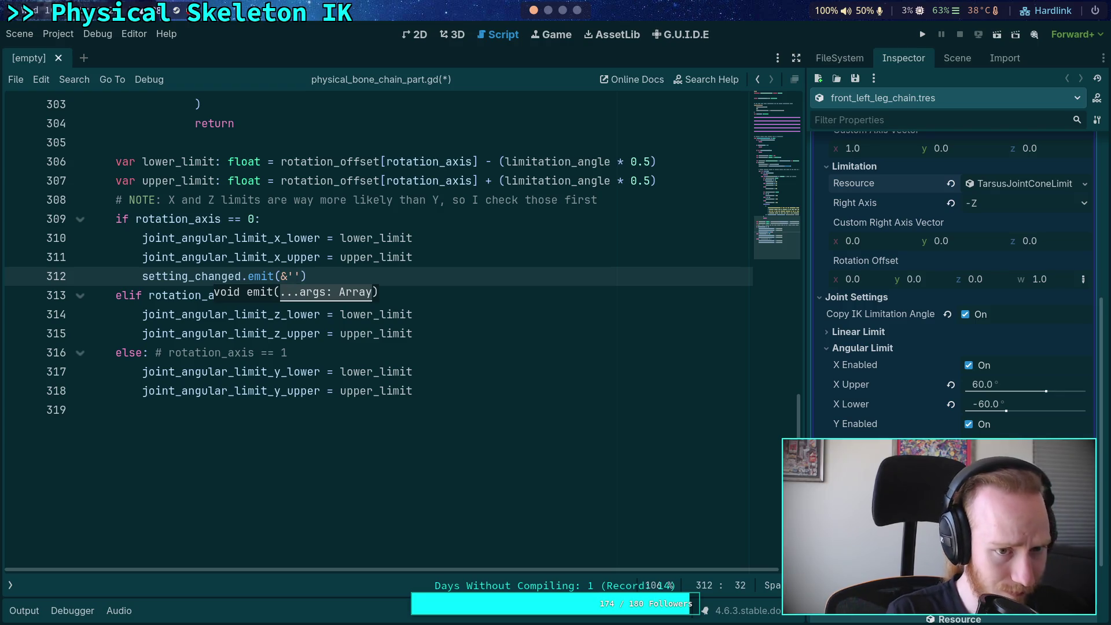
pyautogui.write('joint_angular_')
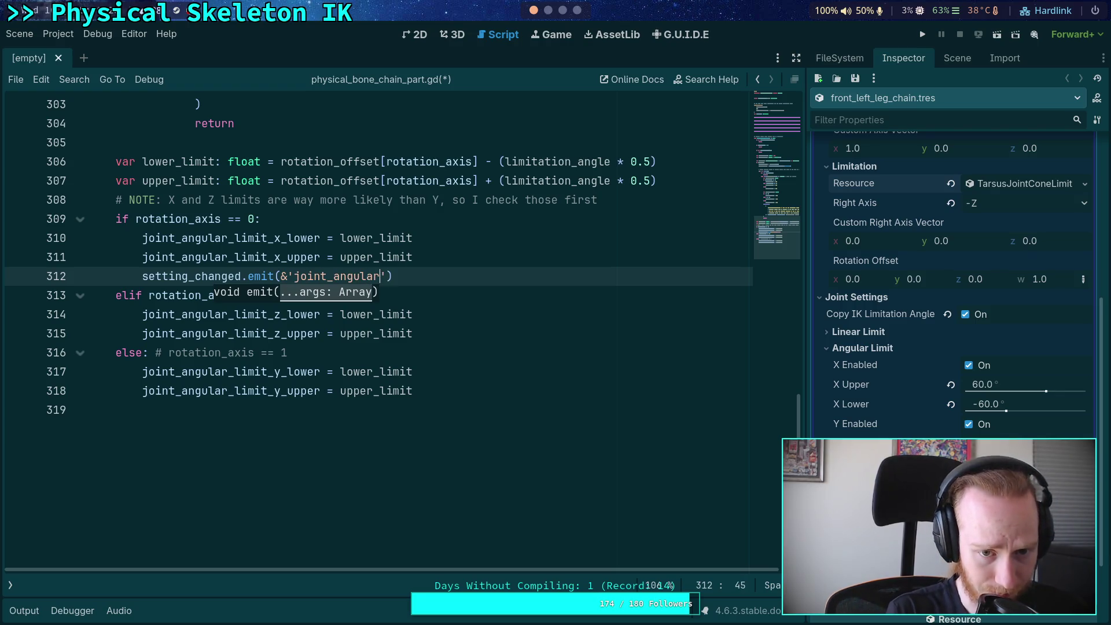
pyautogui.write('limit_x_')
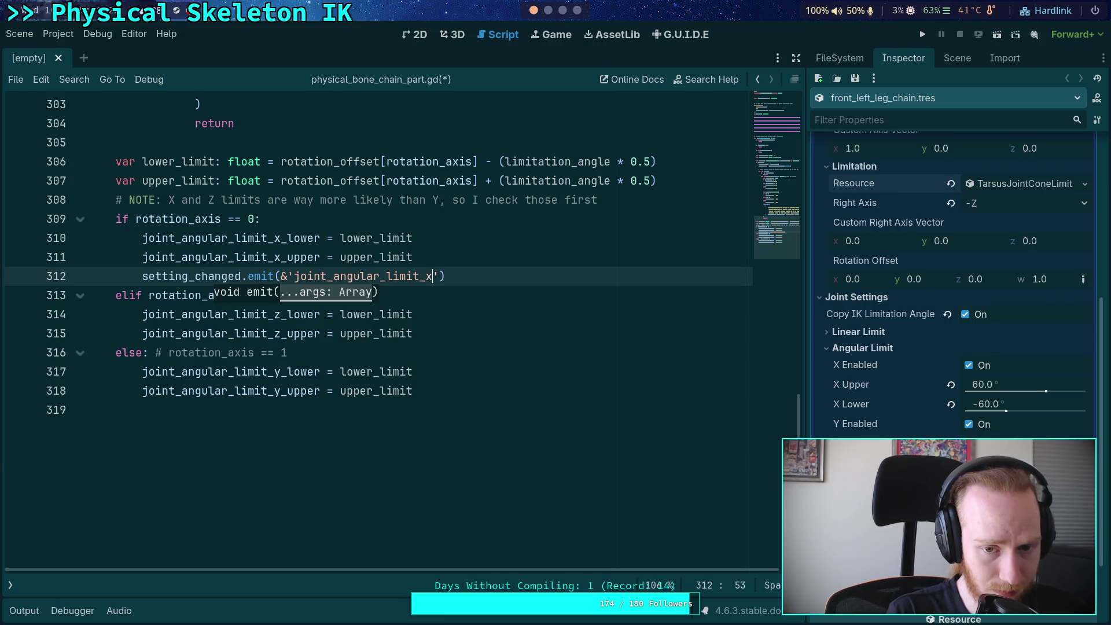
pyautogui.write('lower')
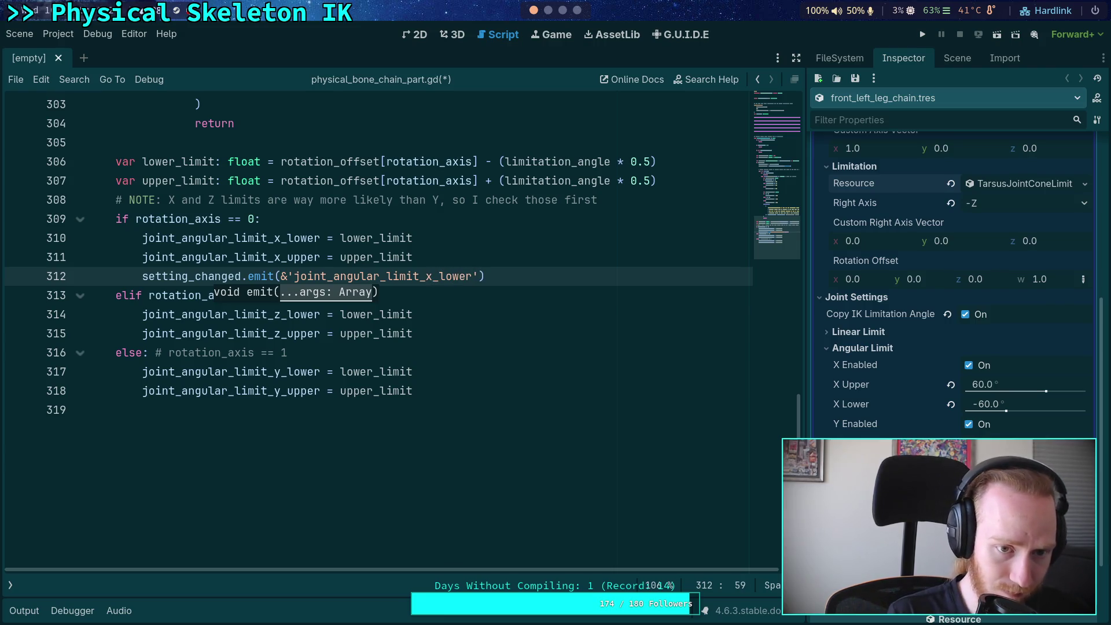
pyautogui.scroll(1, 376, 266)
pyautogui.moveTo(495, 294); pyautogui.dragTo(508, 268)
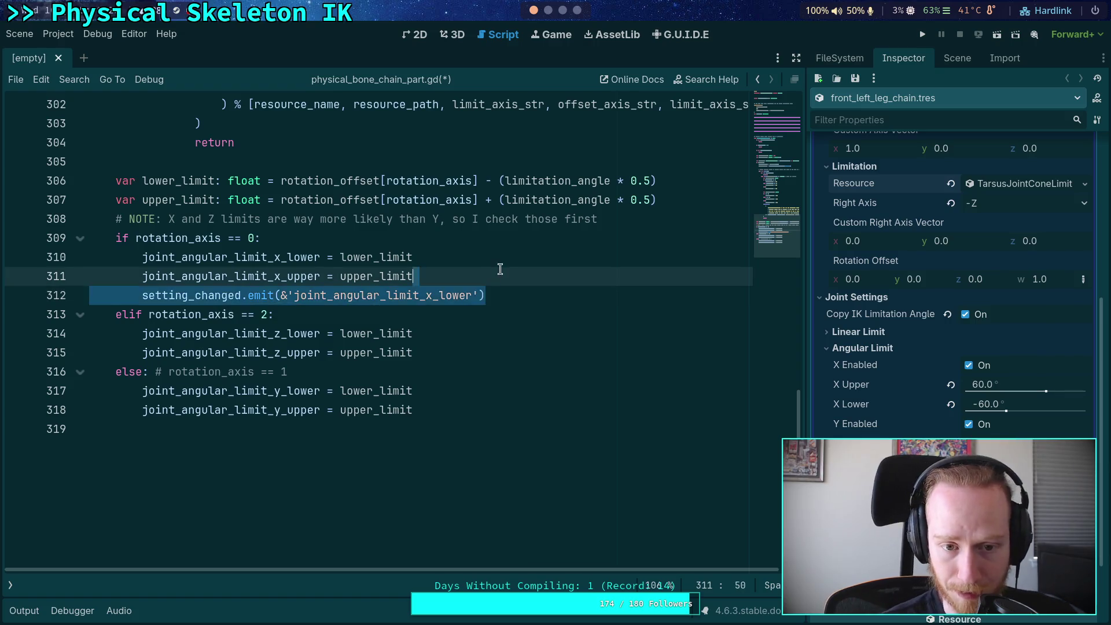
pyautogui.press('BackSpace')
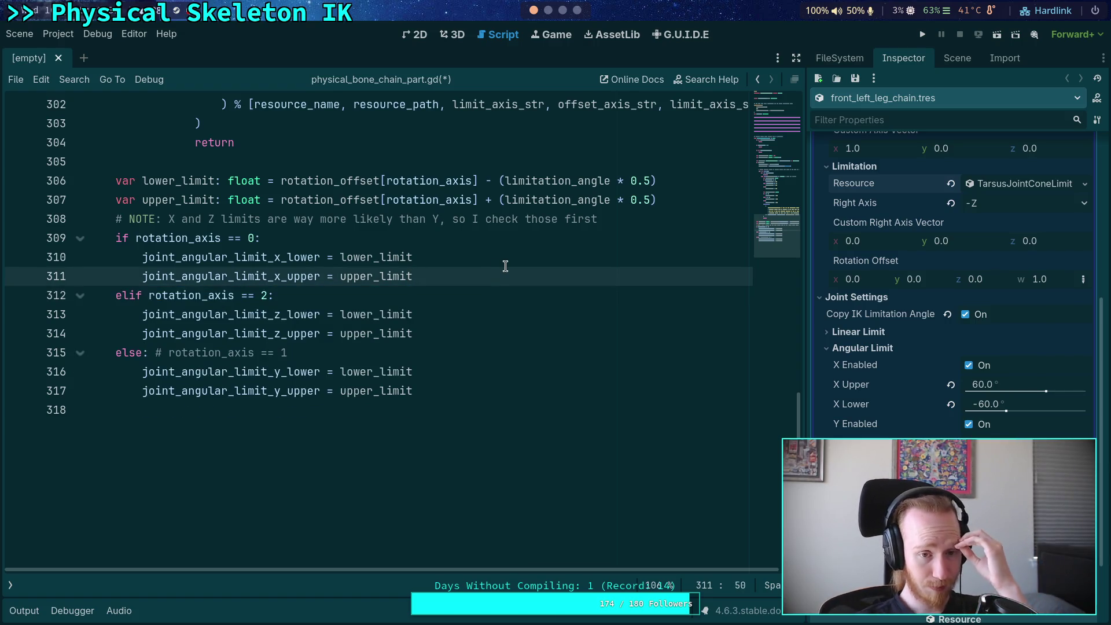
pyautogui.hotkey('ctrl', 's')
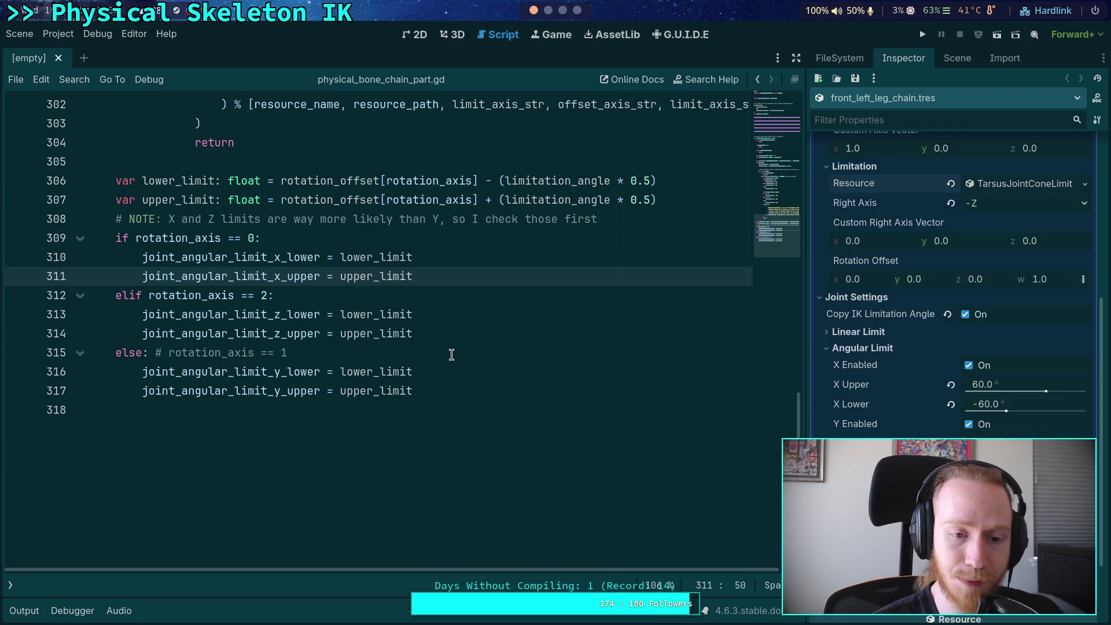
# Step: Fold the _update_joint_setting function body
pyautogui.click(452, 355)
pyautogui.scroll(15, 451, 348)
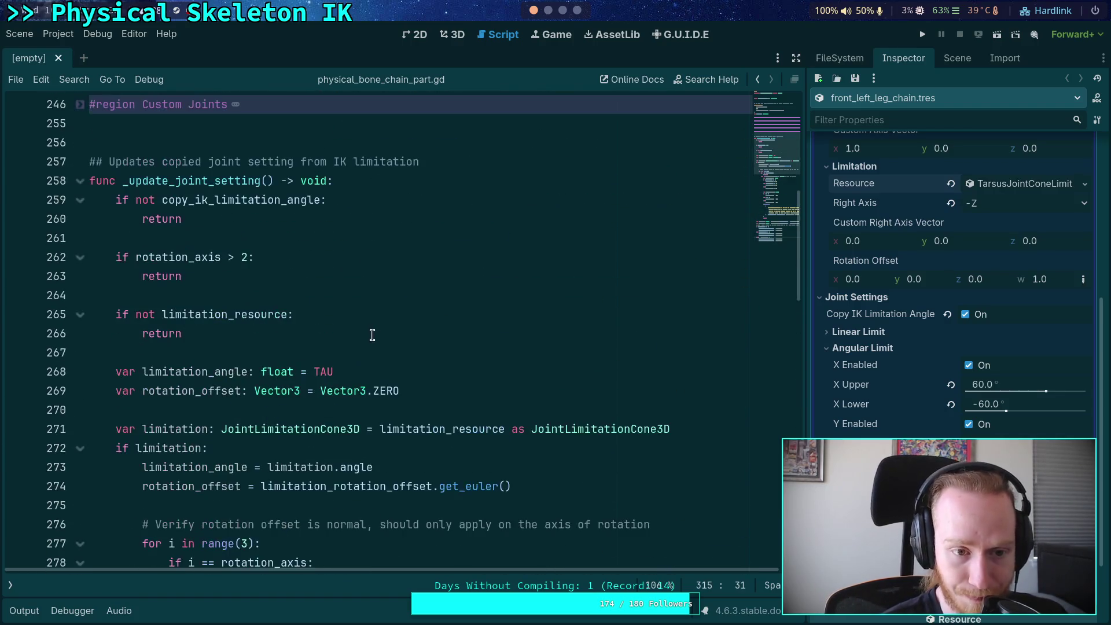
pyautogui.scroll(1, 332, 348)
pyautogui.click(79, 353)
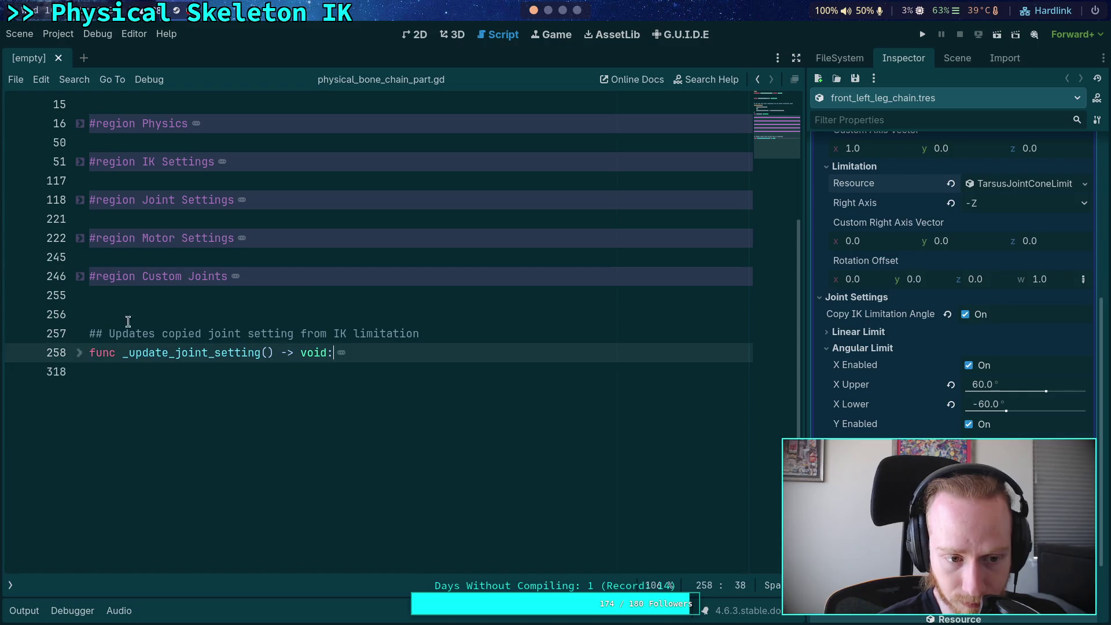
pyautogui.click(231, 317)
pyautogui.scroll(5, 234, 321)
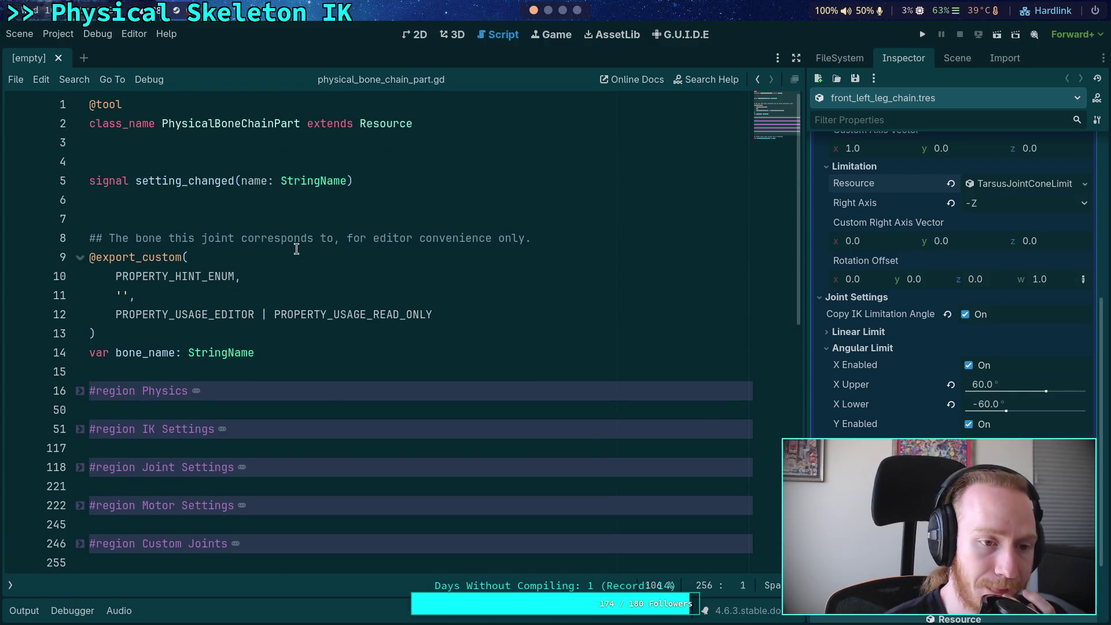
# Step: Show the scripts list, open physical_bone_chain.gd, then switch to physical_skeleton.gd
pyautogui.click(10, 584)
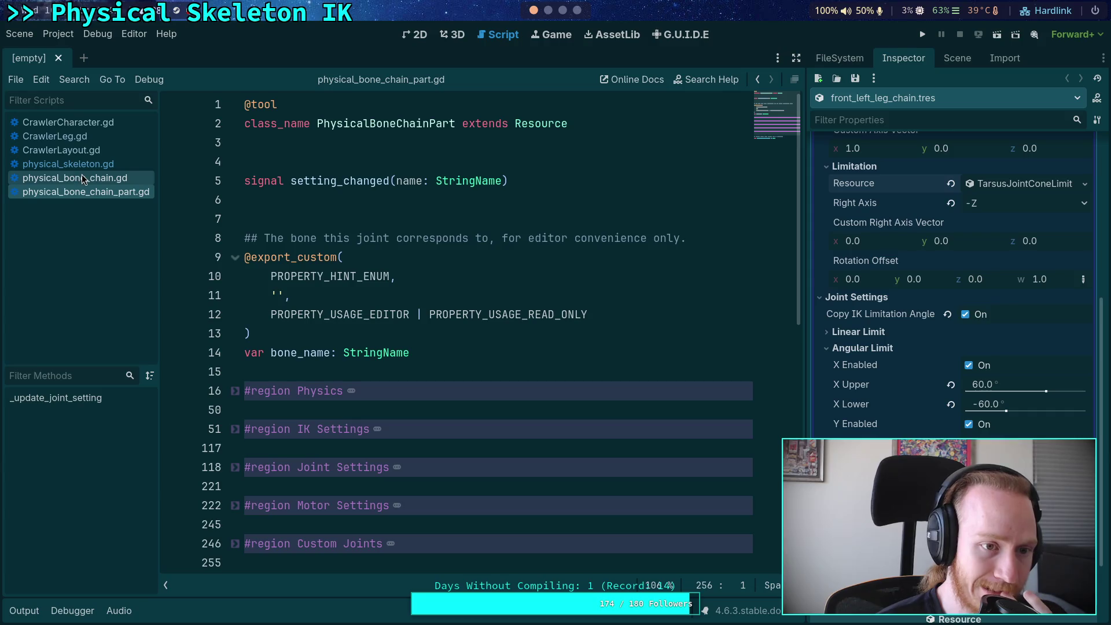
pyautogui.click(72, 177)
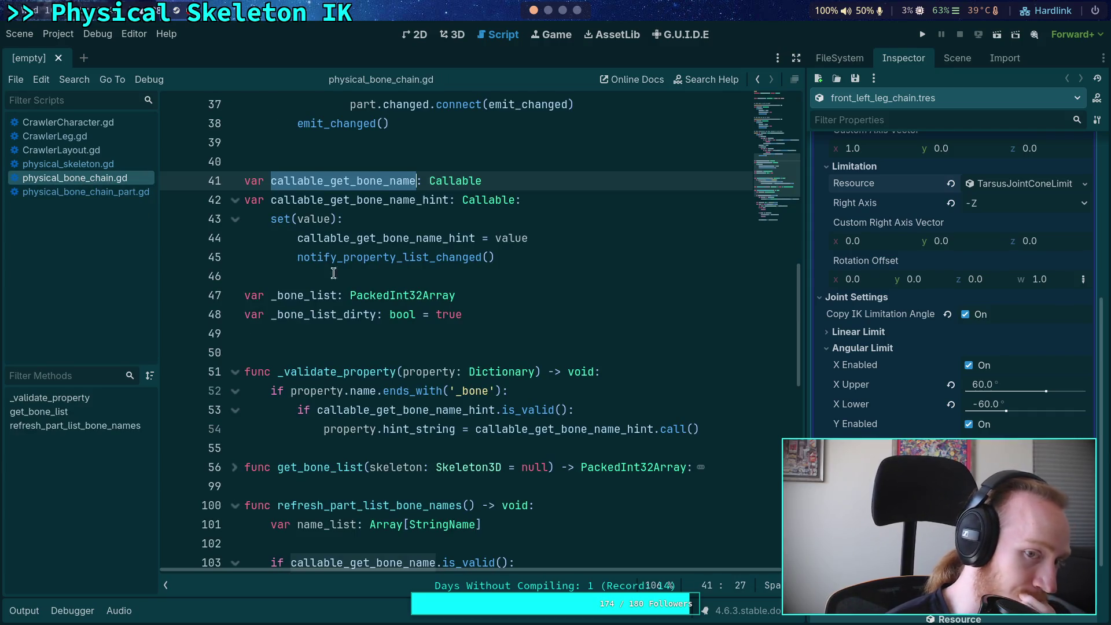
pyautogui.scroll(-5, 556, 379)
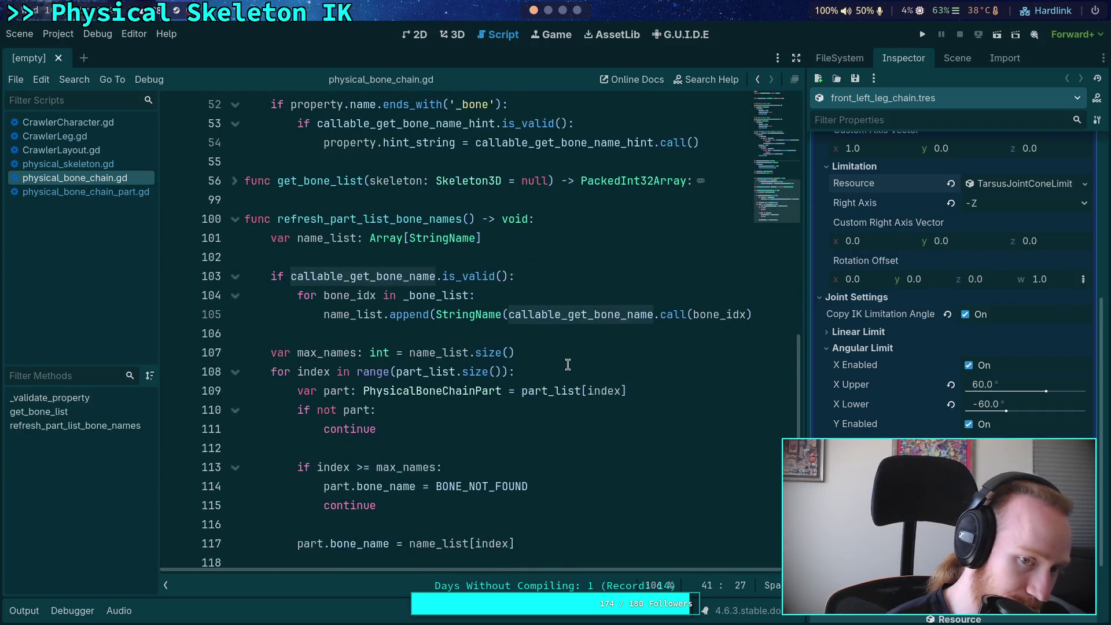
pyautogui.scroll(6, 568, 364)
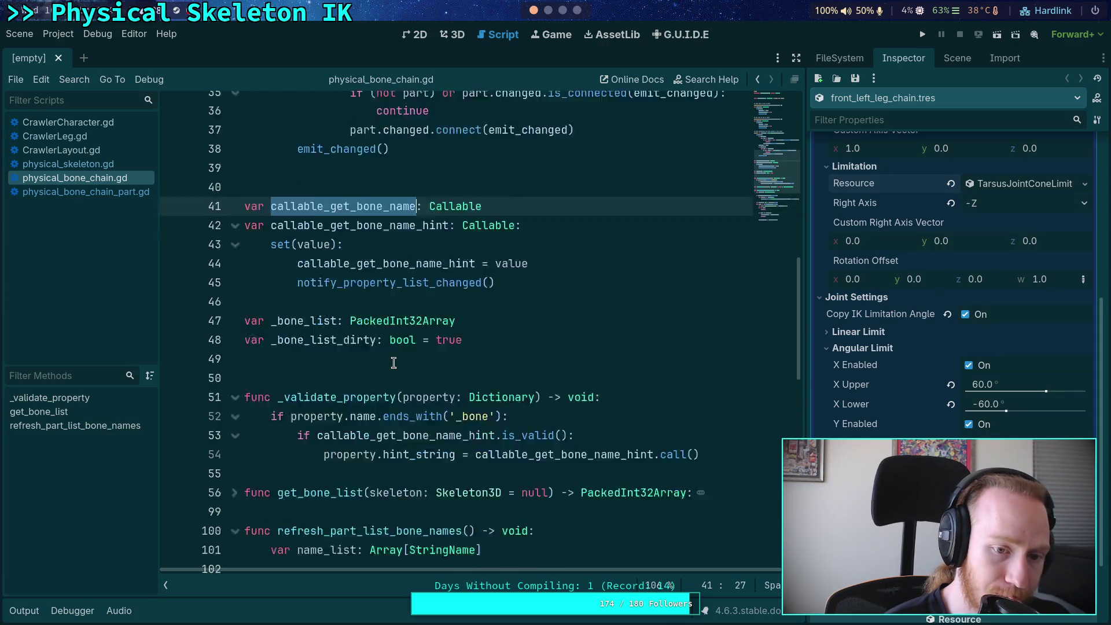
pyautogui.scroll(-2, 393, 363)
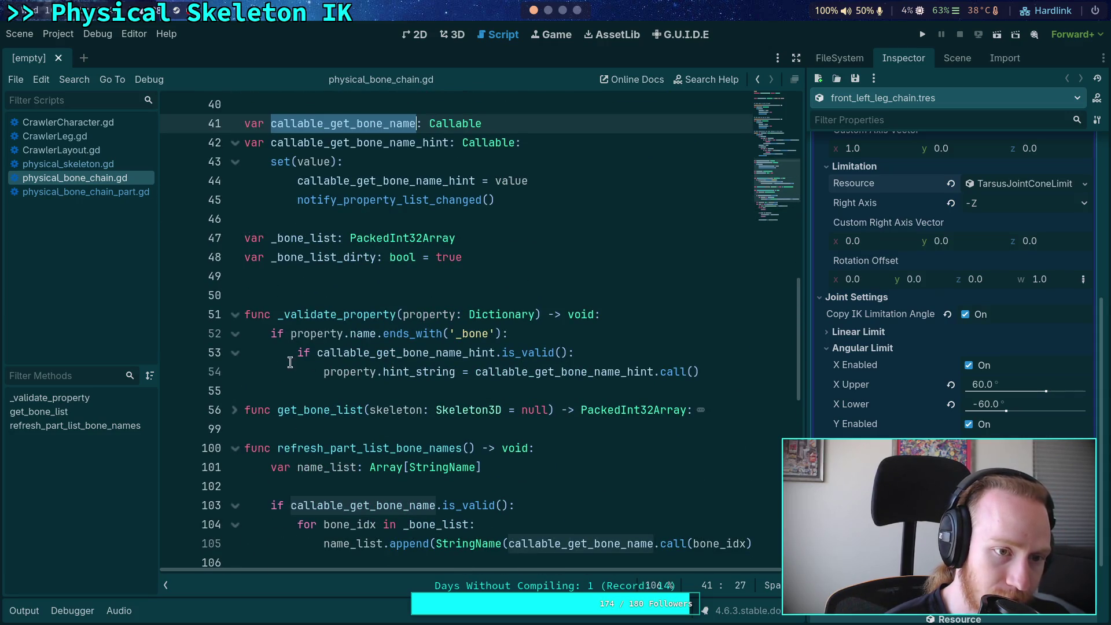
pyautogui.hotkey('alt', 'Left')
pyautogui.click(484, 363)
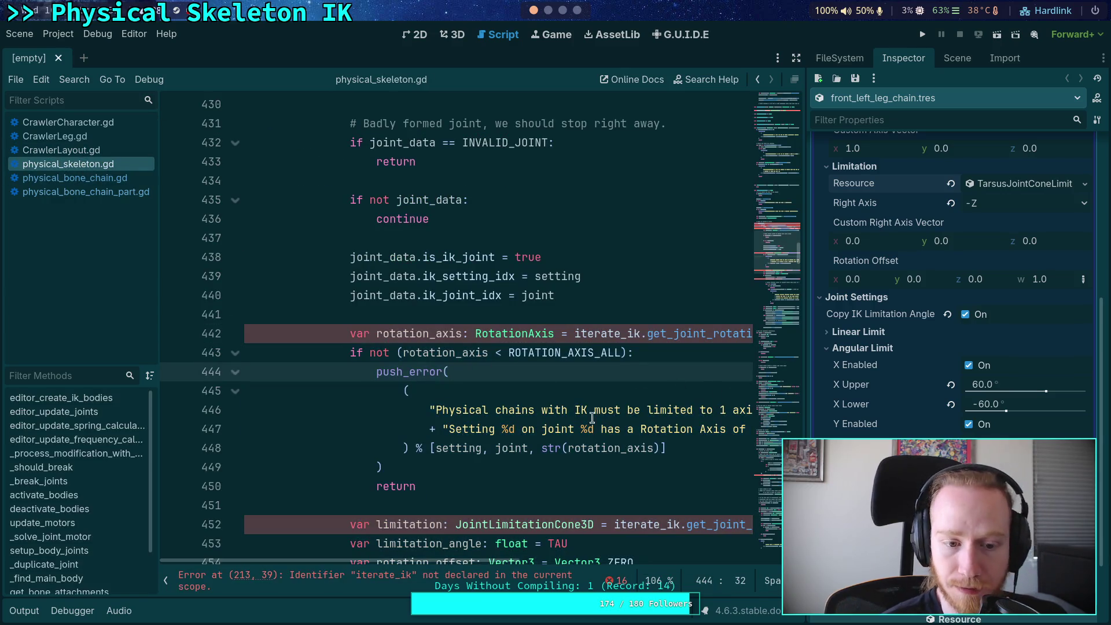
pyautogui.scroll(12, 247, 333)
pyautogui.click(236, 333)
pyautogui.scroll(5, 235, 333)
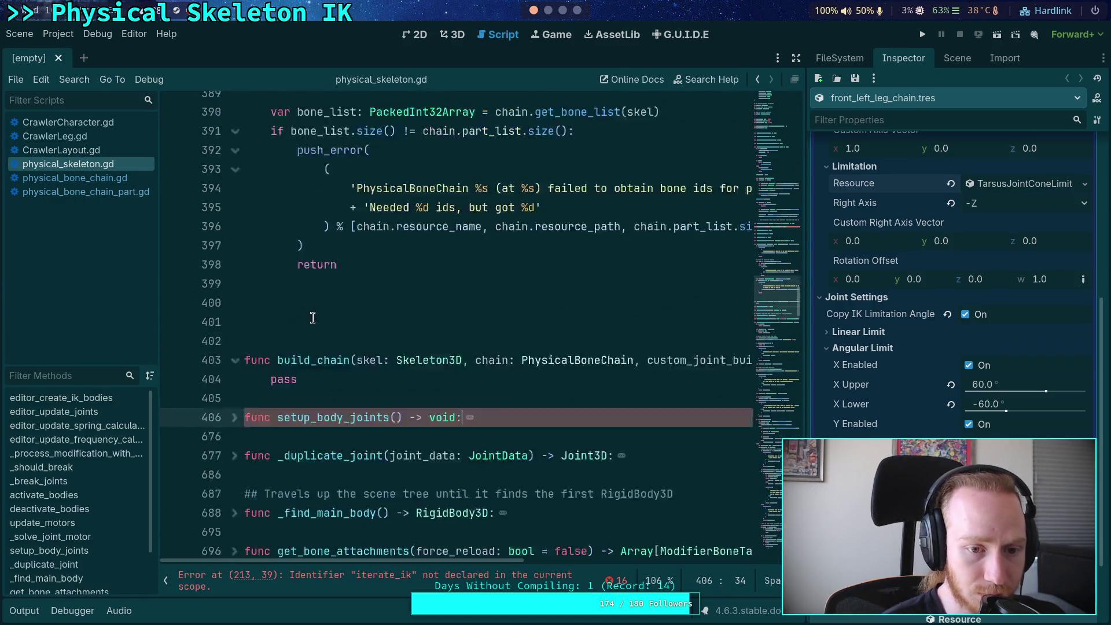
pyautogui.click(166, 583)
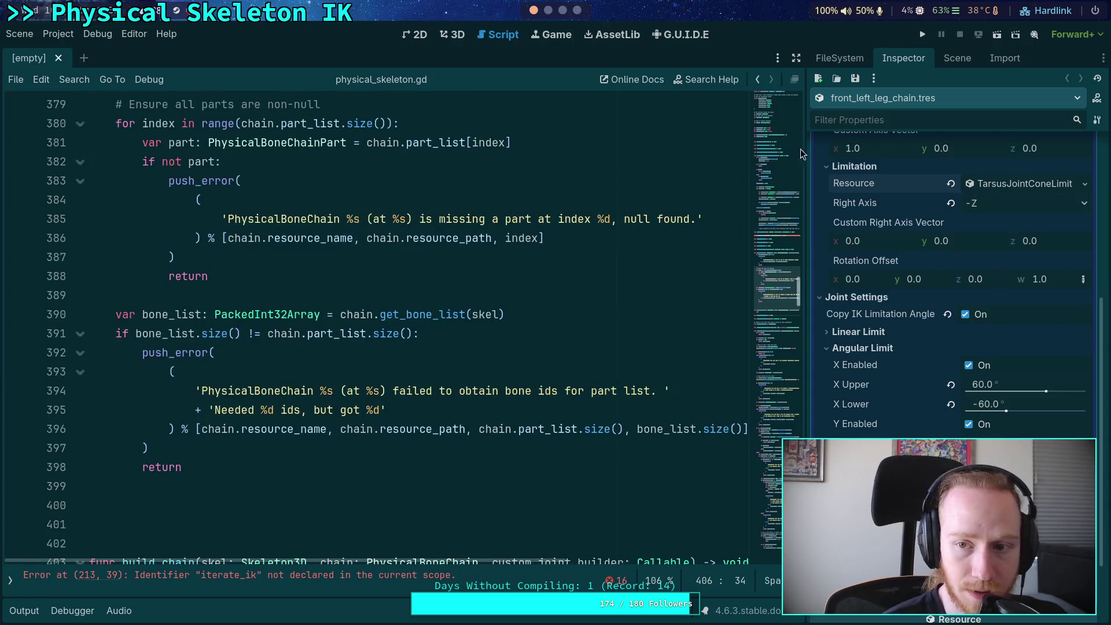
pyautogui.click(834, 352)
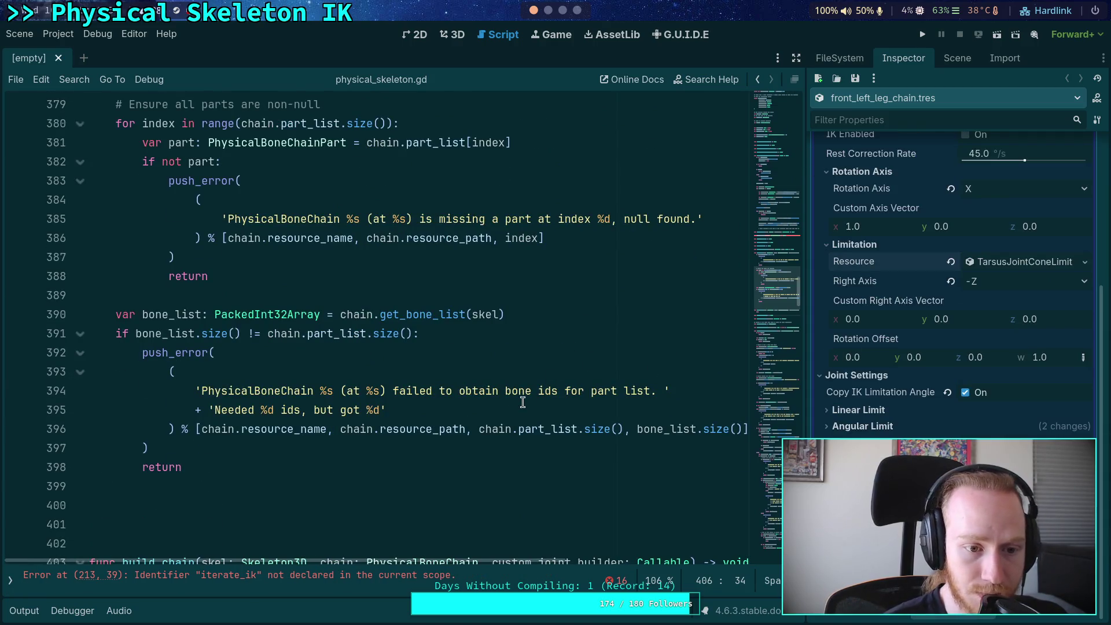
pyautogui.scroll(-1, 260, 446)
pyautogui.click(260, 447)
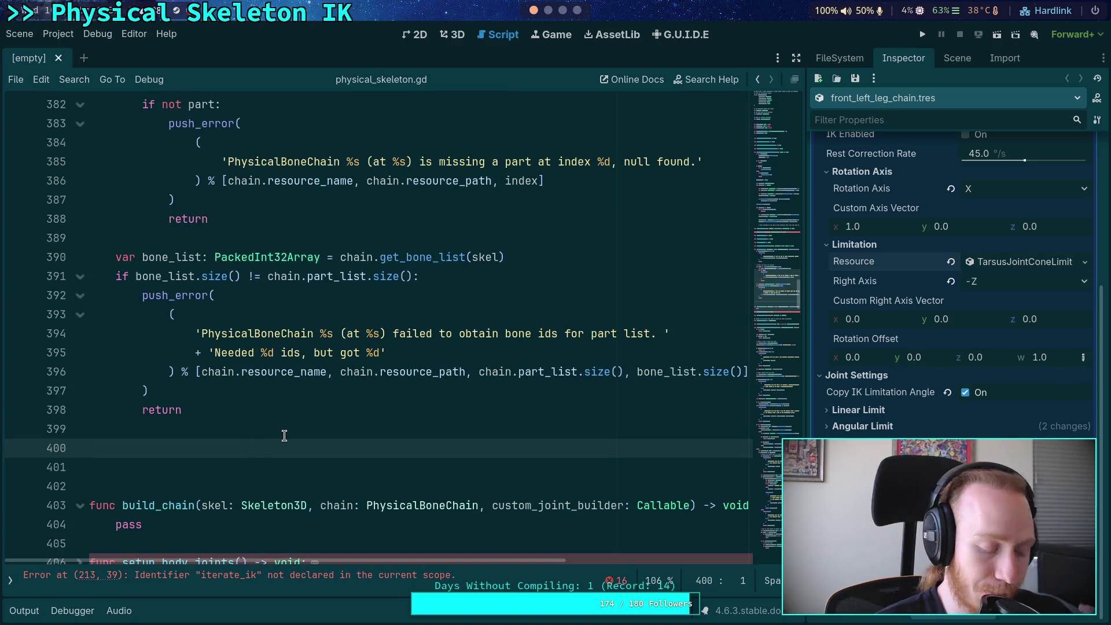
pyautogui.press('Tab')
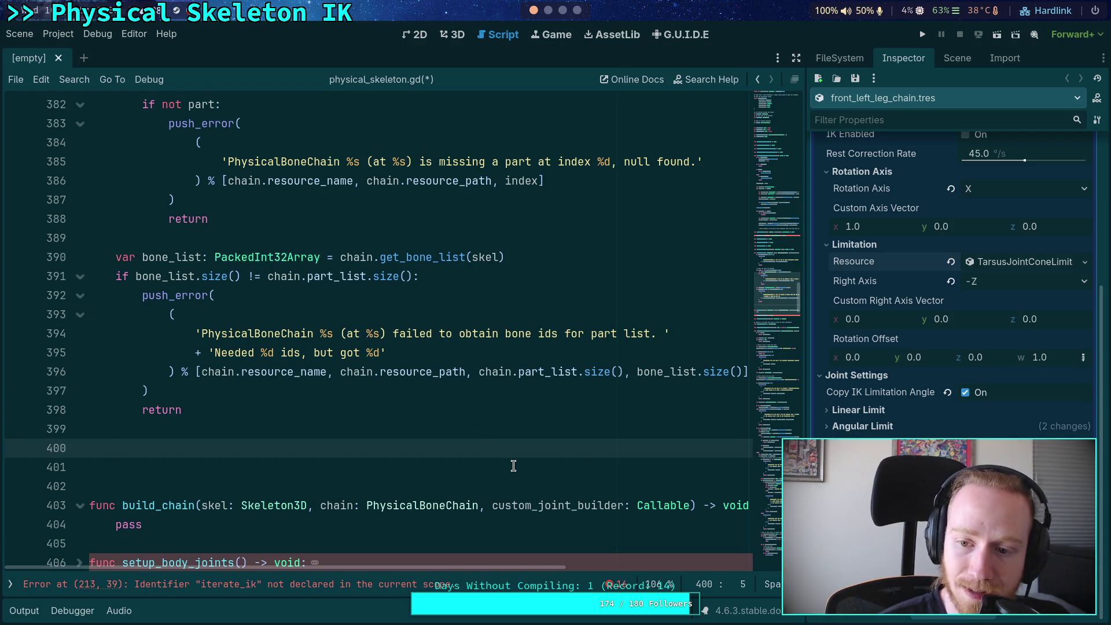
pyautogui.click(878, 412)
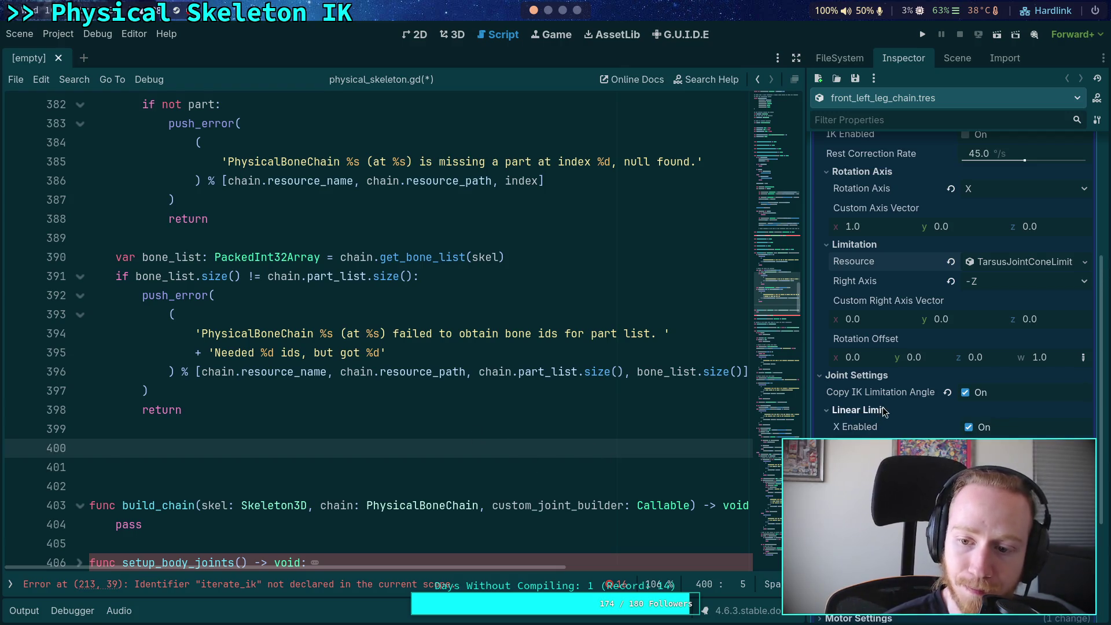
pyautogui.click(878, 413)
pyautogui.click(878, 428)
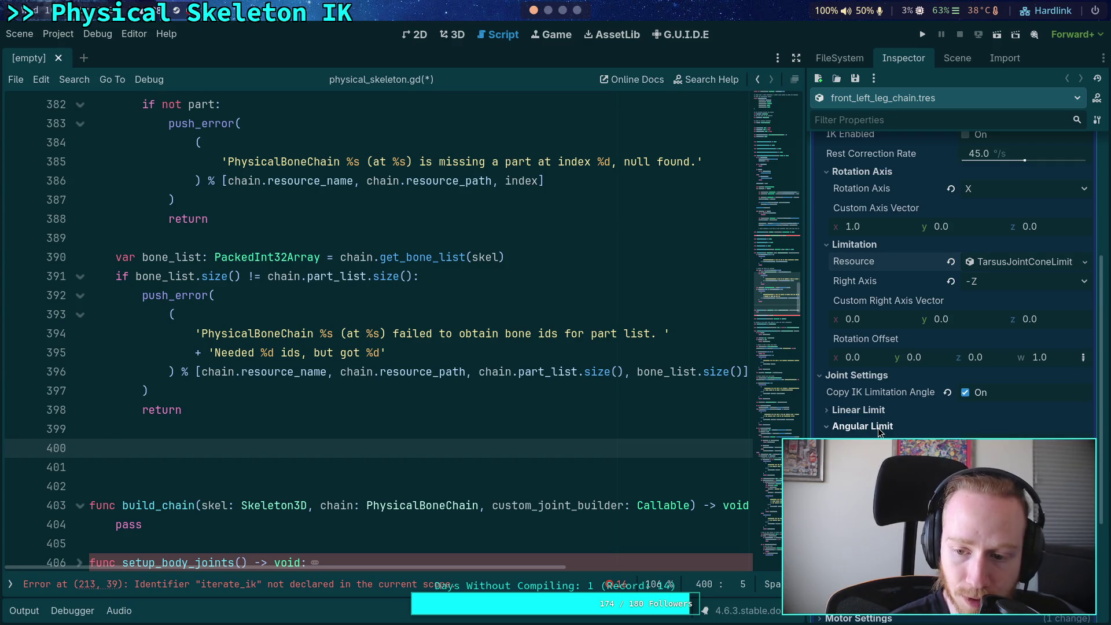
pyautogui.click(879, 428)
pyautogui.click(885, 411)
pyautogui.click(886, 411)
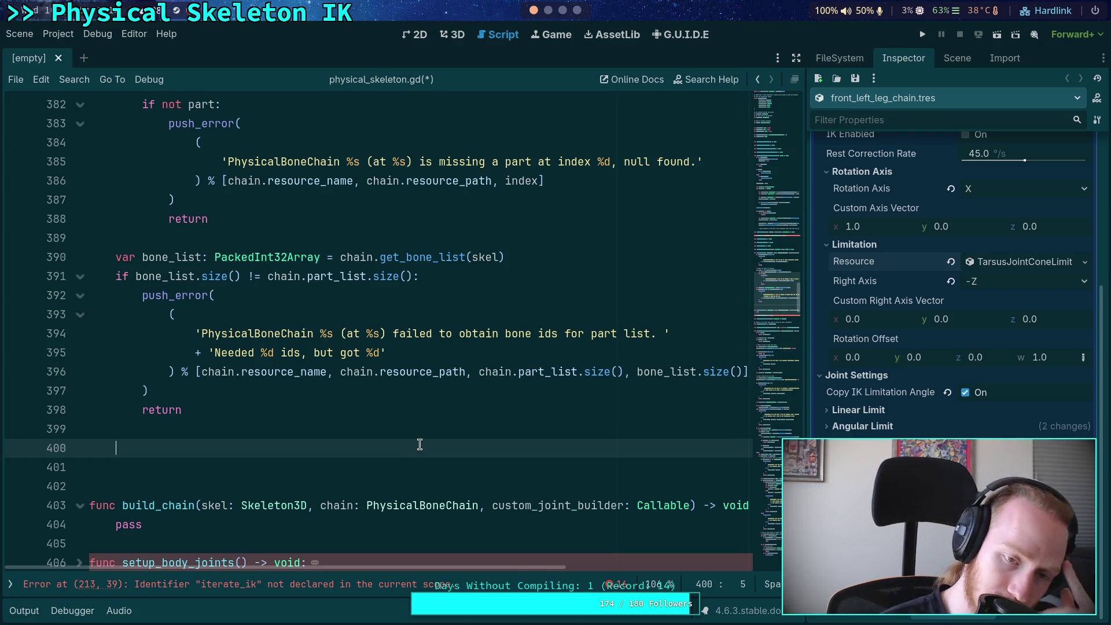
pyautogui.scroll(2, 417, 446)
pyautogui.scroll(-2, 412, 439)
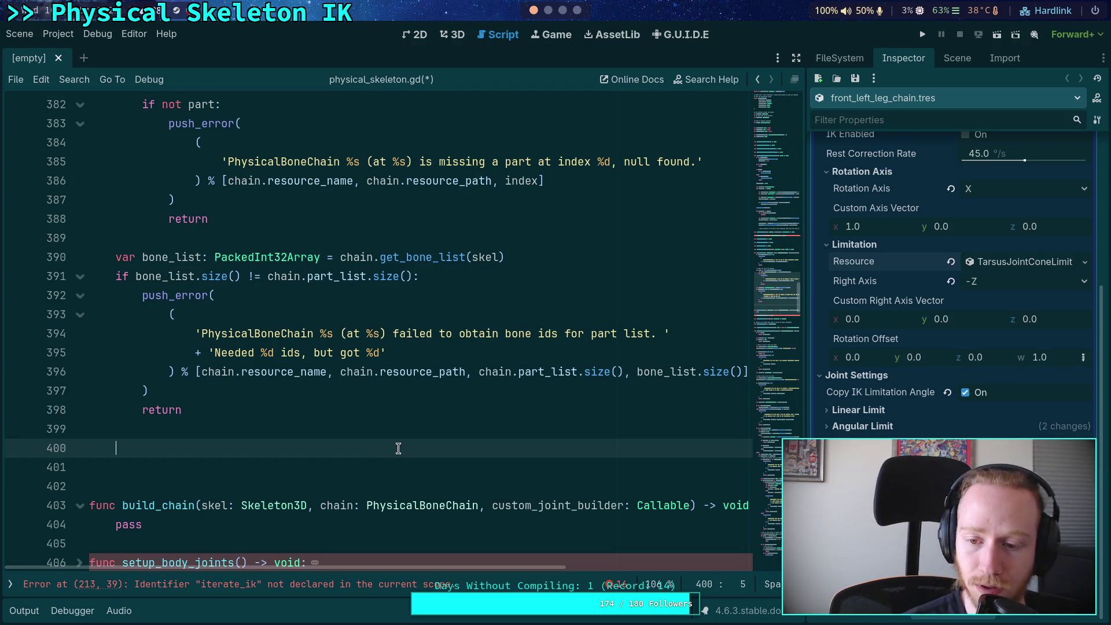
pyautogui.scroll(4, 955, 438)
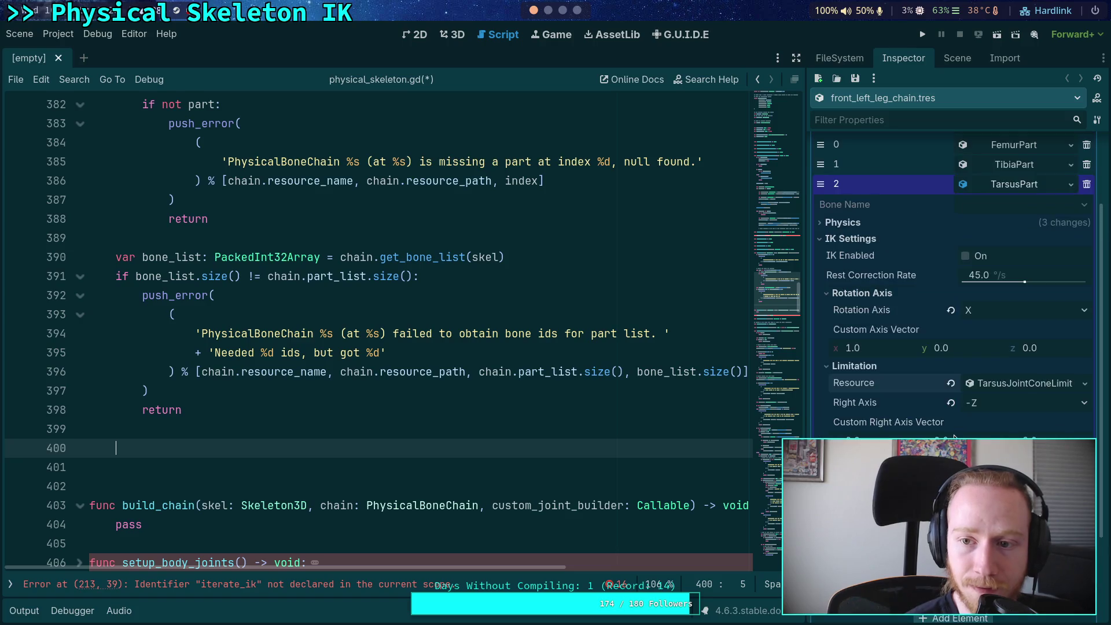
# Step: Type 'for boneidx in bone_list' on line 400 of load_chain
pyautogui.scroll(2, 962, 438)
pyautogui.scroll(-2, 963, 438)
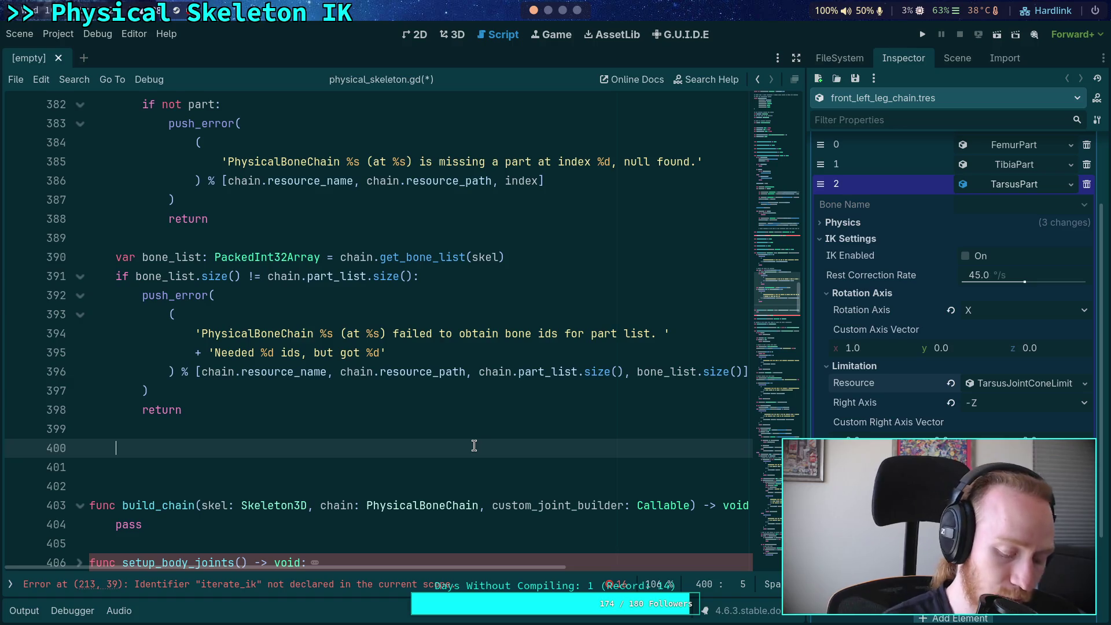
pyautogui.write('for bone')
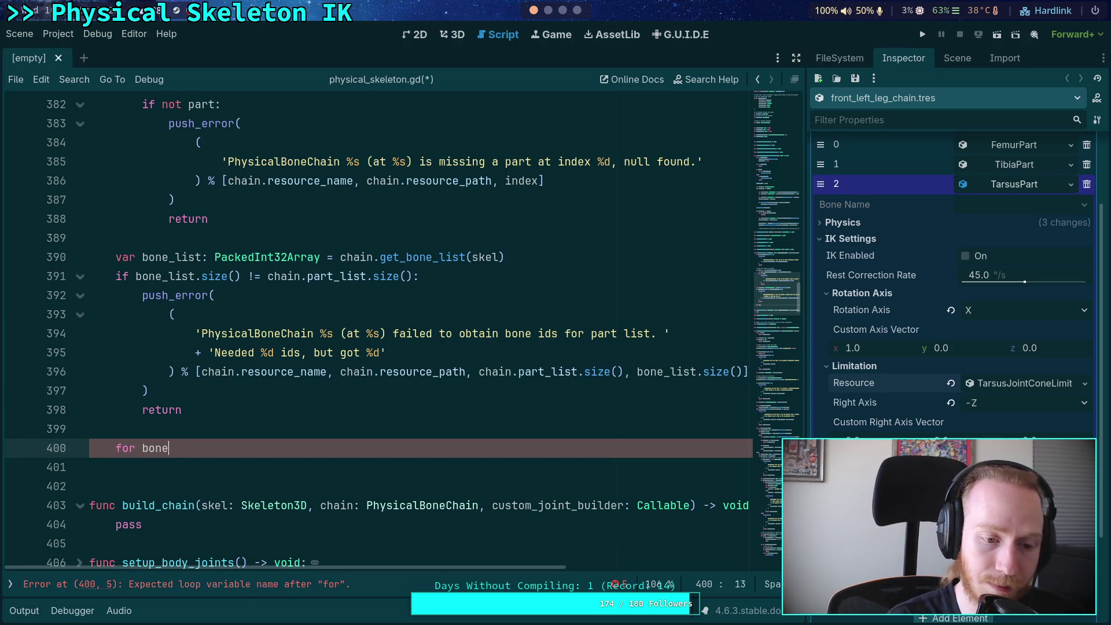
pyautogui.write('_idx in bon')
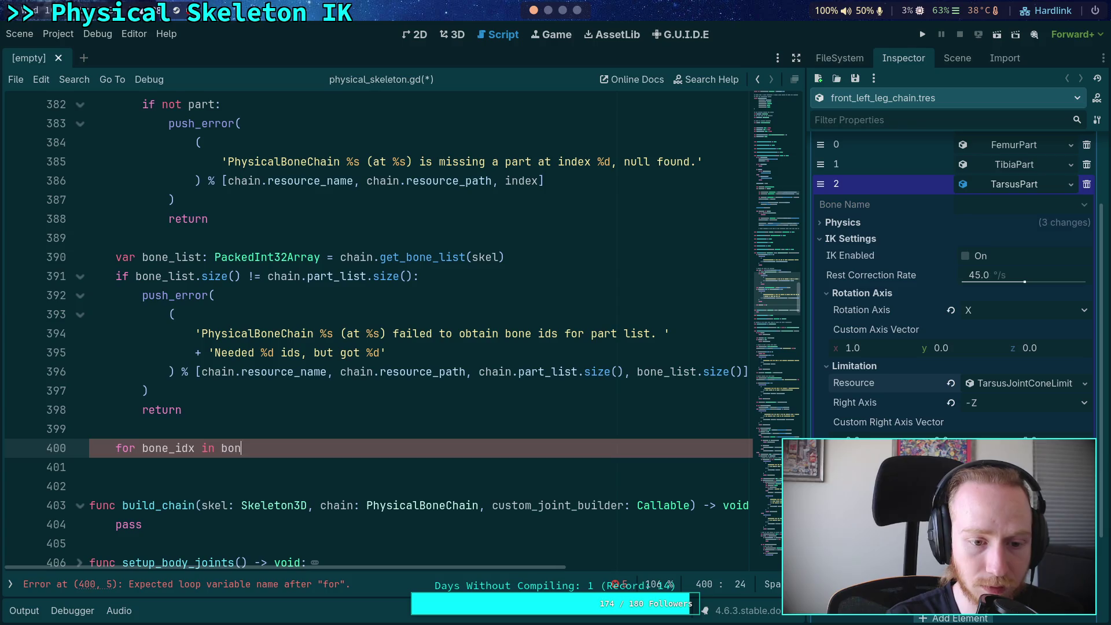
pyautogui.write('e_list')
# Step: Put the caret at the start of load_chain's body and fold TarsusPart's IK Settings in the Inspector
pyautogui.scroll(7, 319, 377)
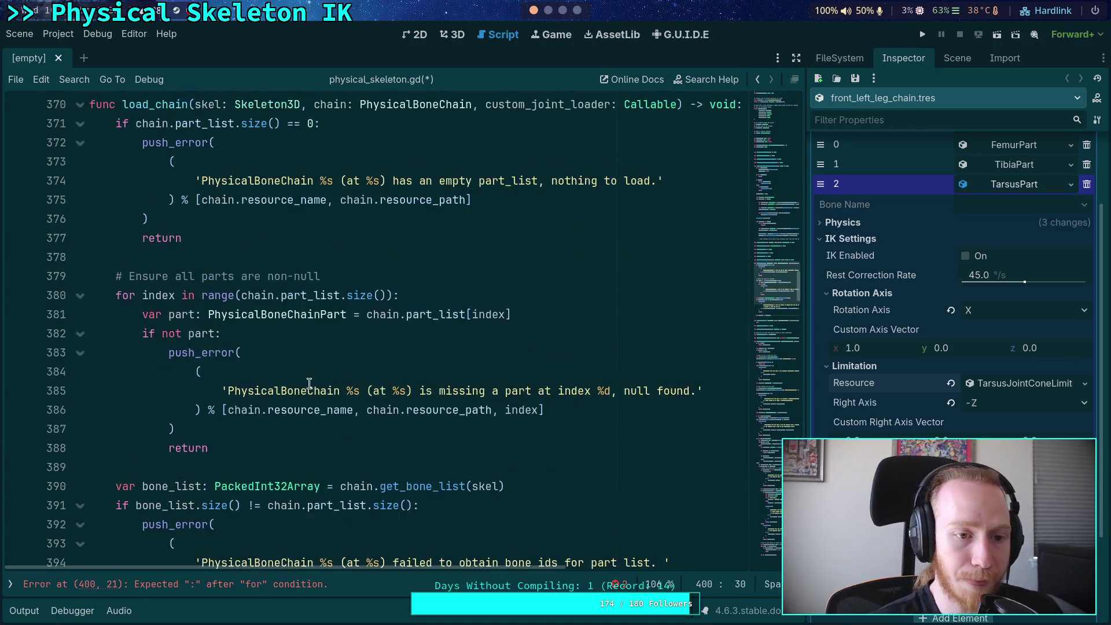
pyautogui.click(116, 296)
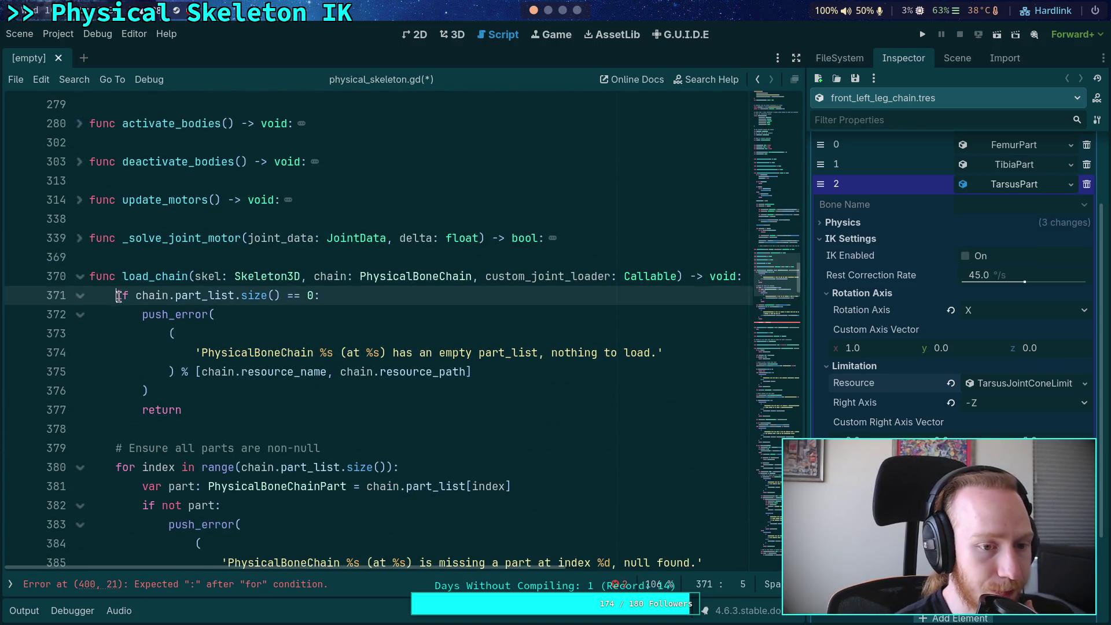
pyautogui.moveTo(447, 374)
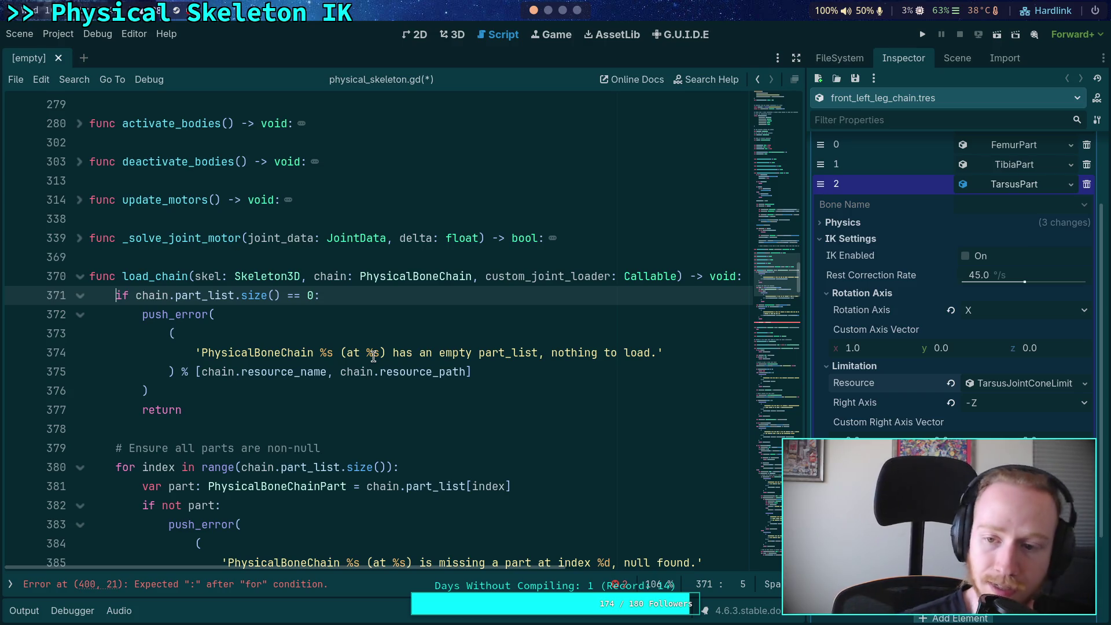
pyautogui.click(851, 238)
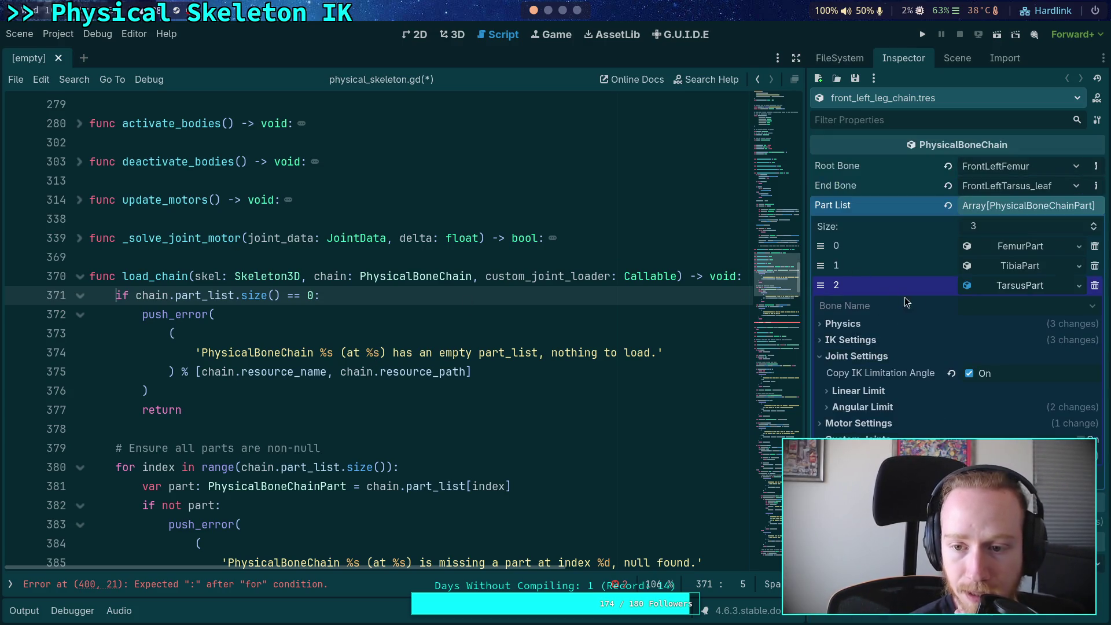
# Step: Fold TarsusPart's Joint Settings and toggle the TarsusPart entry, then place the caret on blank line 378
pyautogui.click(851, 357)
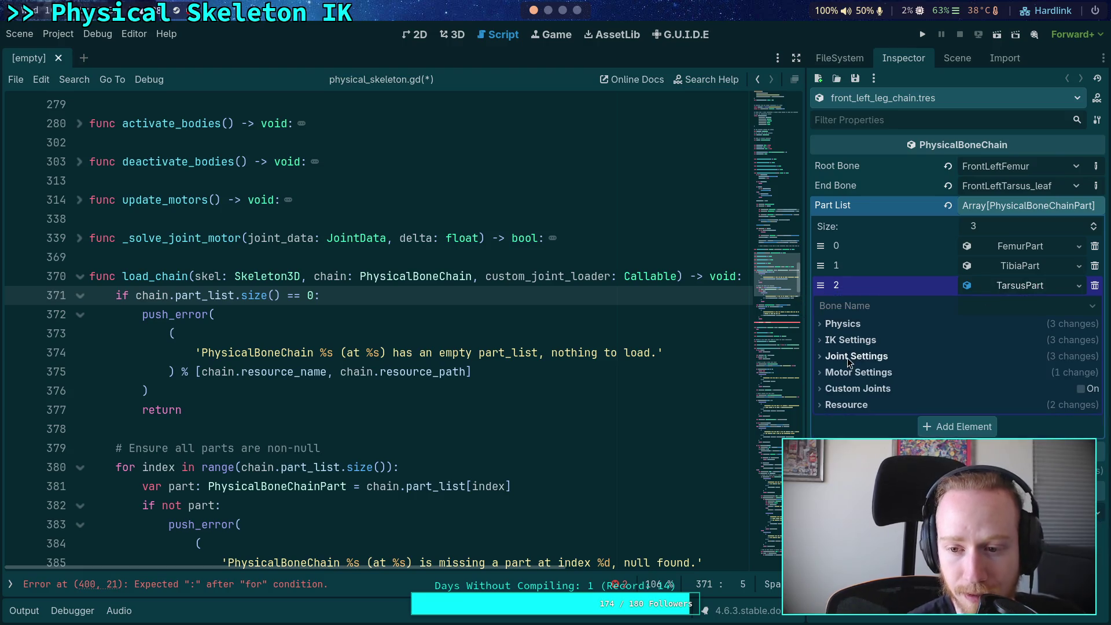
pyautogui.click(1041, 288)
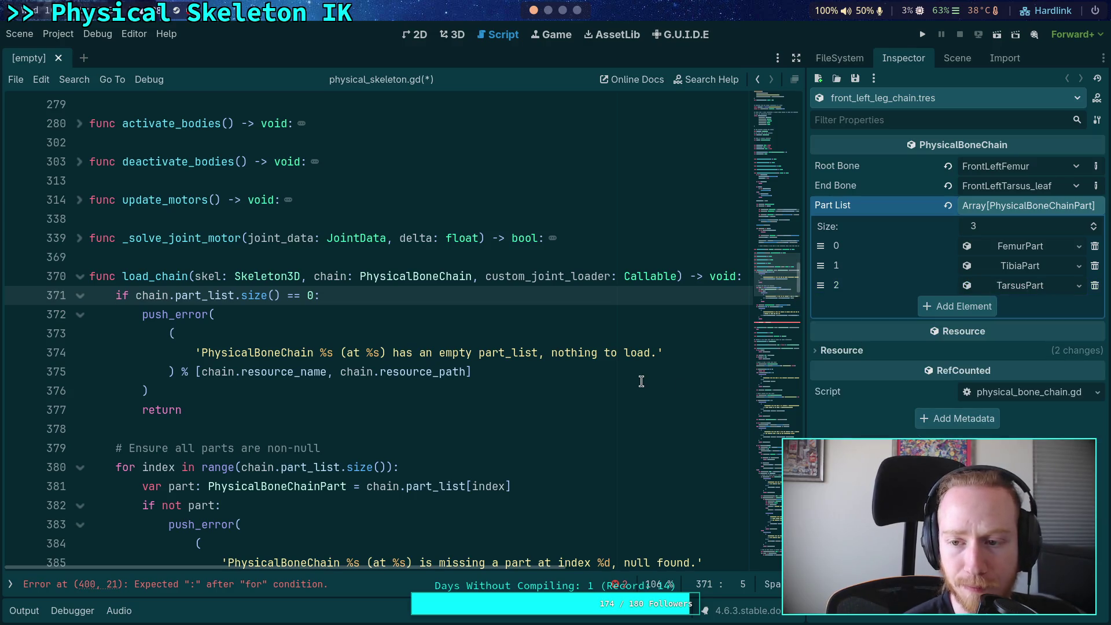
pyautogui.click(1019, 287)
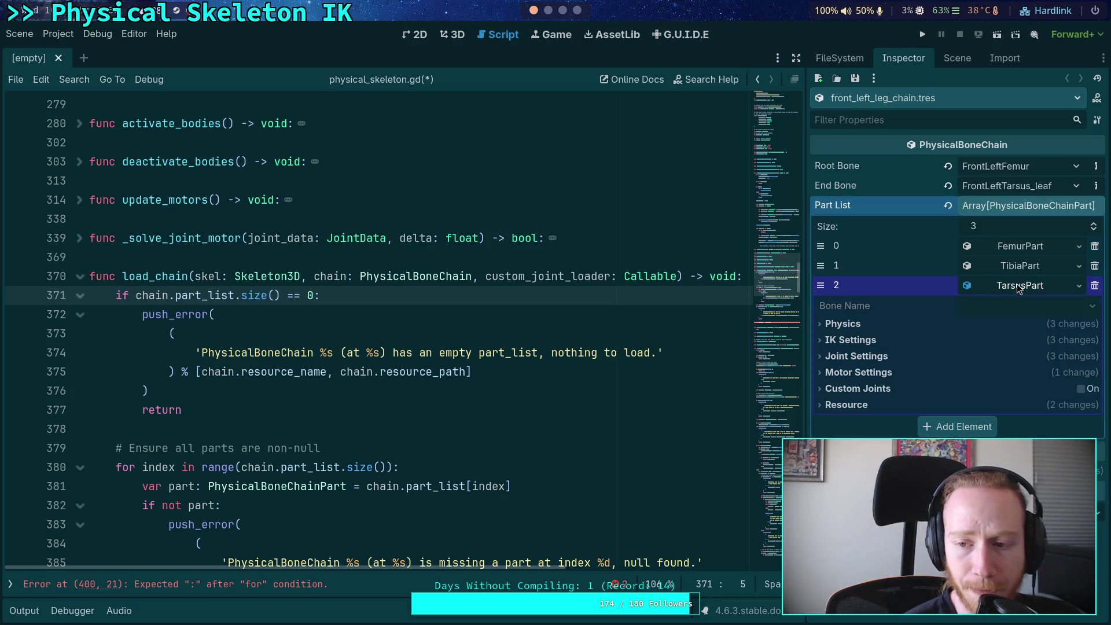
pyautogui.scroll(-2, 507, 359)
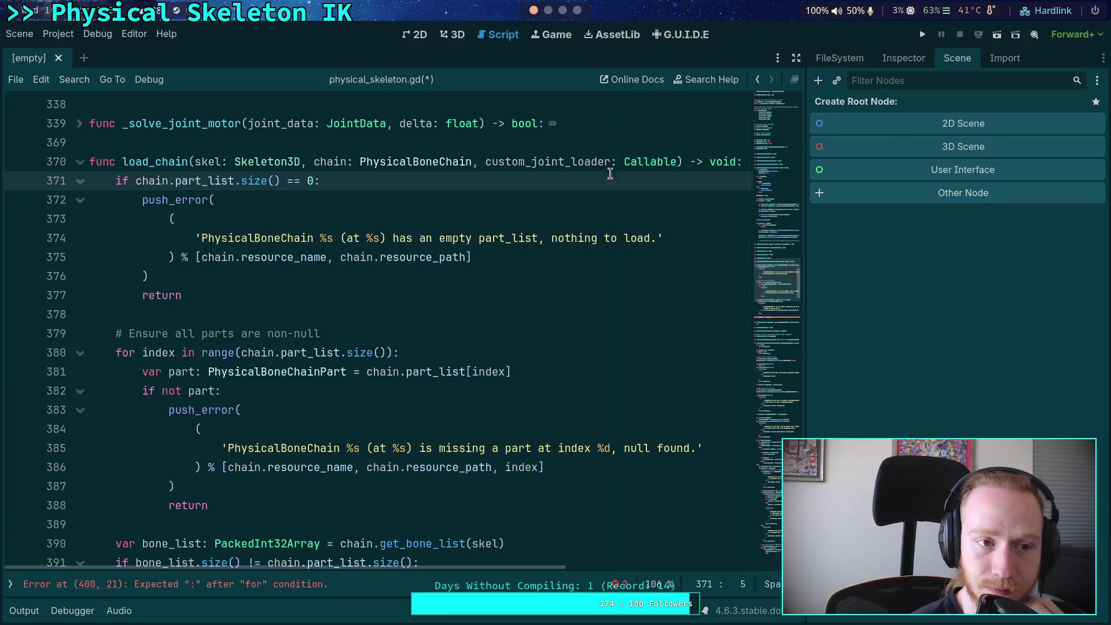
pyautogui.click(280, 316)
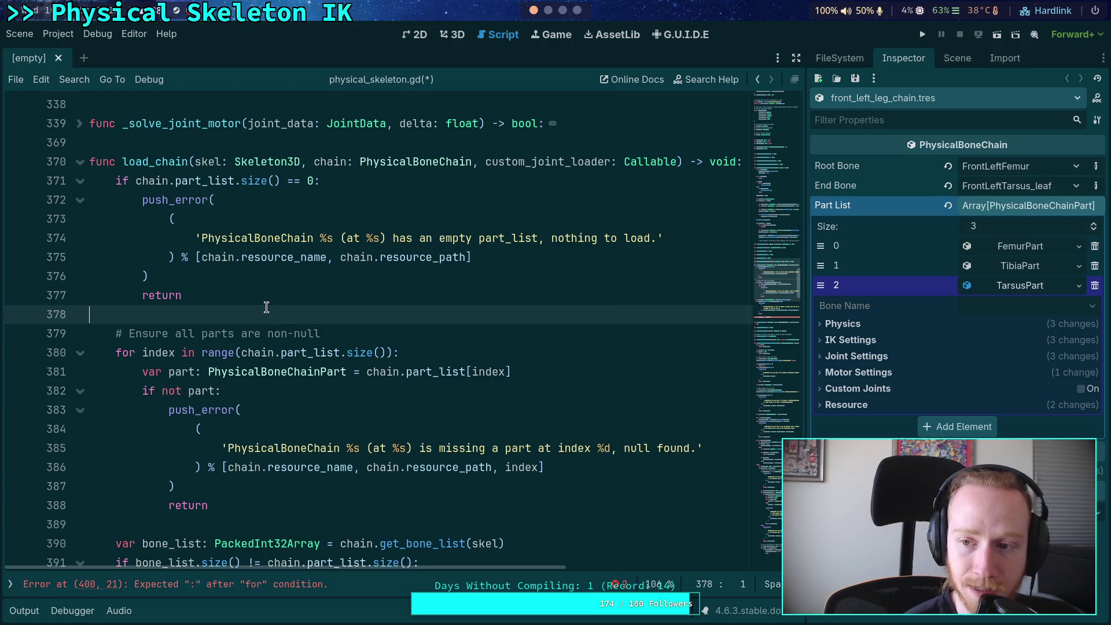
pyautogui.scroll(2, 266, 307)
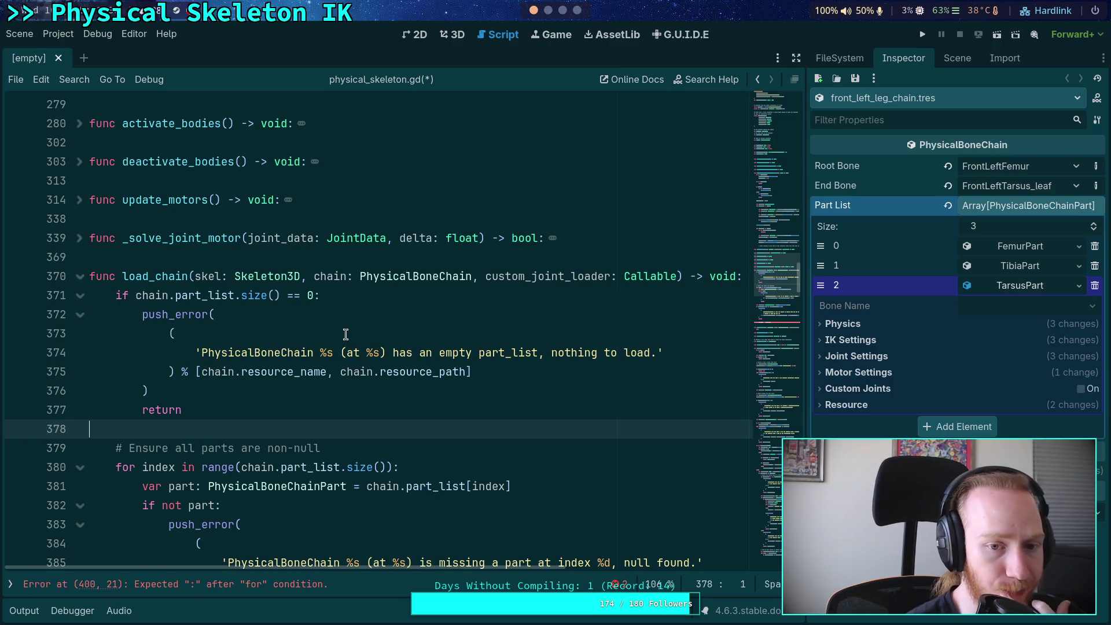
pyautogui.scroll(5, 345, 335)
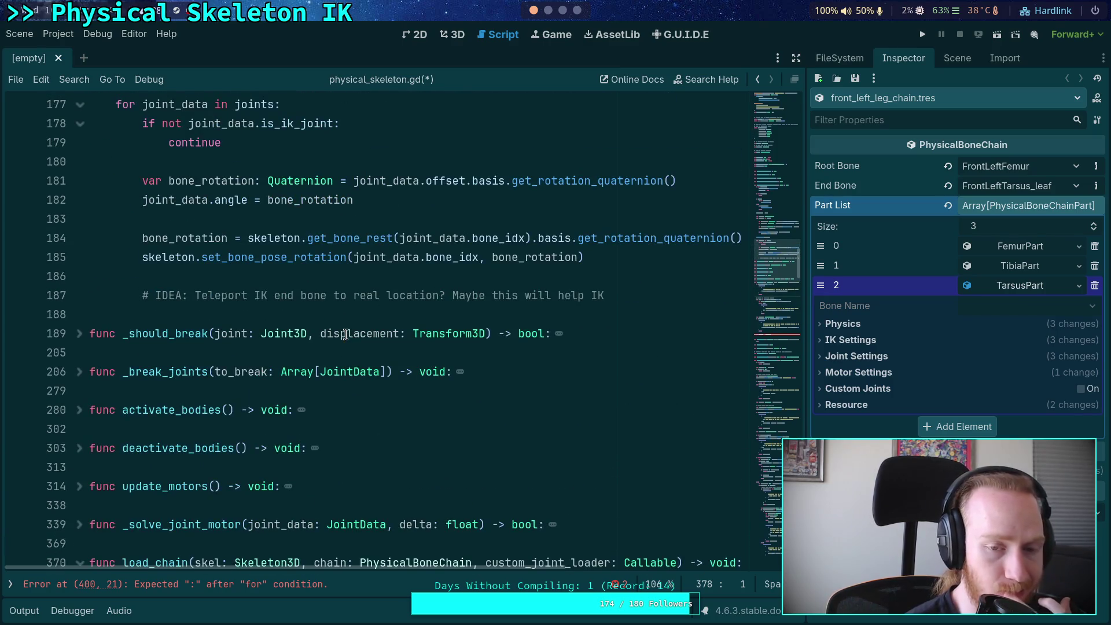
pyautogui.scroll(-2, 346, 335)
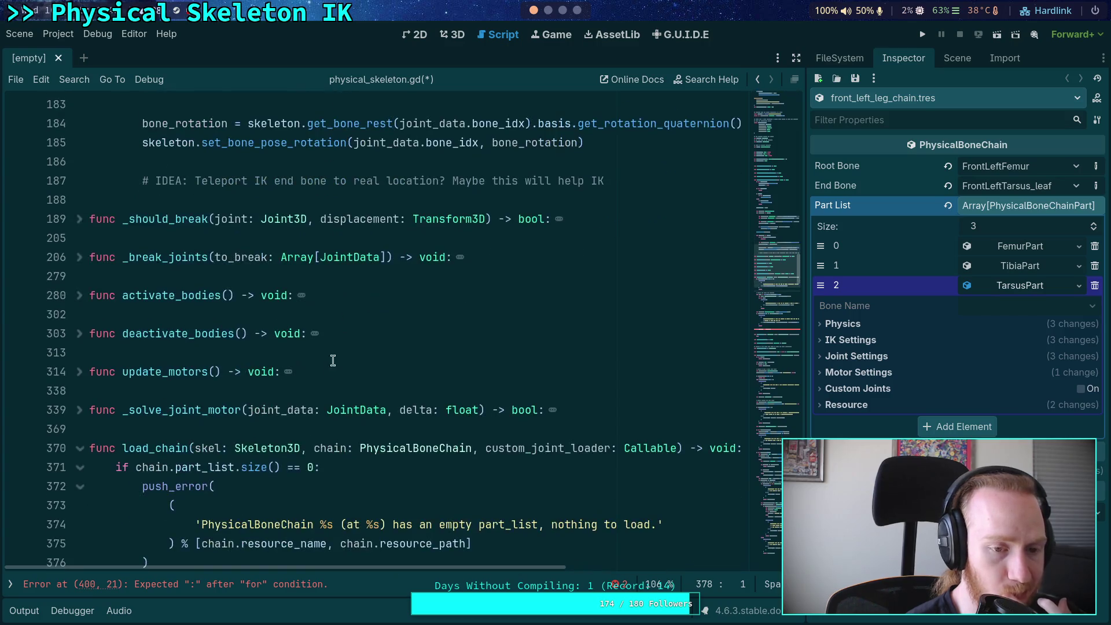
pyautogui.click(295, 428)
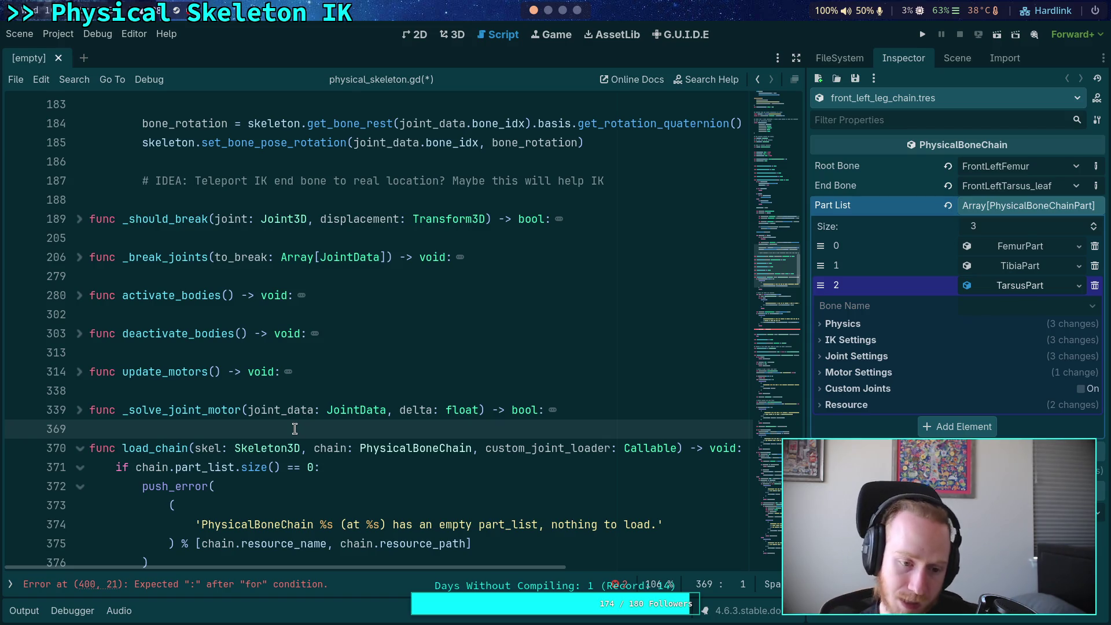
pyautogui.scroll(-5, 348, 423)
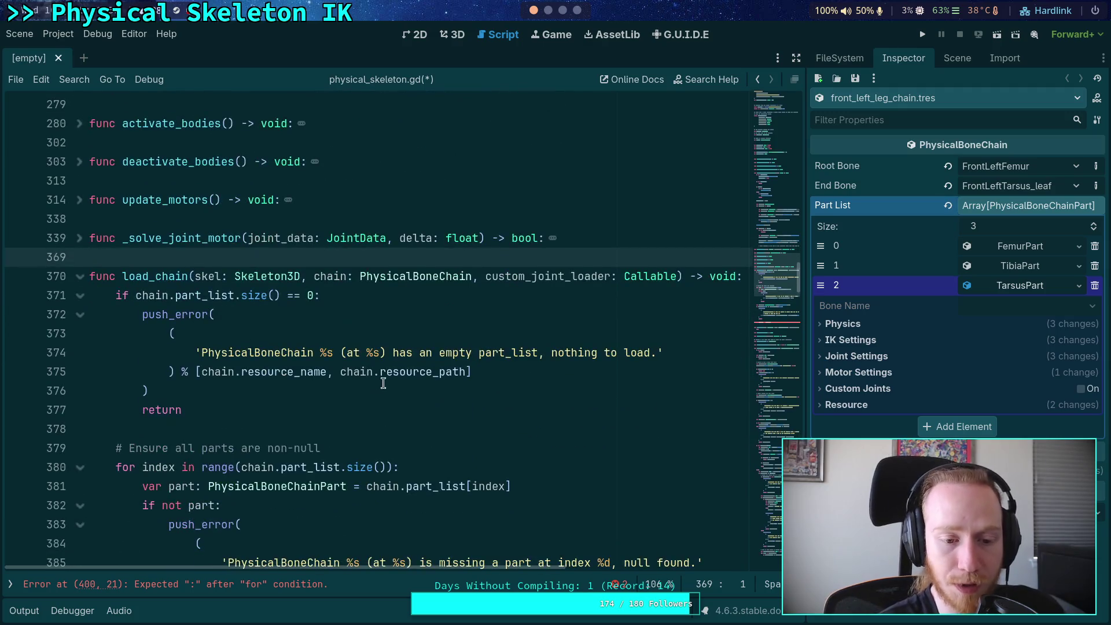
pyautogui.scroll(-1, 369, 391)
pyautogui.scroll(-2, 513, 400)
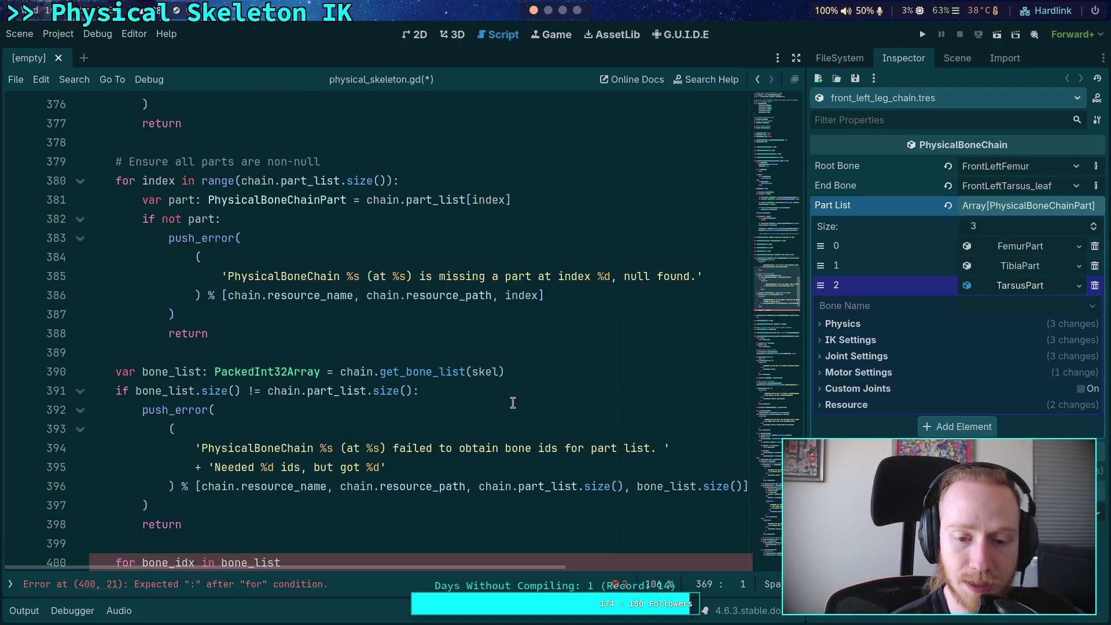